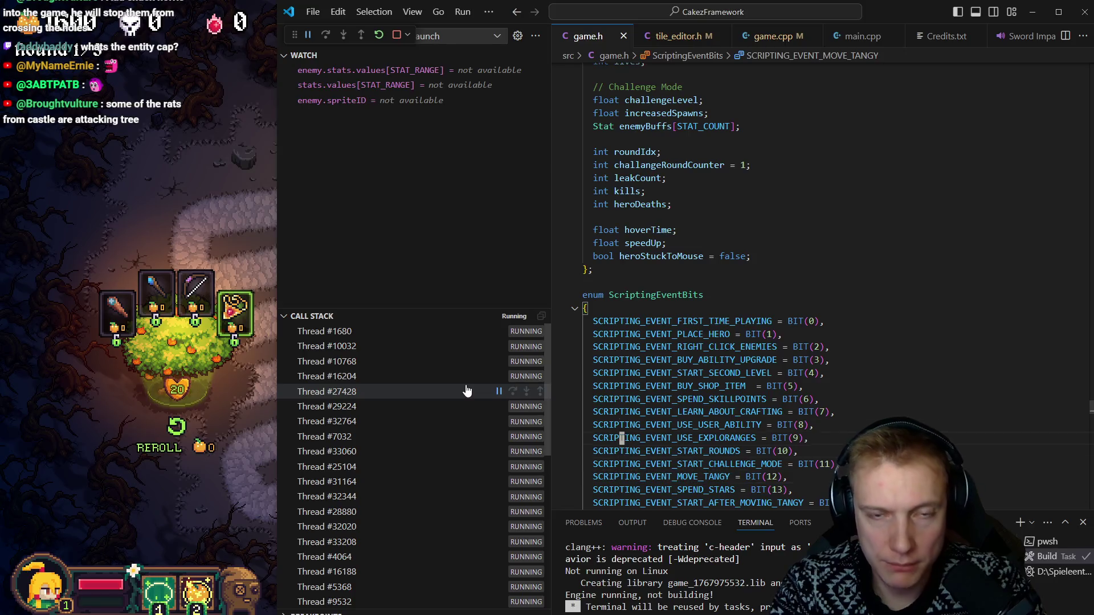
Step: Search the project for 'array<entity,' and open the enemies array declaration in game.h
scroll(721, 323, "up", 10)
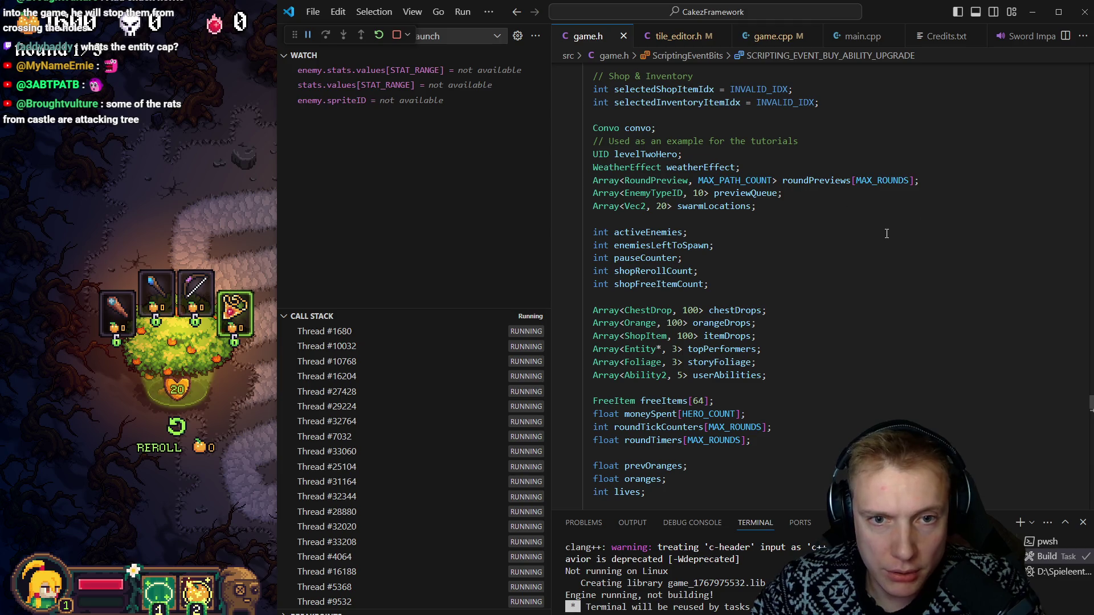
scroll(754, 351, "down", 4)
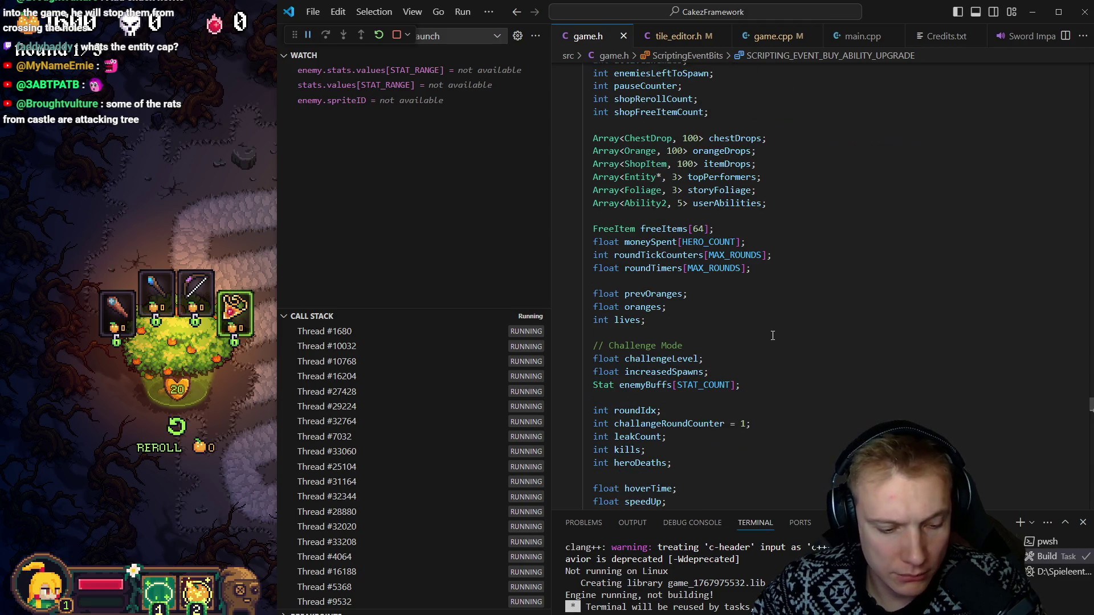
key("ctrl+shift+f")
type("arra")
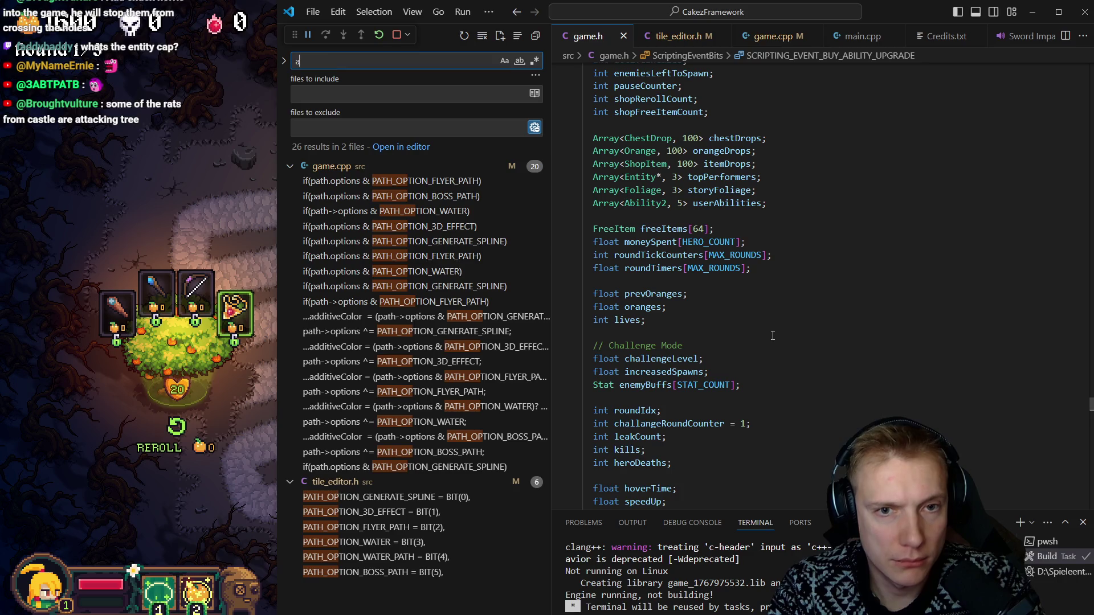
key("BackSpace")
type("y<")
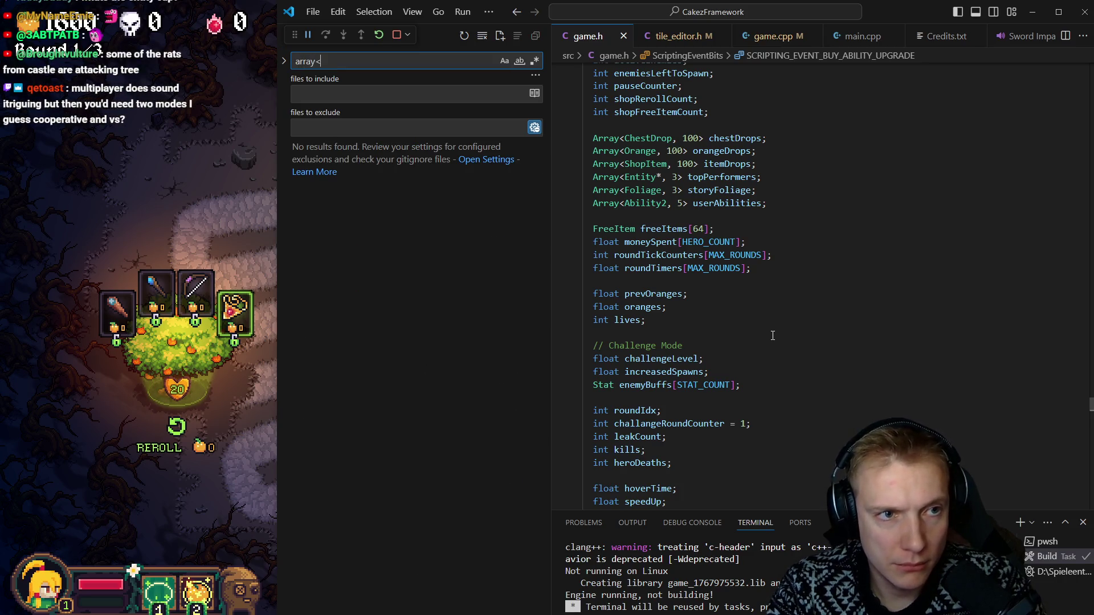
type("entity,")
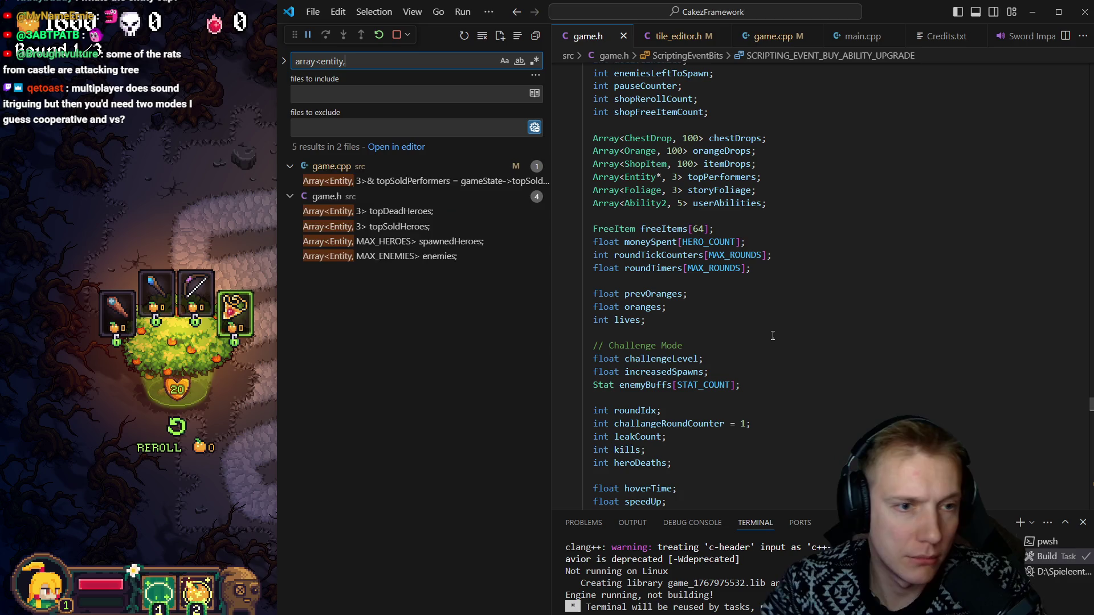
left_click(379, 316)
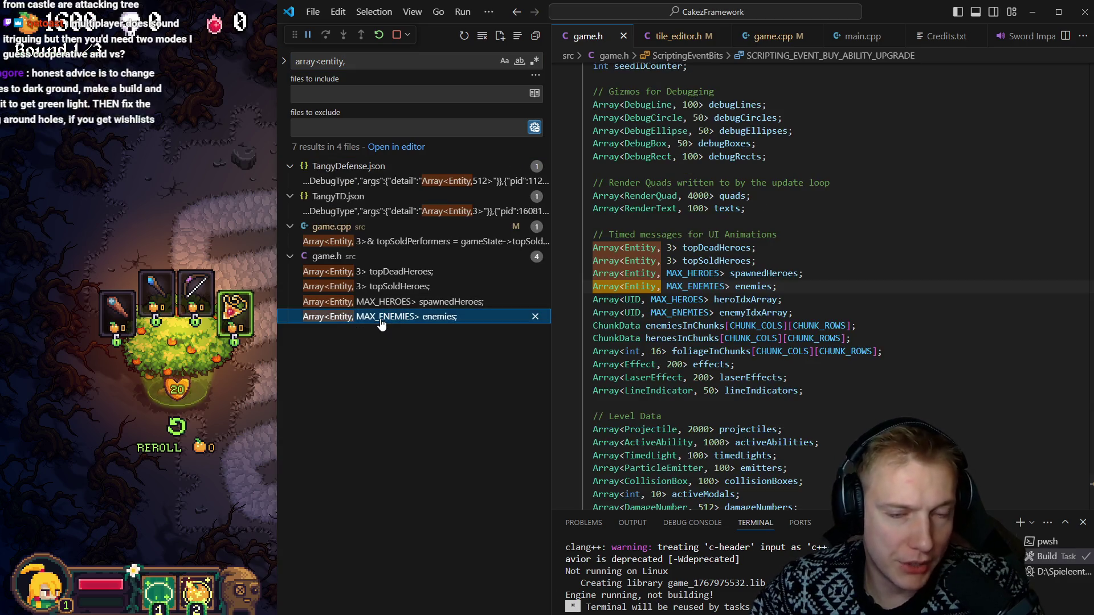
Step: Go to the MAX_ENEMIES definition, change 5000 to 2000, then save and build
left_click(696, 288, "ctrl")
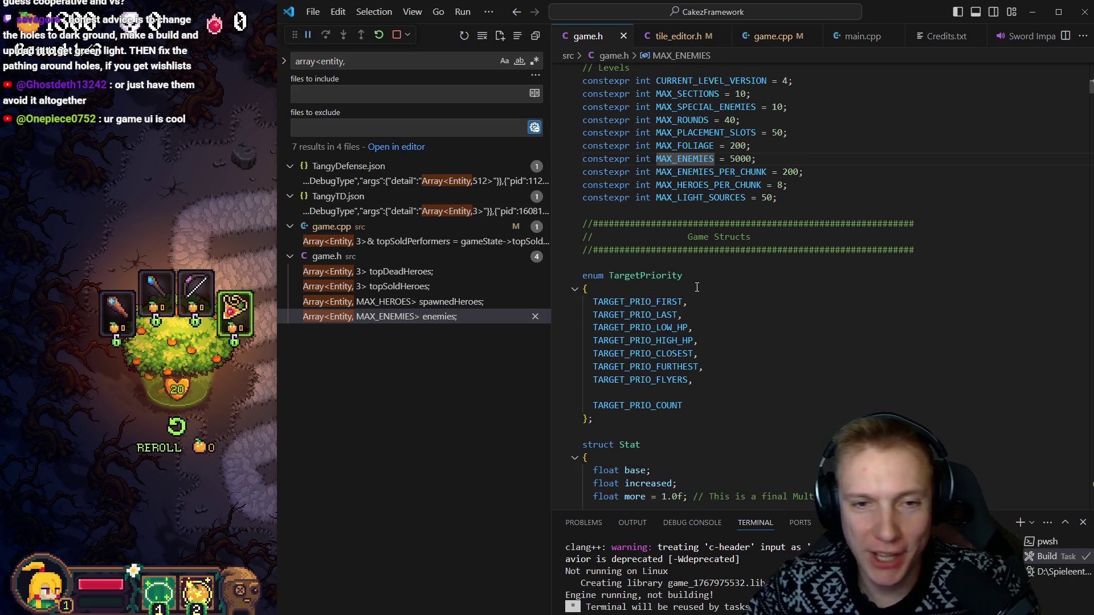
key("alt+Left")
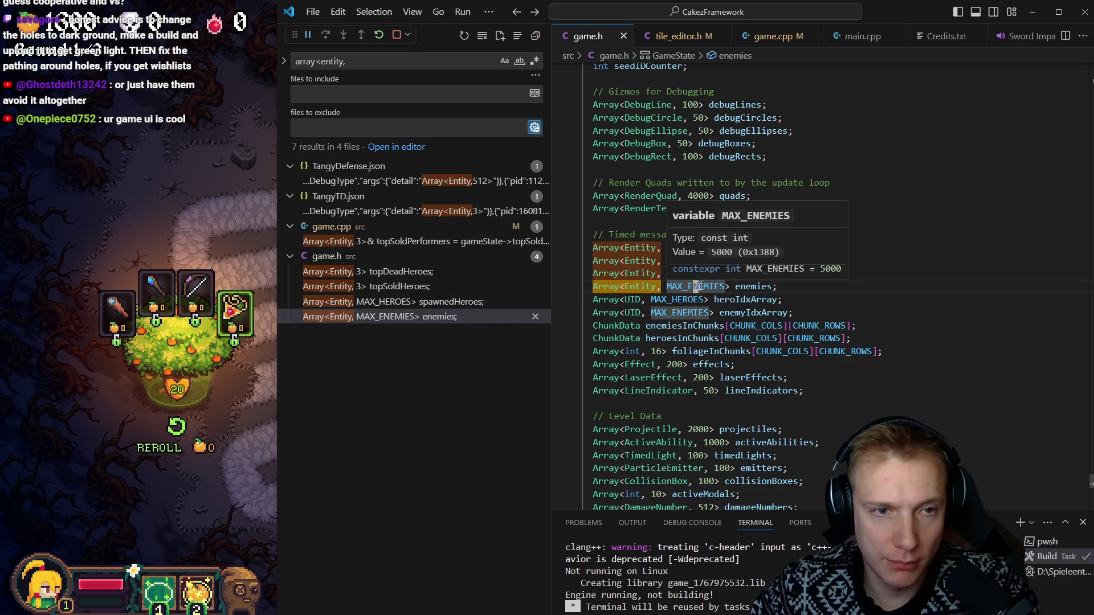
left_click(699, 286, "ctrl")
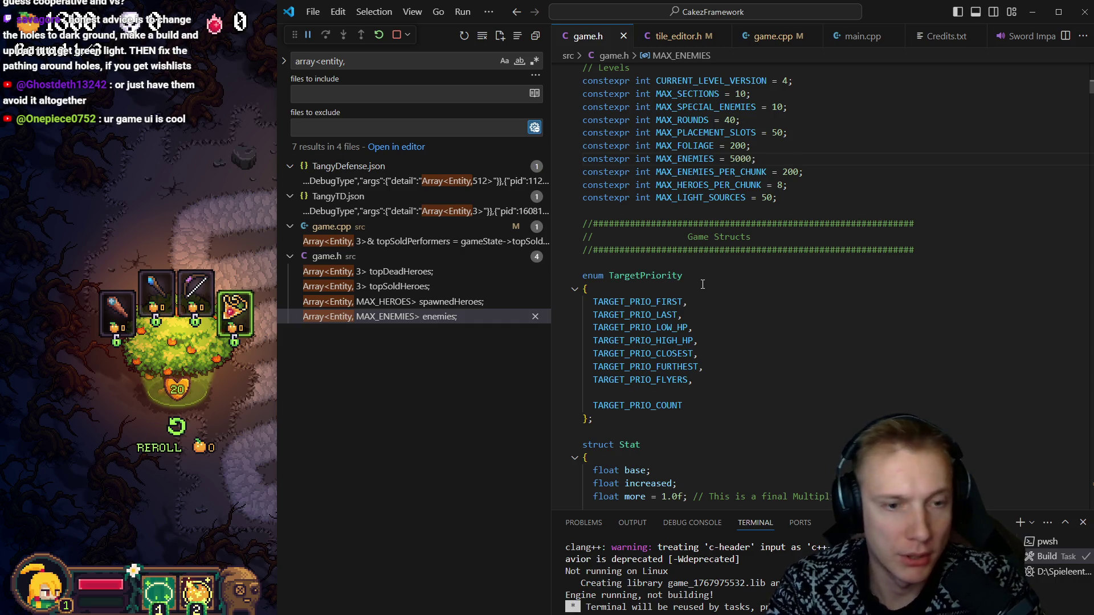
key("BackSpace")
type("2")
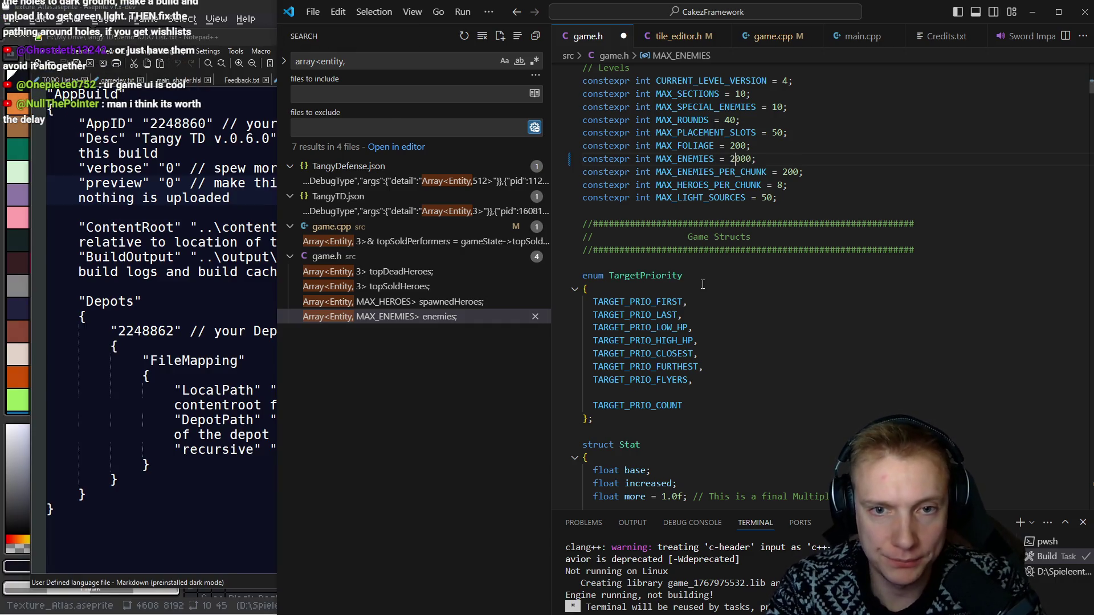
key("ctrl+shift+b")
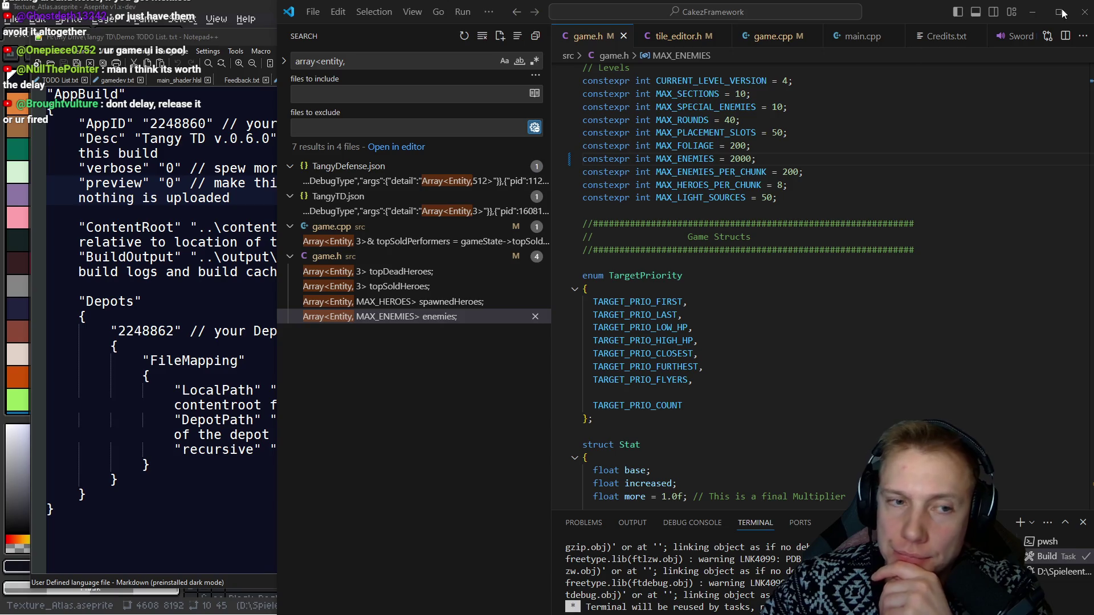
Step: Inspect the TARGET_PRIO_LAST value, then hide the search sidebar to widen the code
double_click(667, 316)
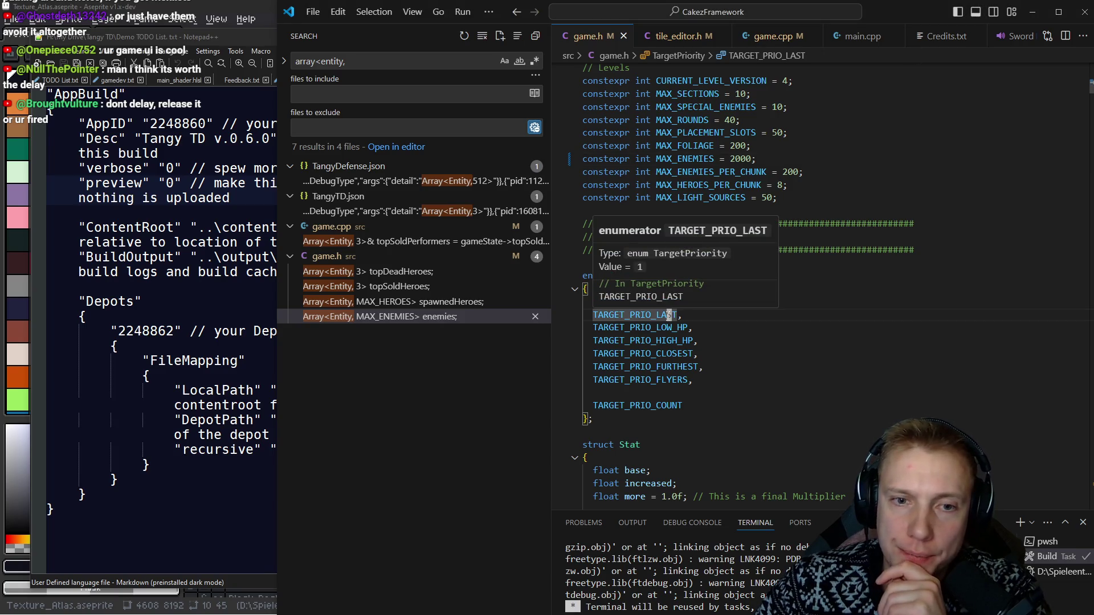
left_click(707, 354)
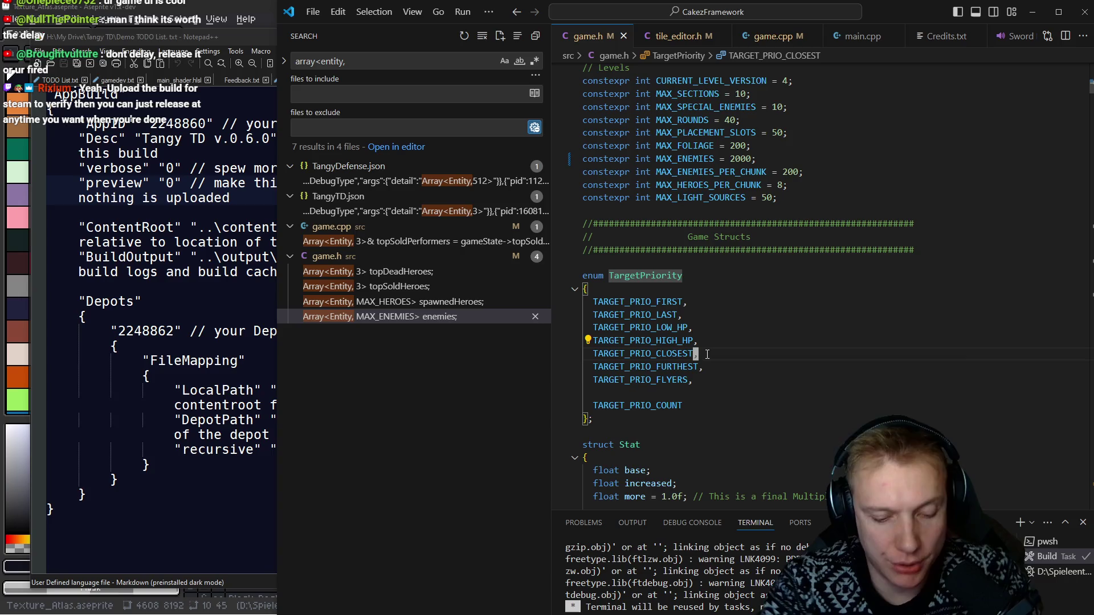
key("ctrl+b")
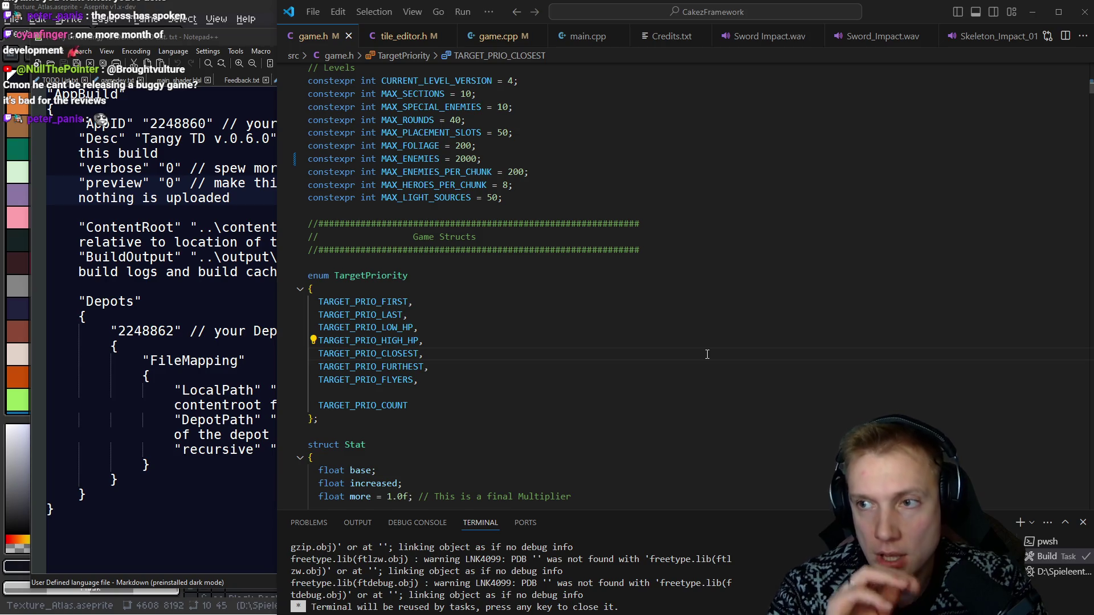
Step: Move BAY_HARBOUR_BUTCHER, MOUNTAIN_TRAIL and THE_PIT up above SWAMPINGTON in the StoryMapID enum
left_click(707, 354)
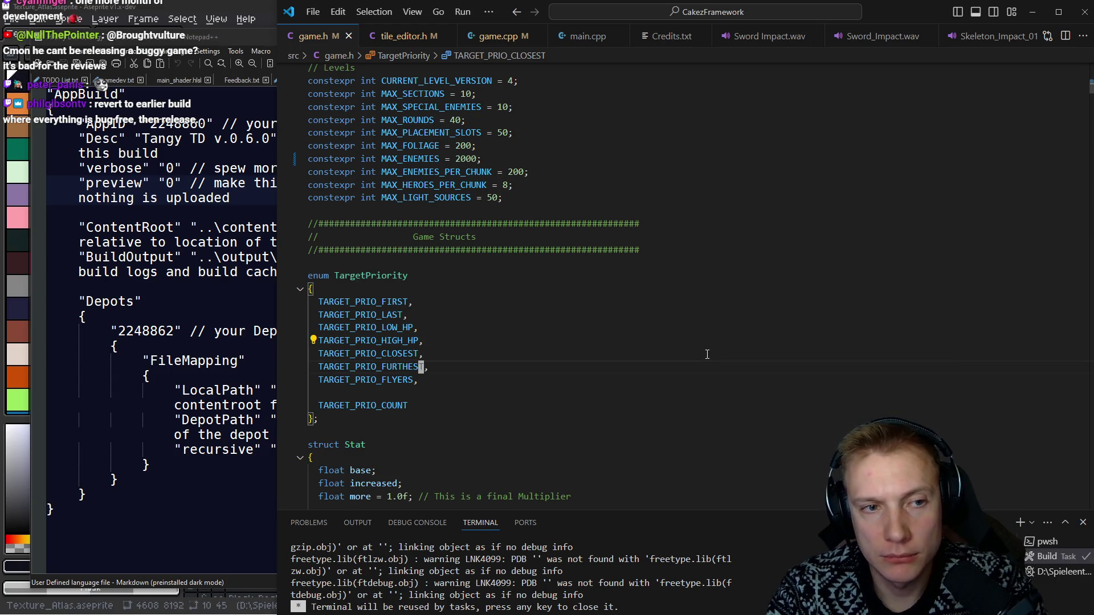
scroll(707, 355, "down", 10)
key("Escape")
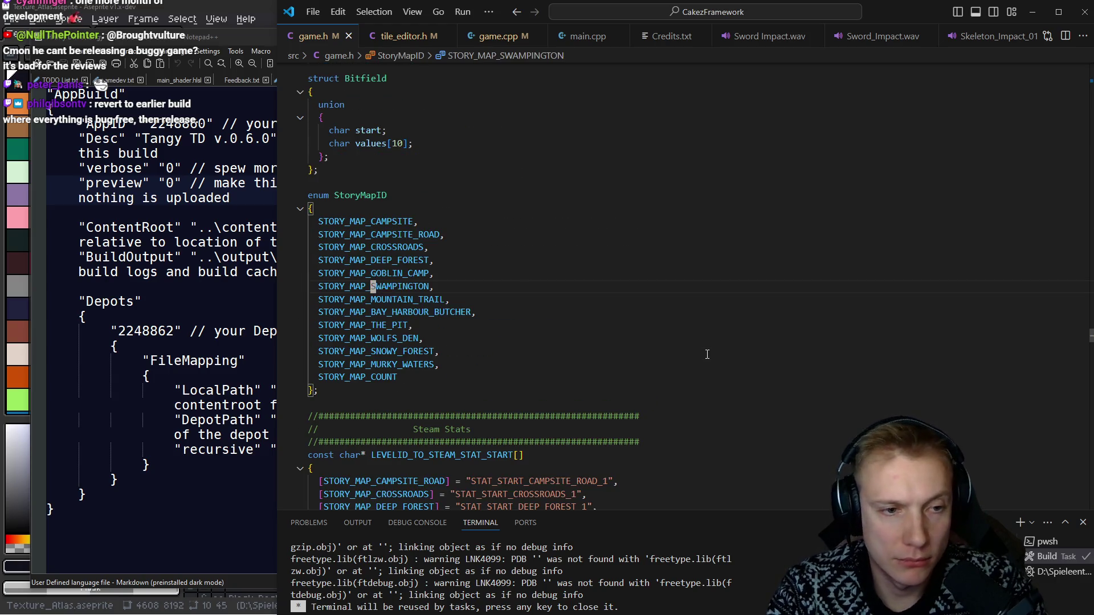
key("Up")
key("Up")
key("Down")
key("Down")
key("Down")
key("alt+Up")
key("alt+Up")
key("Down")
key("Down")
key("alt+Up")
key("Down")
key("Down")
key("alt+Up")
key("Down")
key("Down")
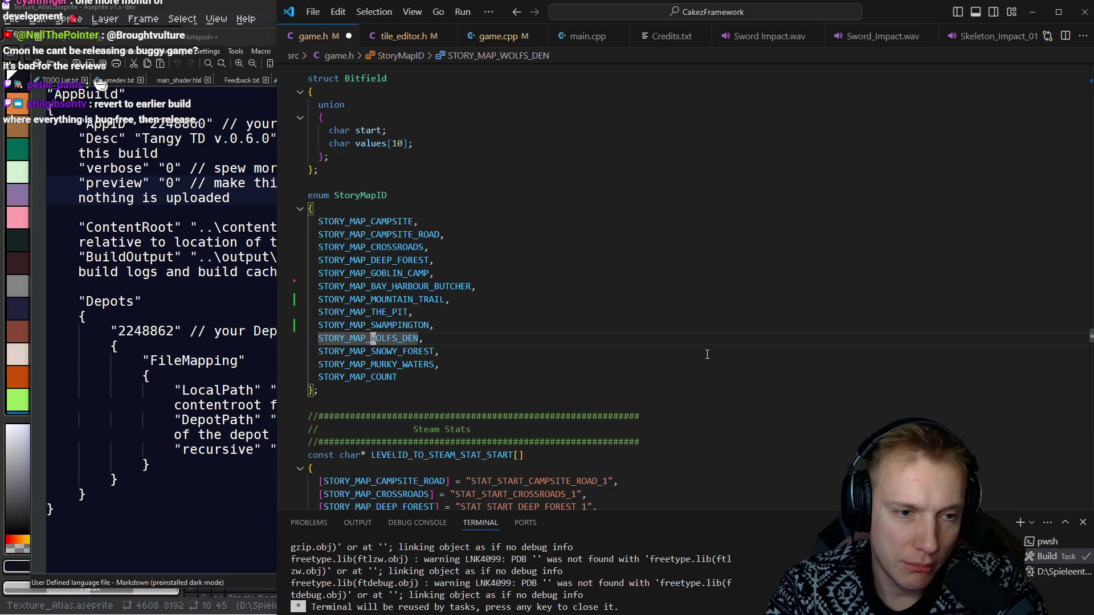
Step: Move STORY_MAP_COUNT up after SWAMPINGTON, add its comma, save, and jump to the error
key("Down")
key("Down")
key("Down")
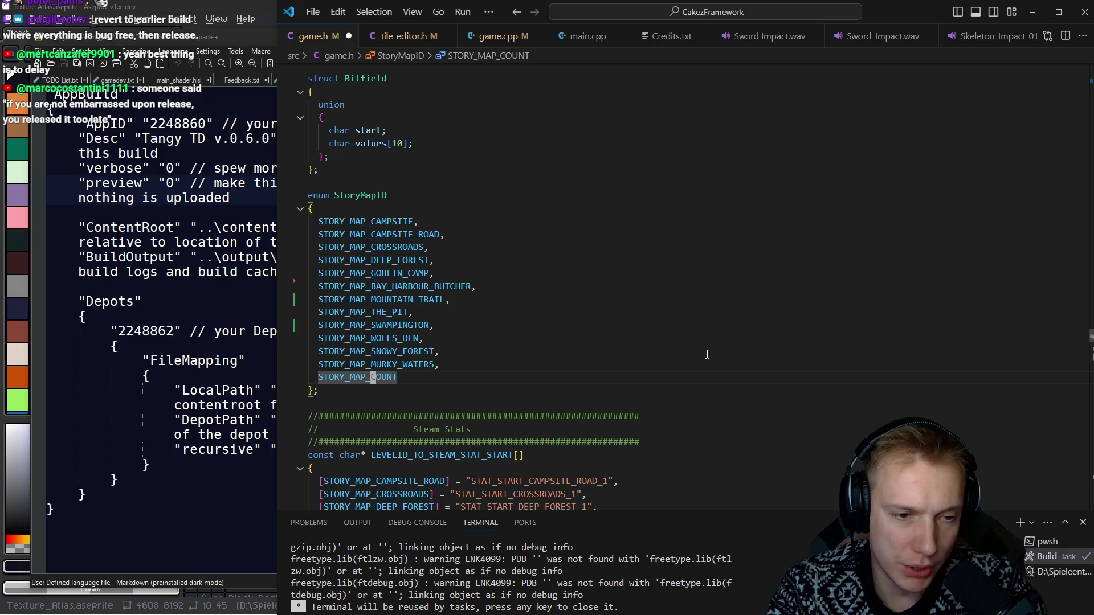
key("alt+Up")
key("alt+Up")
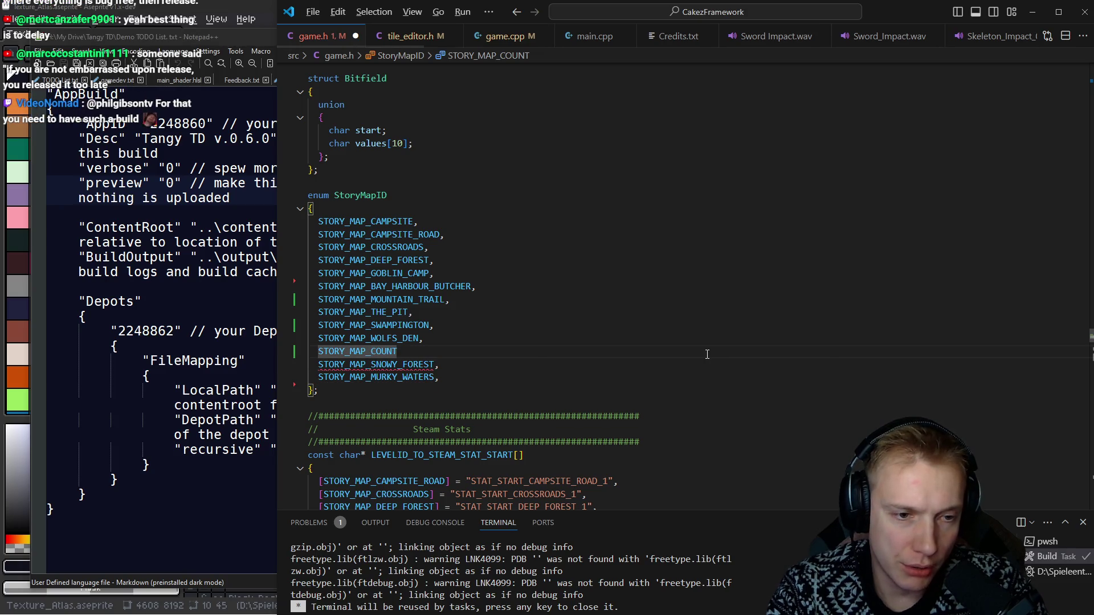
key("alt+Up")
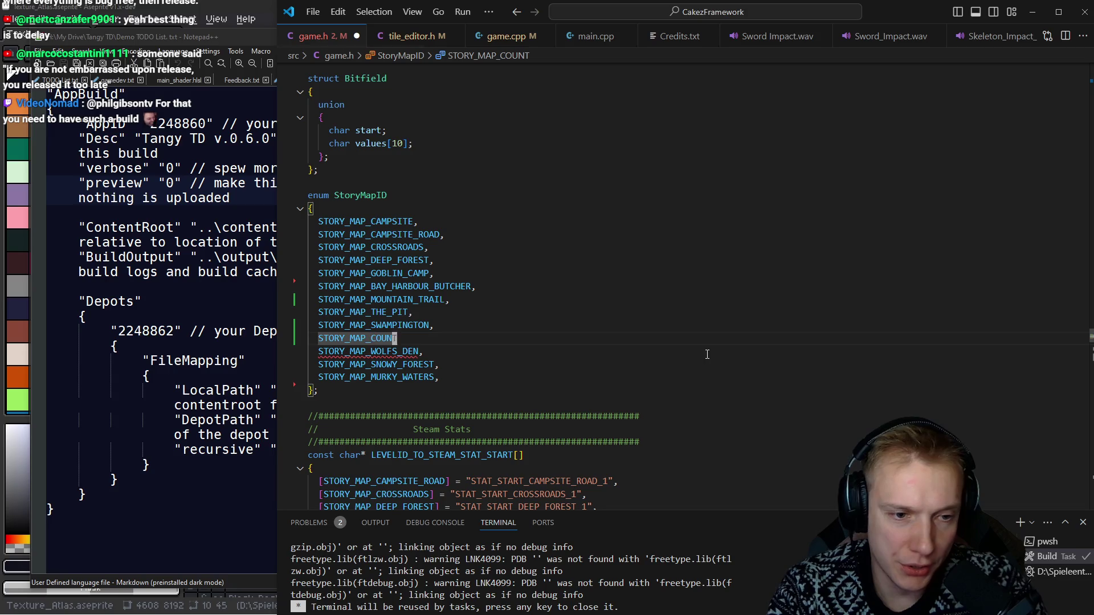
key("End")
type(",")
key("ctrl+s")
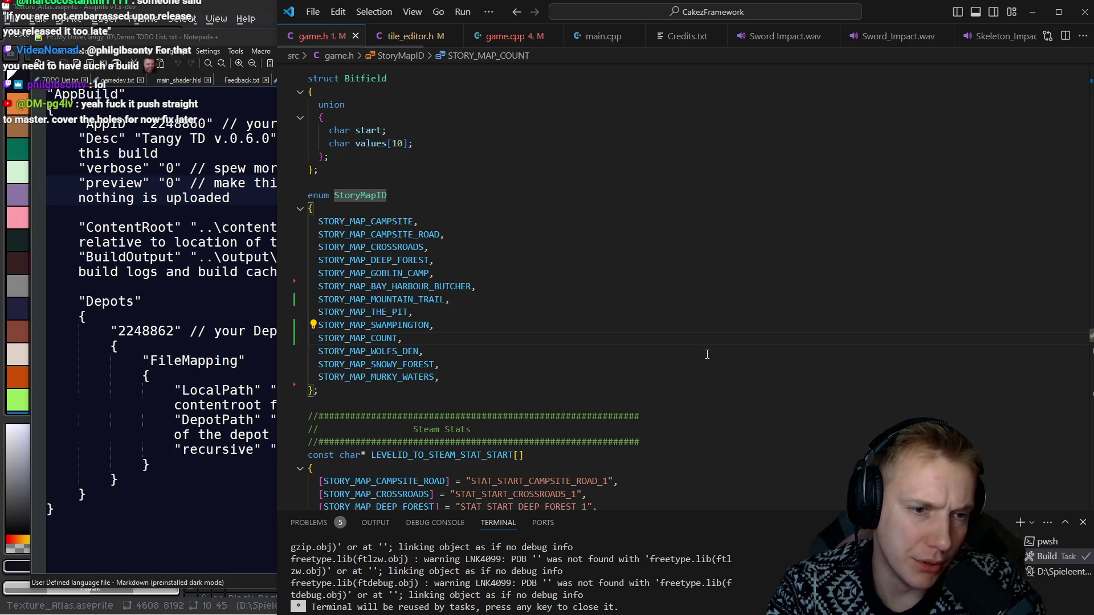
key("F8")
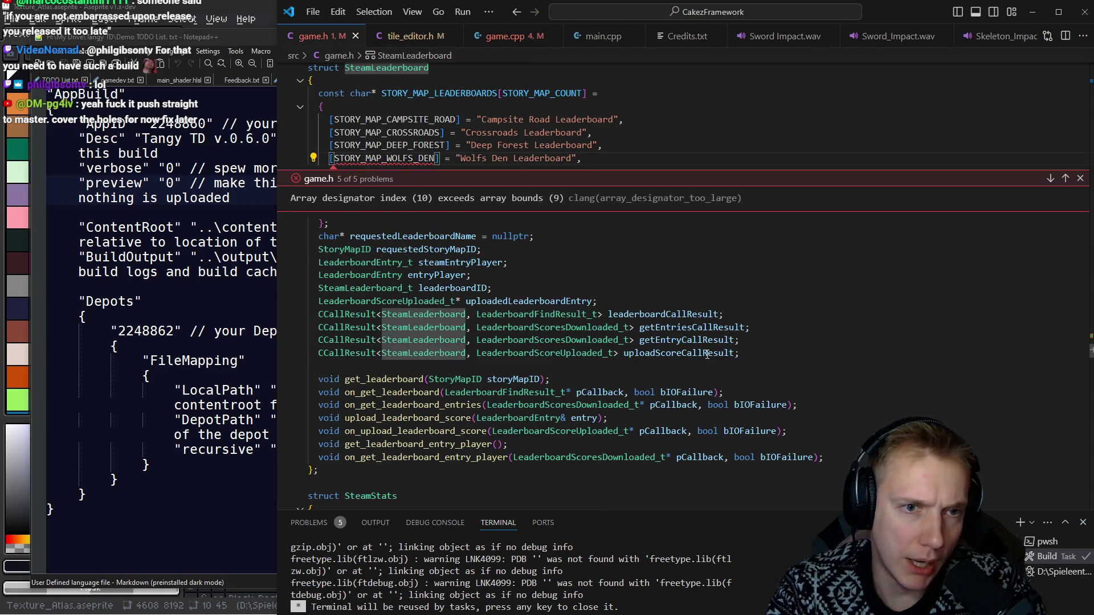
Step: Review the leaderboard array-bounds error, comparing game.cpp and game.h
key("Escape")
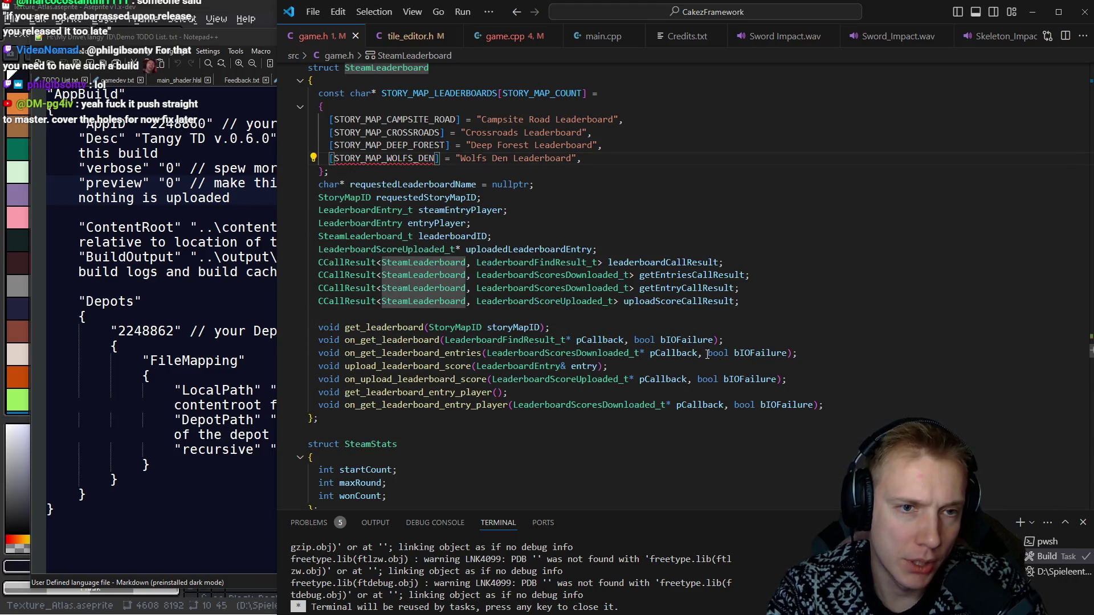
key("ctrl+Tab")
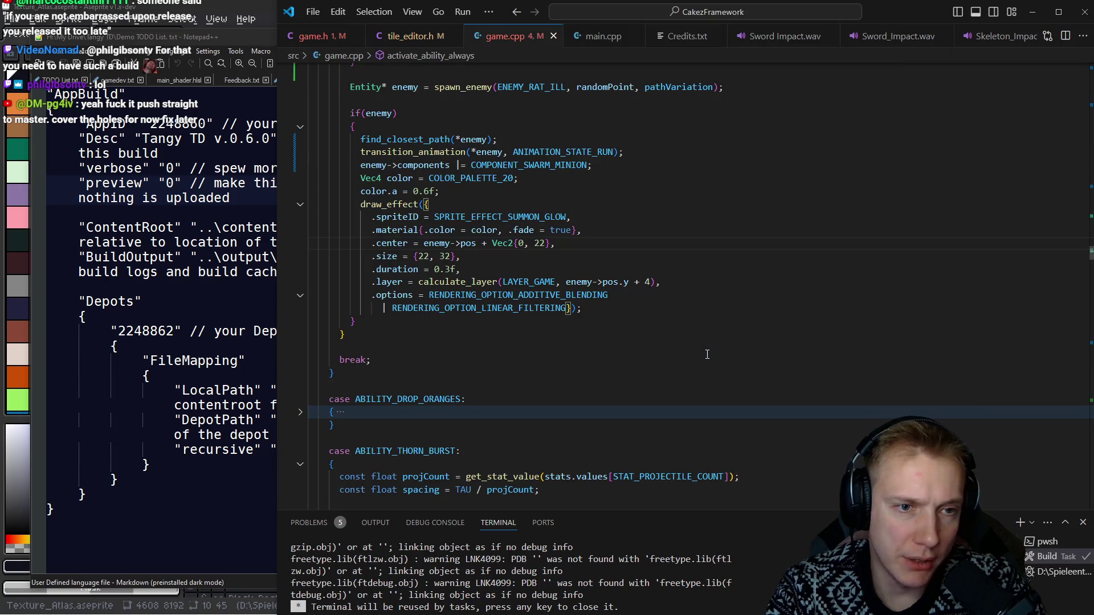
key("ctrl+Tab")
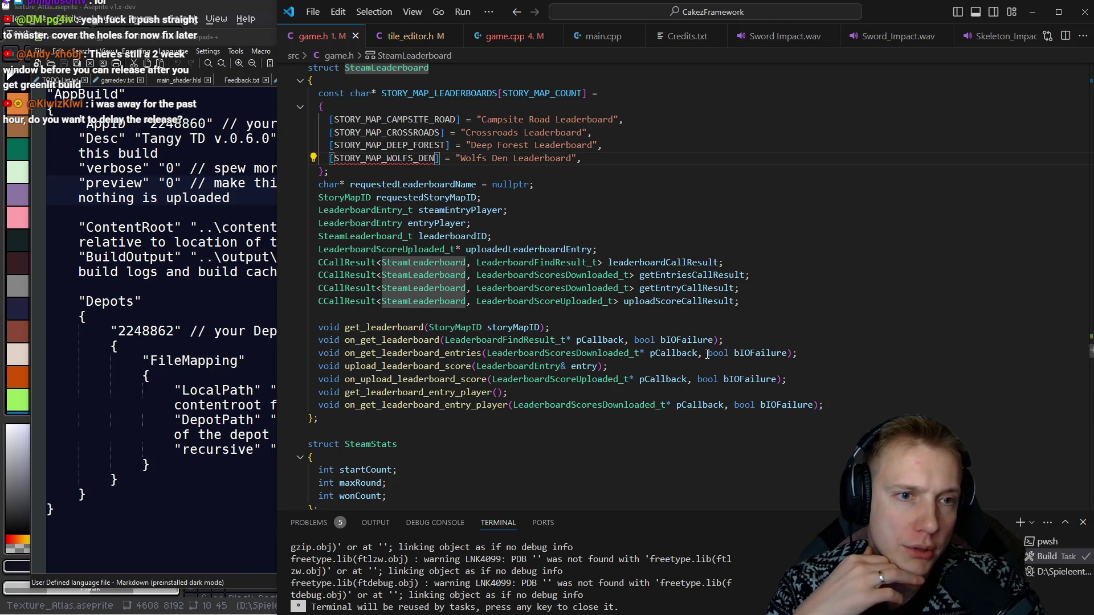
key("ctrl+Tab")
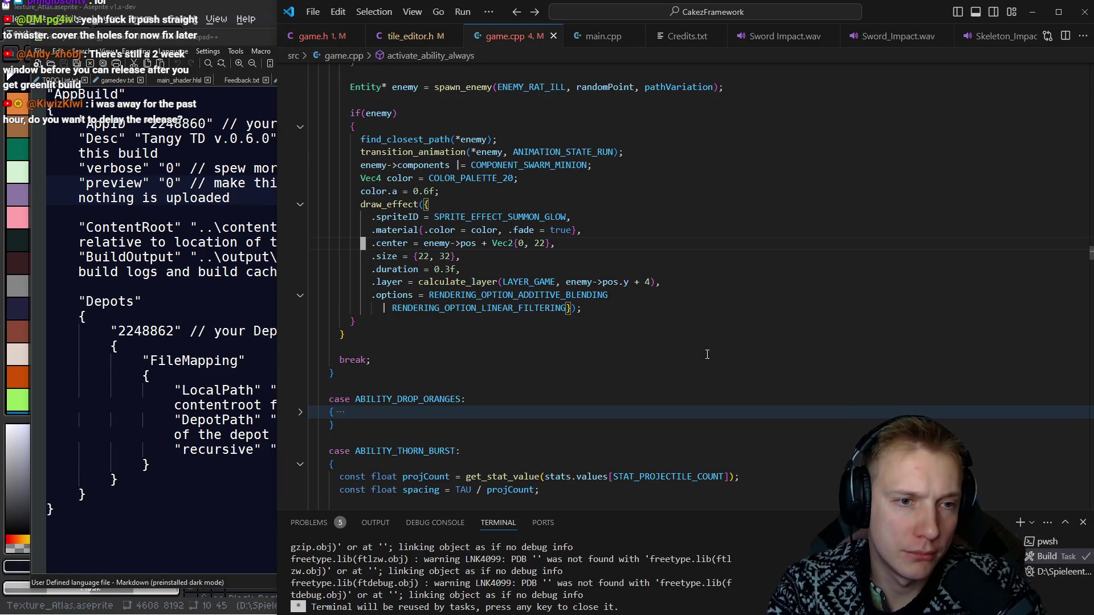
key("ctrl+Tab")
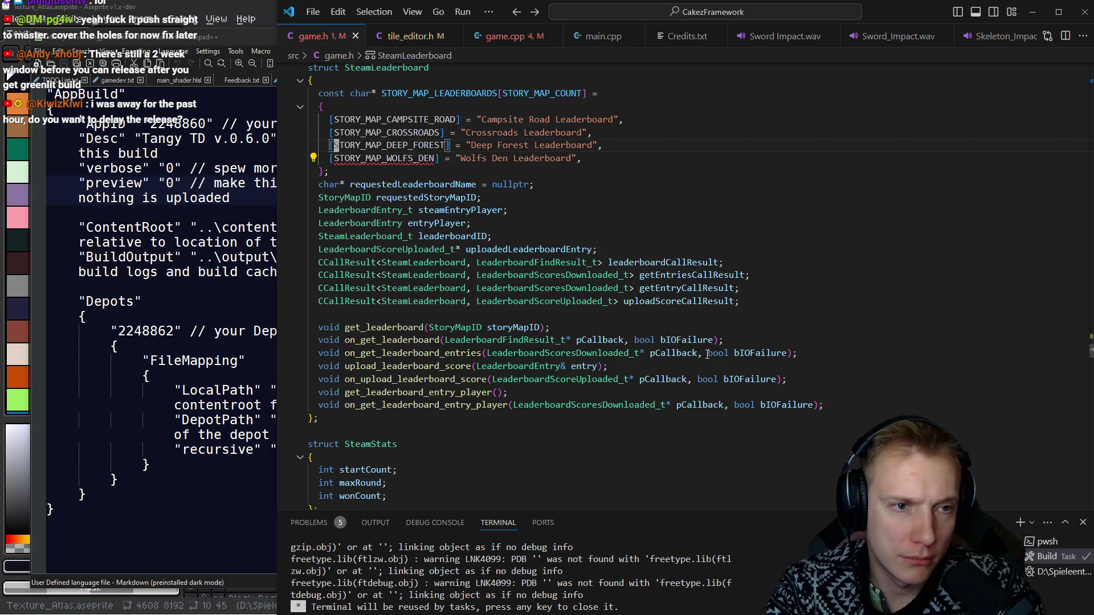
Step: Comment out the WOLFS_DEN leaderboard entry and go to STORY_MAP_SWAMPINGTON in the enum
key("ctrl+slash")
key("Up")
key("F12")
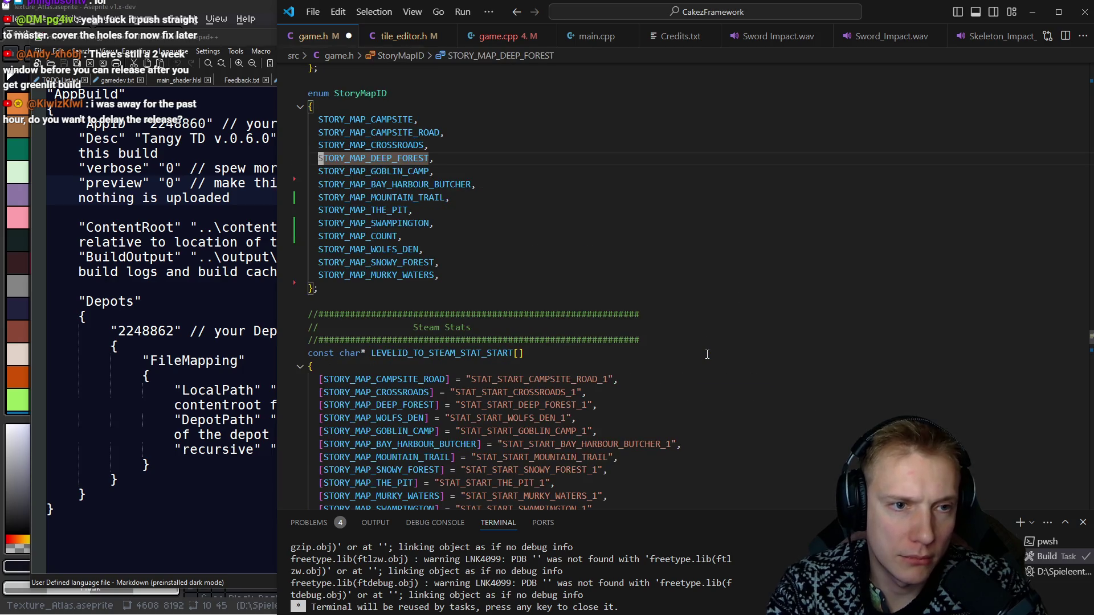
key("Up")
key("Up")
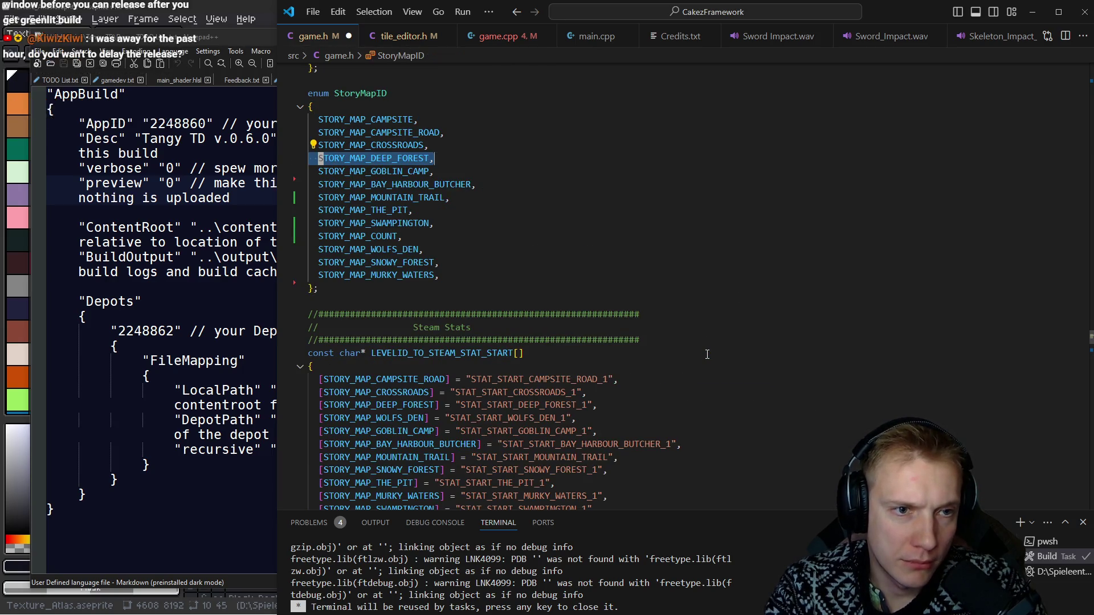
key("shift+Down")
key("shift+Down")
key("shift+Down")
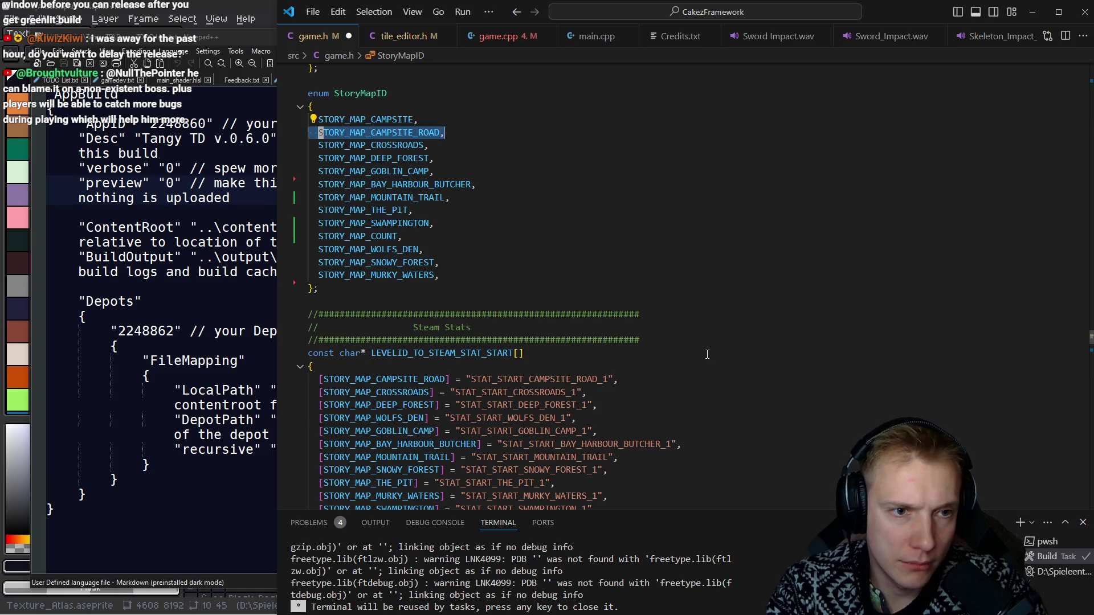
key("Left")
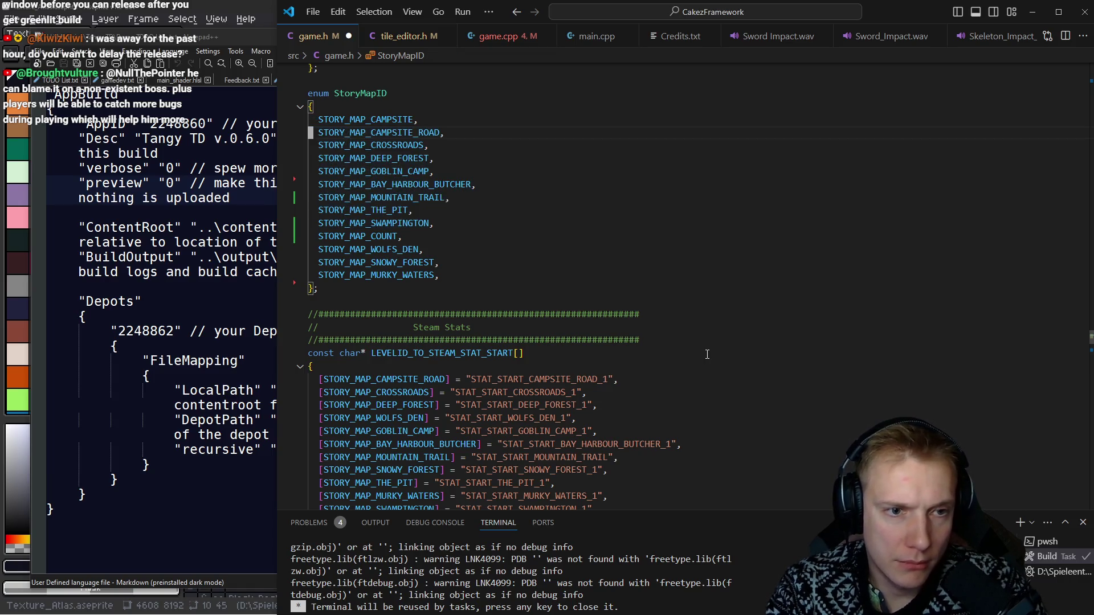
key("Down")
key("Down")
key("Down")
key("Right")
key("Right")
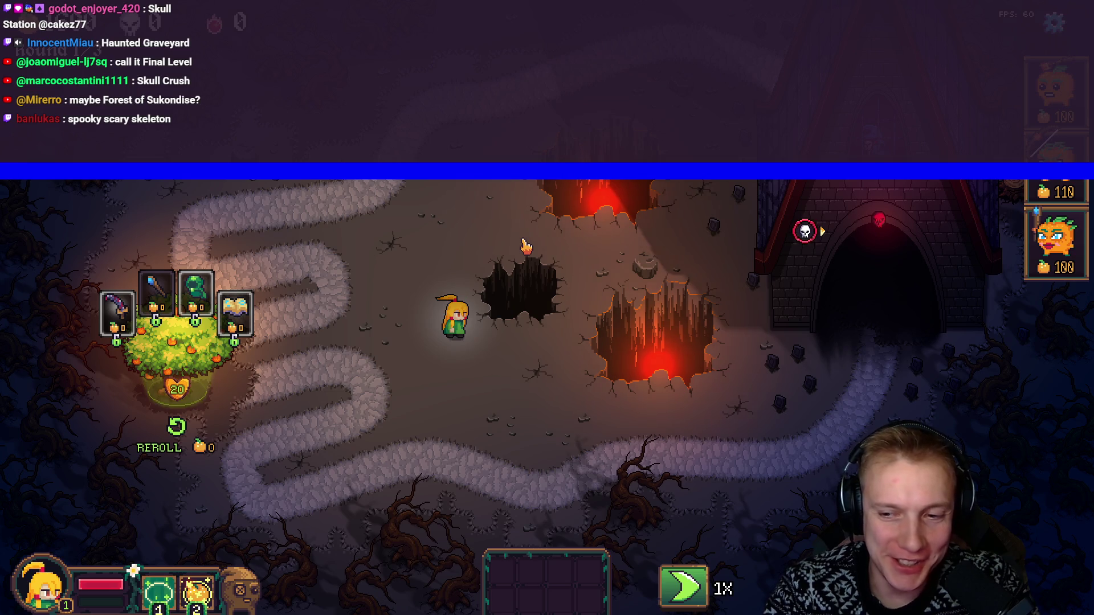
Step: Run toggle_path_visuals to show the path grid, then run it again to hide it
type("toggle_path_visuals")
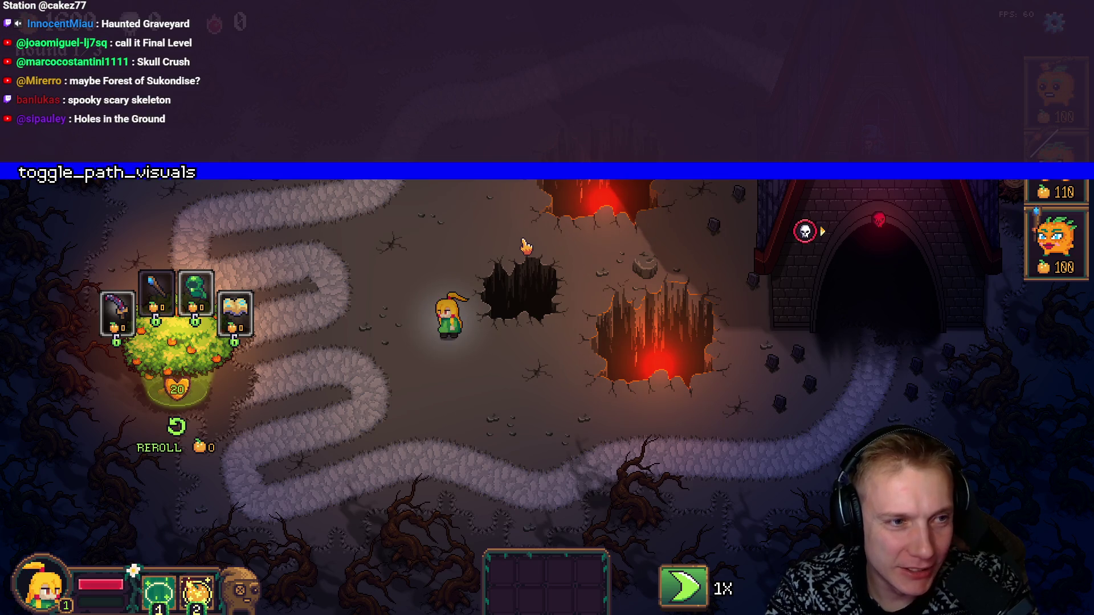
key("Return")
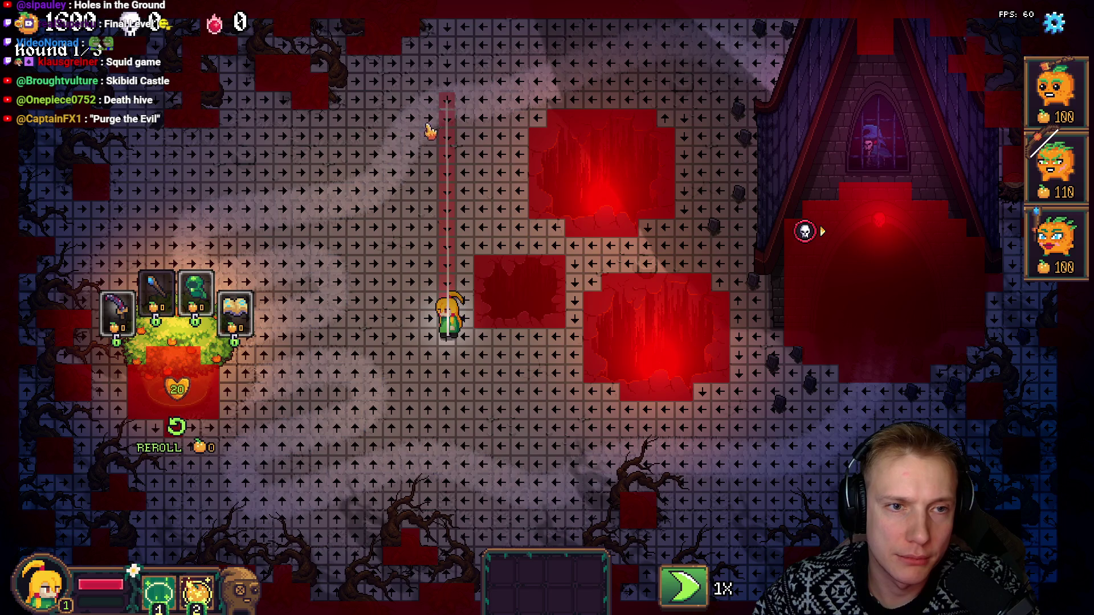
key("grave")
key("Up")
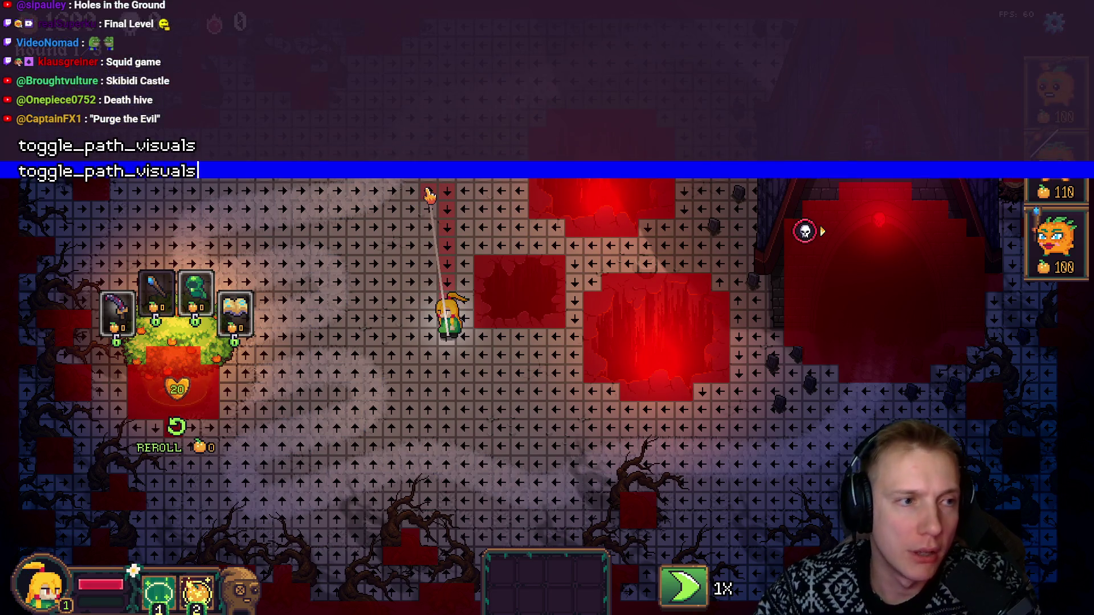
key("Return")
key("grave")
Step: Walk Tangy up and to the left, then return to the code editor
key("a")
key("w")
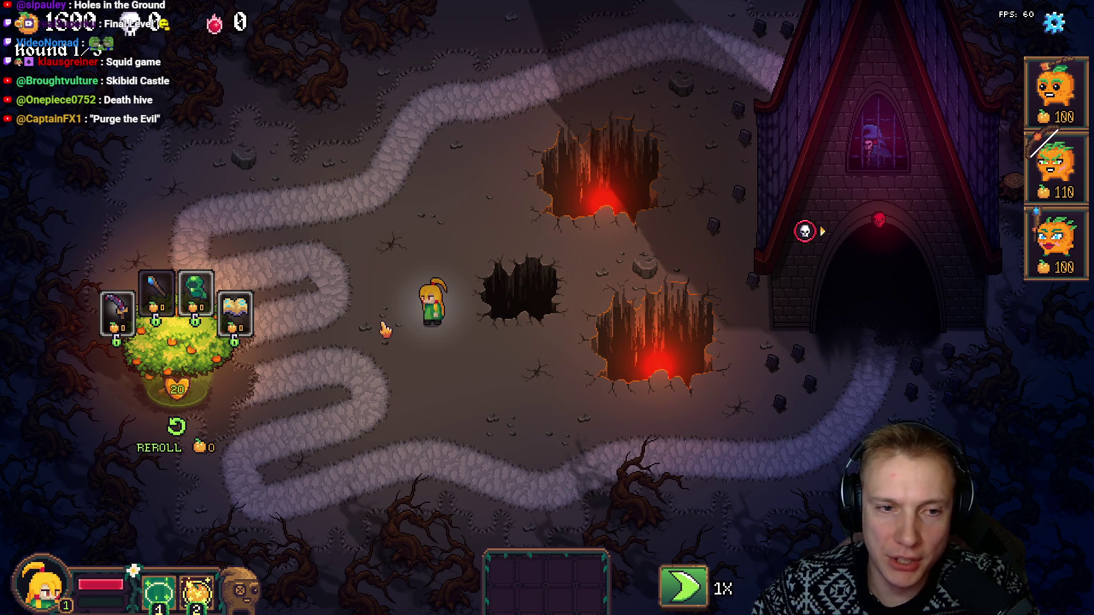
key("alt+Tab")
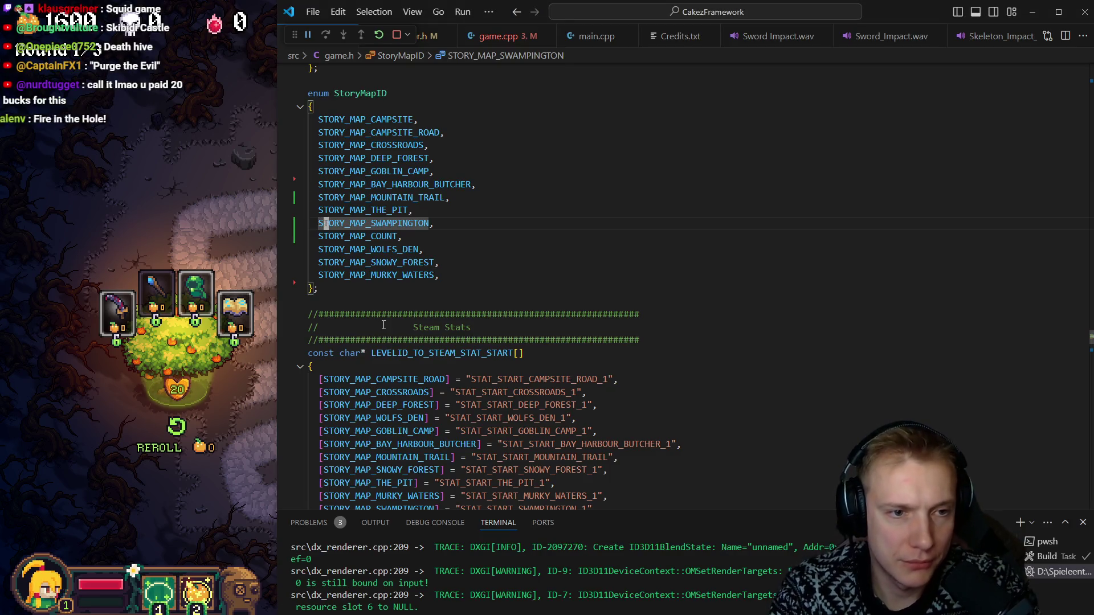
Step: Rename STORY_MAP_SWAMPINGTON to STORY_MAP_SKELETON_KING across all references
key("F2")
key("End")
key("BackSpace")
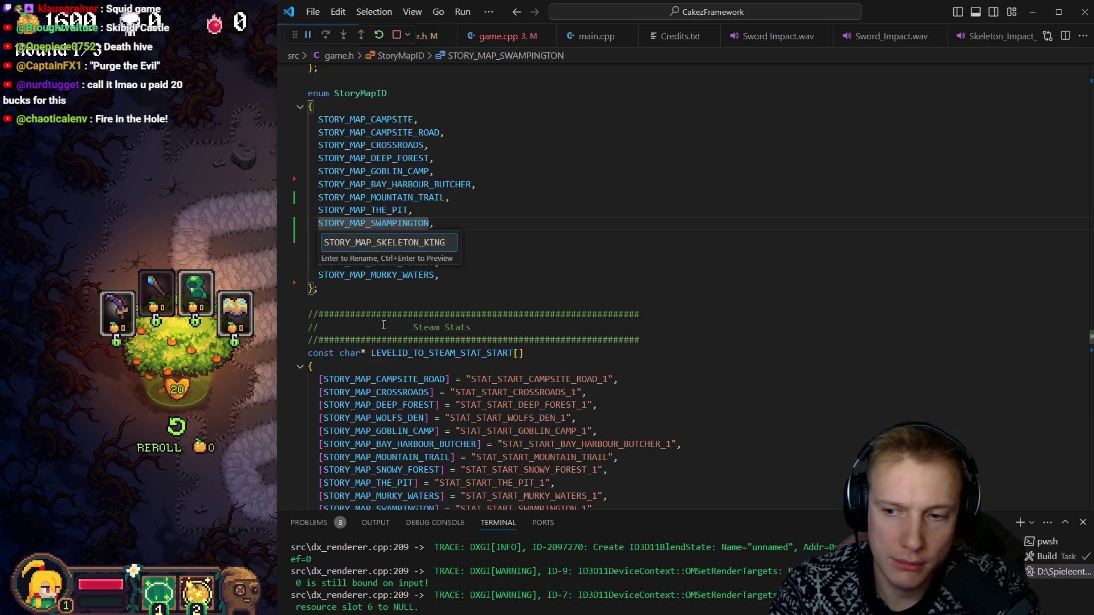
key("Return")
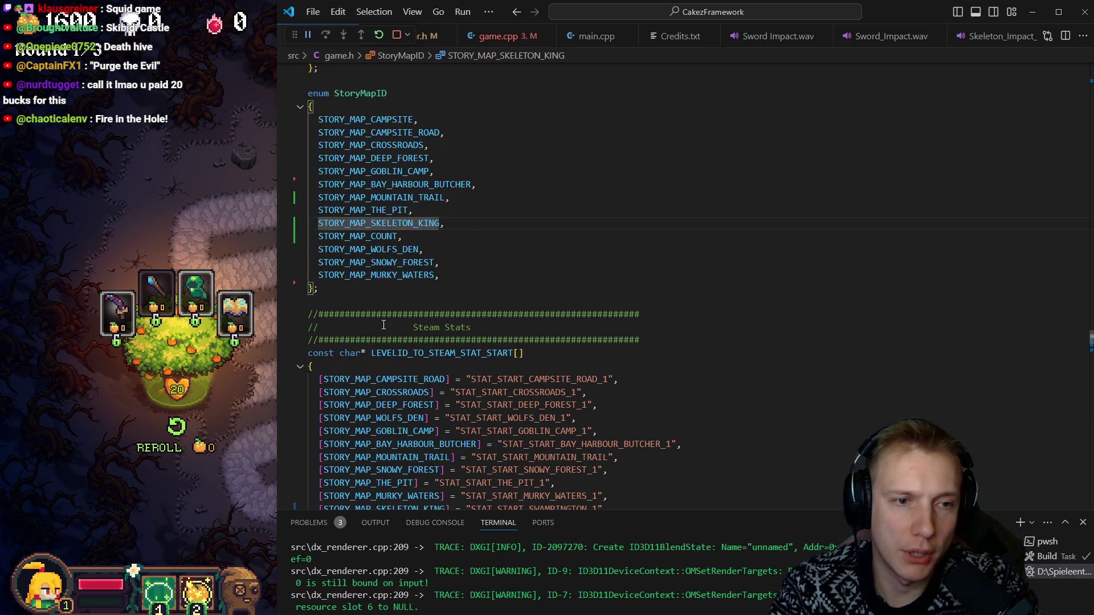
Step: Select the old SWAMPINGTON name in the SKELETON_KING START stat string
key("Down")
key("Down")
key("Down")
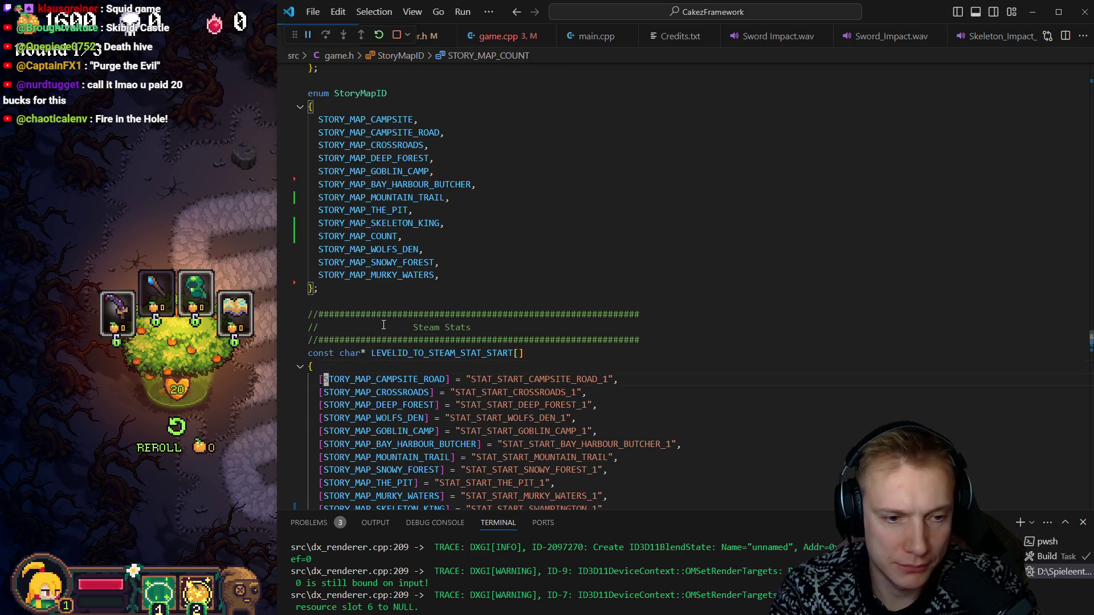
key("Down")
key("Down")
key("Down")
key("Up")
key("Up")
key("Up")
key("Down")
key("Down")
key("Down")
key("End")
key("Left")
key("Left")
key("shift+Left")
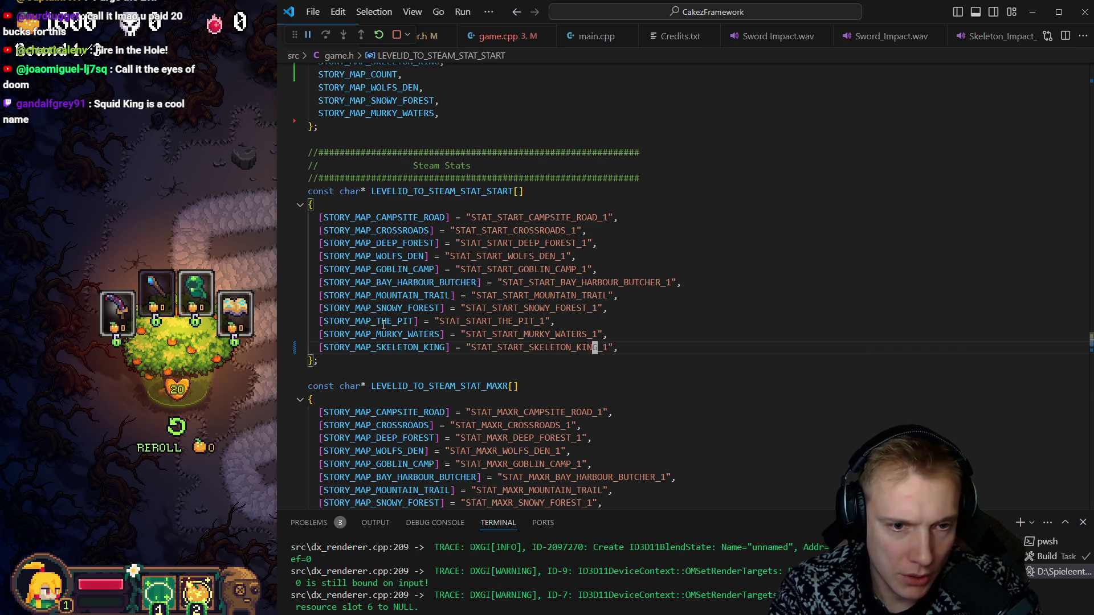
Step: Fix the last MAXR entry to a MAXR_SKELETON_KING_ stat name and edit the WON entry
key("Down")
key("Down")
key("Down")
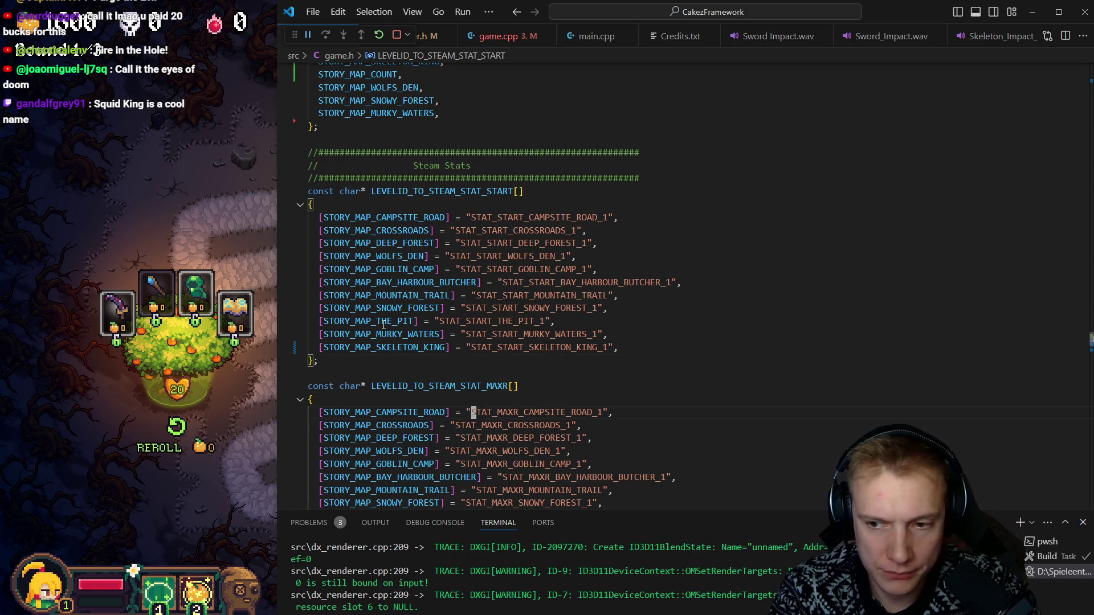
key("ctrl+z")
key("ctrl+z")
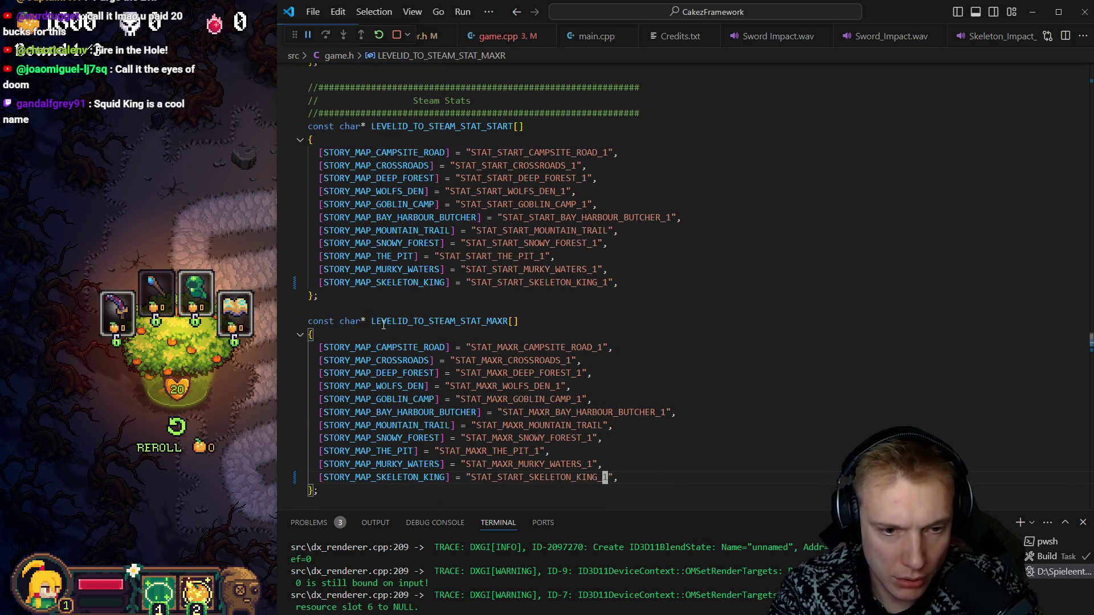
key("Left")
key("Left")
key("Left")
key("BackSpace")
key("BackSpace")
key("BackSpace")
key("BackSpace")
key("BackSpace")
type("MAXR_")
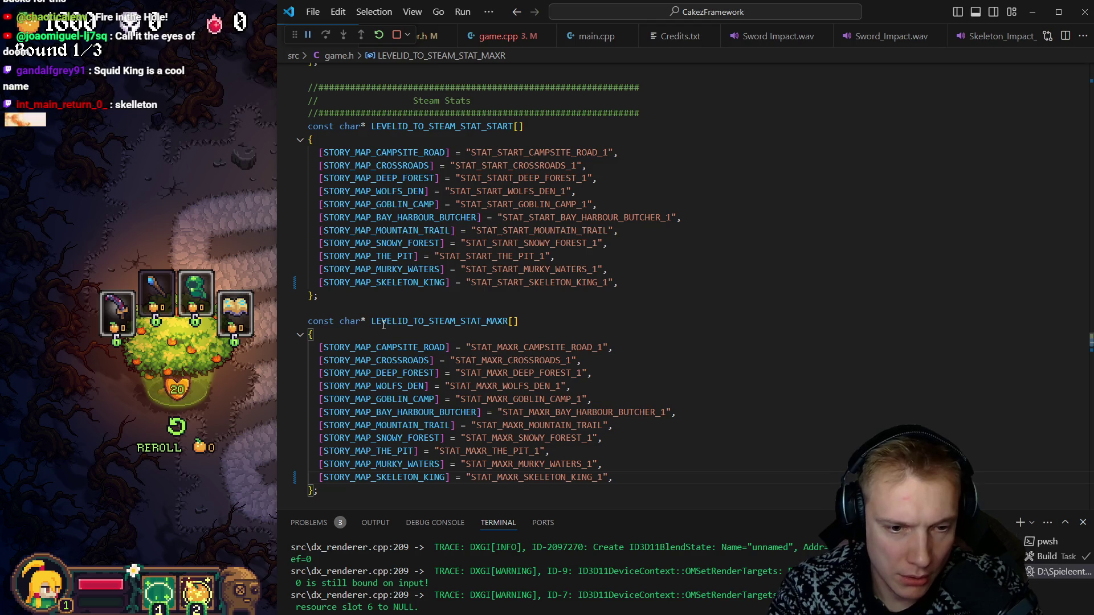
key("Down")
key("Down")
key("Down")
key("Up")
key("Up")
key("Up")
type("MAXR_SKELETON_KING_")
key("Left")
key("Left")
key("Left")
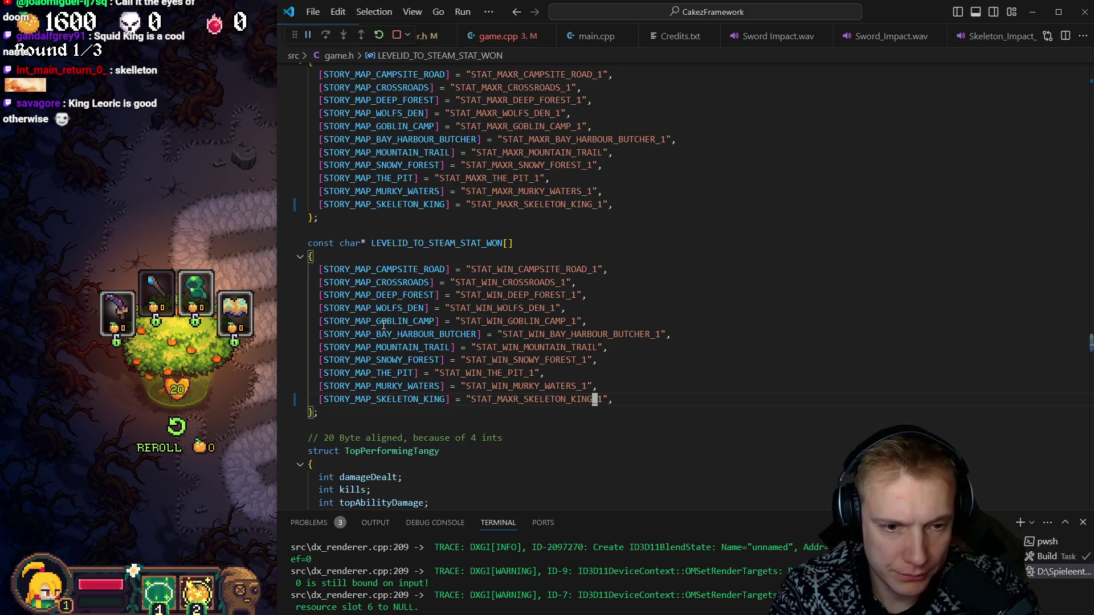
Step: Change the last WON entry to a WIN stat, and move GOBLIN_CAMP, BAY_HARBOUR_BUTCHER and SNOWY_FOREST above WOLFS_DEN
key("BackSpace")
key("BackSpace")
key("BackSpace")
type("WIN")
key("Up")
key("Up")
key("Up")
key("Up")
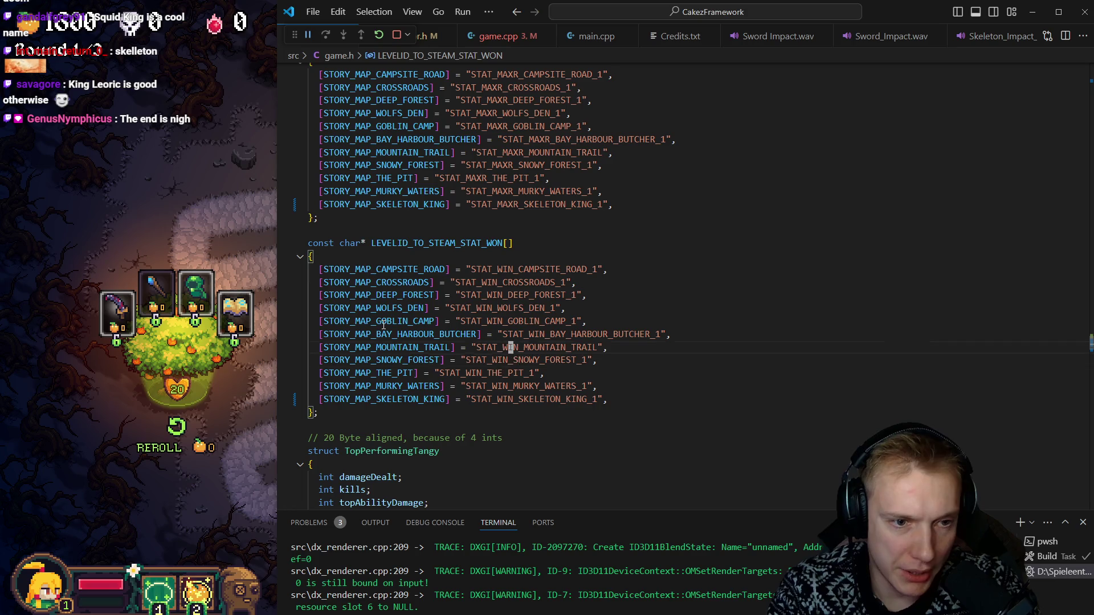
key("alt+Up")
key("Down")
key("Down")
key("alt+Up")
key("Down")
key("Down")
key("Down")
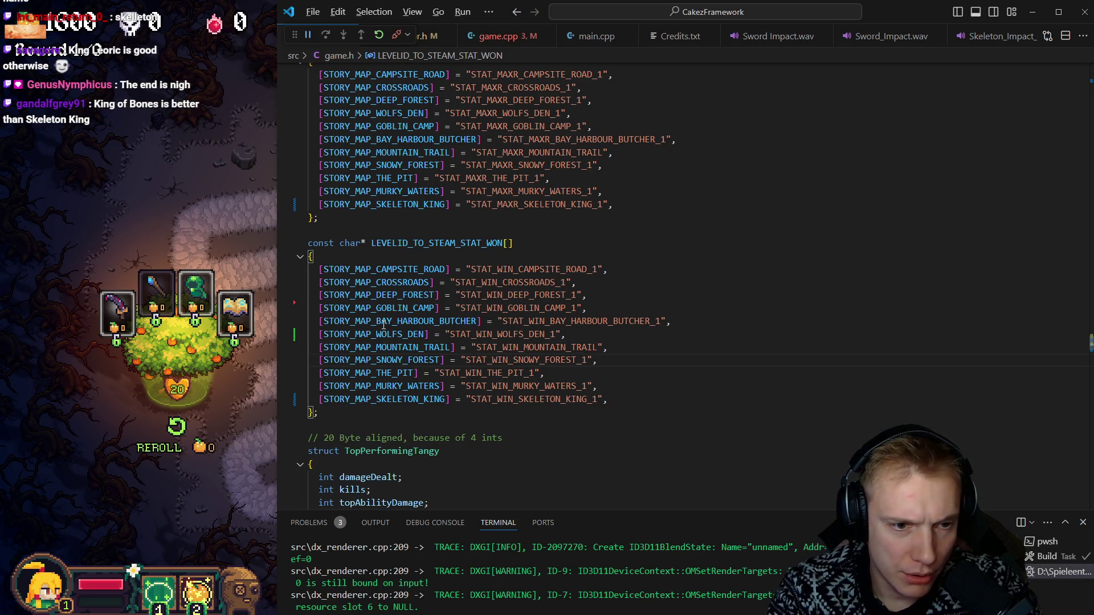
key("alt+Up")
key("alt+Up")
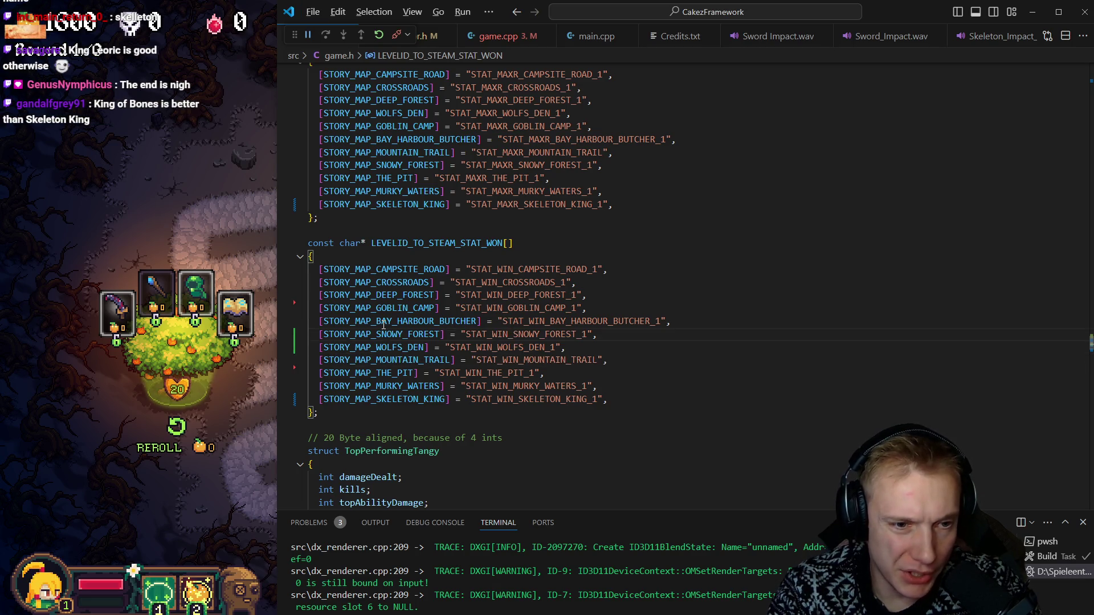
Step: Move THE_PIT and SKELETON_KING up and add a '// Later' comment above the deferred maps
key("Down")
key("Down")
key("Down")
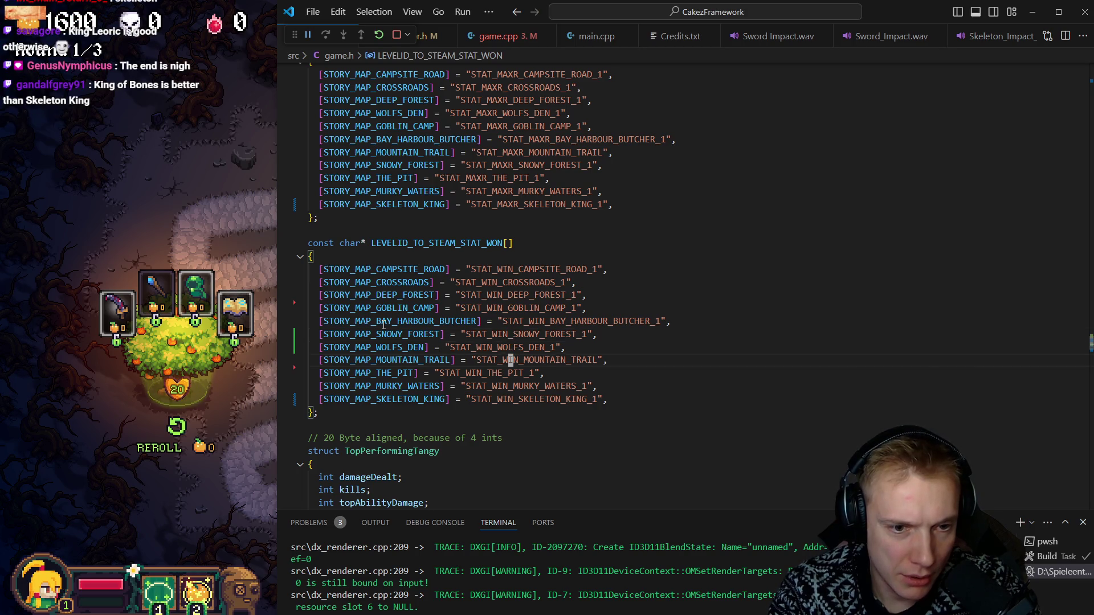
key("alt+Up")
key("alt+Up")
key("Down")
key("Down")
key("Down")
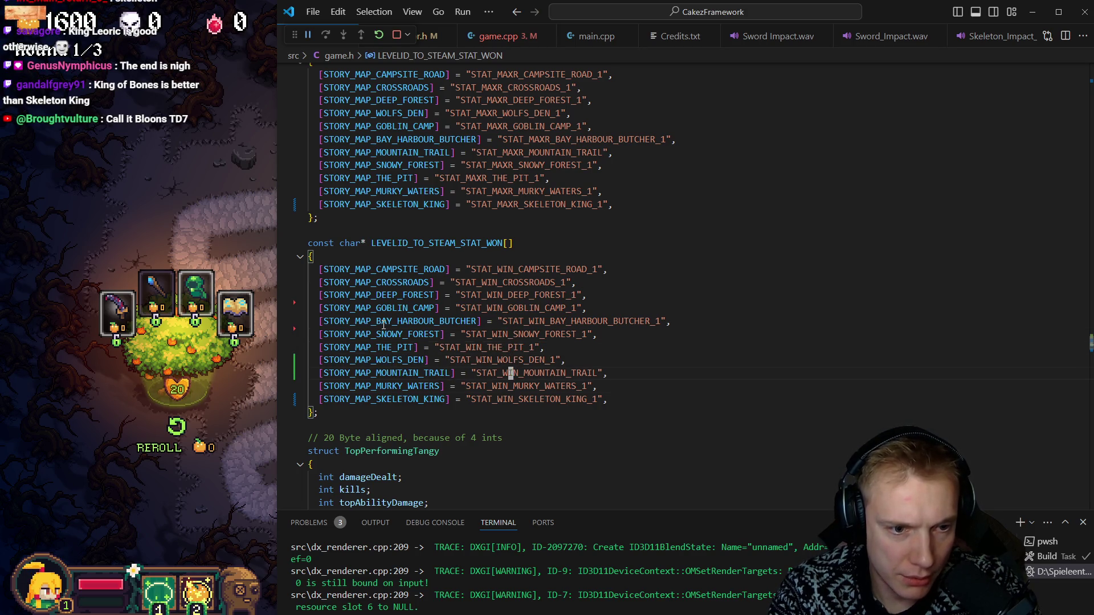
key("alt+Up")
key("alt+Up")
key("alt+Up")
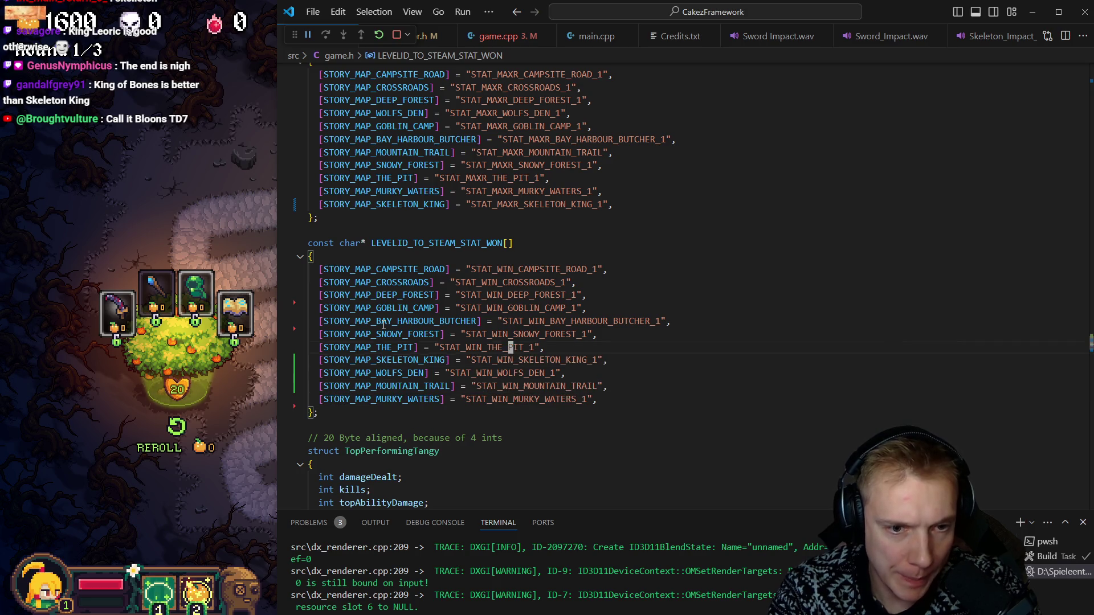
key("End")
key("Return")
key("Return")
type("// Later")
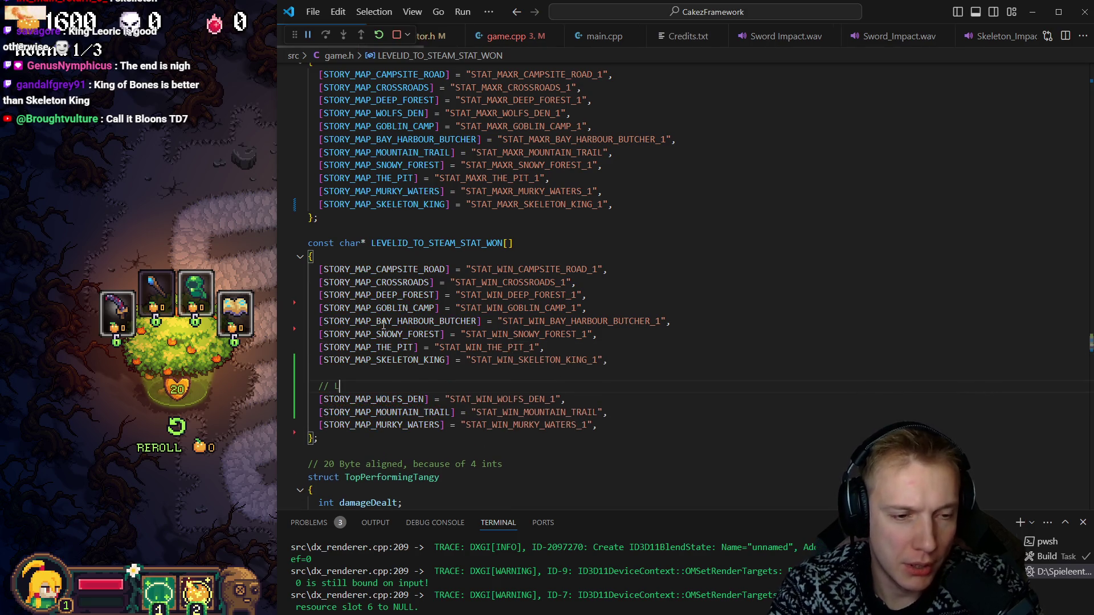
key("Up")
key("Up")
key("Up")
key("Up")
key("Up")
key("Up")
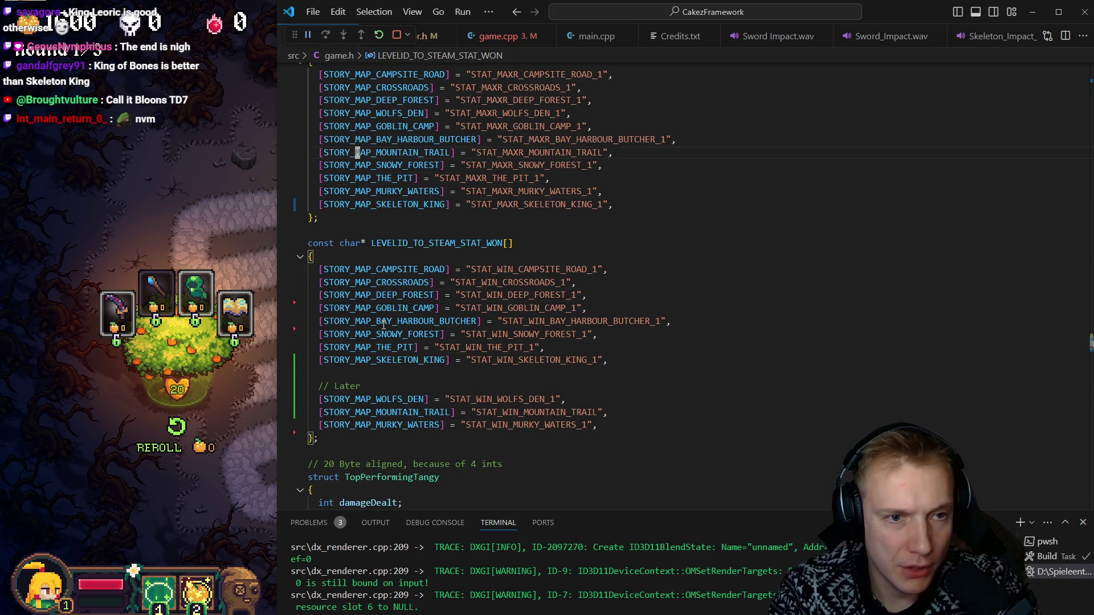
key("Down")
key("Down")
key("Down")
key("alt+Up")
key("alt+Up")
key("alt+Up")
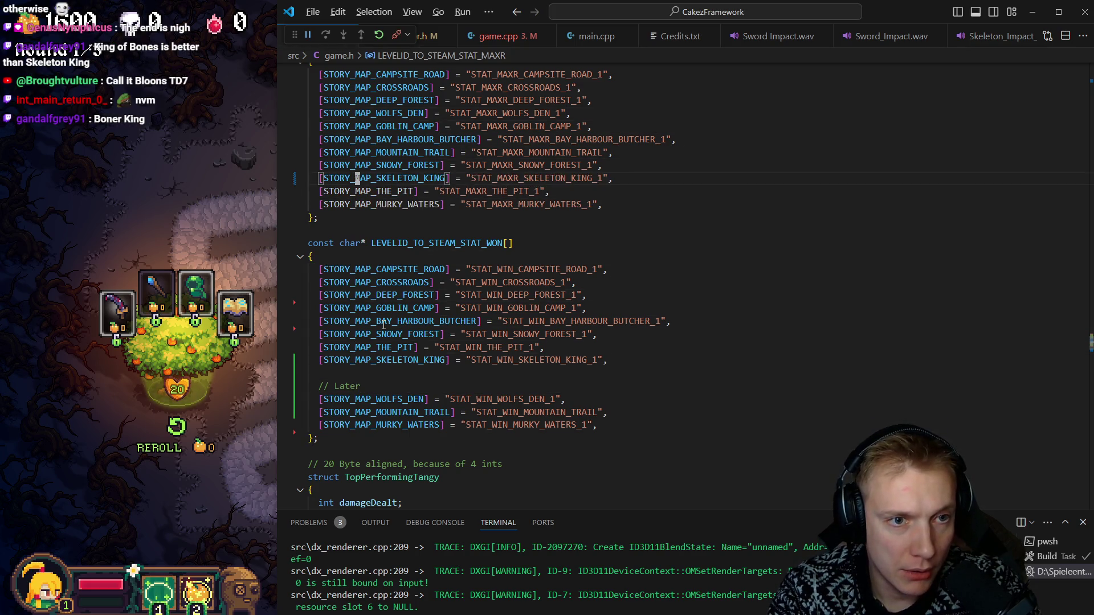
key("Up")
key("alt+Up")
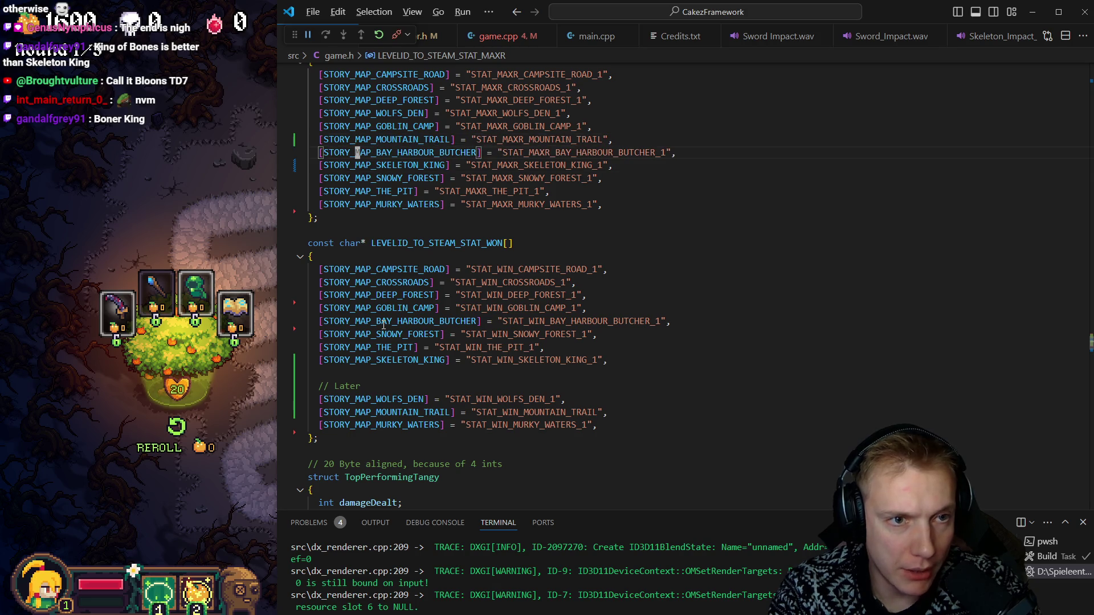
key("alt+Up")
key("alt+Up")
key("alt+Up")
key("alt+Up")
key("alt+Up")
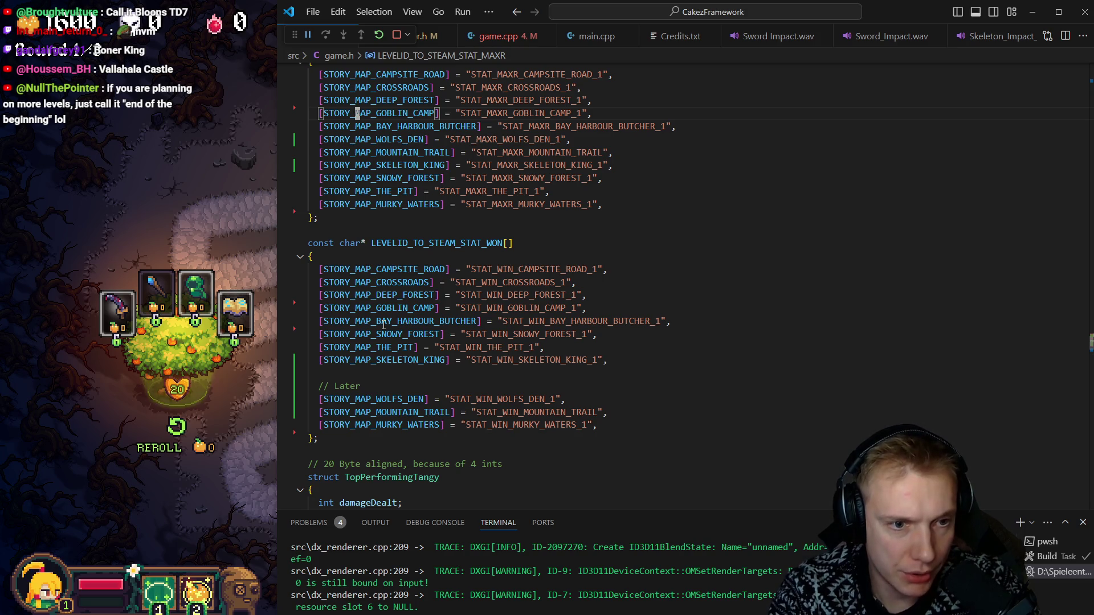
key("Down")
key("Down")
key("alt+Down")
key("alt+Down")
key("alt+Down")
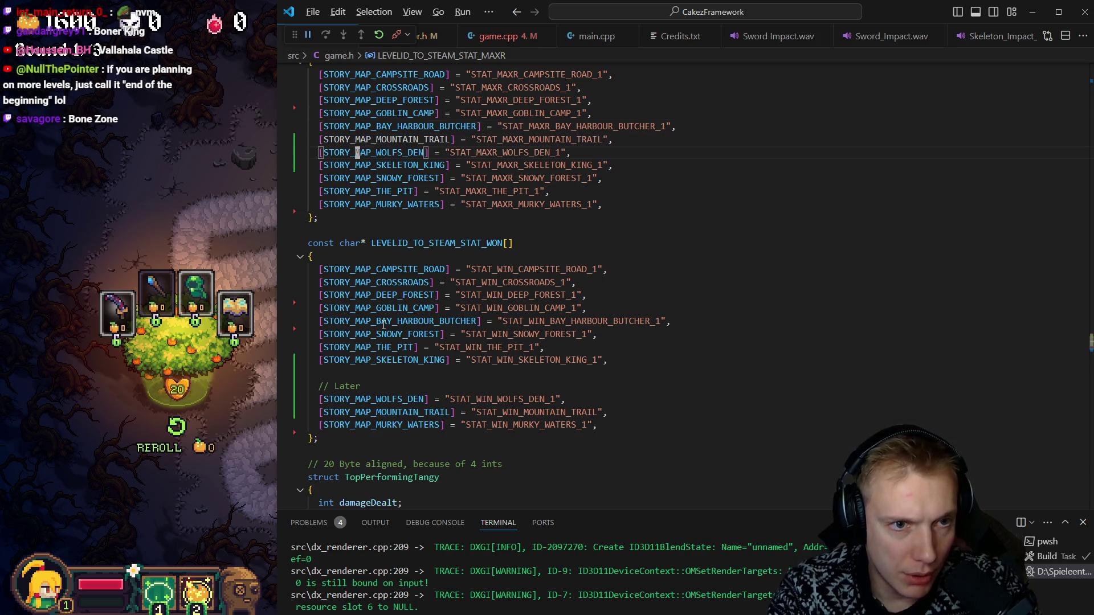
key("Down")
key("alt+Up")
key("alt+Up")
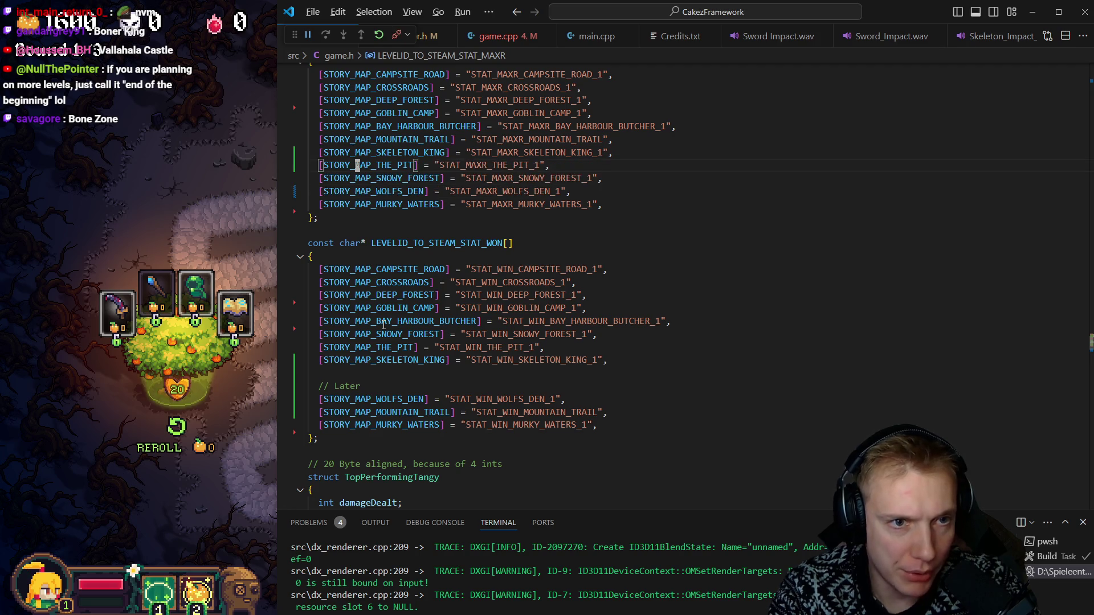
key("alt+Up")
key("End")
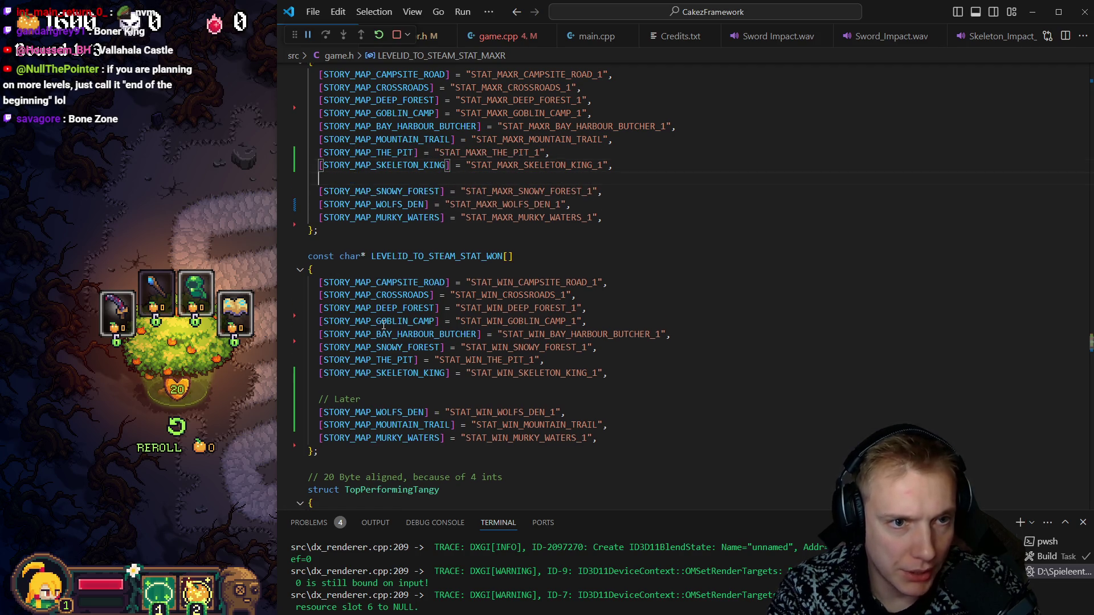
key("Return")
key("Return")
type("// Later")
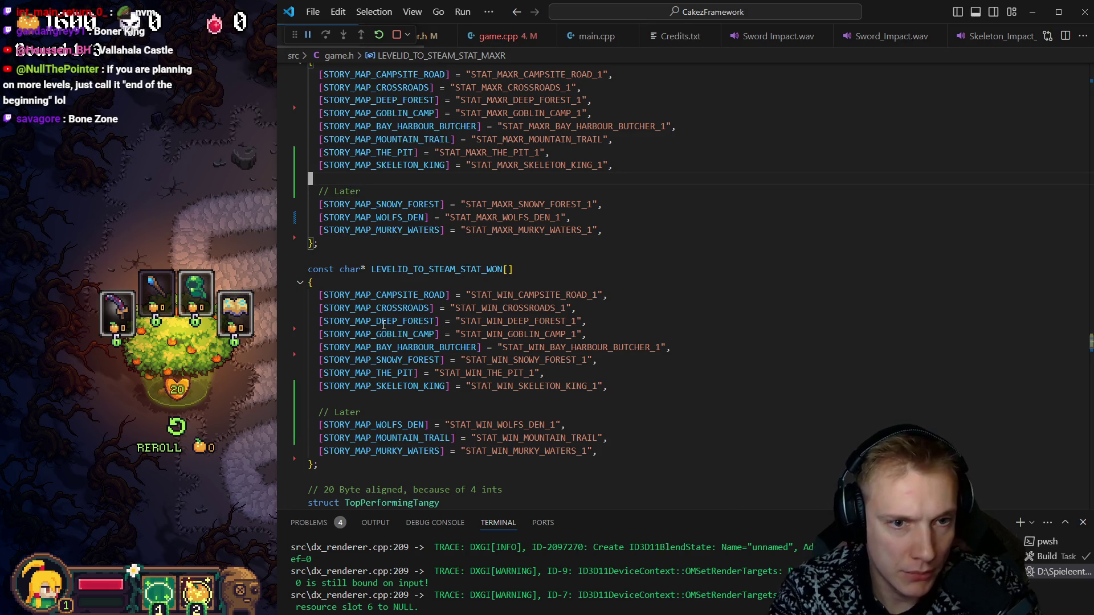
key("Up")
key("Up")
key("Up")
key("Down")
key("Down")
key("Down")
key("Down")
key("Down")
key("Down")
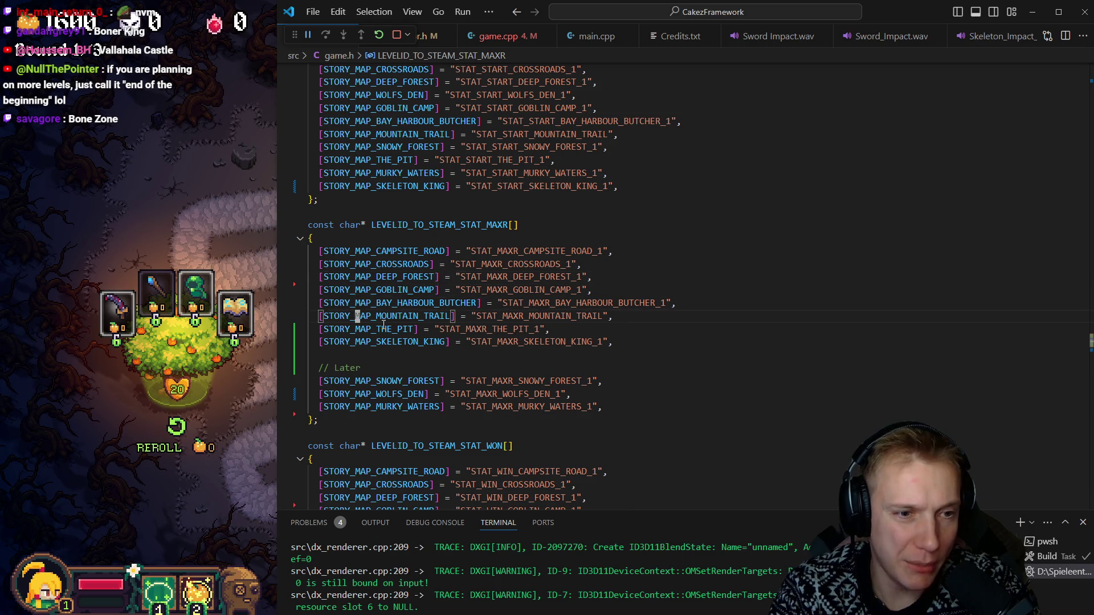
key("Up")
key("Up")
key("Up")
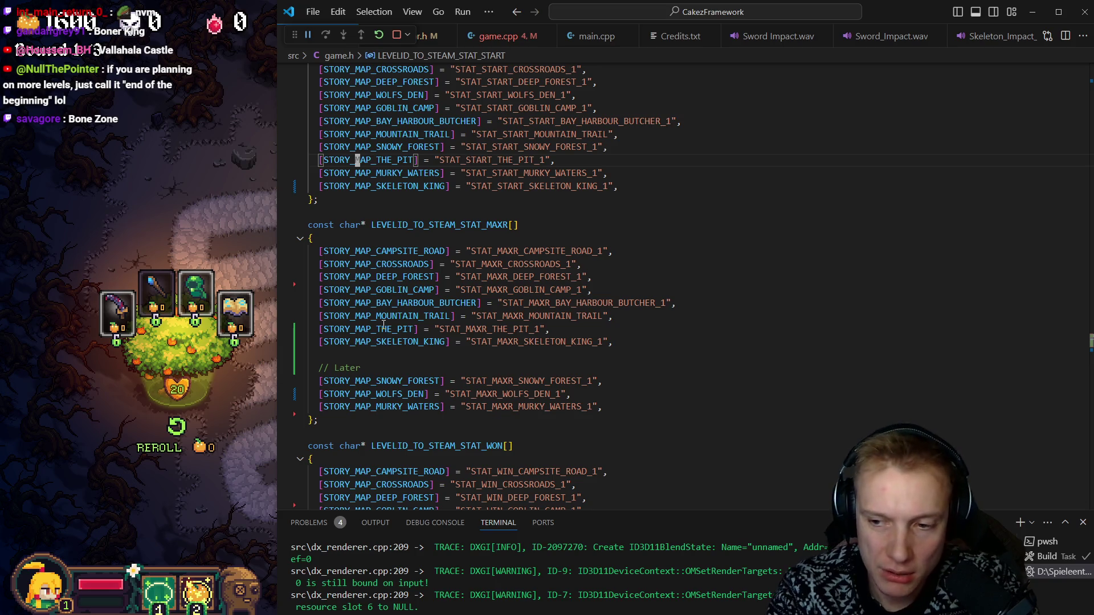
Step: Reorder the start-stat array so SNOWY_FOREST and WOLFS_DEN follow SKELETON_KING
key("Up")
key("Up")
key("Up")
key("Down")
key("Down")
key("Down")
key("Up")
key("Up")
key("Up")
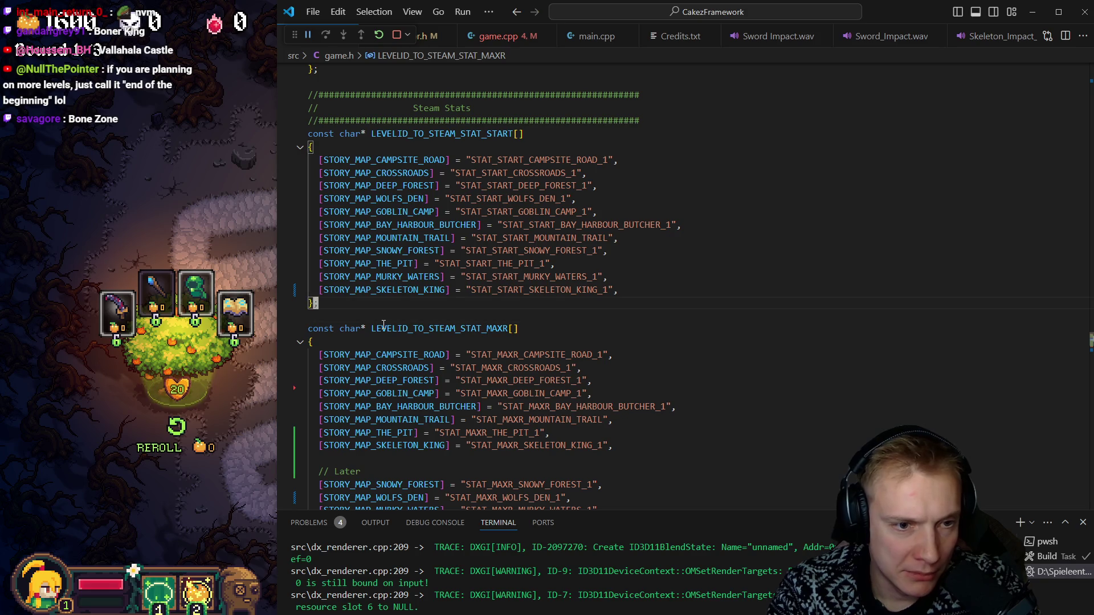
key("Right")
key("Right")
key("Right")
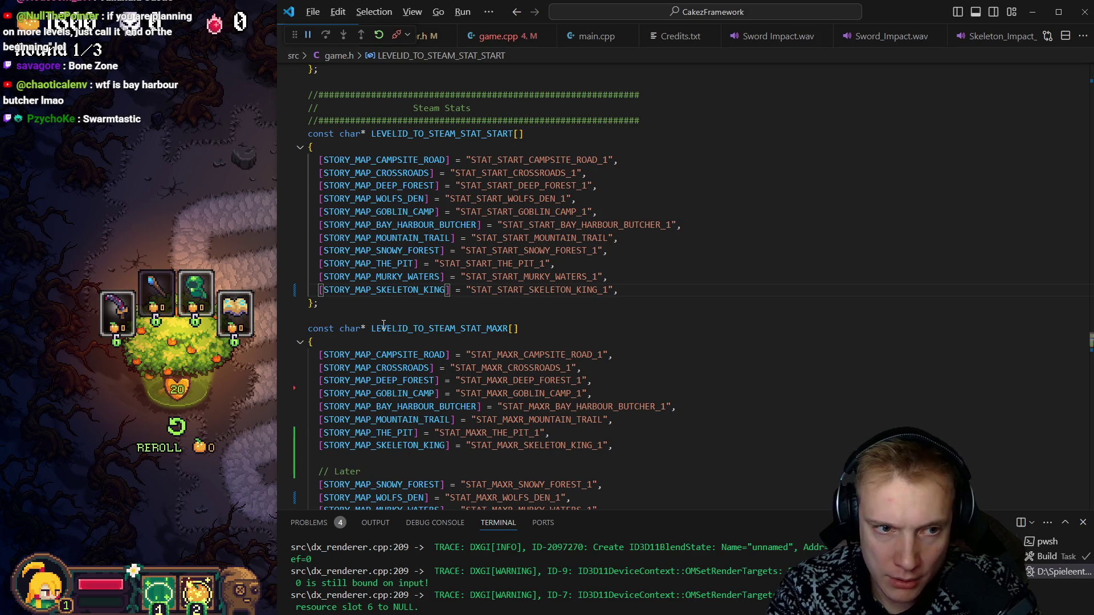
key("alt+Up")
key("Up")
key("Up")
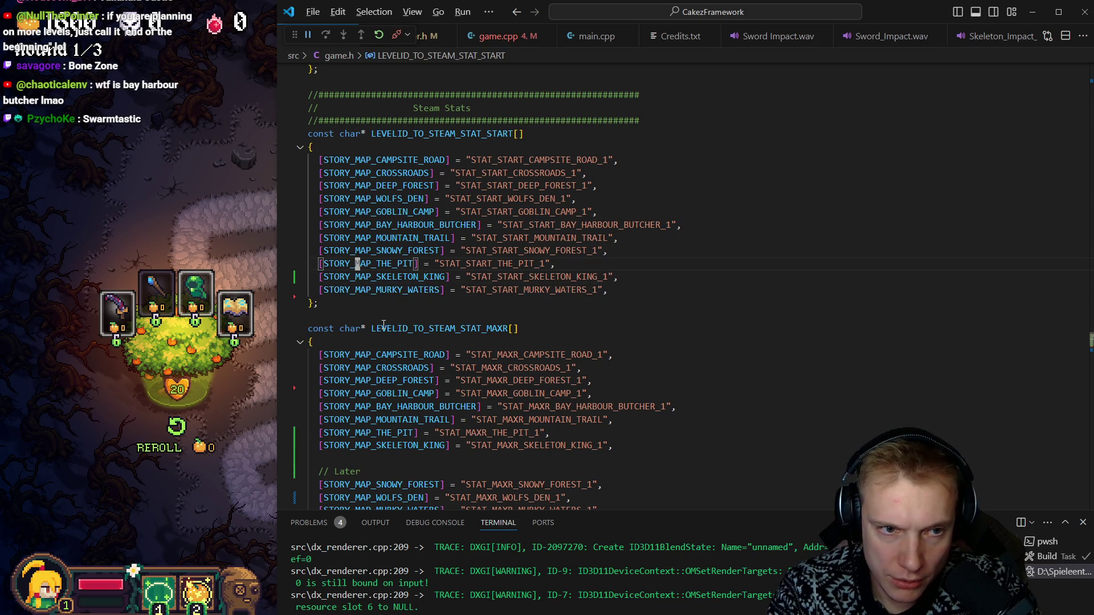
key("Up")
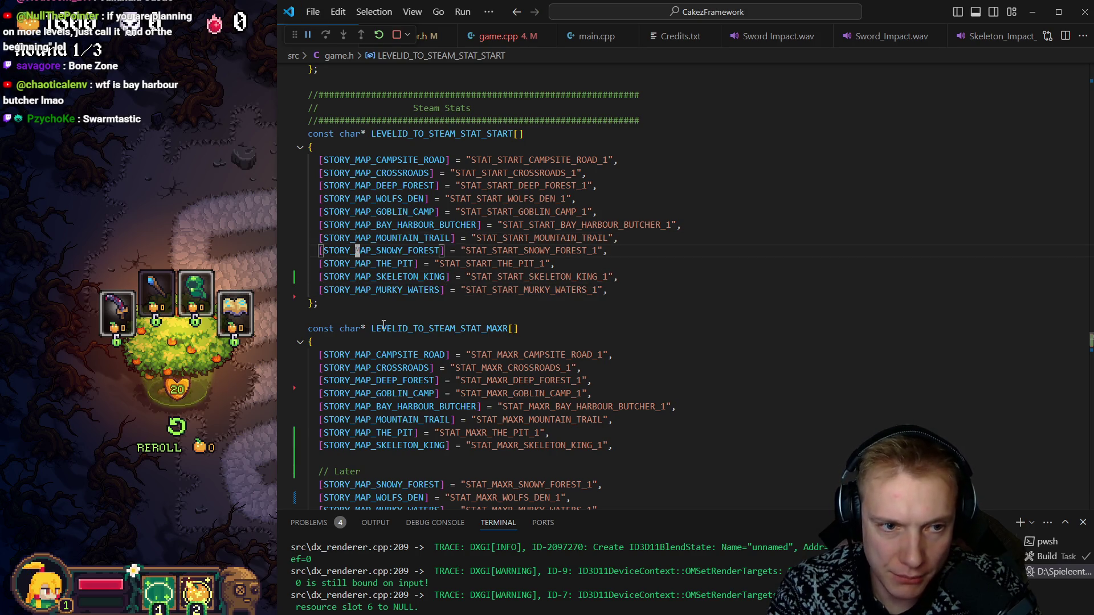
key("alt+Down")
key("alt+Down")
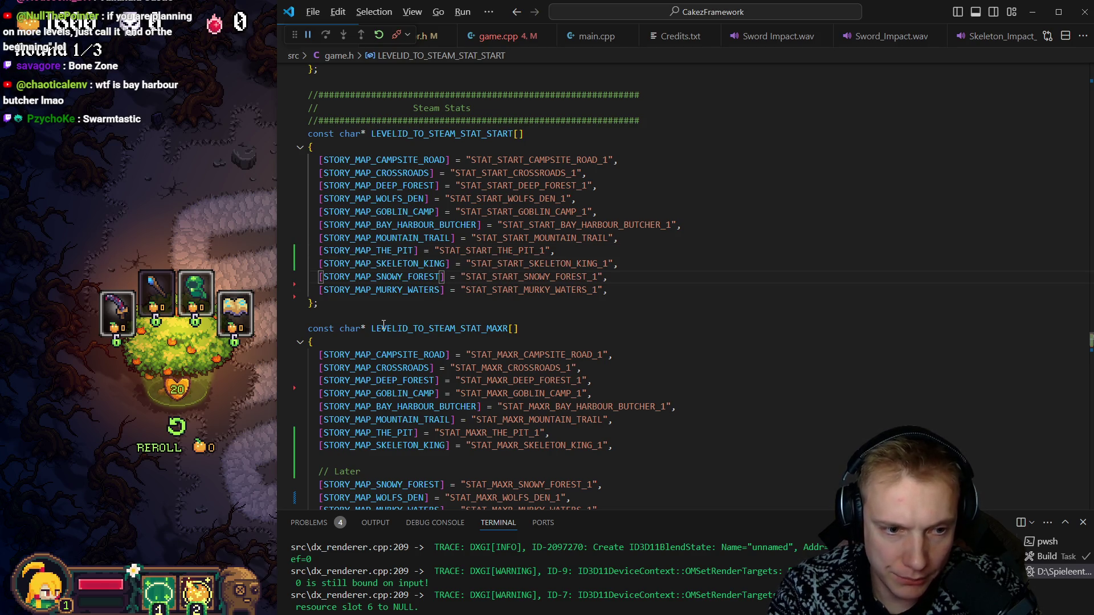
key("Up")
key("Up")
key("Up")
key("Up")
key("alt+Down")
key("alt+Down")
key("alt+Down")
key("Up")
key("Up")
Step: Insert a '// Later' comment after SKELETON_KING above the unreleased maps
key("Down")
key("End")
key("Return")
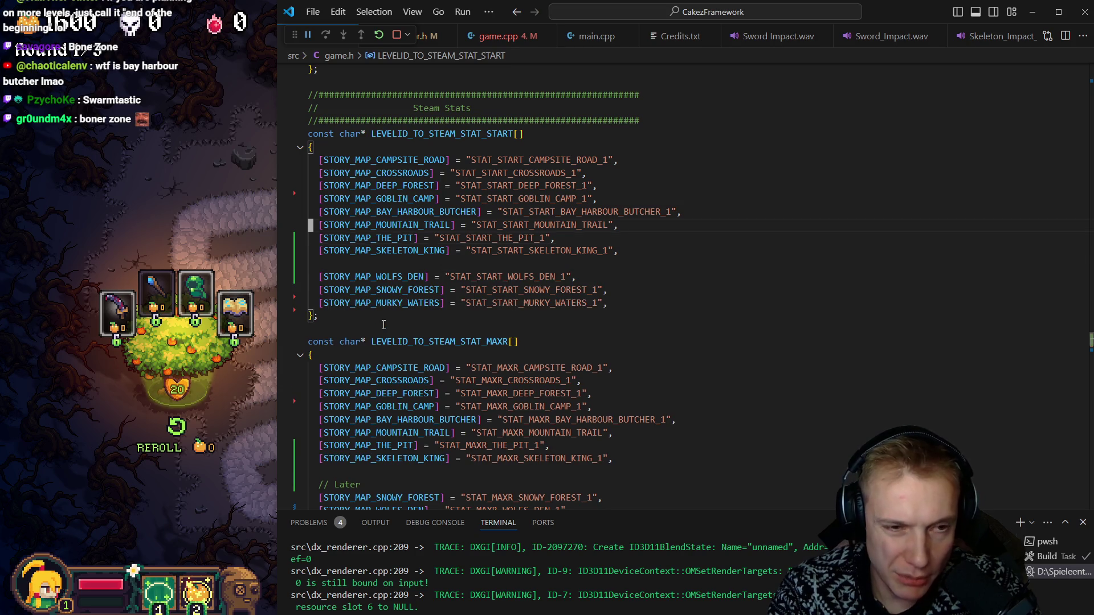
key("Up")
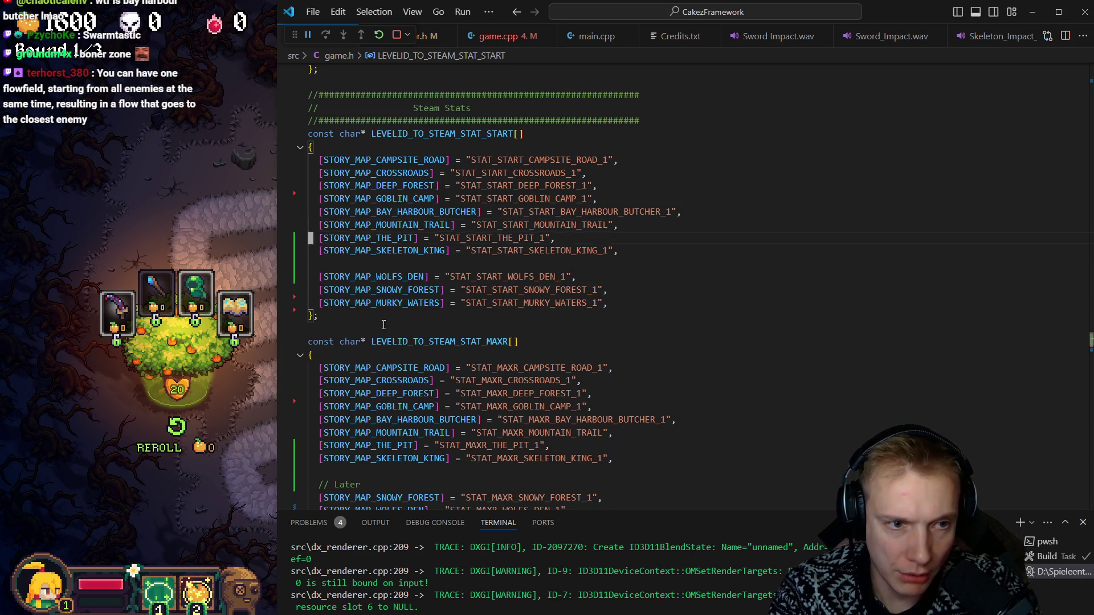
key("Return")
type("// Later")
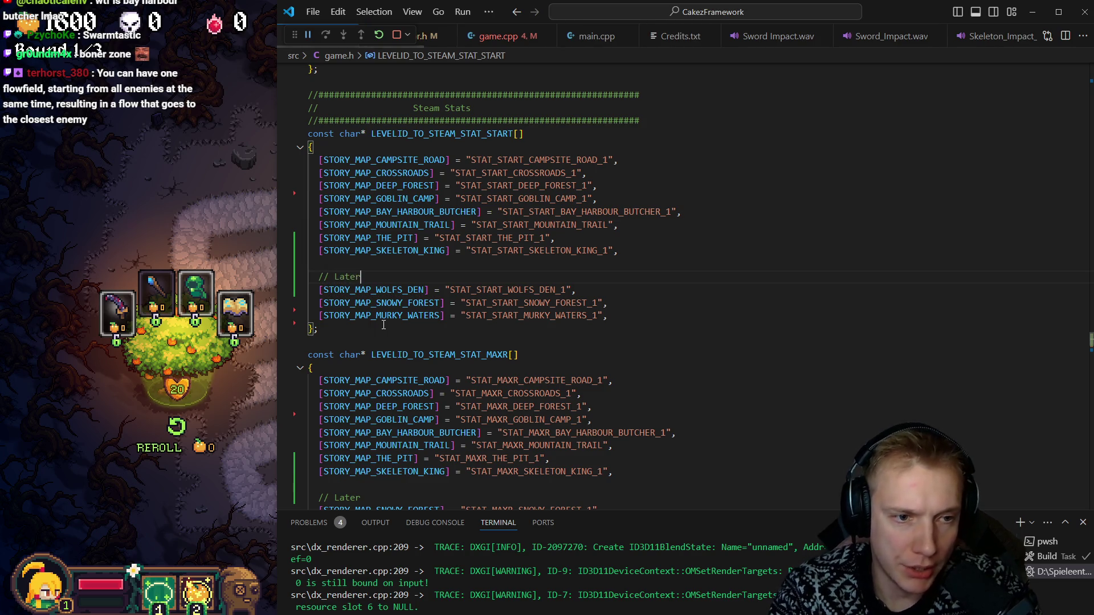
Step: Separate and copy the released map entries in the StoryMapID enum, then go to the leaderboard definitions
key("Down")
key("Down")
key("Down")
key("Up")
key("Up")
key("Up")
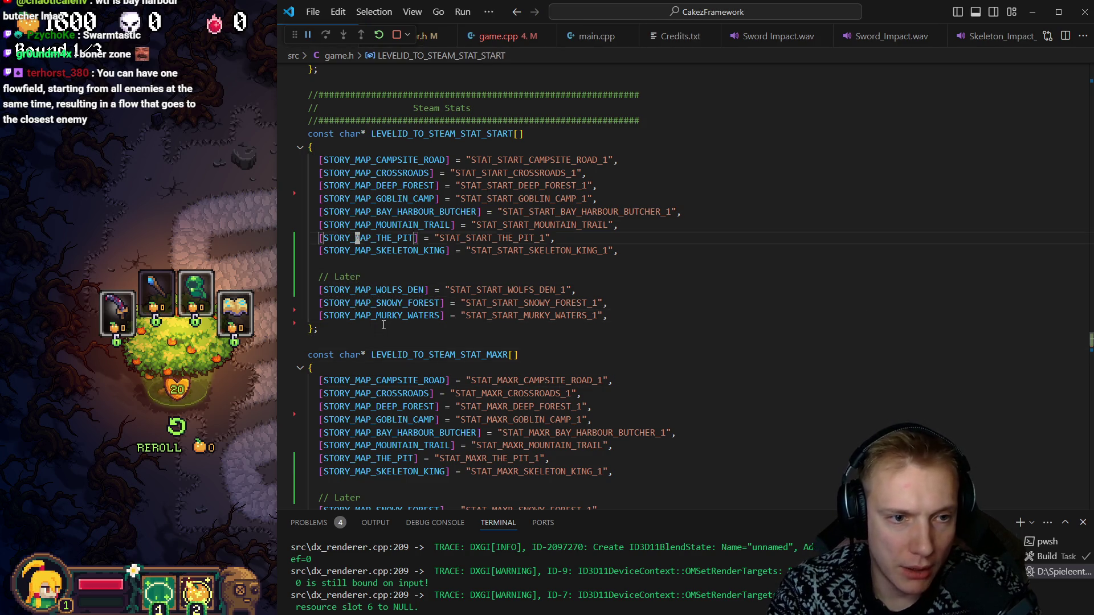
key("End")
key("Return")
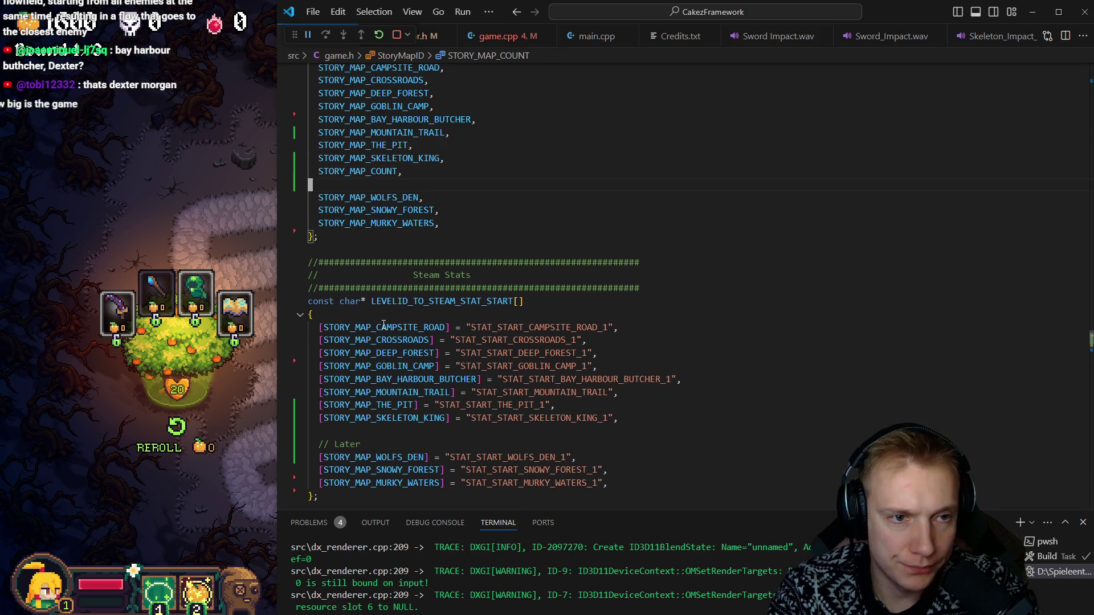
key("Up")
key("Home")
key("shift+Up")
key("shift+Up")
key("shift+Up")
key("shift+Up")
key("shift+Up")
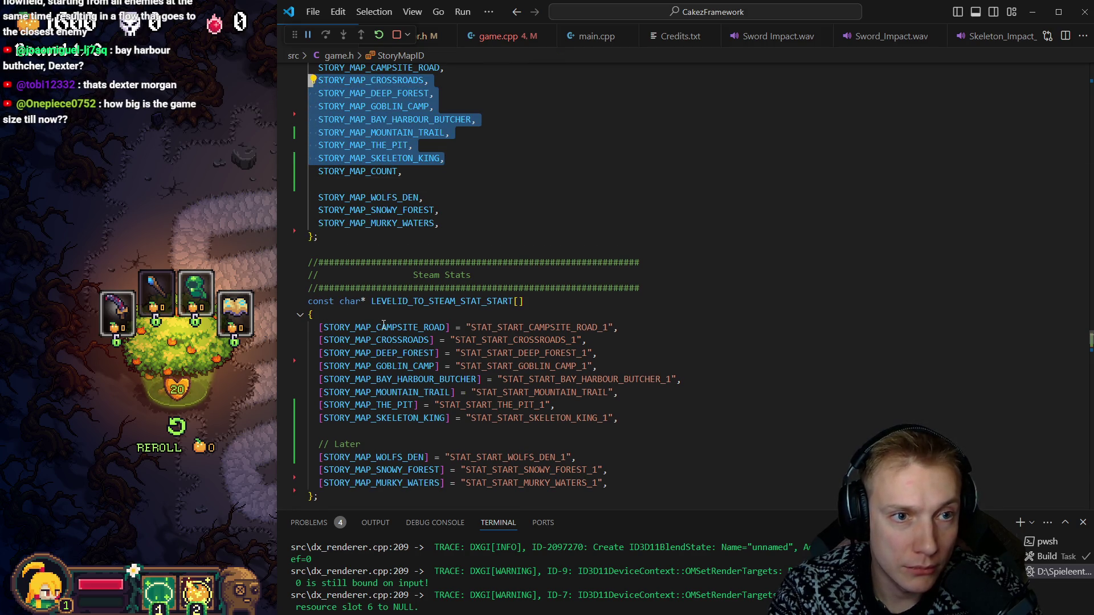
key("Escape")
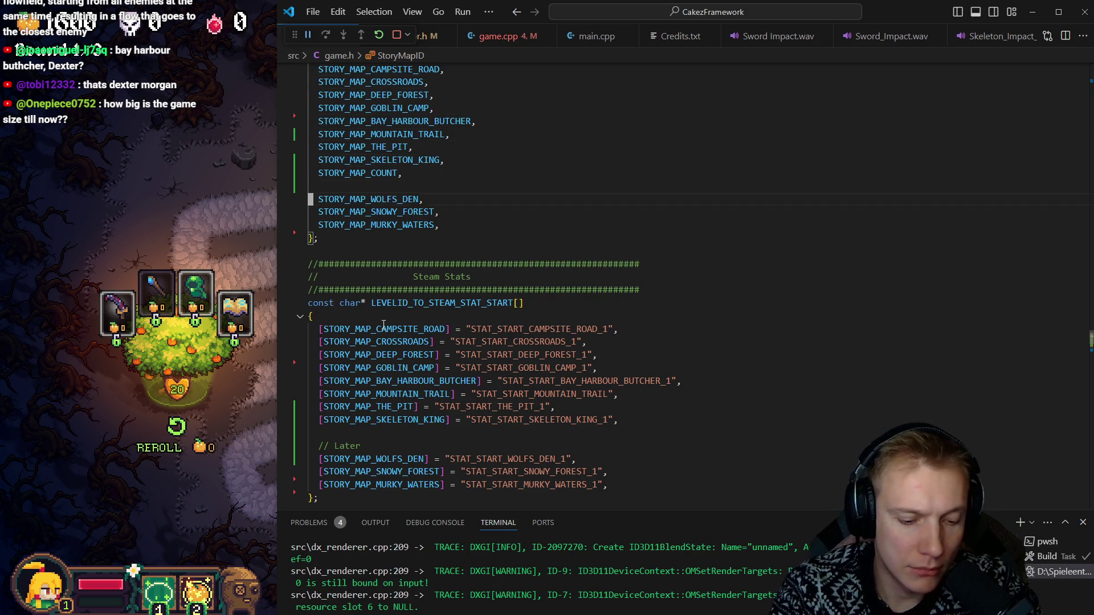
key("Down")
key("Down")
key("Down")
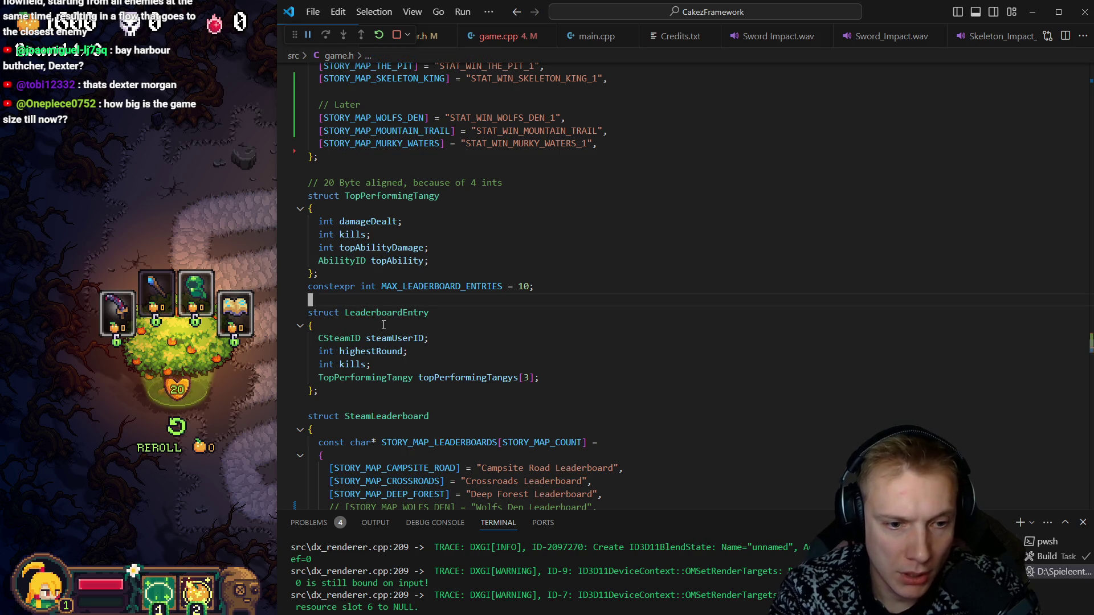
scroll(384, 325, "down", 5)
Step: Paste the released map entries into the leaderboard array, drop duplicates, and wrap each as [KEY] = "Leaderboard"
key("Down")
key("Down")
key("Down")
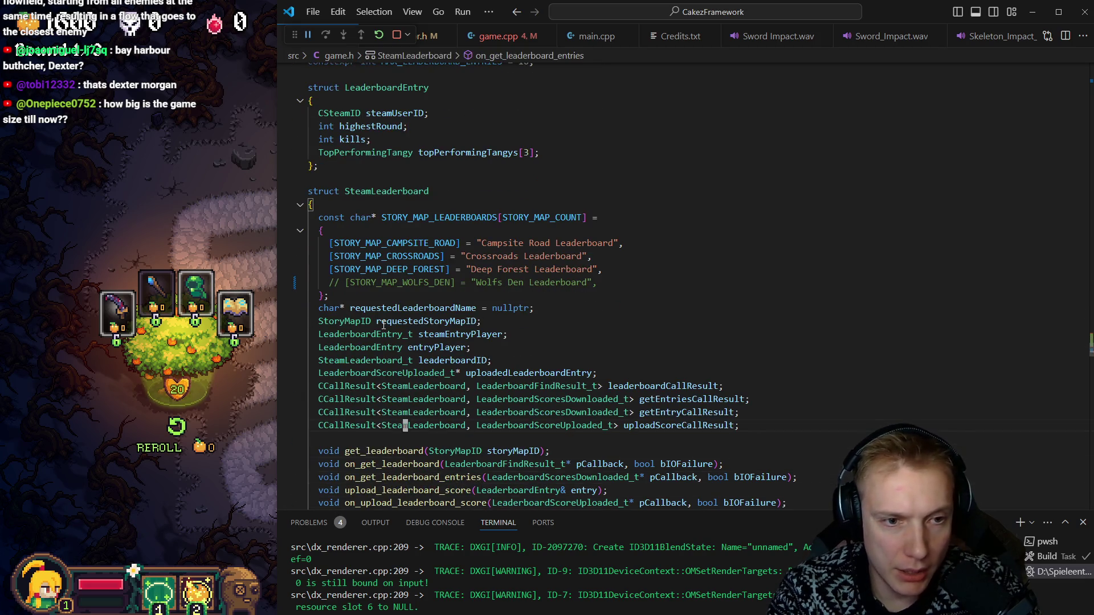
type("STORY_MAP_CAMPSITE_ROAD, STORY_MAP_CROSSROADS, STORY_MAP_DEEP_FOREST, STORY_MAP_GOBLIN_CAMP, STORY_MAP_BAY_HARBOUR_BUTCHER, STORY_MAP_MOUNTAIN_TRAIL, STORY_MAP_THE_PIT, STORY_MAP_SKELETON_KING,")
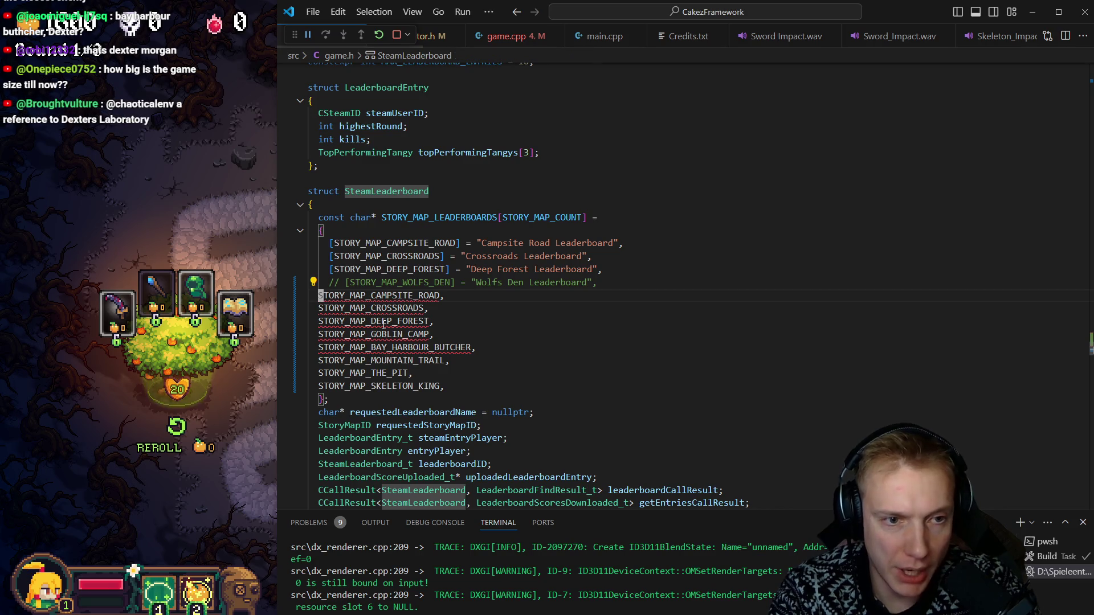
key("ctrl+shift+k")
key("ctrl+shift+k")
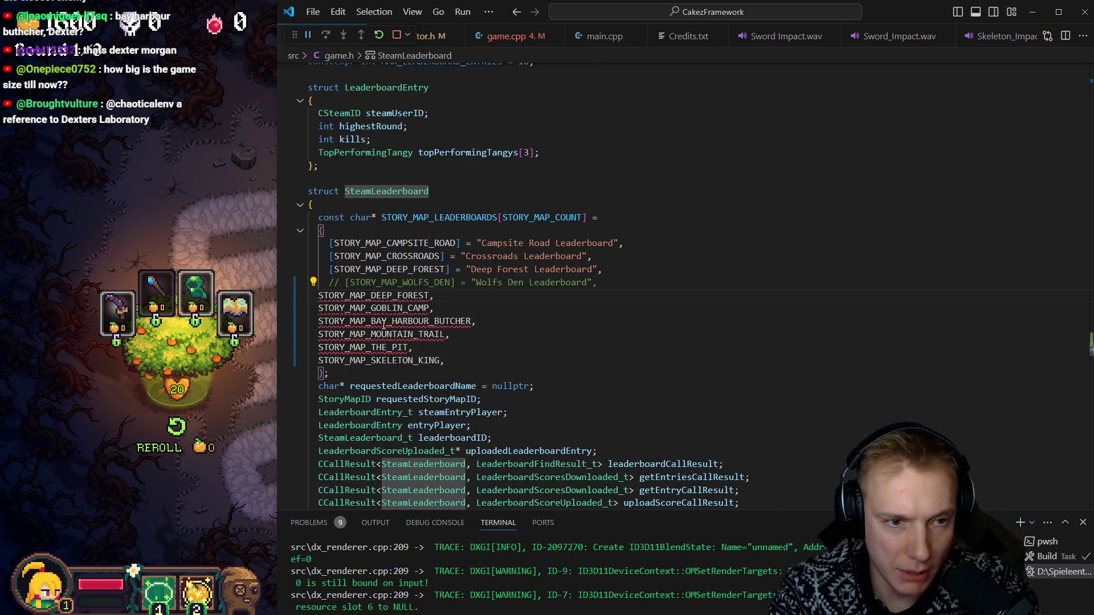
key("ctrl+shift+k")
key("Tab")
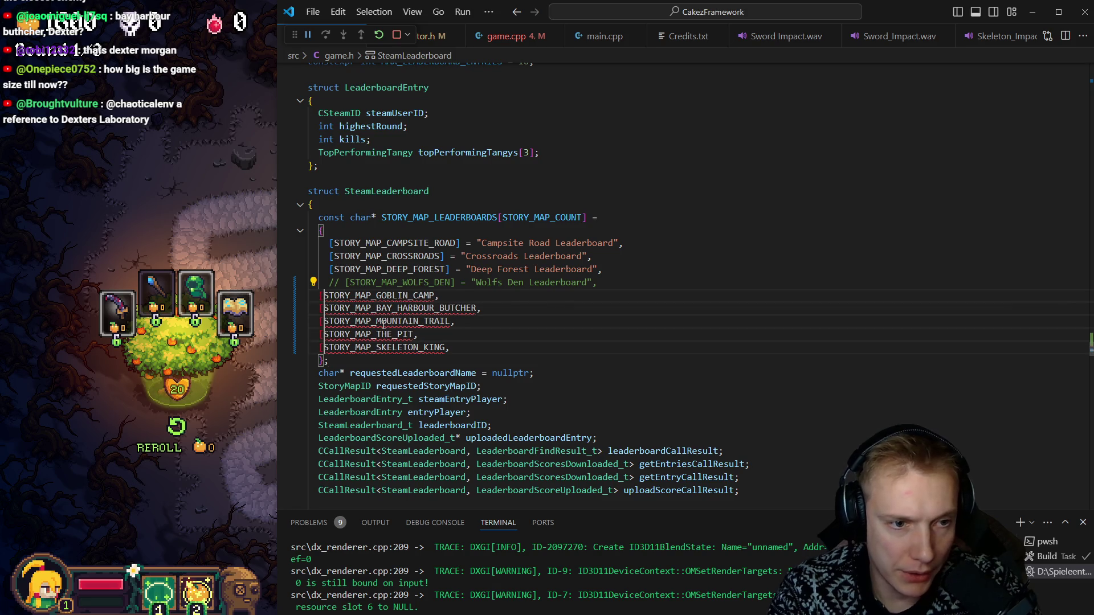
type("[")
key("End")
key("Left")
type("] = \"")
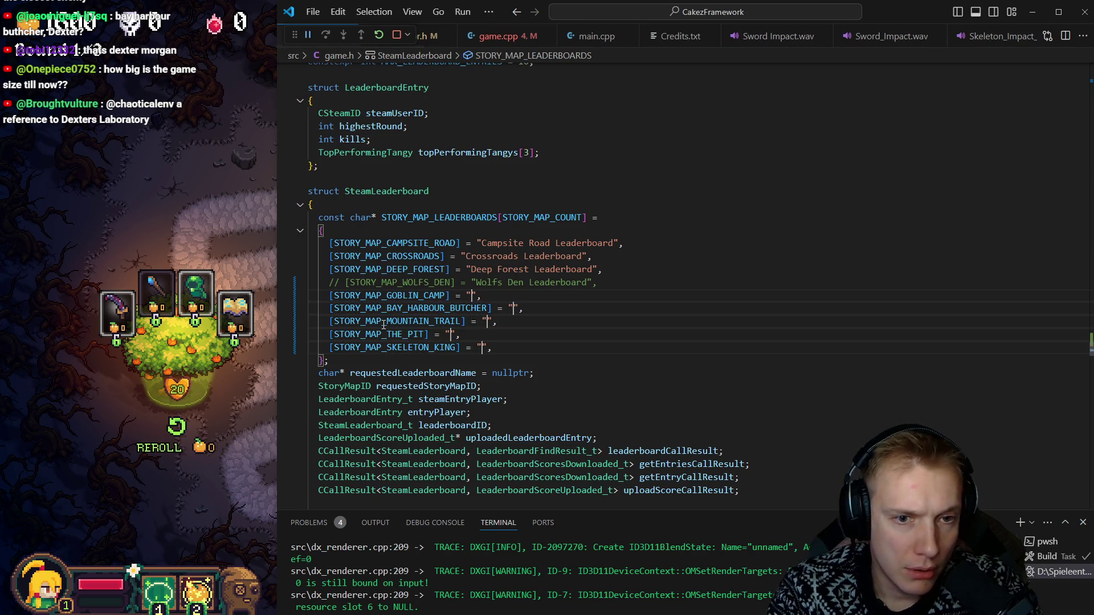
type("Leaderboard")
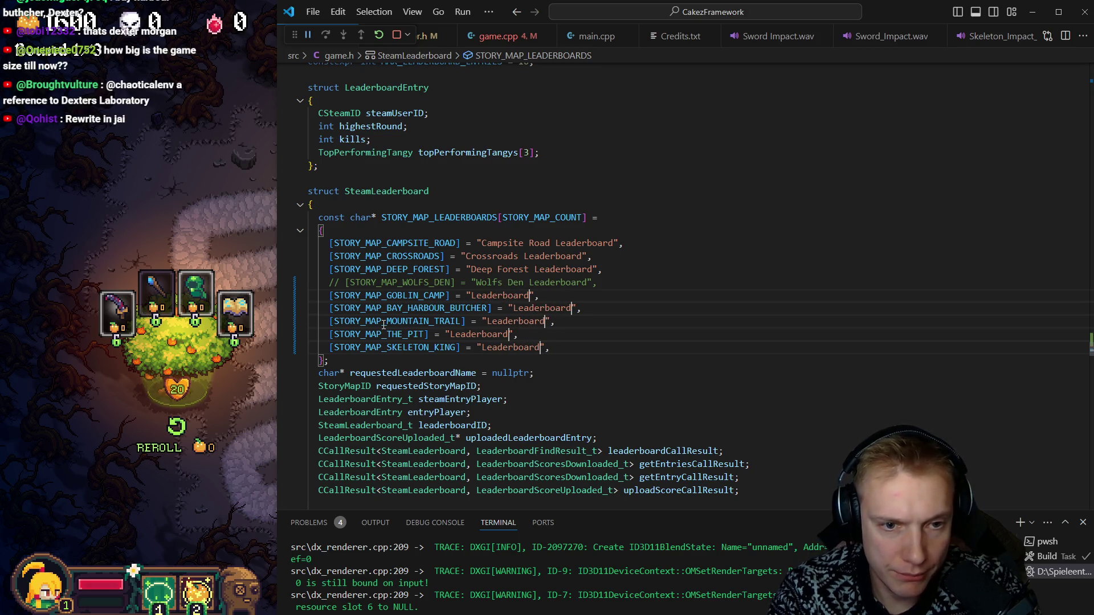
key("ctrl+Left")
Step: Fill in the leaderboard names Goblin Camp, Bay Harbour Butcher, Mountian Trail, The Pit and Skeleton King
key("Escape")
type("Goblin Camp")
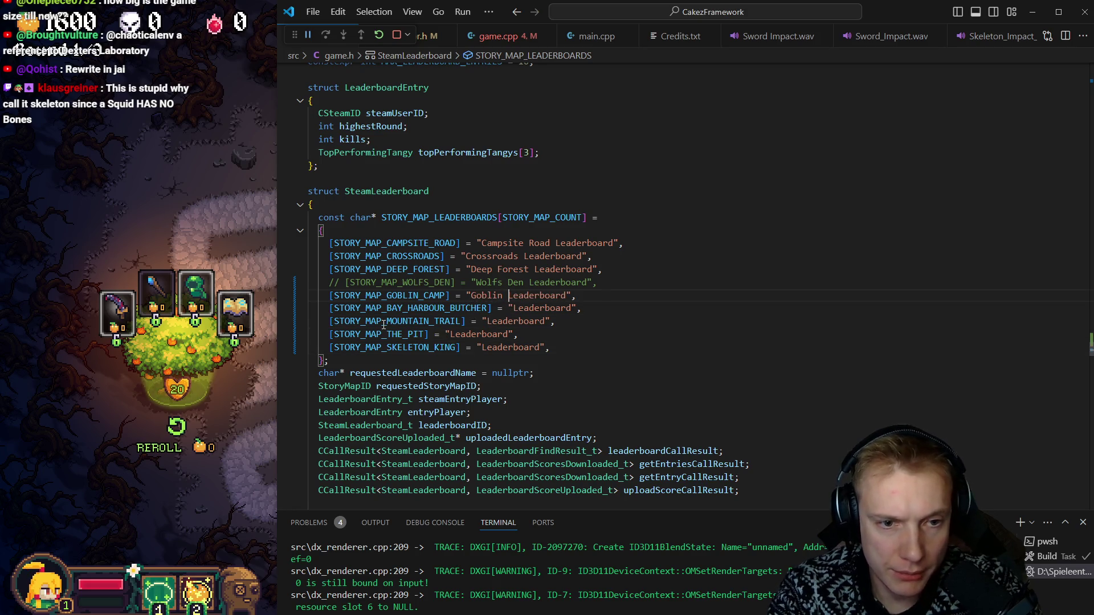
key("Down")
key("ctrl+Left")
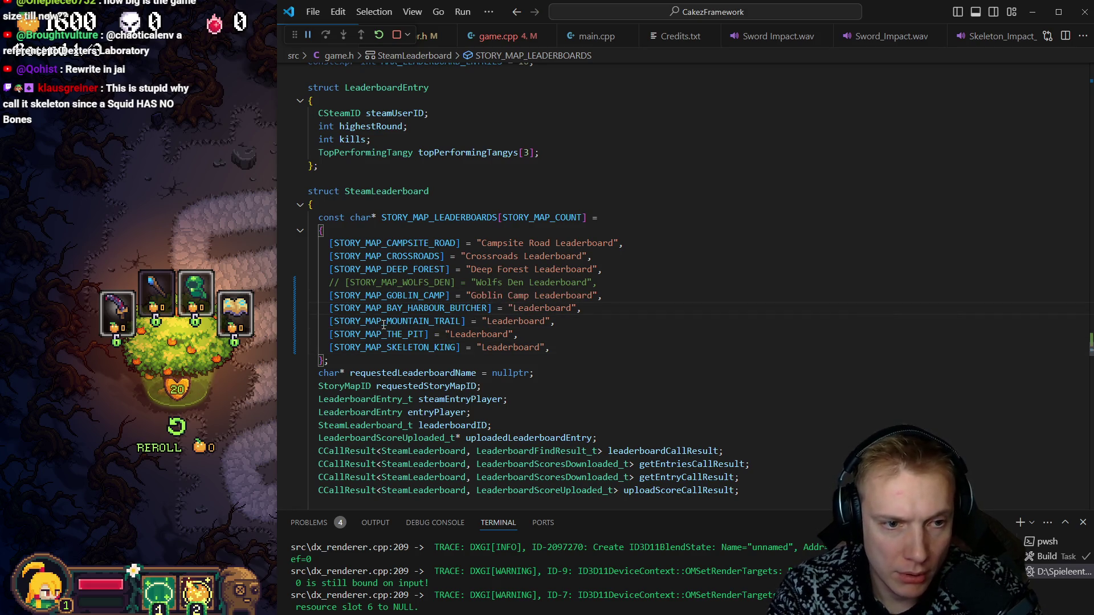
type("Bay Harbour Butc")
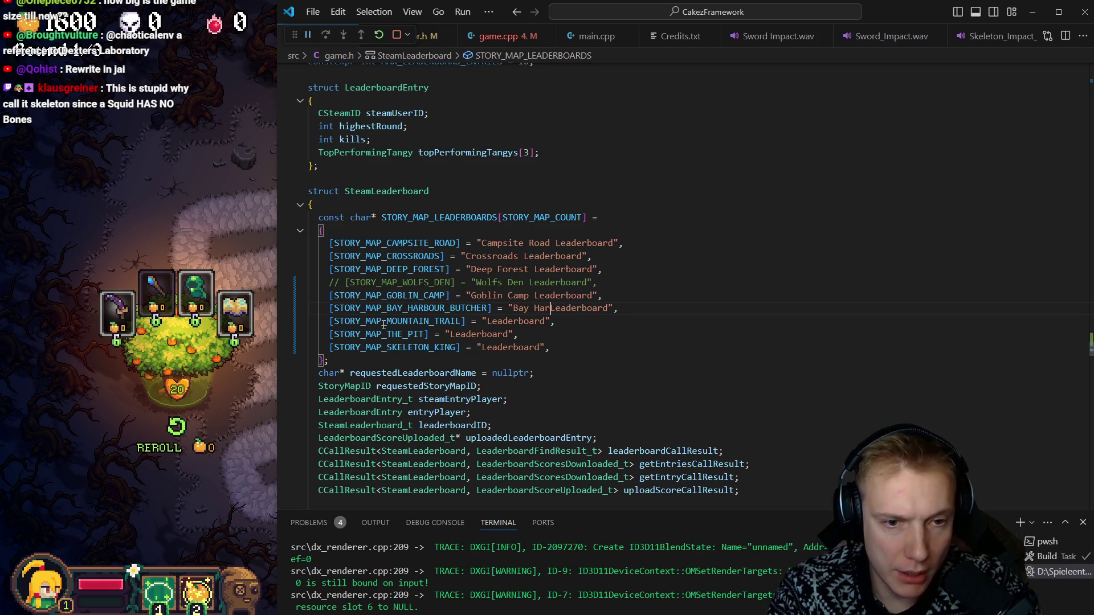
type("her")
key("Down")
key("ctrl+Left")
key("ctrl+Left")
type("Mountian Trail")
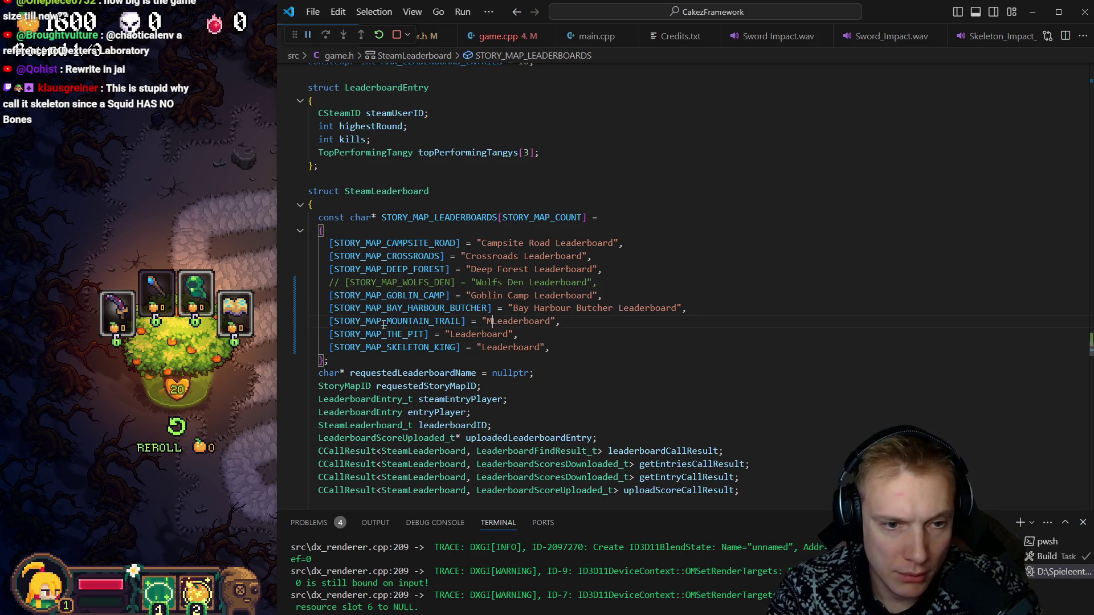
key("Down")
key("ctrl+Left")
key("ctrl+Left")
type("The Pit")
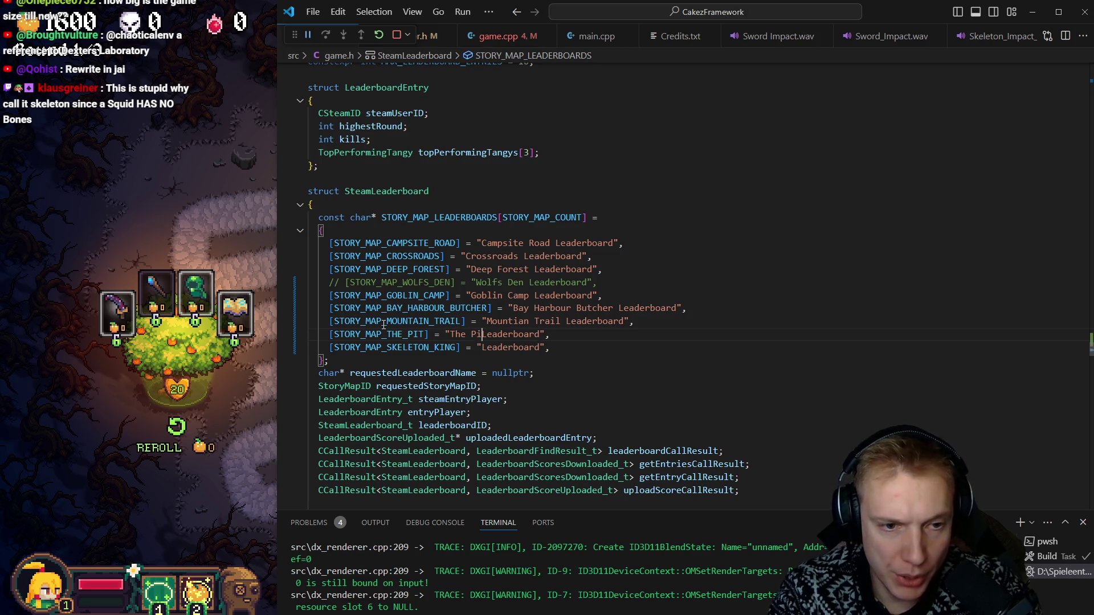
key("Down")
key("ctrl+Left")
type("Skeleton Kin")
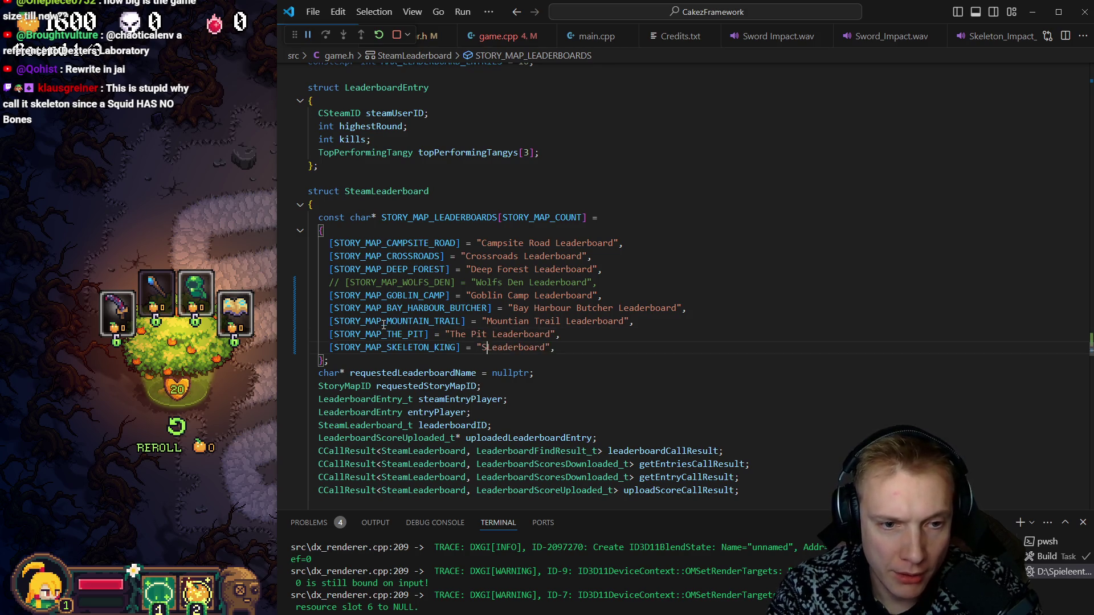
type("g")
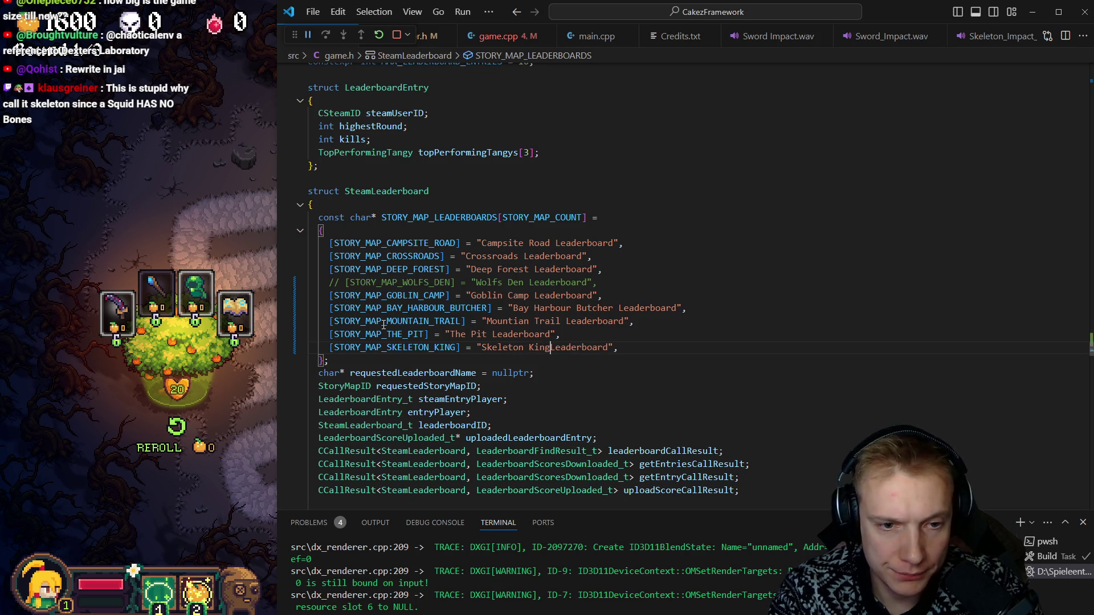
Step: Move the commented WOLFS_DEN entry below SKELETON_KING under a "// Later" comment
key("Up")
key("Up")
key("Up")
key("Up")
key("alt+Down")
key("alt+Down")
key("alt+Down")
key("Up")
key("End")
key("Return")
key("Return")
type("// Later")
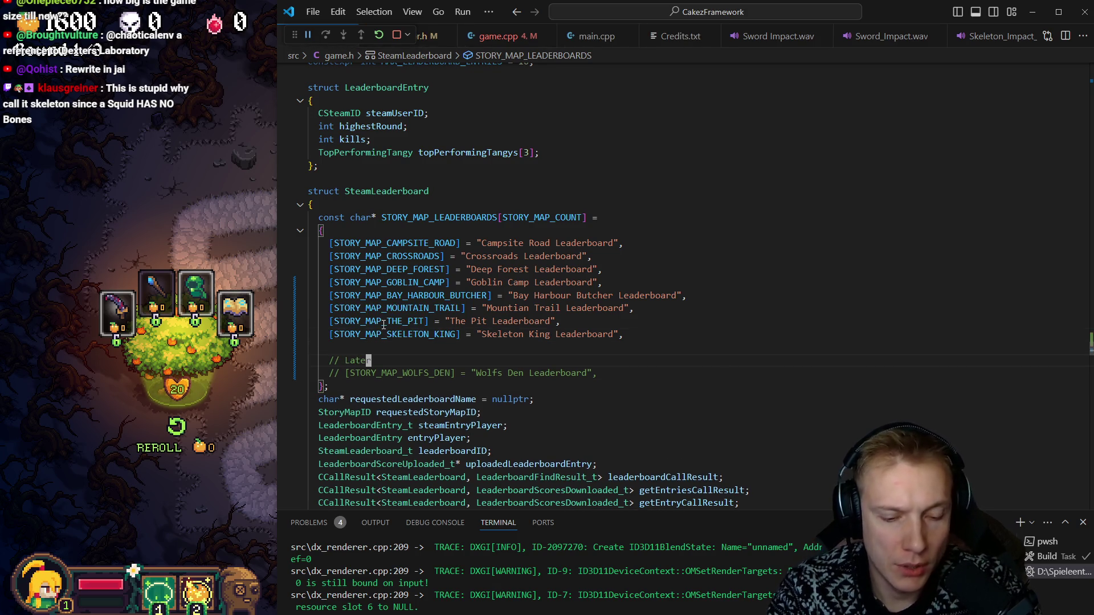
key("Up")
key("Up")
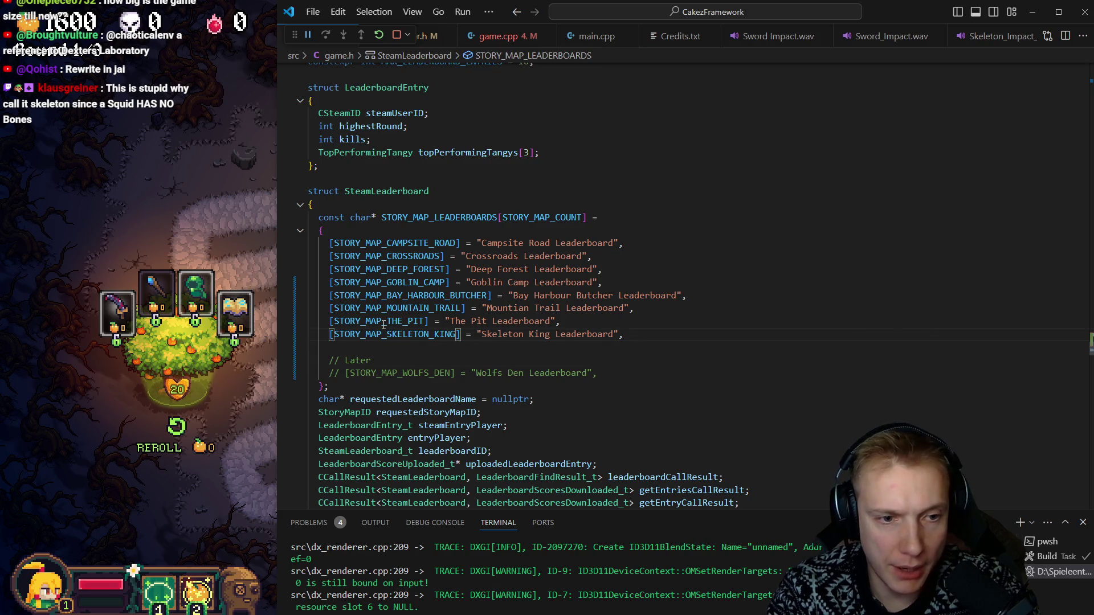
key("ctrl+Tab")
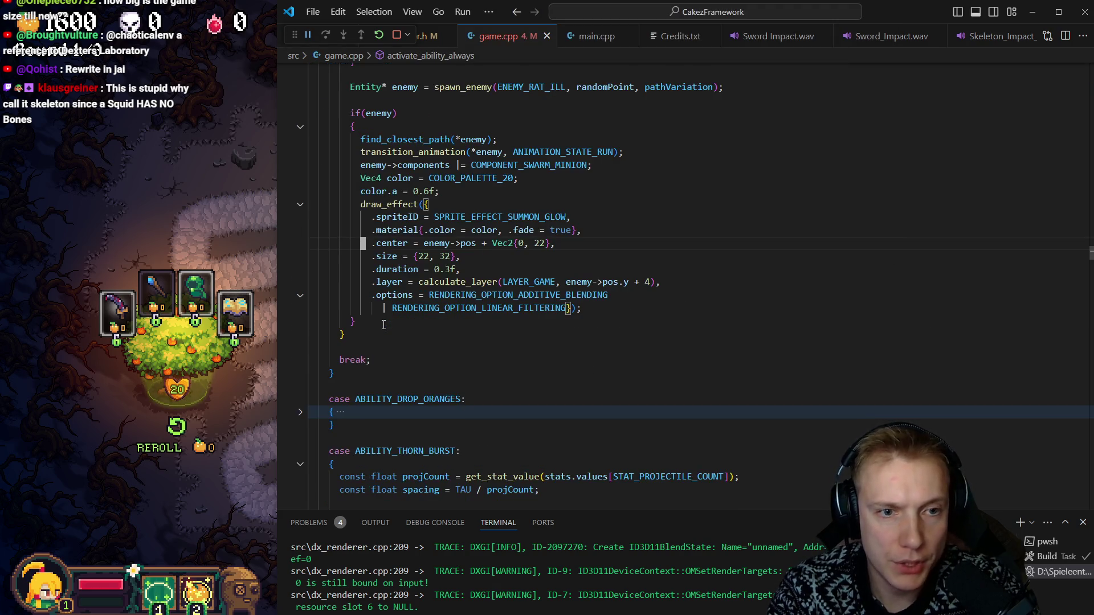
Step: Delete the STORY_MAP_WOLFS_DEN definition flagged by the array-bounds error in game.cpp
key("F8")
key("Escape")
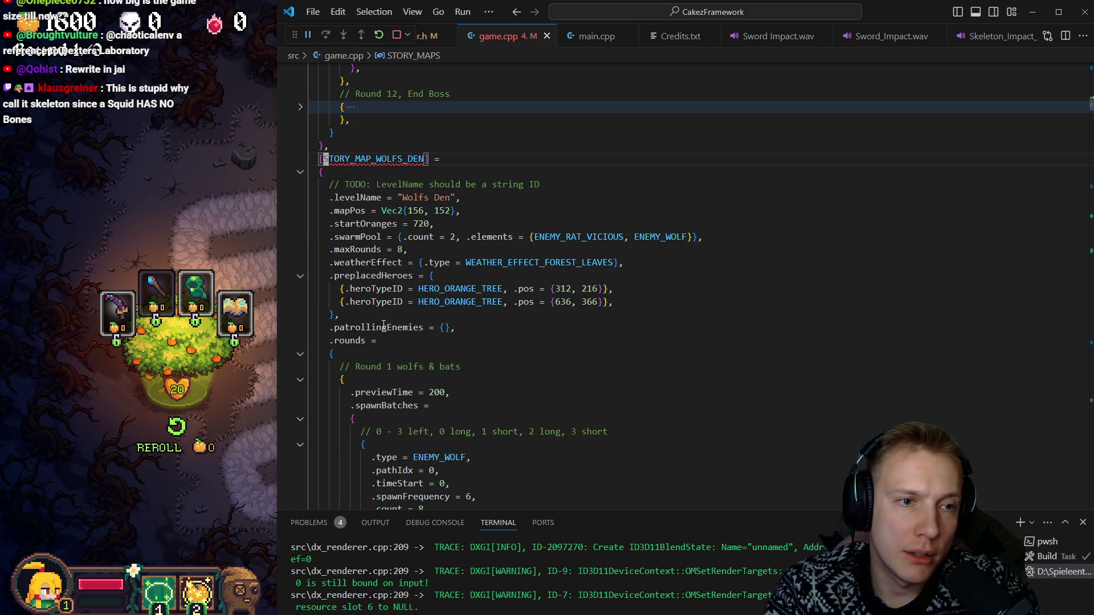
key("shift+alt+Right")
key("shift+alt+Right")
key("shift+alt+Right")
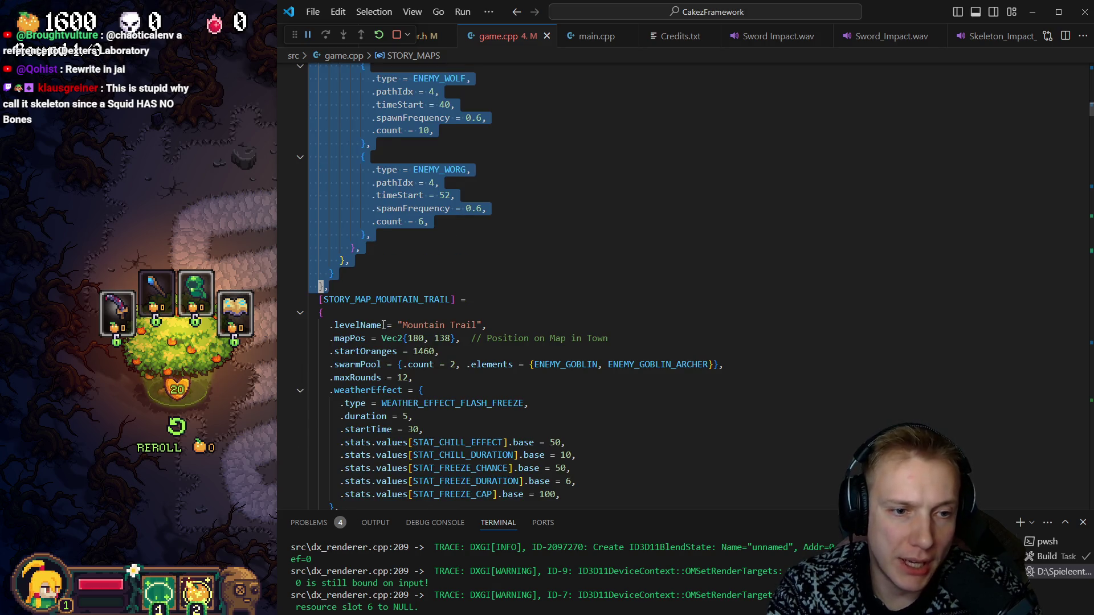
key("ctrl+z")
key("ctrl+z")
key("ctrl+z")
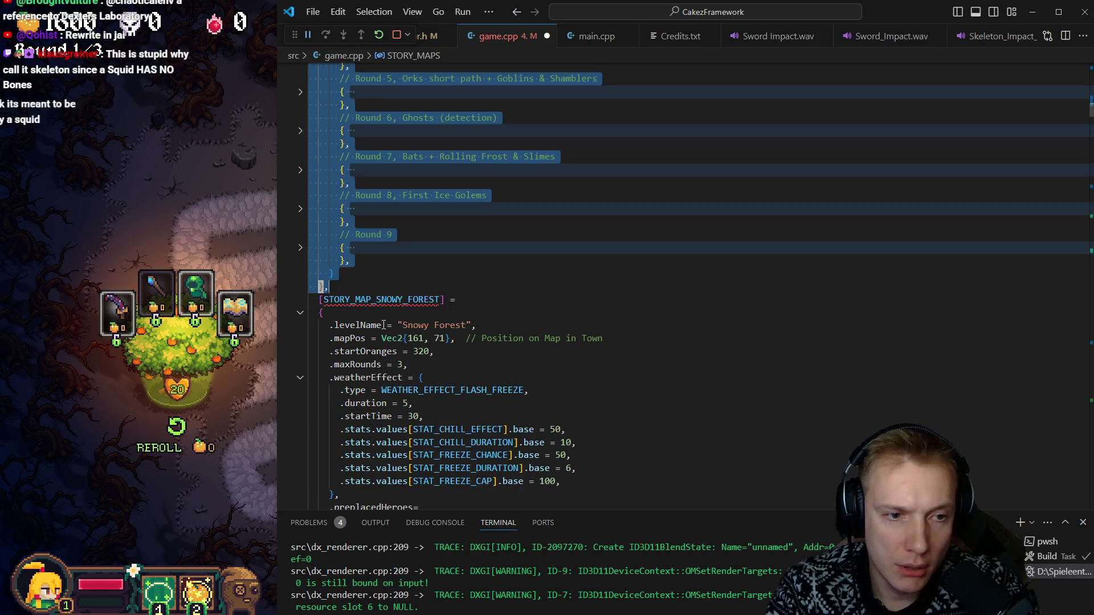
Step: Rekey the Swampington map definition as STORY_MAP_SKELETON_KING using autocomplete
key("ctrl+z")
key("ctrl+z")
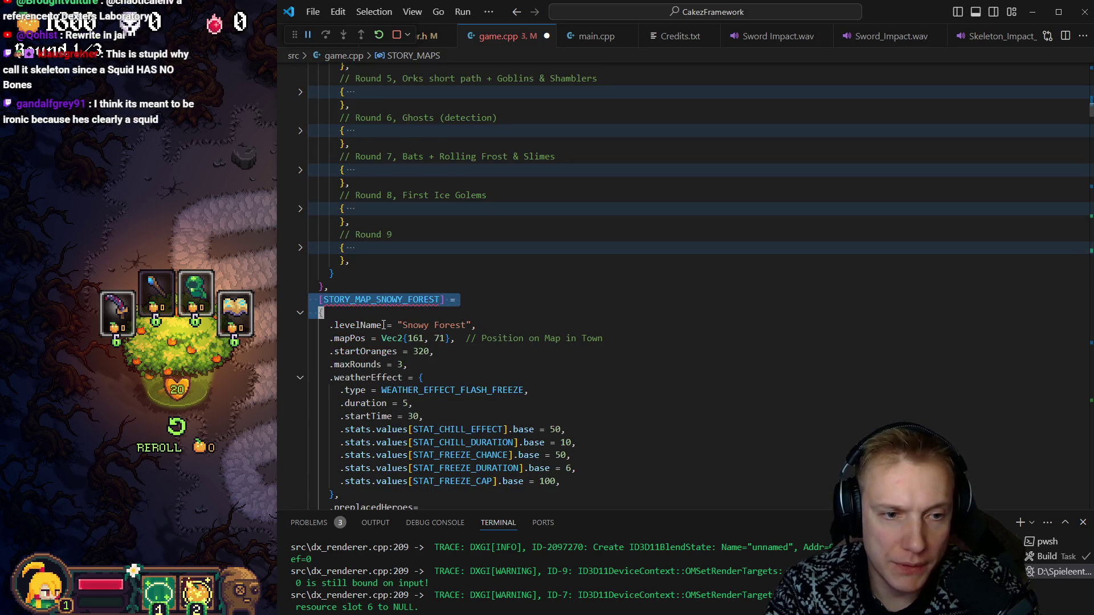
key("ctrl+z")
key("ctrl+z")
key("ctrl+z")
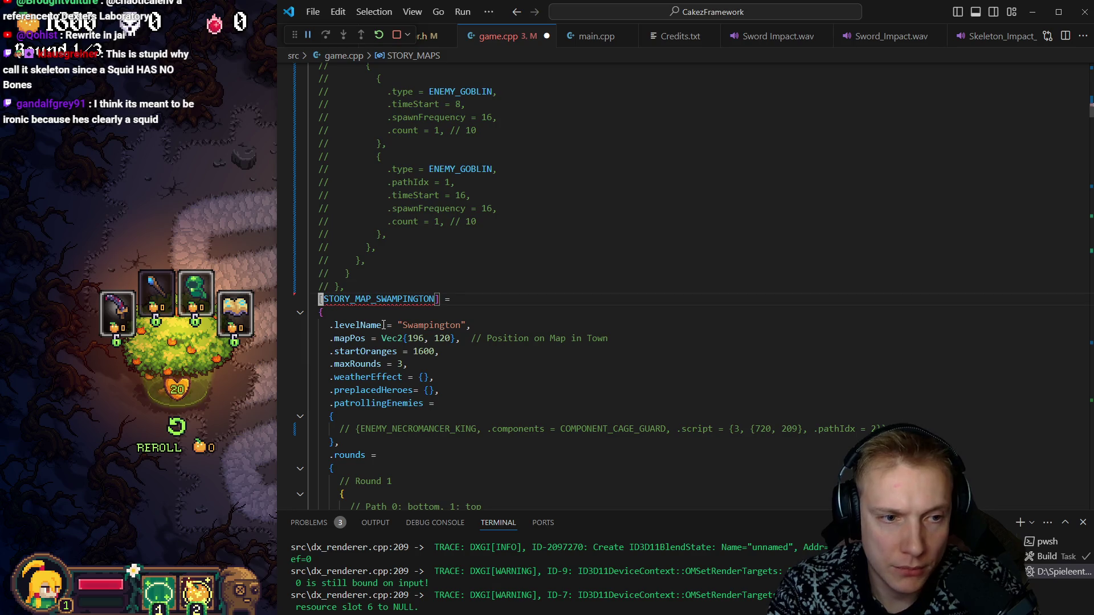
key("ctrl+z")
key("ctrl+z")
key("ctrl+z")
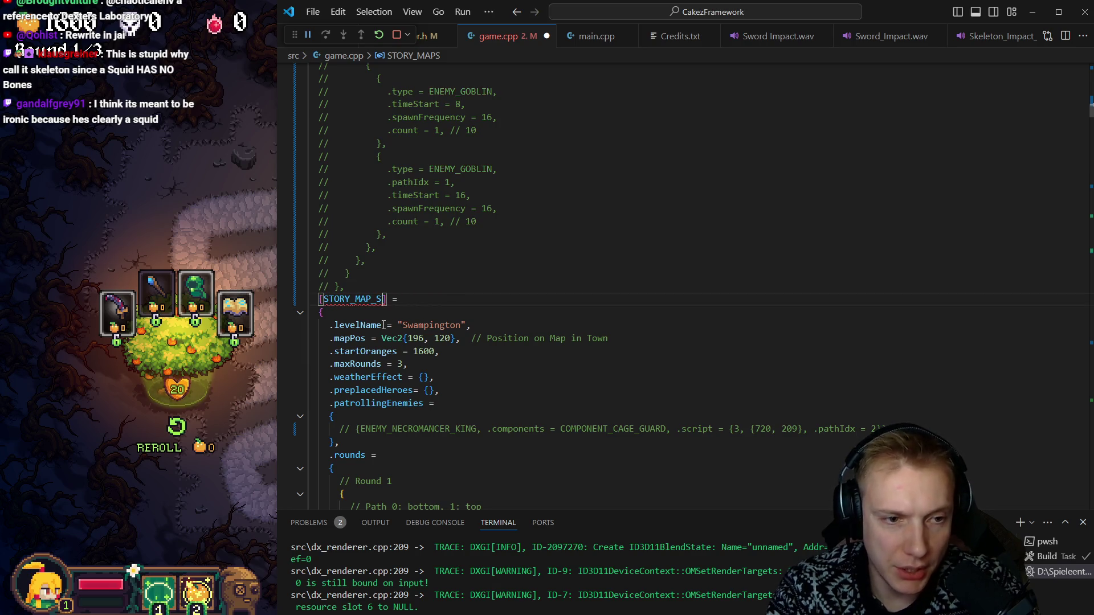
type("K")
key("Tab")
key("Down")
key("Down")
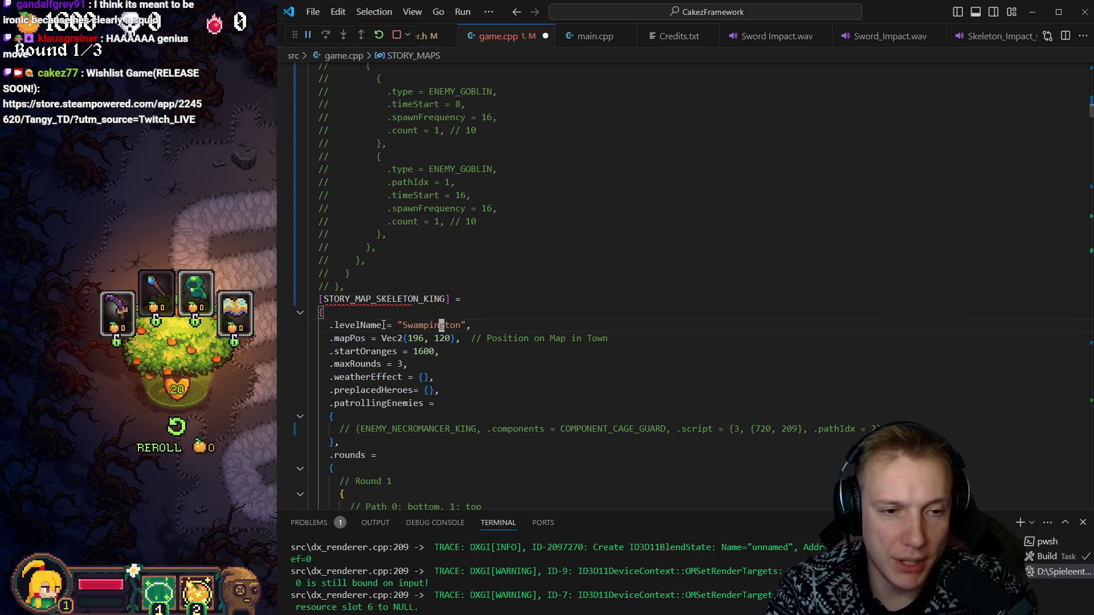
key("ctrl+shift+f")
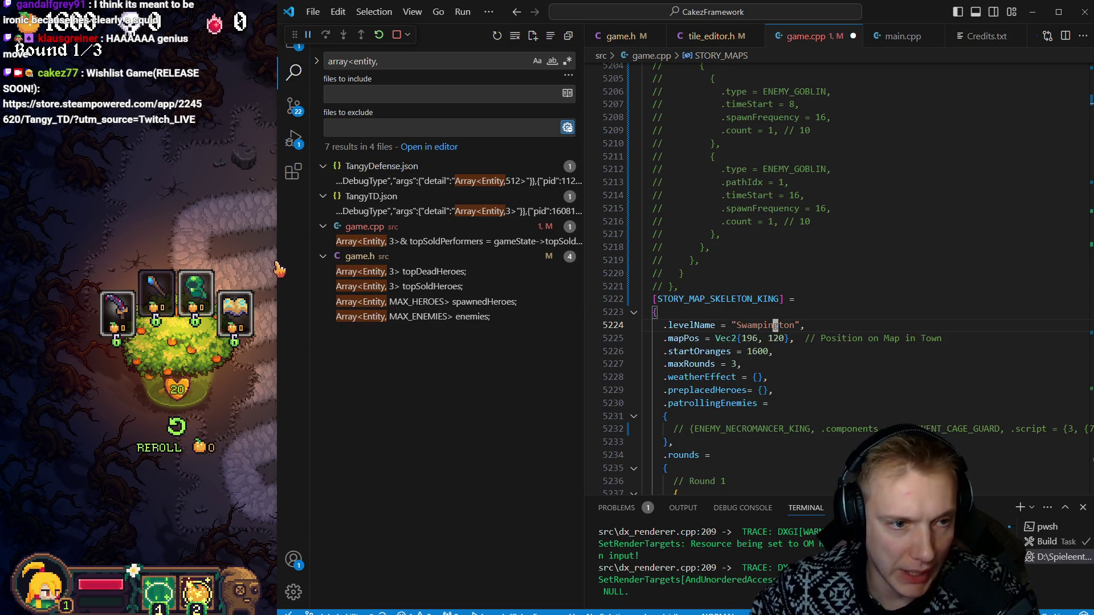
Step: Widen the editor window and the search results panel
left_click_drag(279, 269, 144, 274)
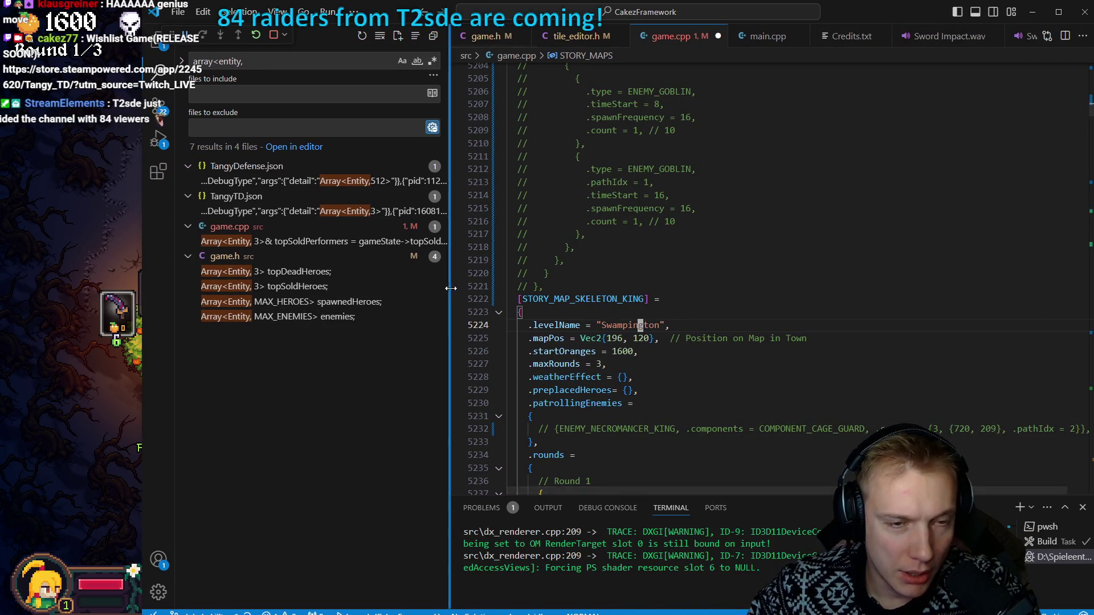
left_click_drag(450, 289, 544, 291)
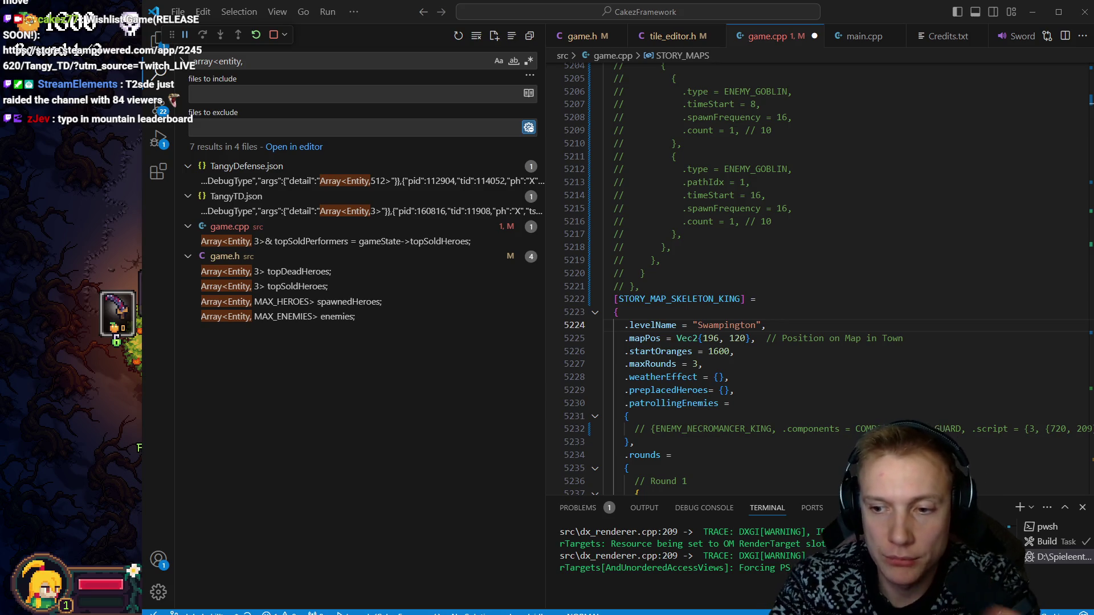
double_click(657, 340)
Step: In game.h, correct "Mountian" to "Mountain" in the Mountain Trail leaderboard name
key("ctrl+Tab")
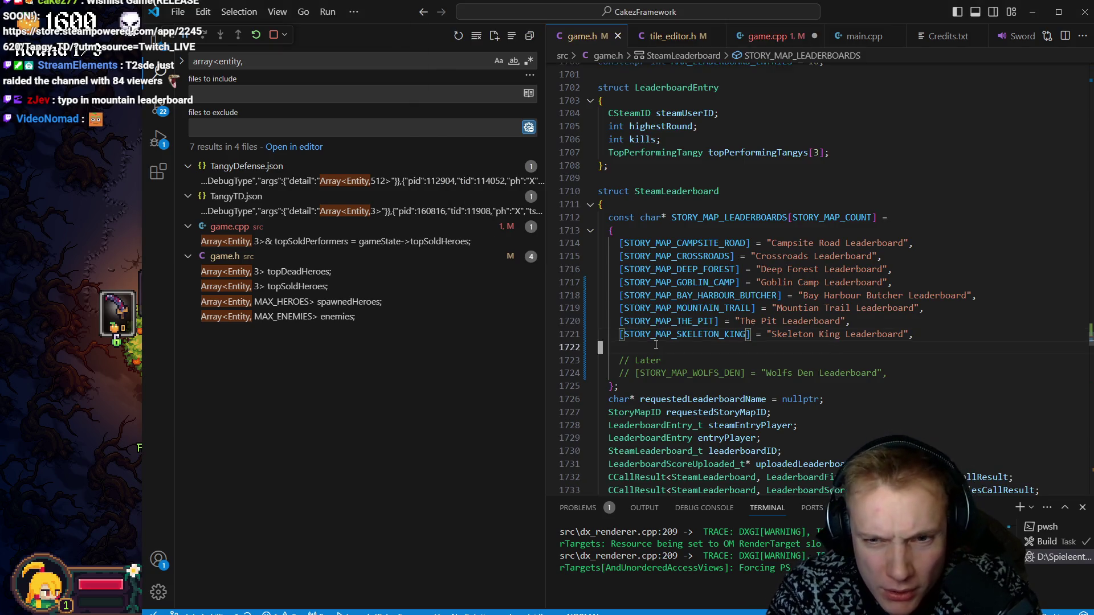
key("k")
key("l")
key("l")
key("l")
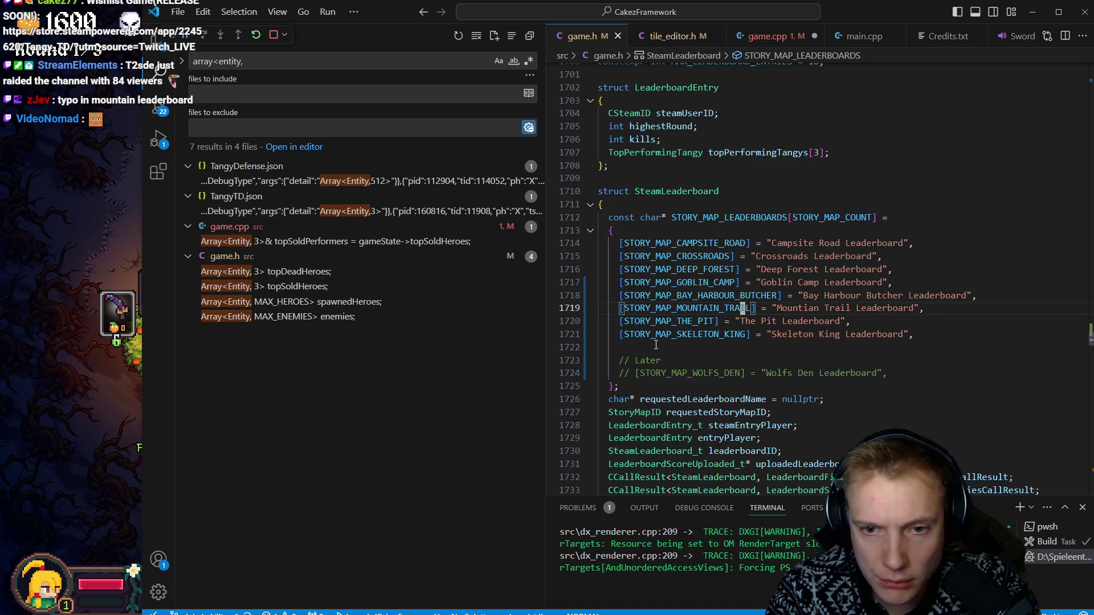
key("l")
key("l")
key("l")
type("Xai")
key("Escape")
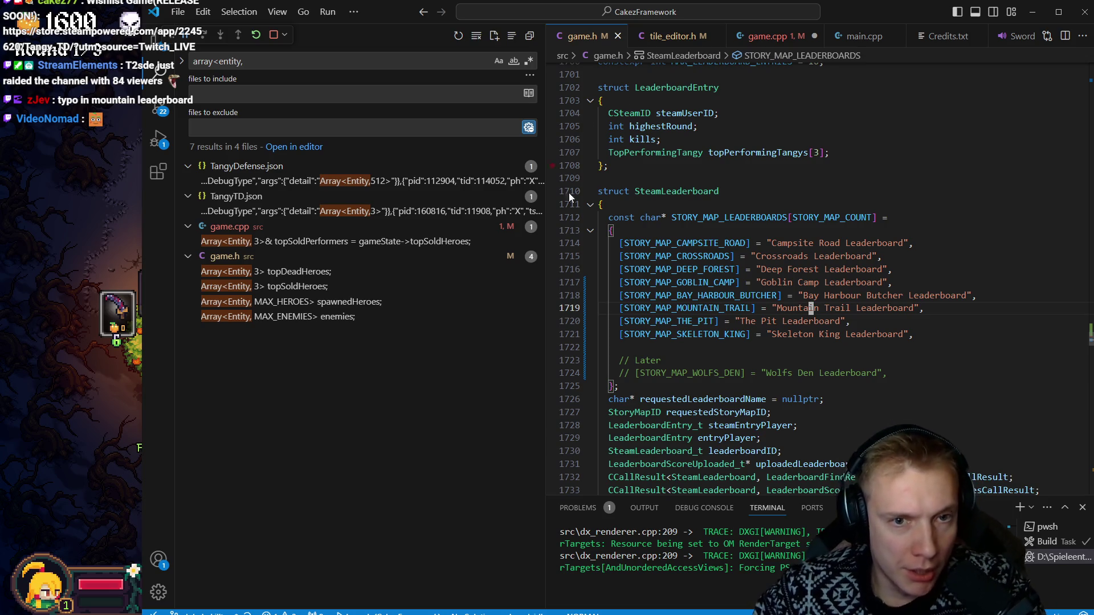
left_click(740, 294)
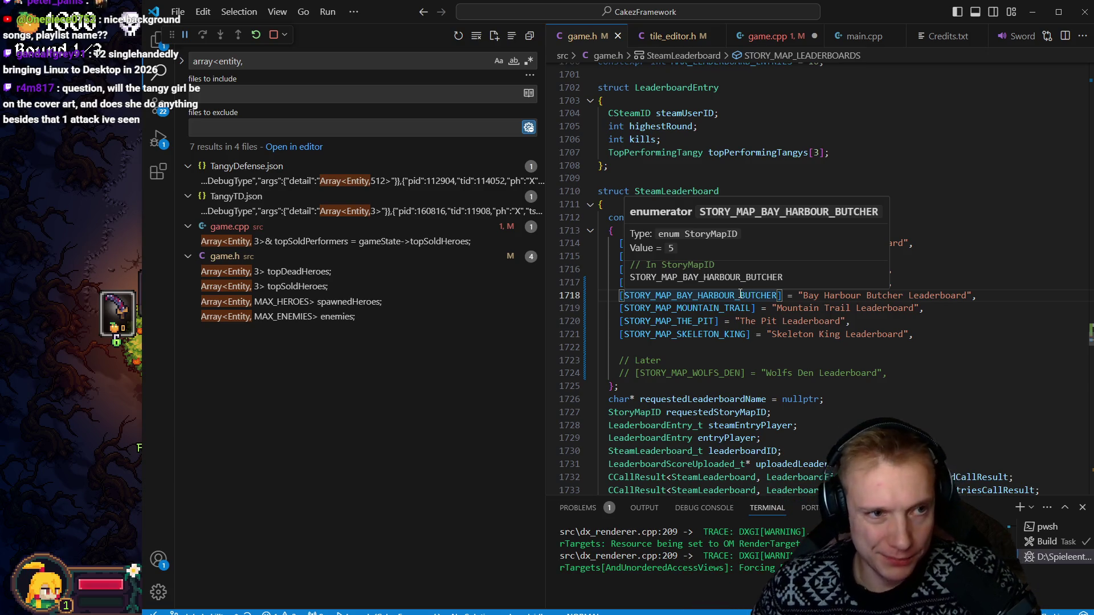
Step: Check the enum values of THE_PIT and SKELETON_KING, then show the project file tree
left_click(657, 322)
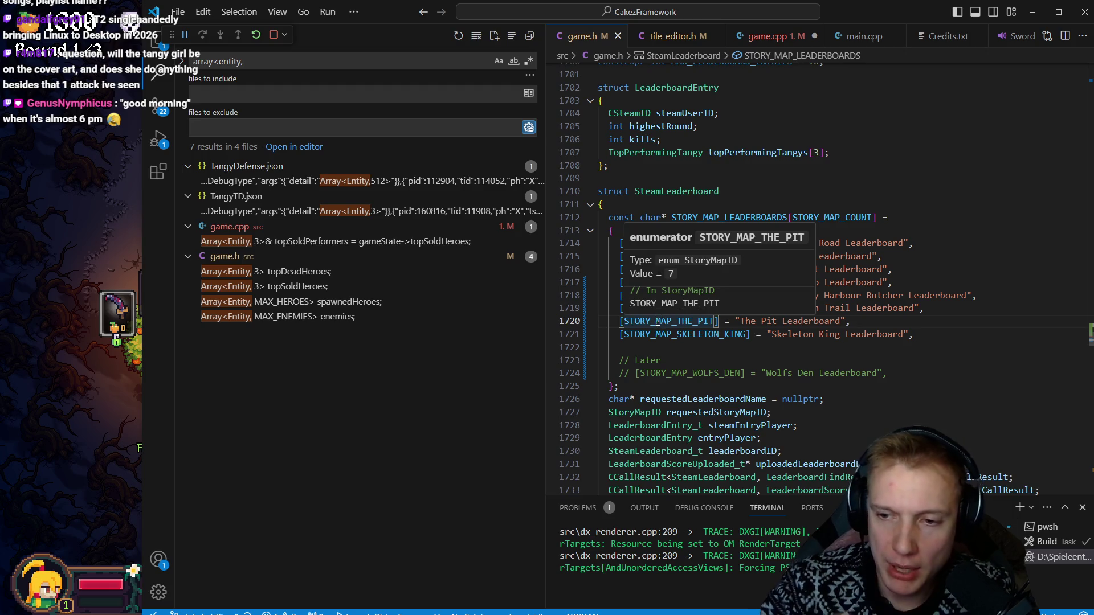
key("b")
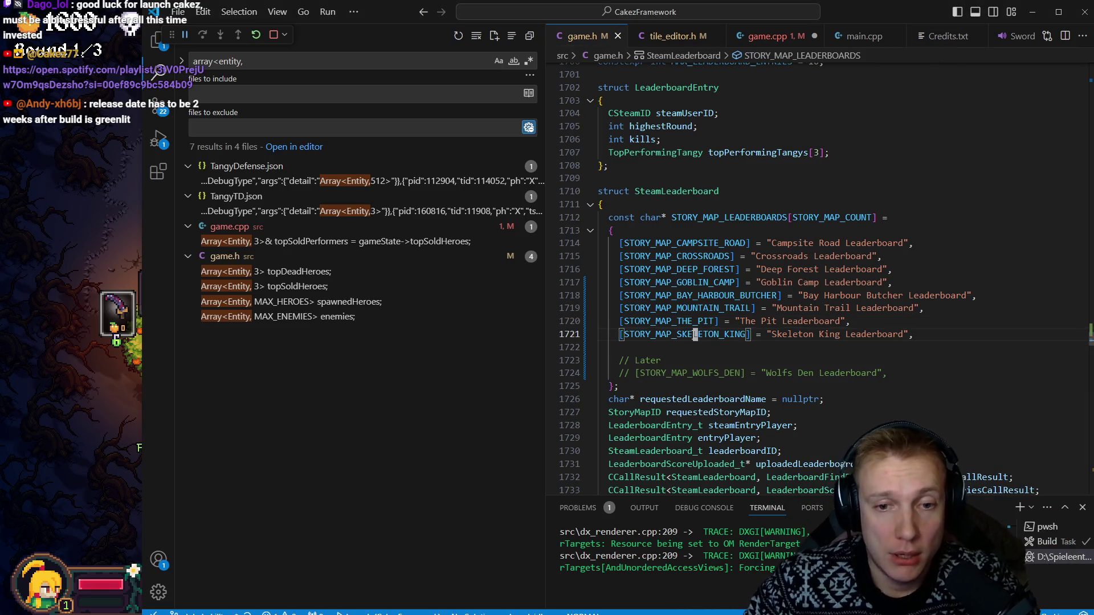
left_click(694, 335)
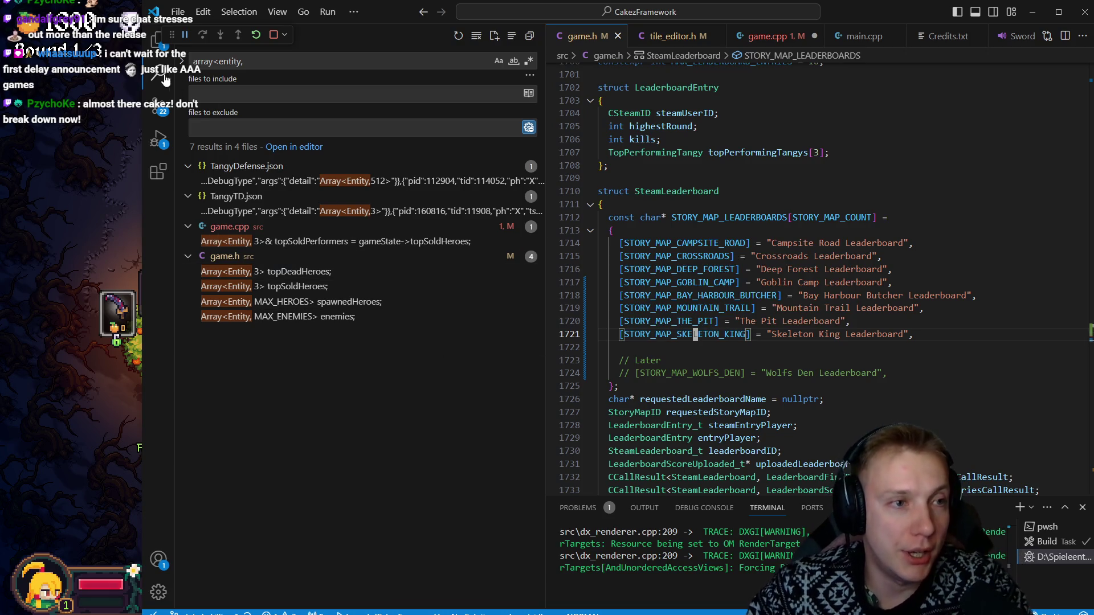
left_click(157, 41)
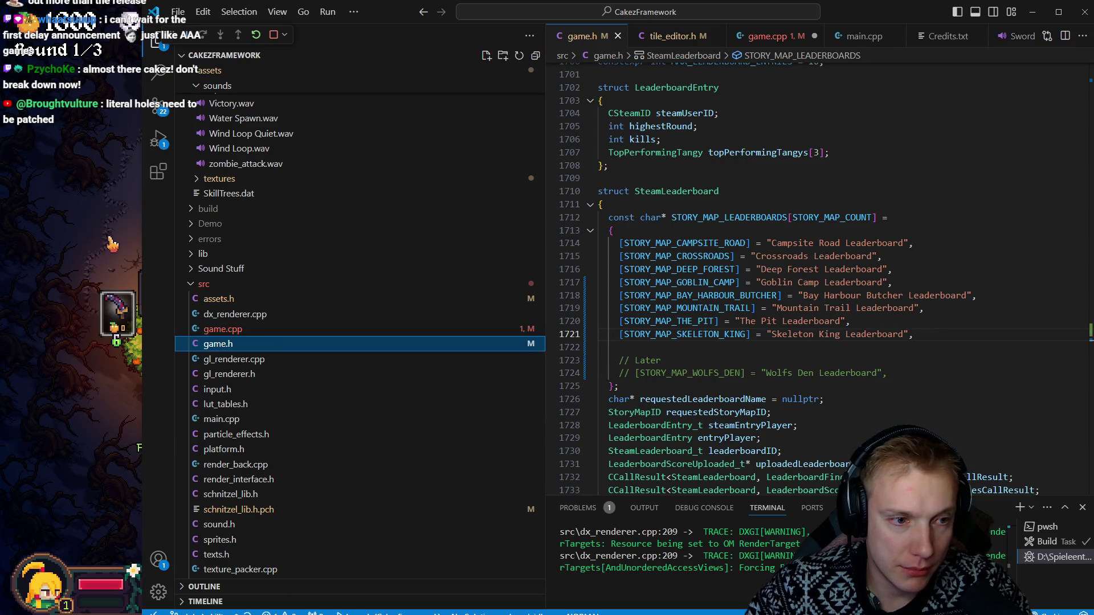
Step: Duplicate the Swampington.bg background and name the copy Skeleton_King.bg
scroll(417, 286, "up", 20)
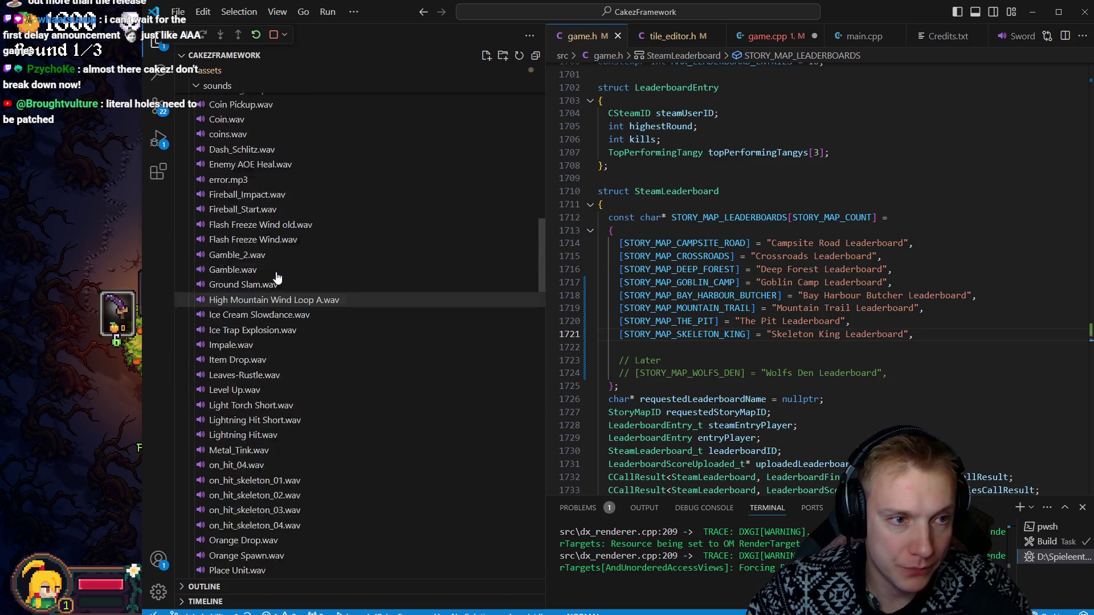
scroll(278, 277, "up", 10)
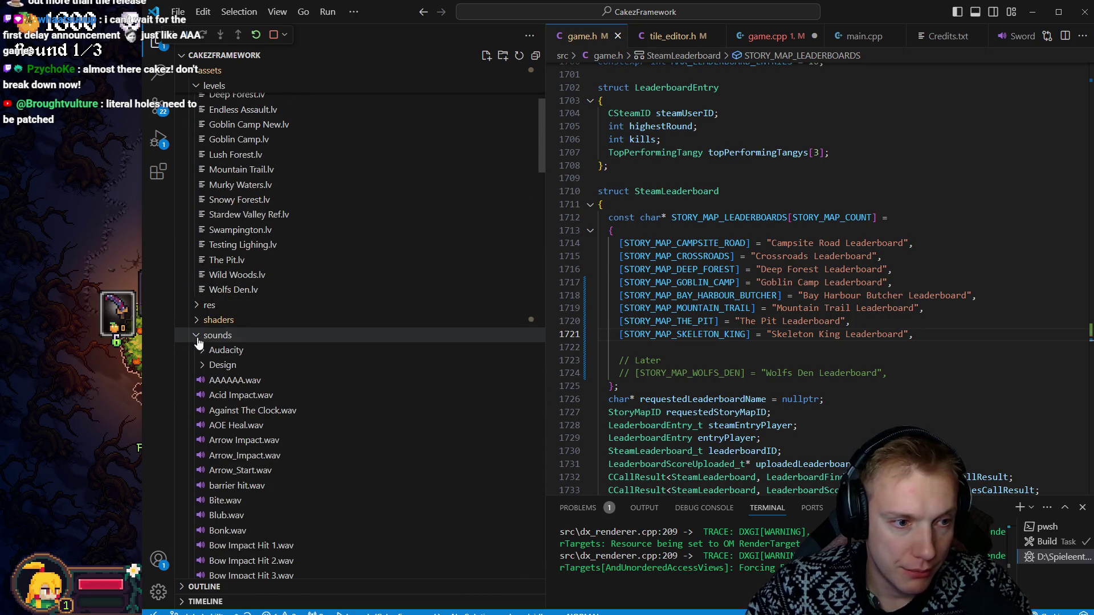
left_click(196, 338)
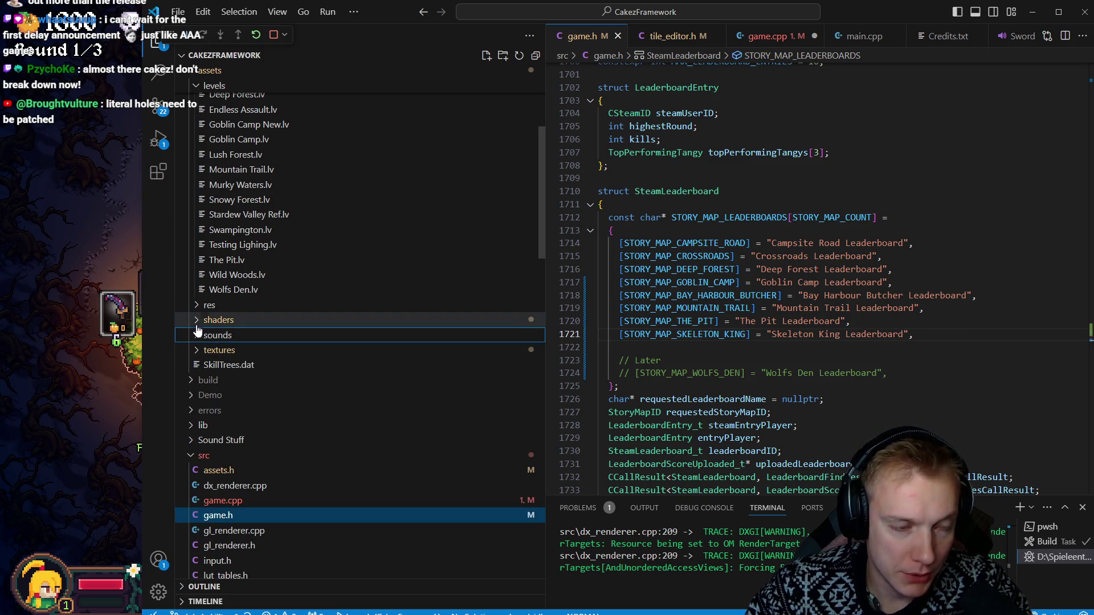
scroll(288, 313, "up", 5)
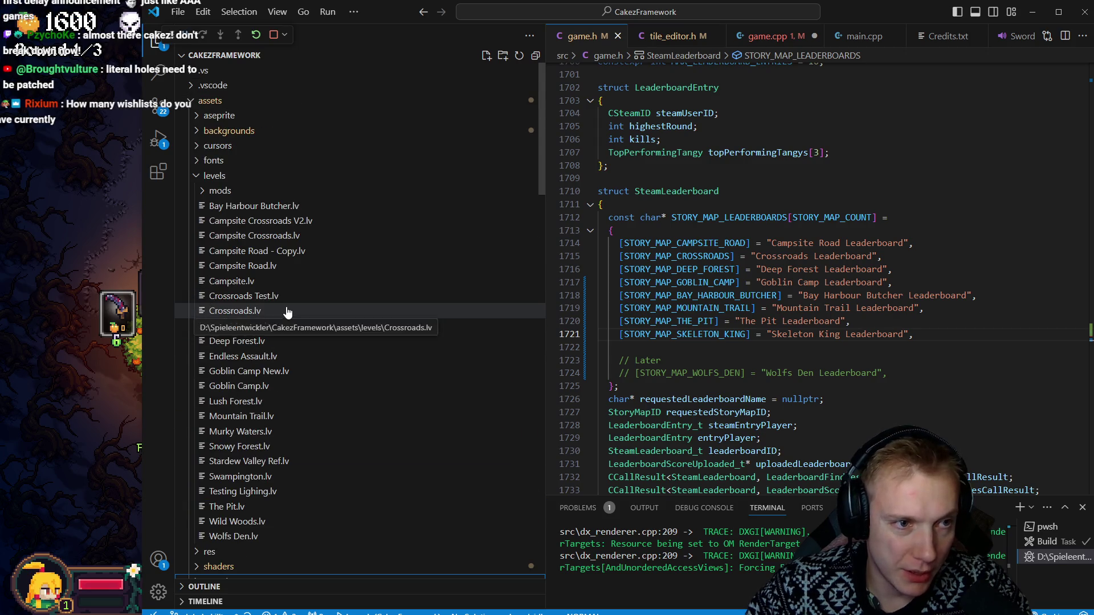
left_click(208, 130)
scroll(222, 399, "down", 3)
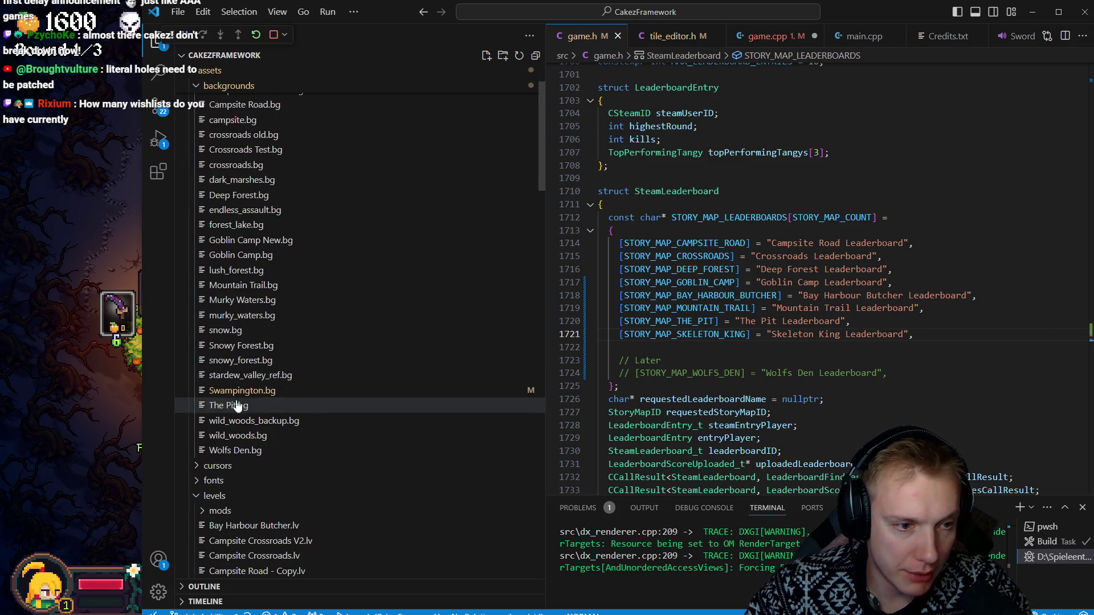
left_click(236, 393)
key("ctrl+c")
key("ctrl+v")
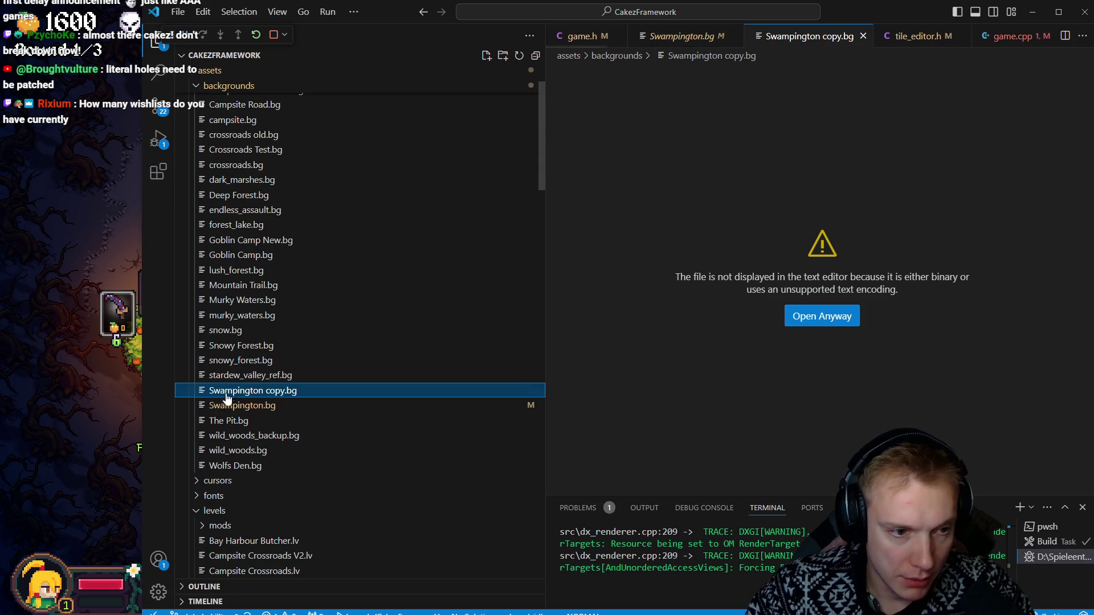
key("F2")
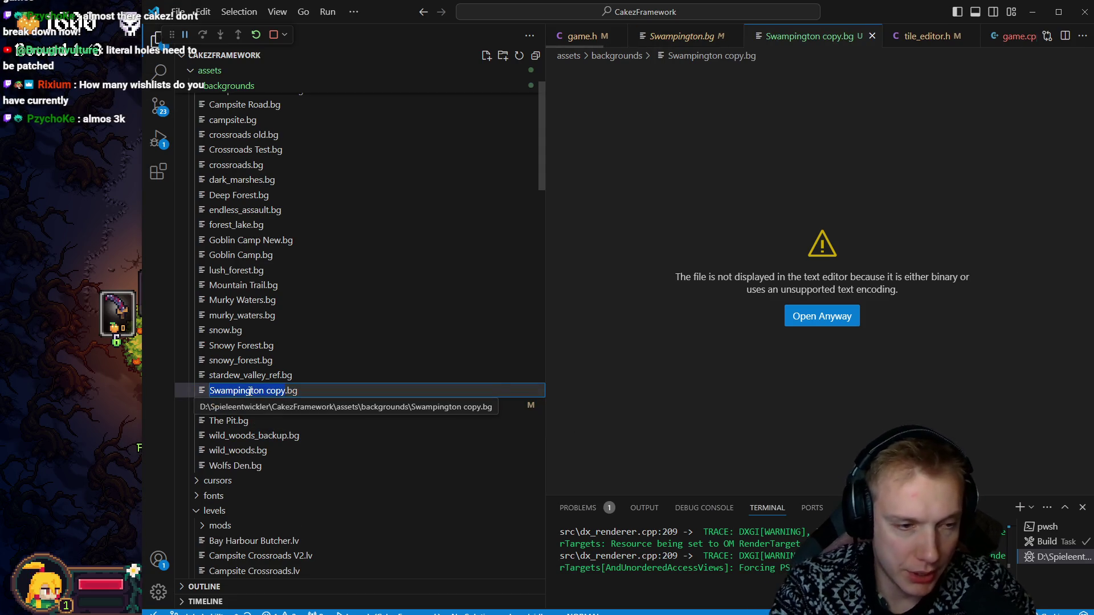
type("Skeleton")
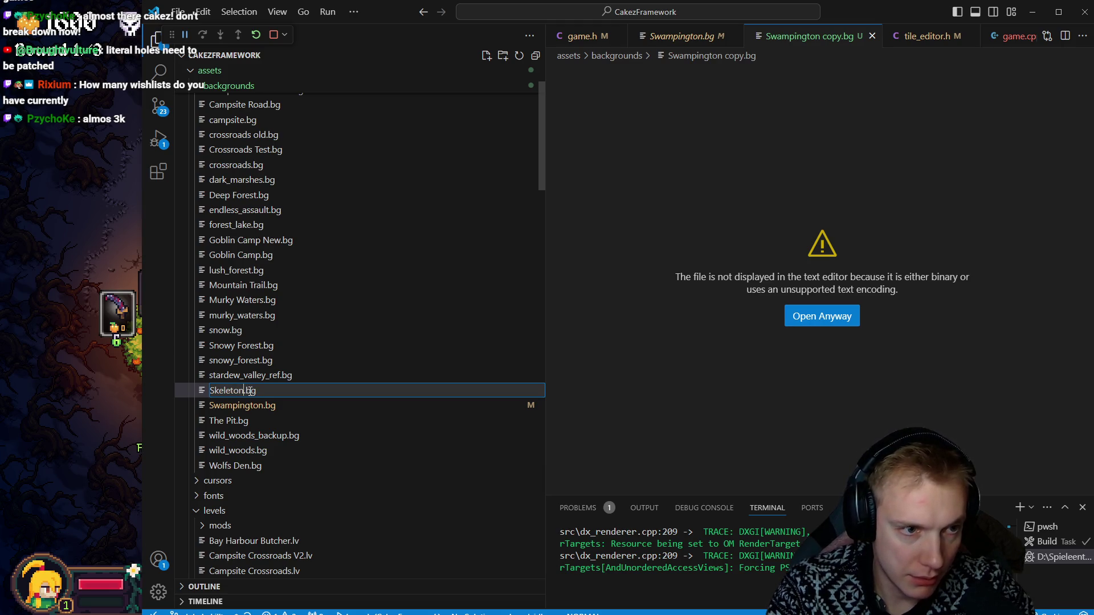
key("ctrl+BackSpace")
type("Ske")
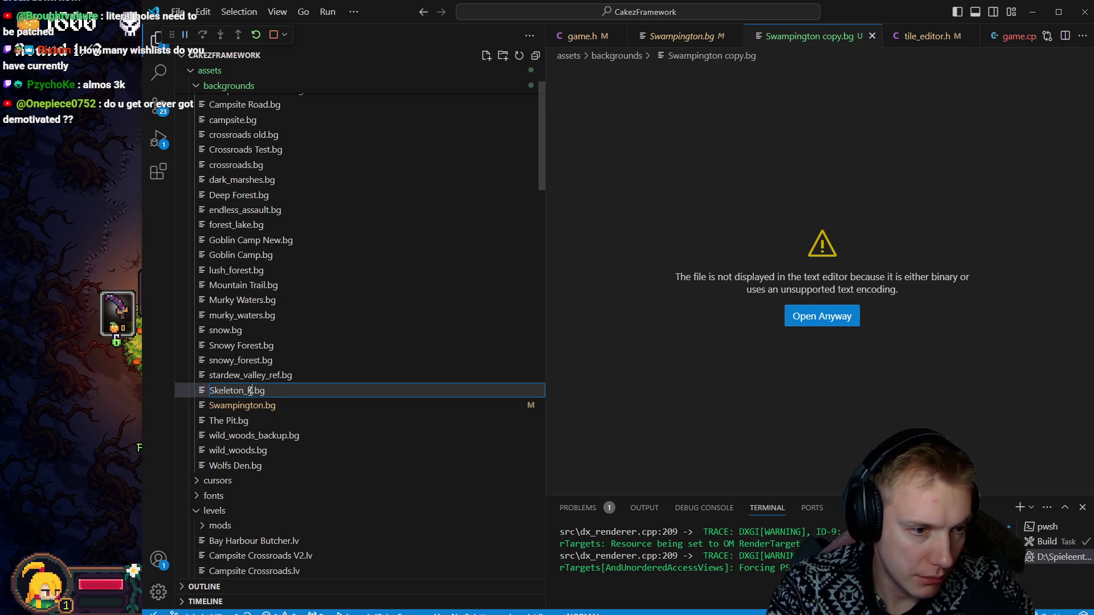
type("ing")
key("Return")
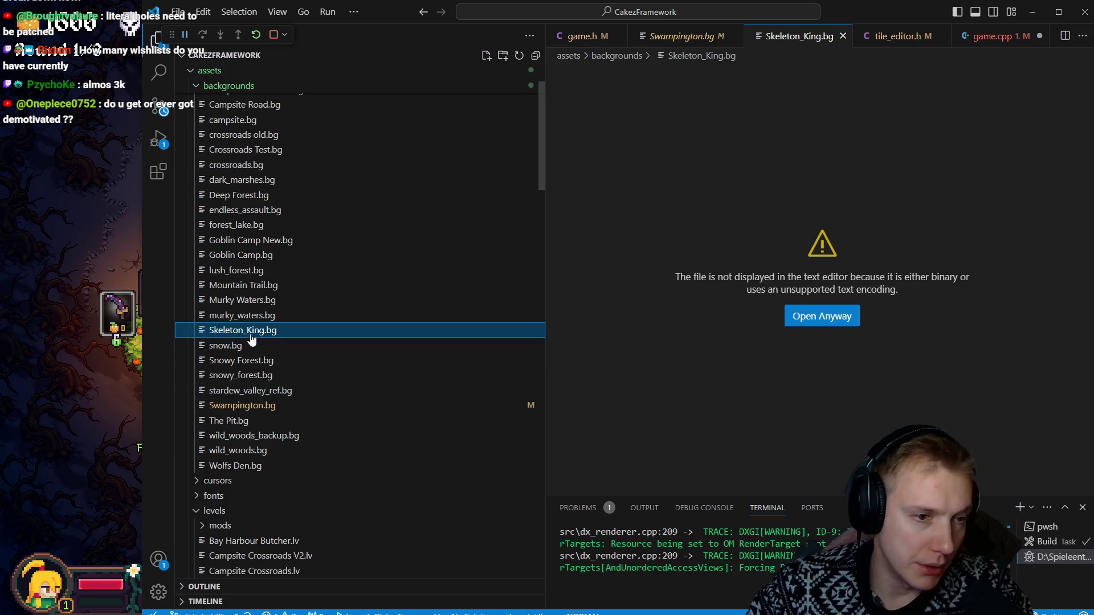
Step: Rename the Swampington level file to Skeleton_King.lv and return to game.cpp's Skeleton King entry
scroll(317, 235, "up", 3)
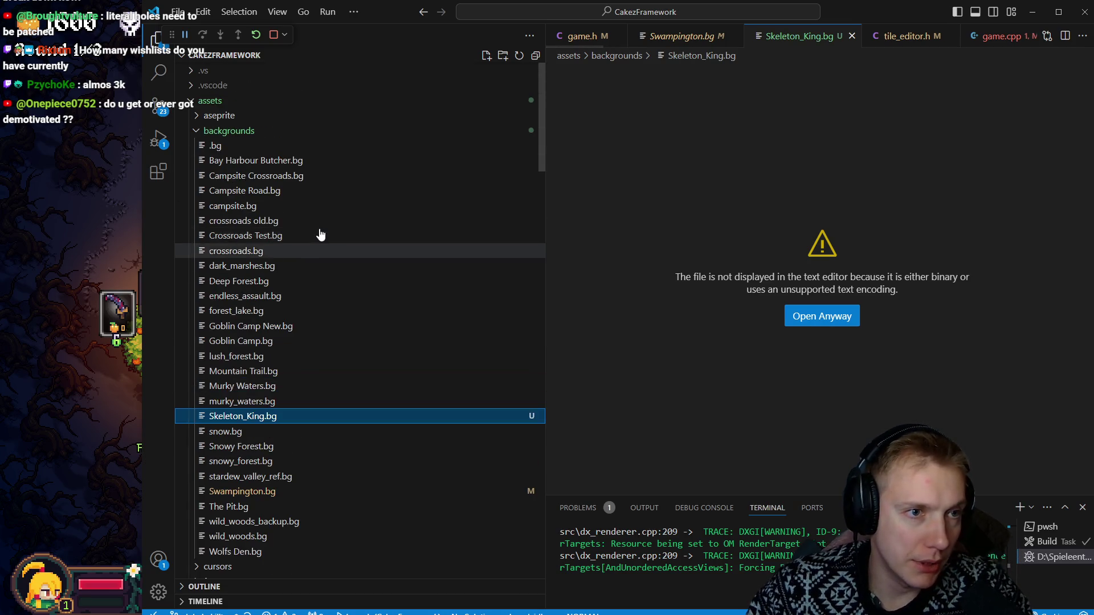
left_click(196, 130)
scroll(289, 273, "down", 2)
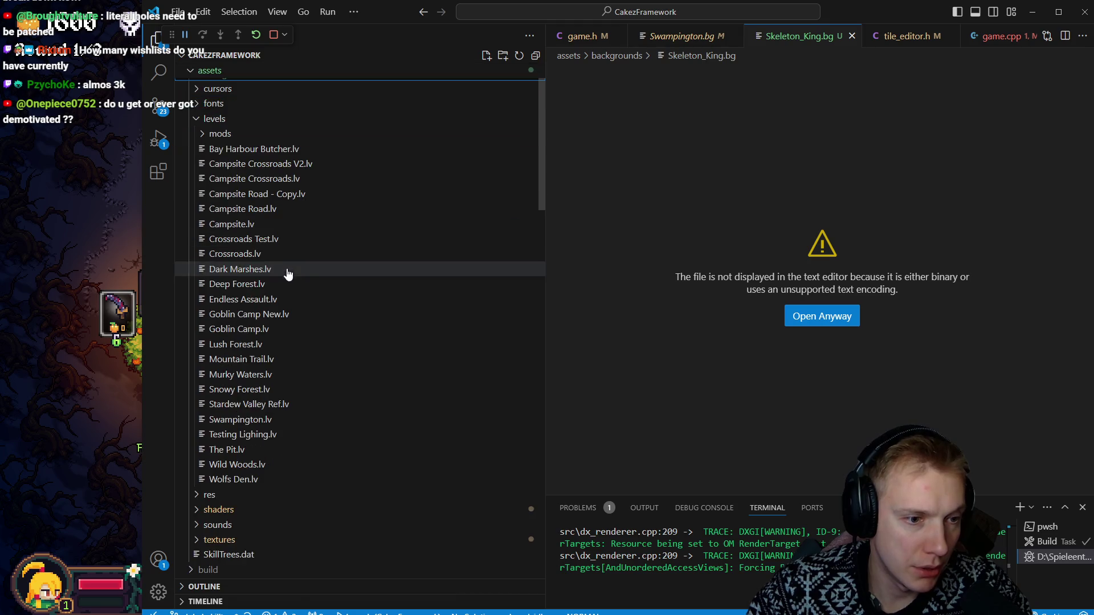
left_click(226, 424)
key("F2")
type("Skeleton_.lv")
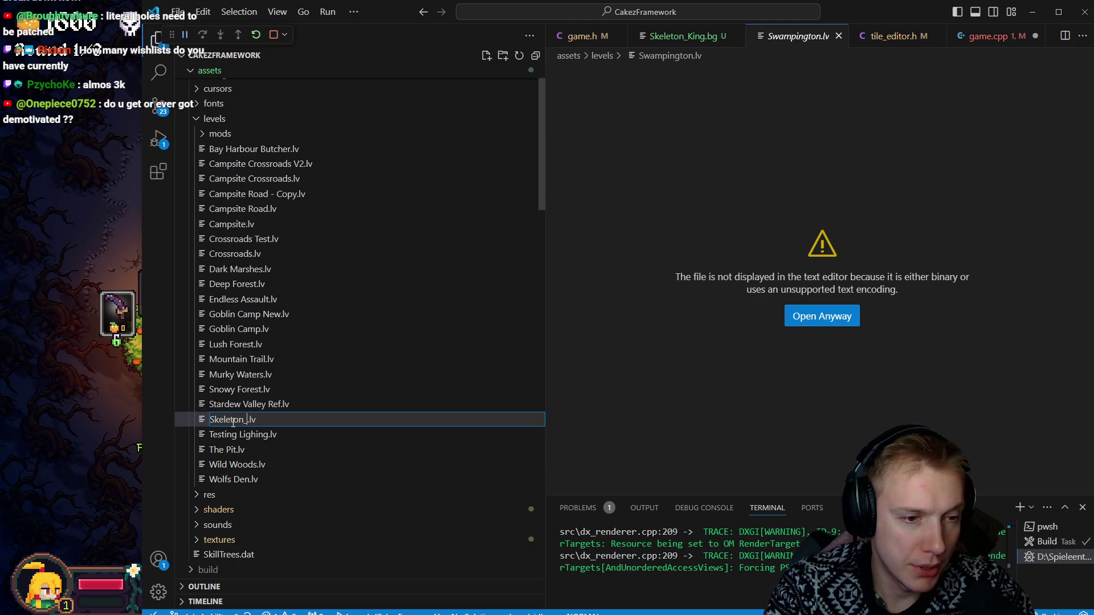
type("ng")
key("Return")
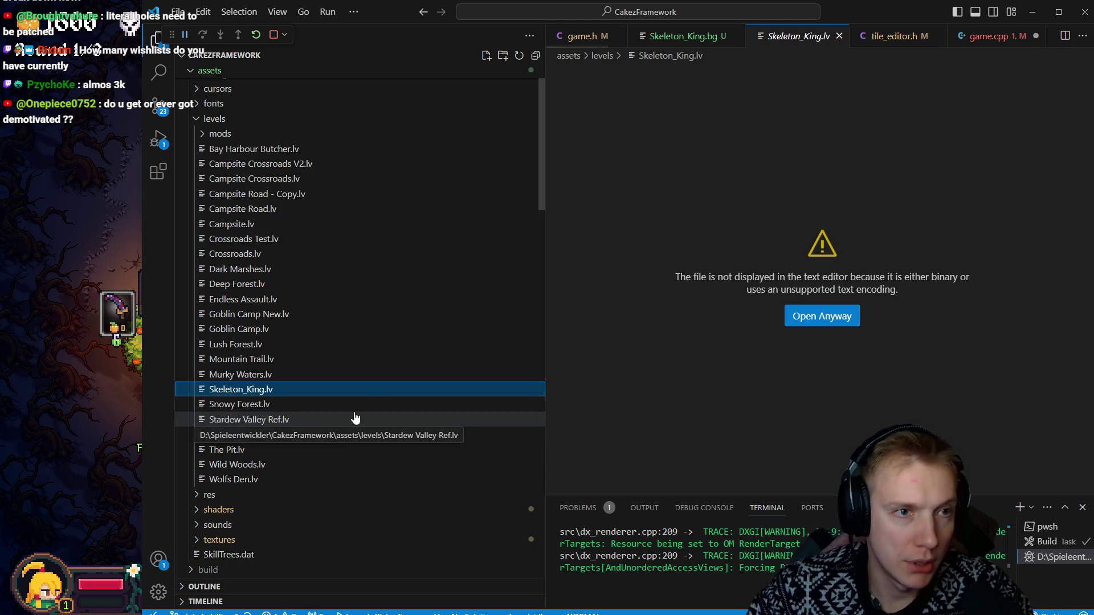
left_click(996, 36)
left_click(713, 315)
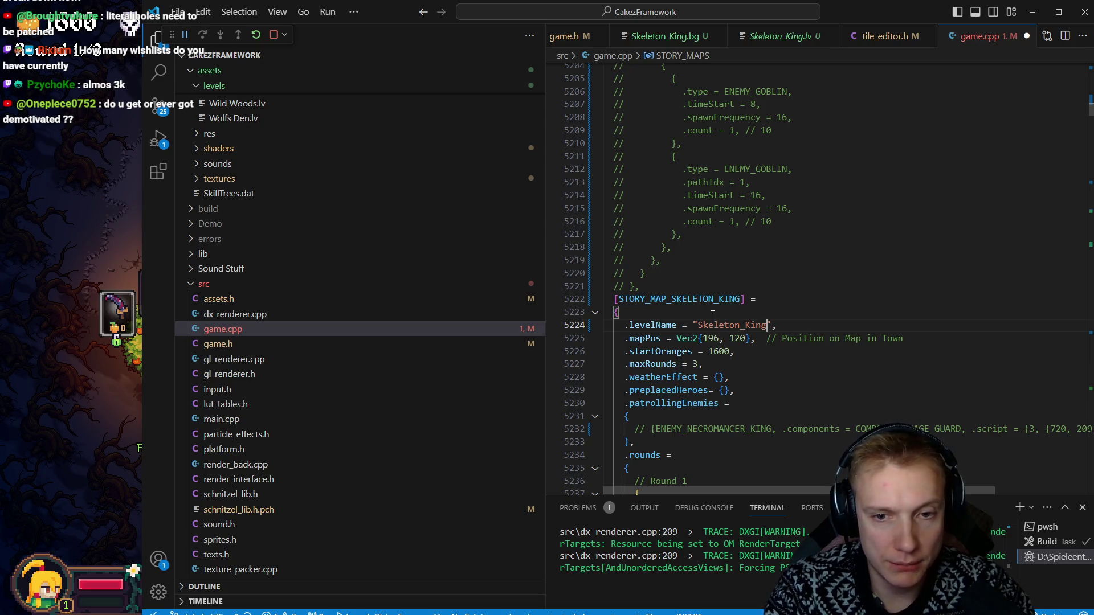
Step: Jump to the Murky Waters error and comment out the STORY_MAP_MURKY_WATERS entry
key("j")
key("j")
key("j")
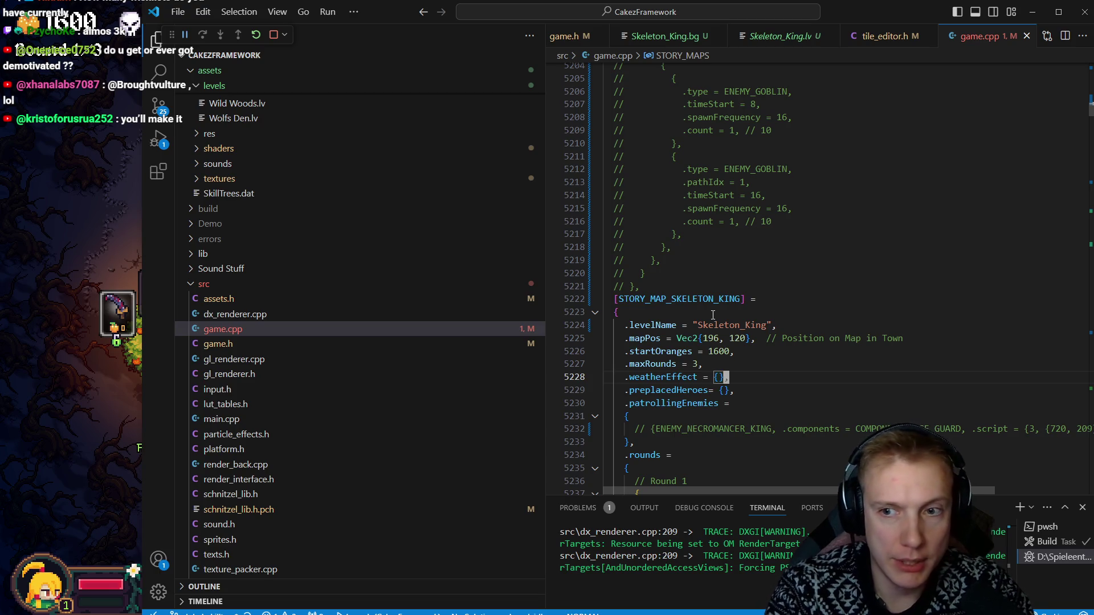
key("F8")
key("Escape")
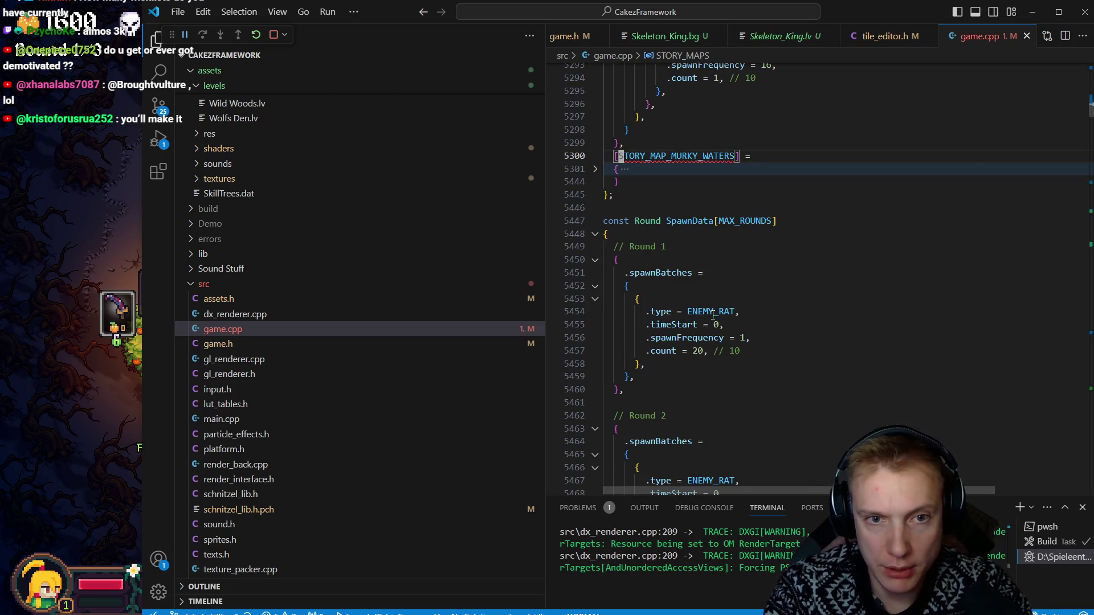
key("V")
key("j")
key("j")
key("ctrl+slash")
key("k")
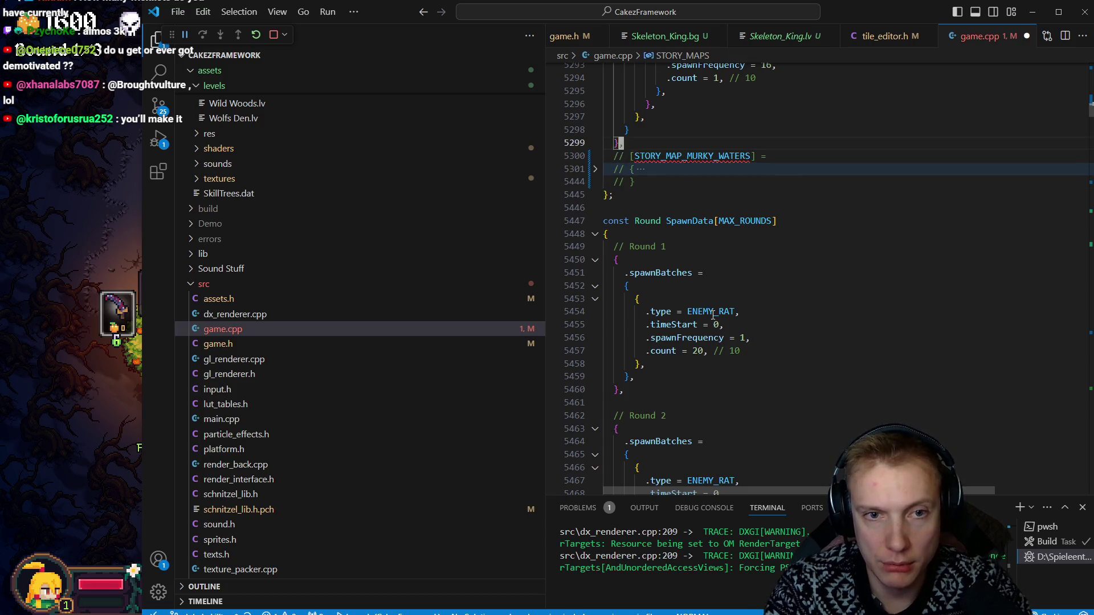
Step: Copy the Skeleton King story-map entry and paste it below the preceding story-map block
key("%")
key("k")
key("V")
key("j")
key("%")
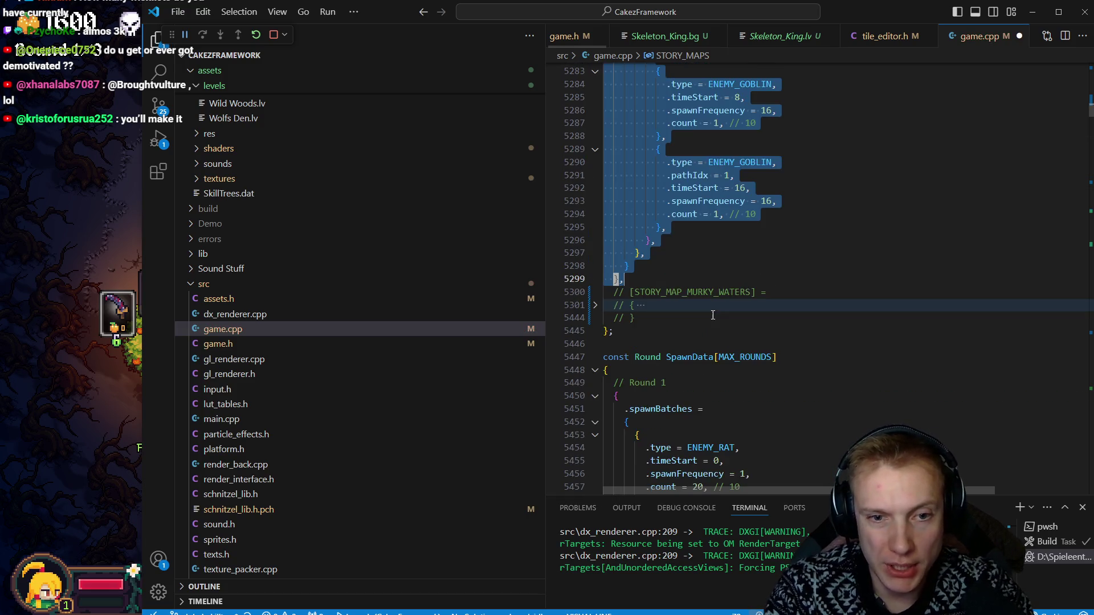
key("Escape")
key("k")
key("%")
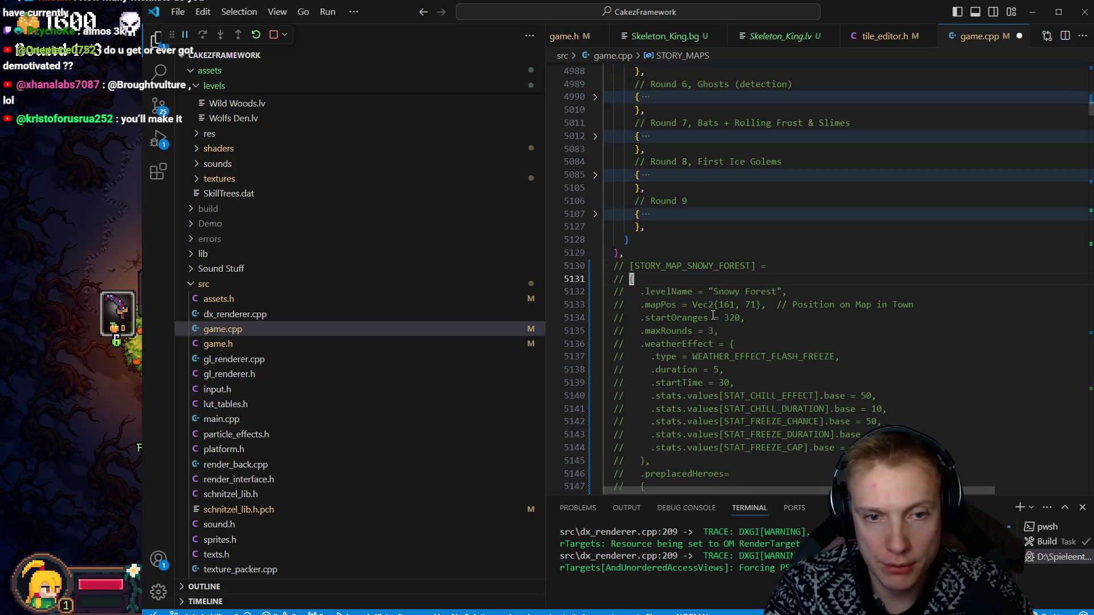
key("k")
key("k")
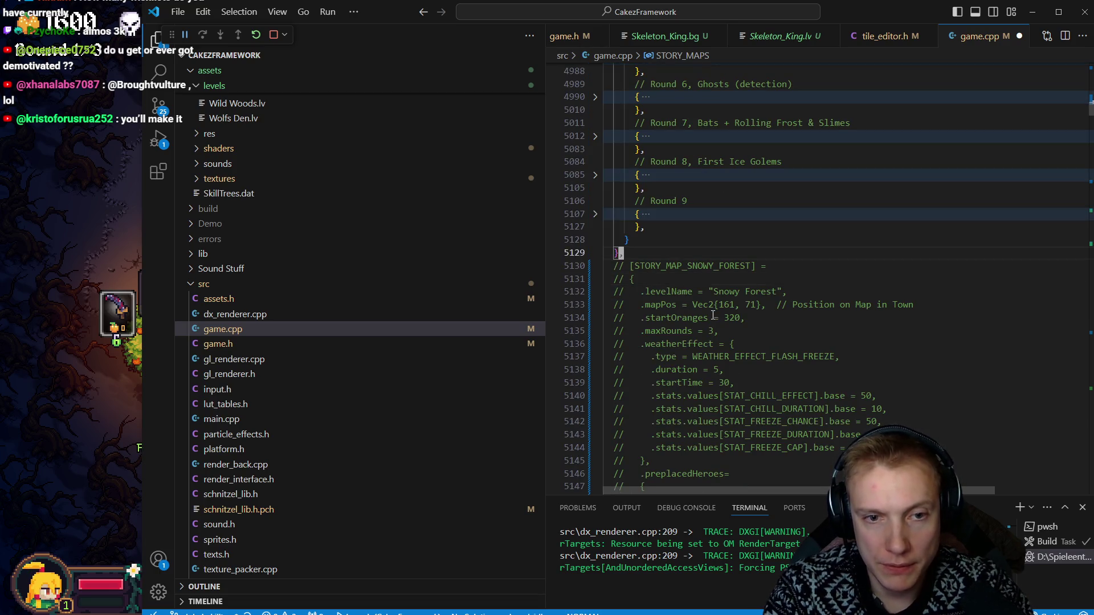
key("%")
key("%")
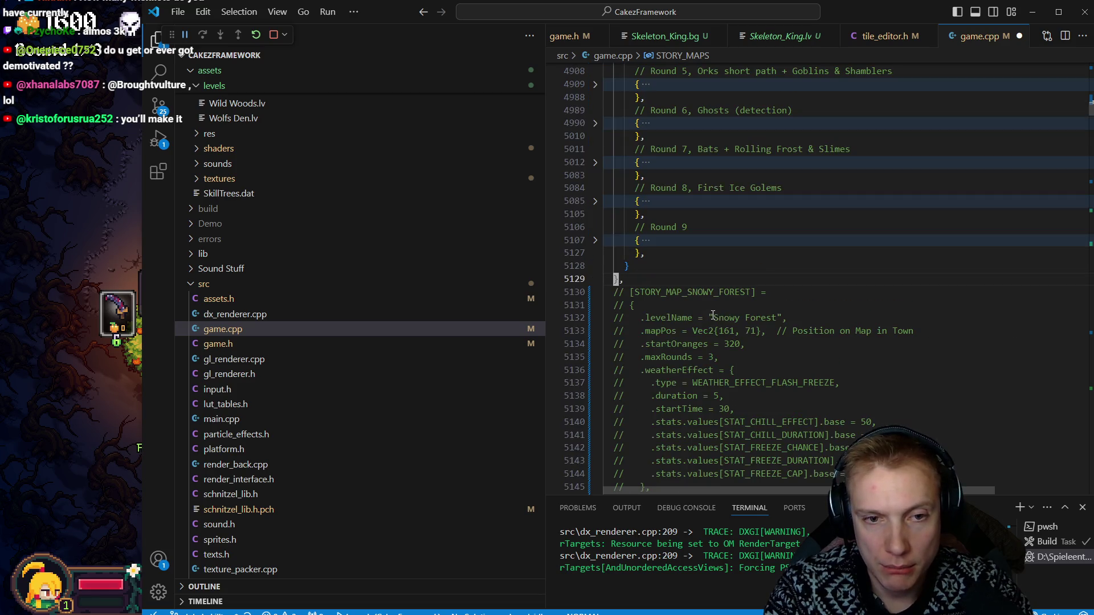
key("p")
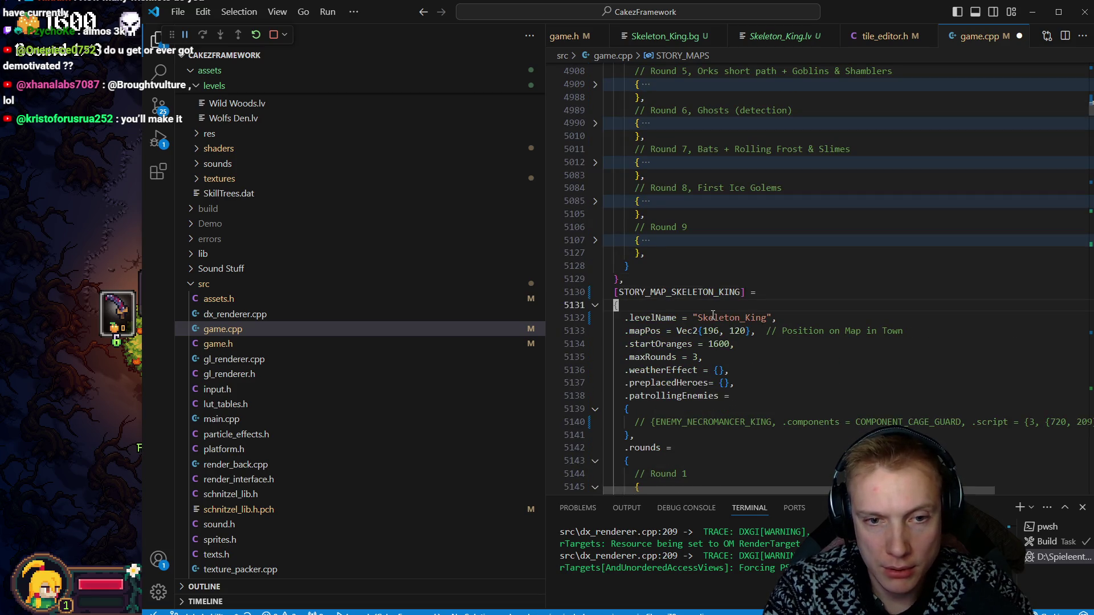
key("ctrl+o")
Step: Delete the commented-out Wolfs Den story-map block
key("k")
key("k")
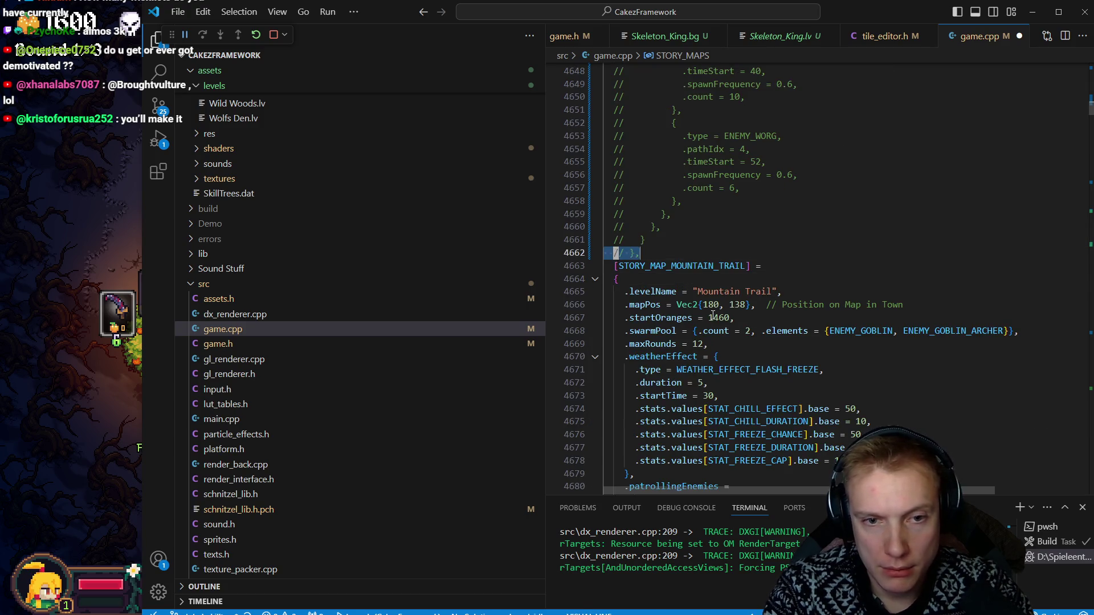
key("V")
key("%")
key("k")
key("d")
key("j")
key("%")
key("j")
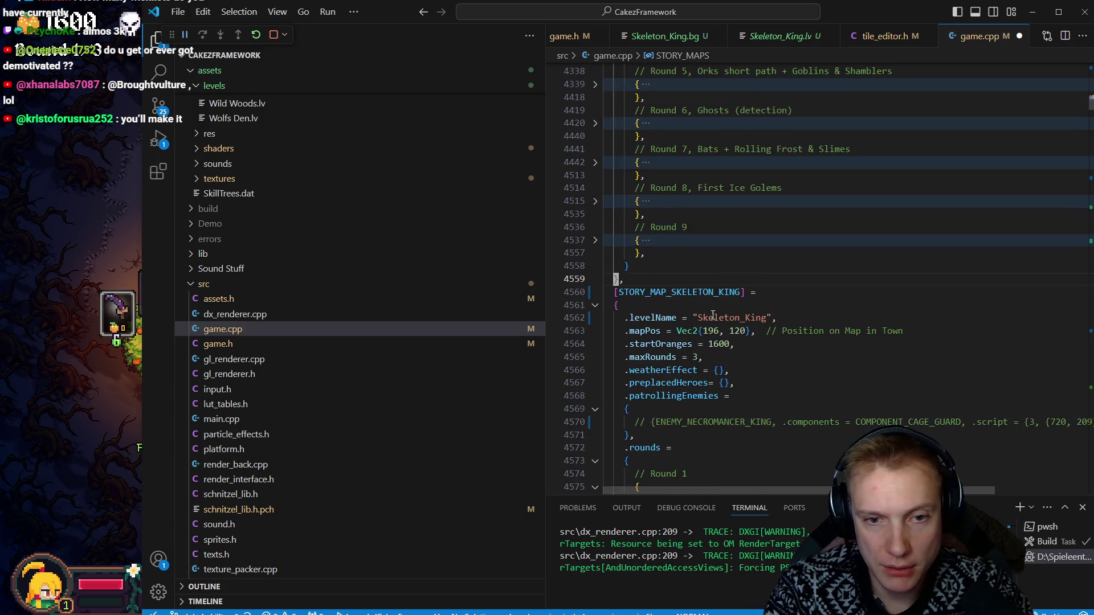
key("j")
Step: Yank the whole Mountain Trail story-map entry with Vim
key("%")
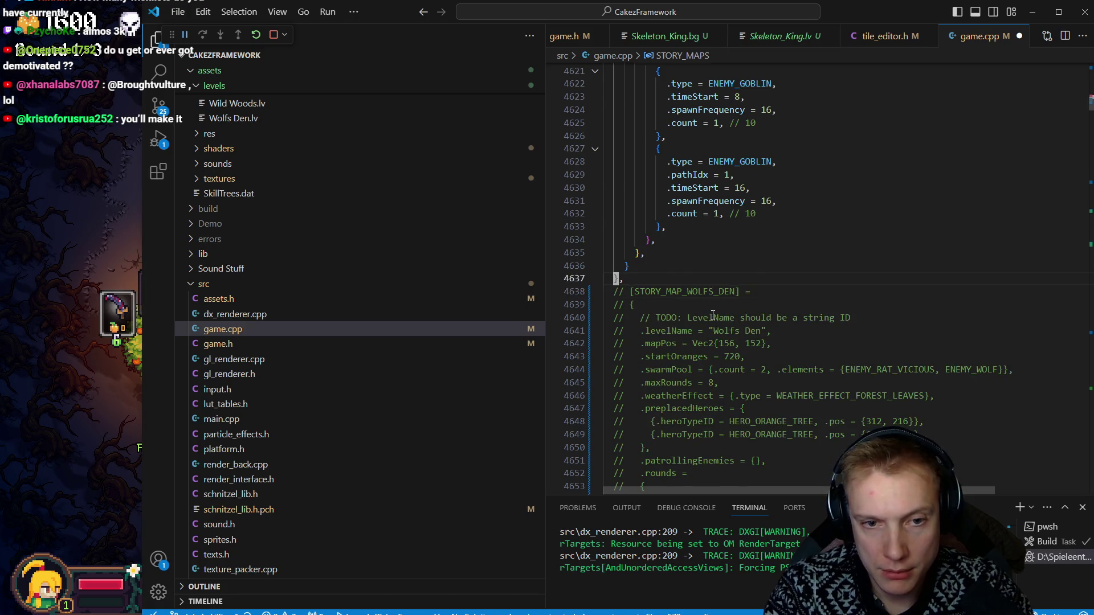
key("%")
key("k")
key("k")
key("V")
key("%")
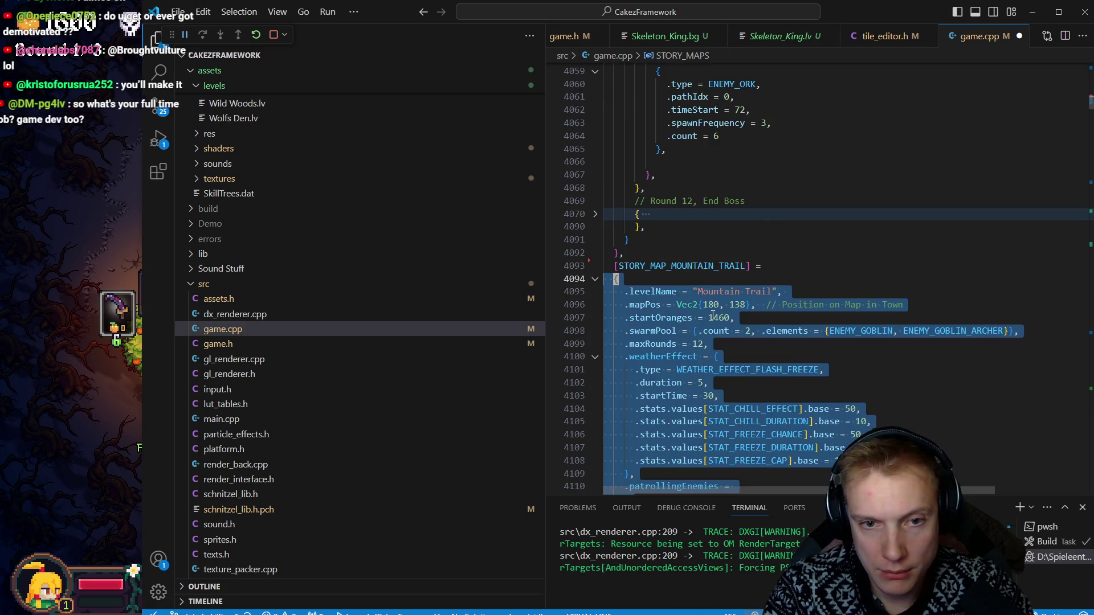
key("y")
key("k")
key("k")
key("%")
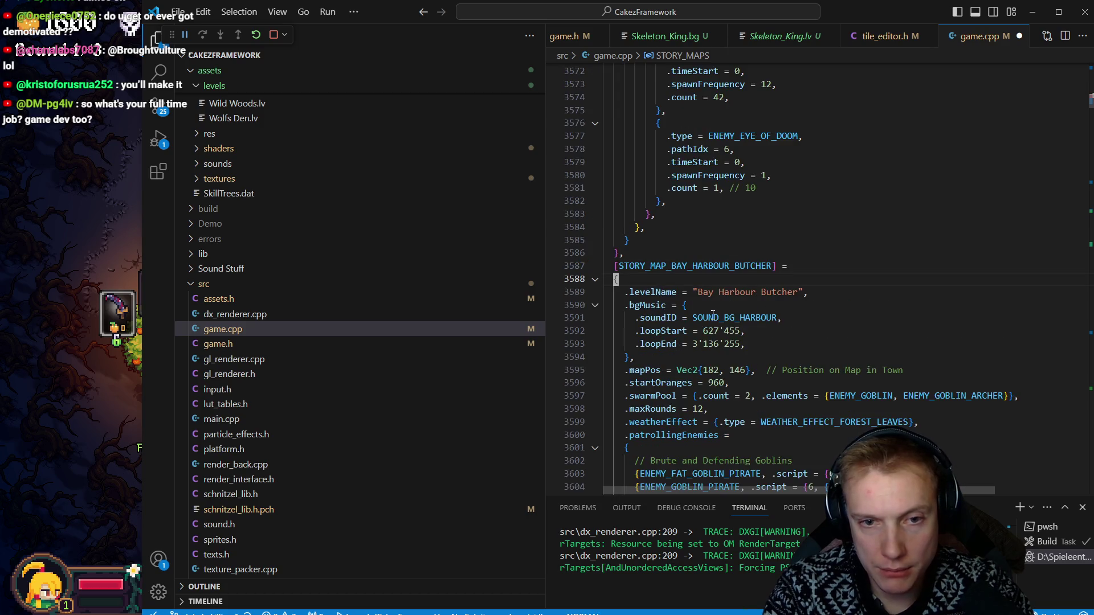
Step: Replace the block above Bay Harbour Butcher with the Mountain Trail entry
key("k")
key("k")
key("p")
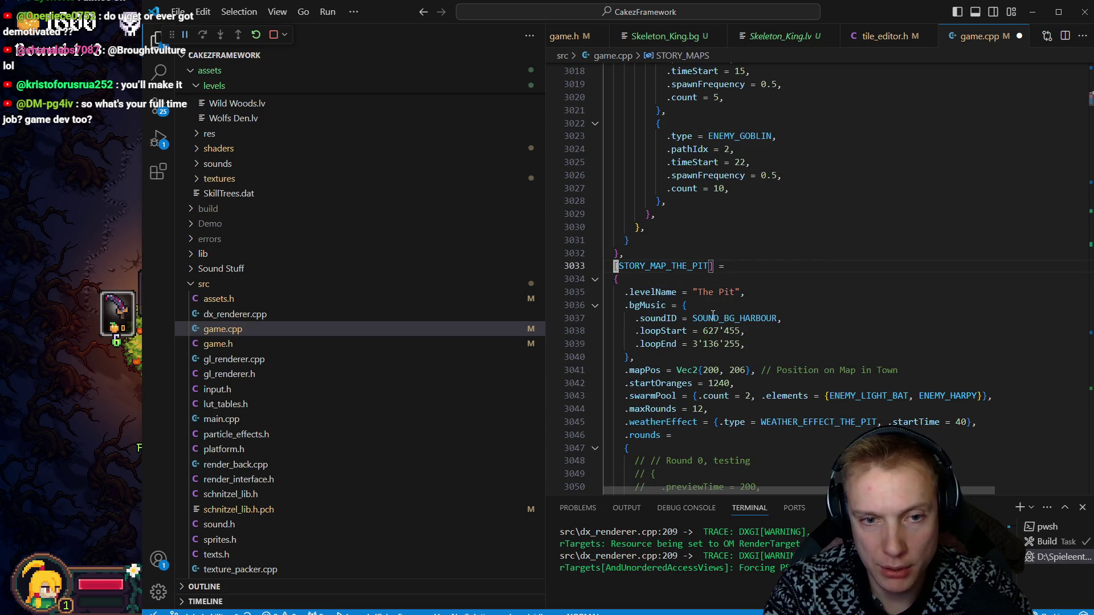
key("u")
key("V")
key("%")
key("p")
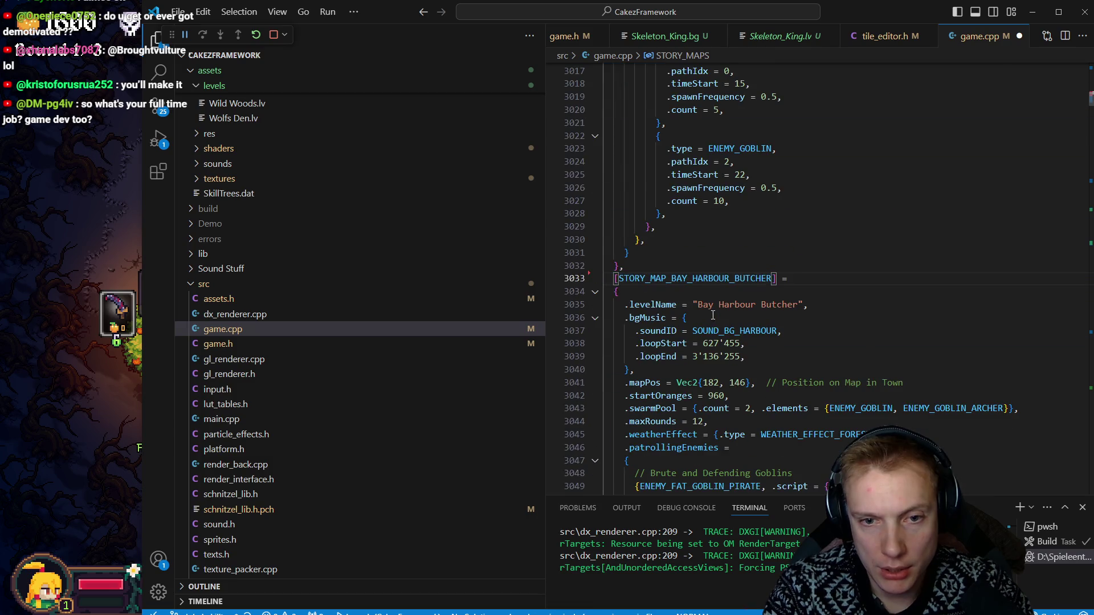
key("%")
key("k")
key("k")
Step: Fold the Mountain Trail and The Pit story-map entries
key("j")
key("j")
key("%")
key("j")
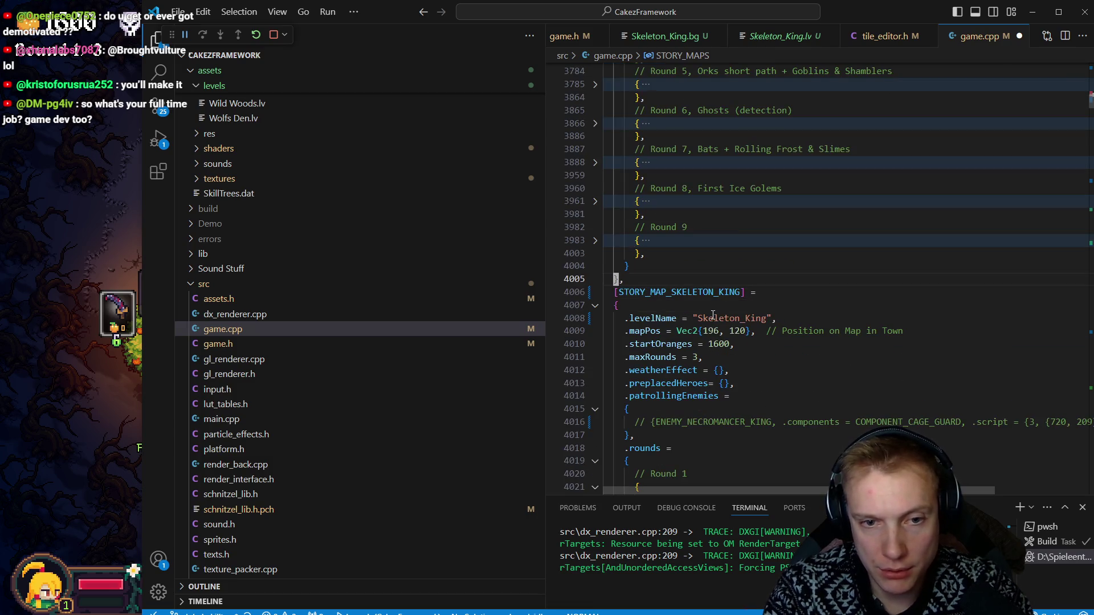
key("j")
key("%")
key("j")
key("j")
key("k")
key("k")
key("%")
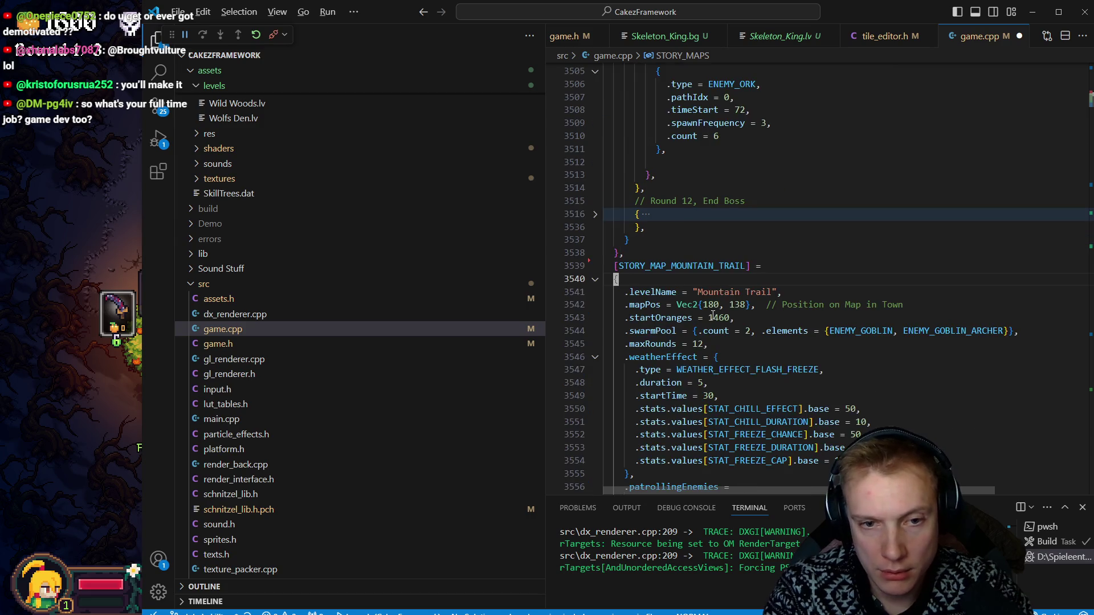
key("z")
key("c")
key("j")
key("j")
key("j")
key("z")
key("c")
key("j")
key("j")
key("j")
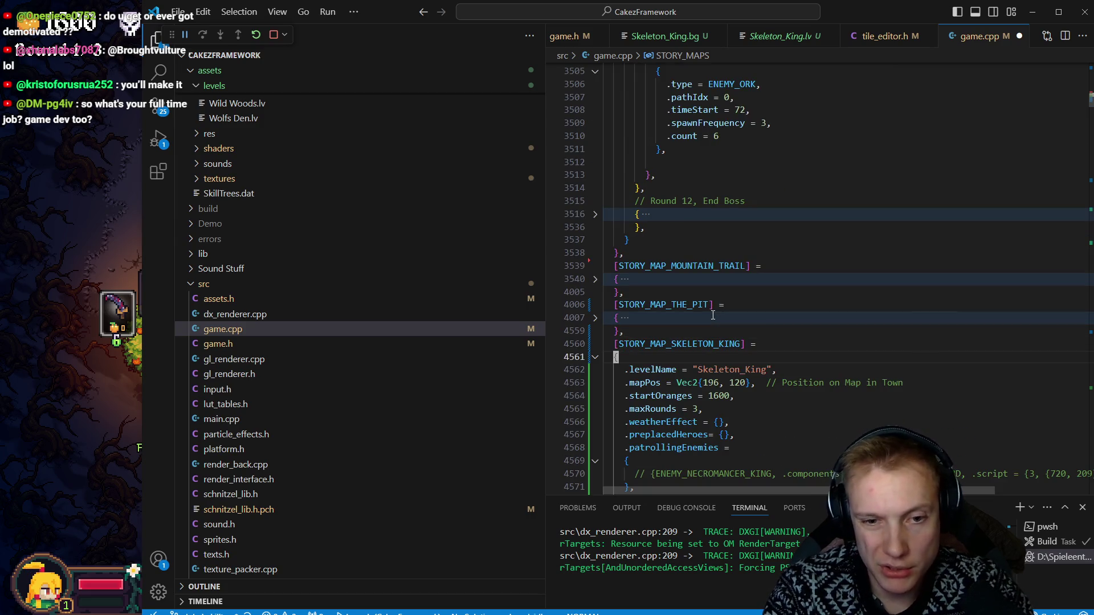
Step: Fold the Skeleton King entry, save game.cpp, and start the build.sh rebuild
key("z")
key("c")
key("ctrl+s")
key("k")
key("k")
key("k")
key("ctrl+shift+b")
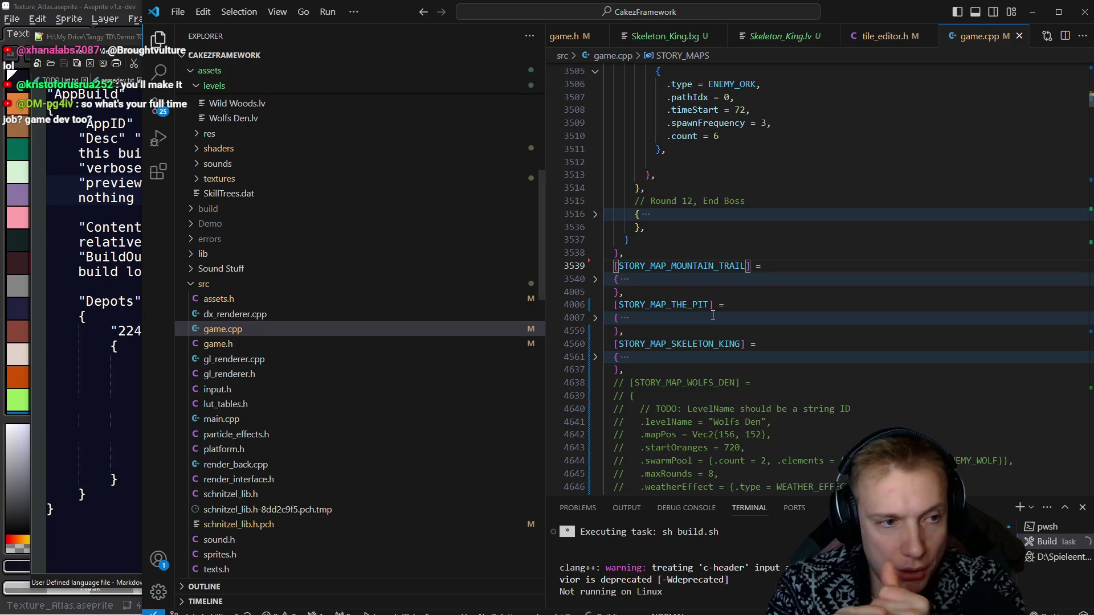
Step: While build.sh runs, expand the backgrounds folder in the explorer, then refocus game.cpp
scroll(295, 293, "up", 10)
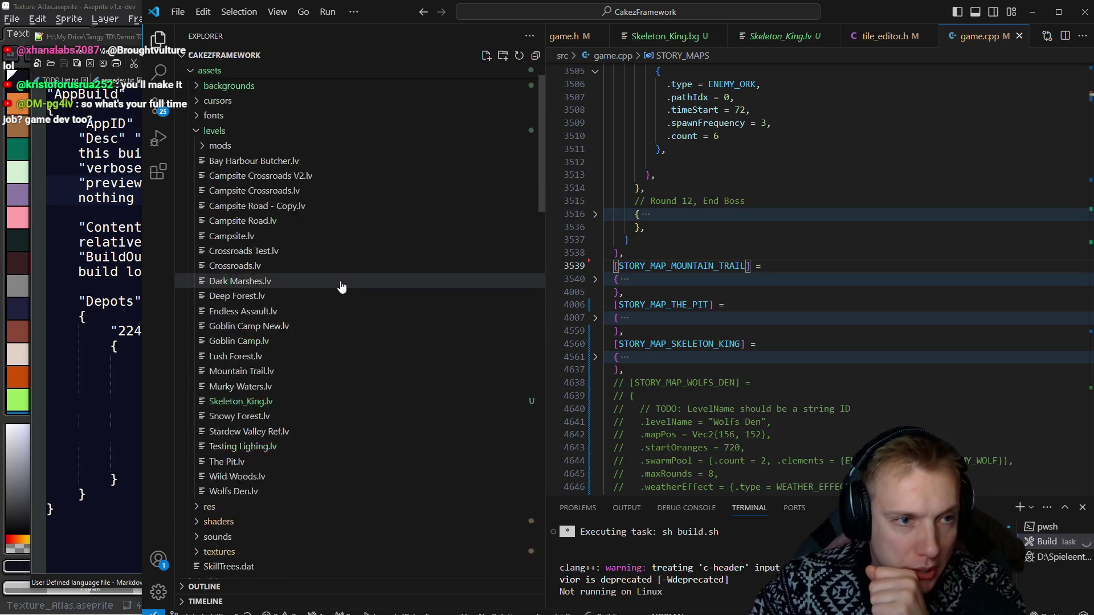
scroll(344, 300, "up", 2)
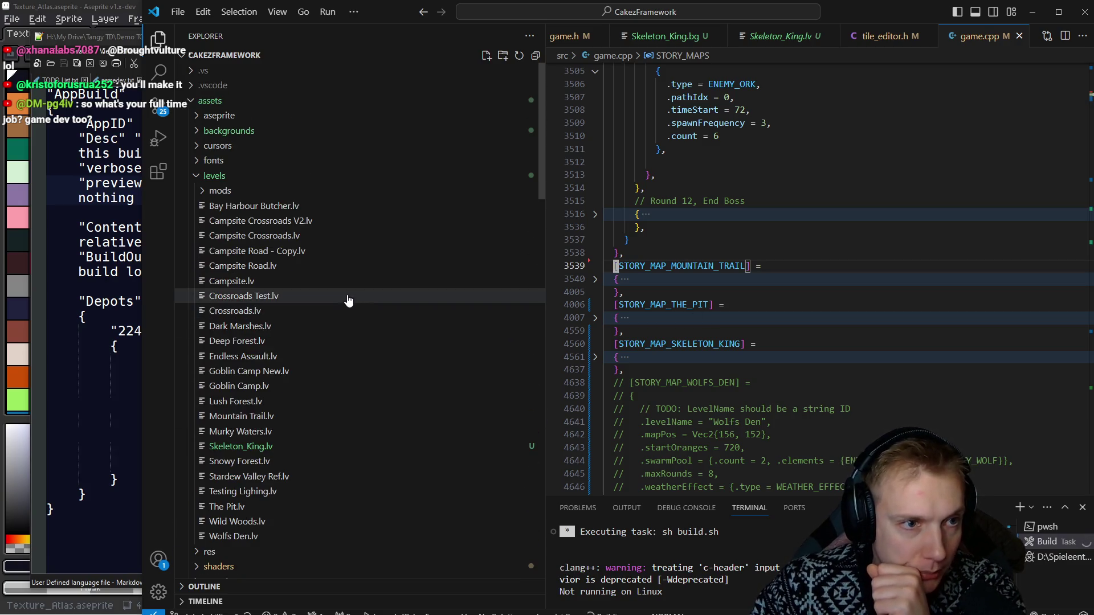
left_click(212, 137)
scroll(393, 306, "up", 1)
scroll(393, 306, "down", 1)
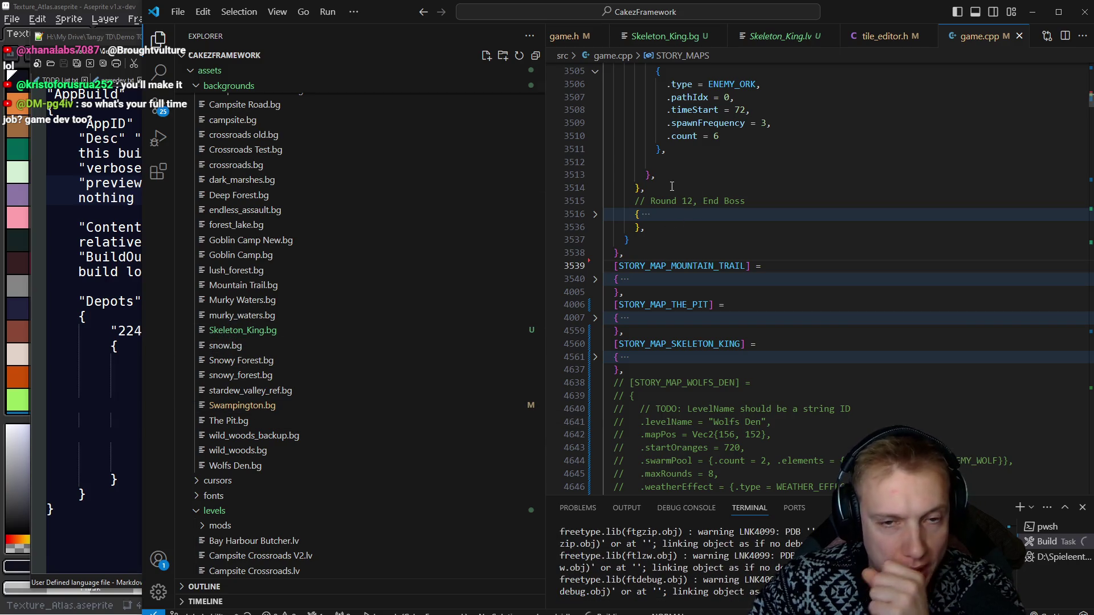
left_click(676, 184)
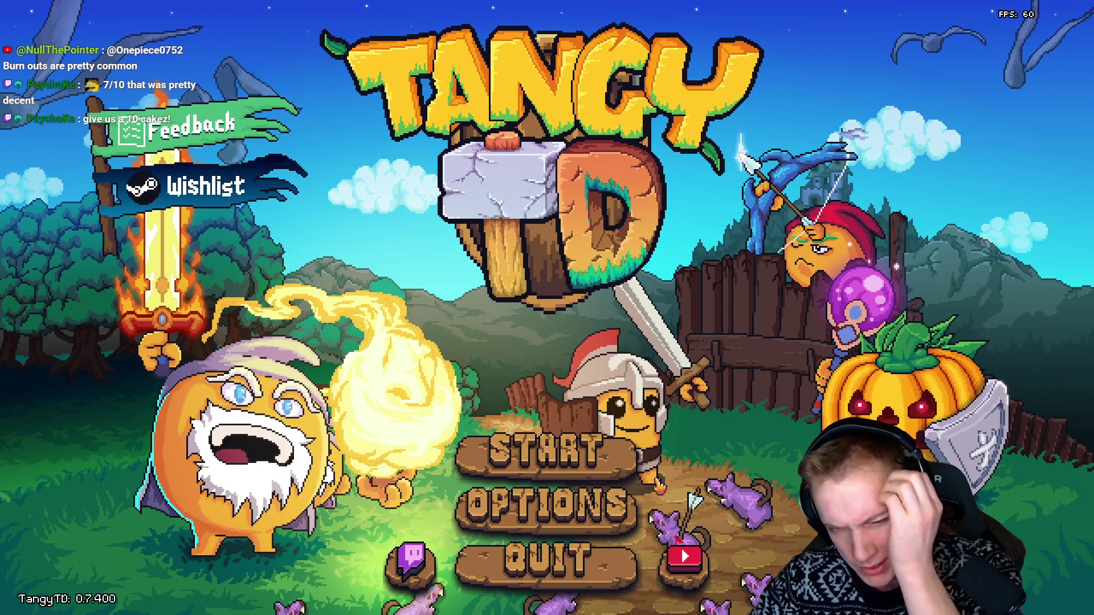
Step: Start the game and preview the Goblin Camp and Bay Harbour Butcher mission details
left_click(601, 471)
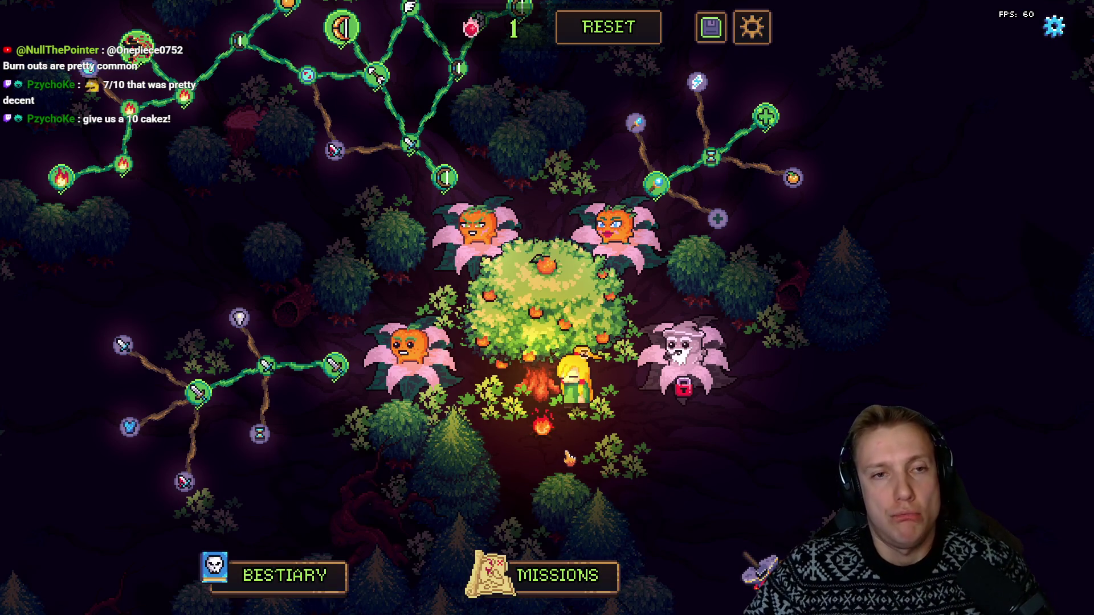
left_click(528, 577)
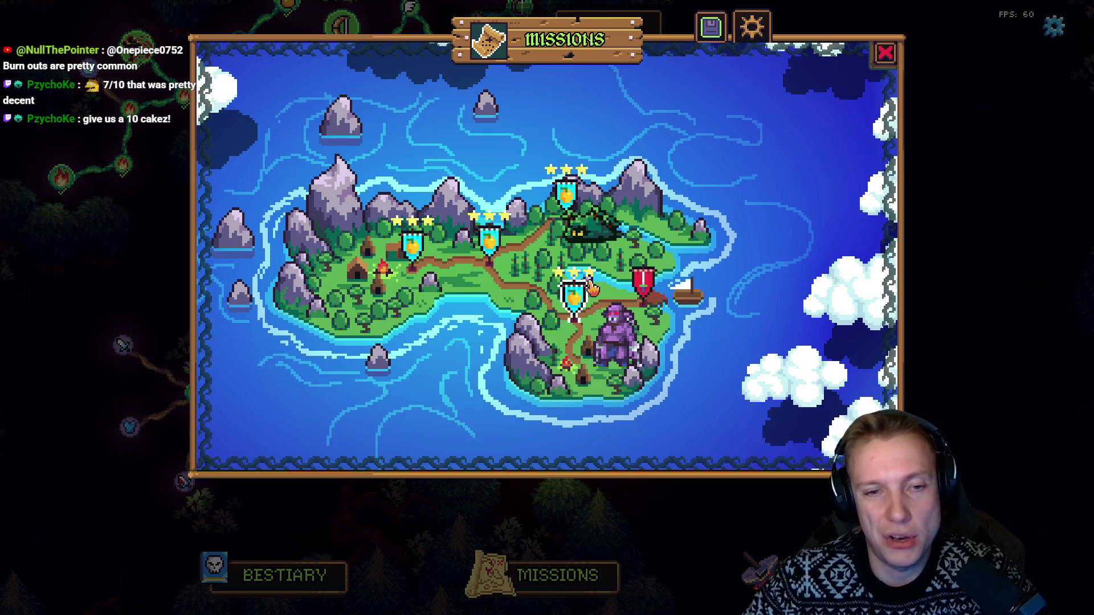
left_click(573, 298)
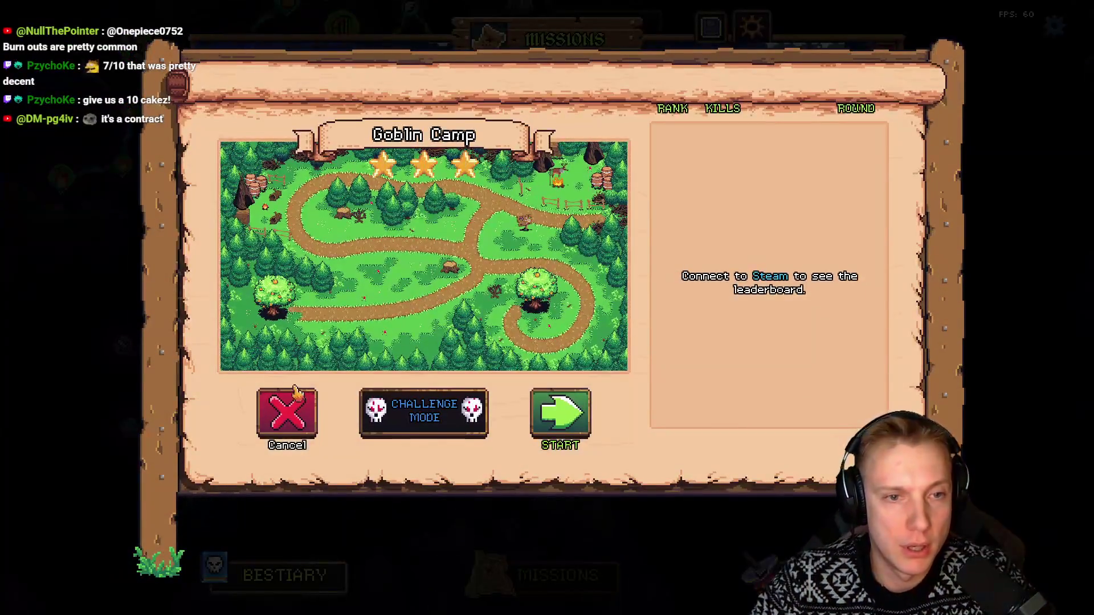
left_click(288, 415)
left_click(643, 280)
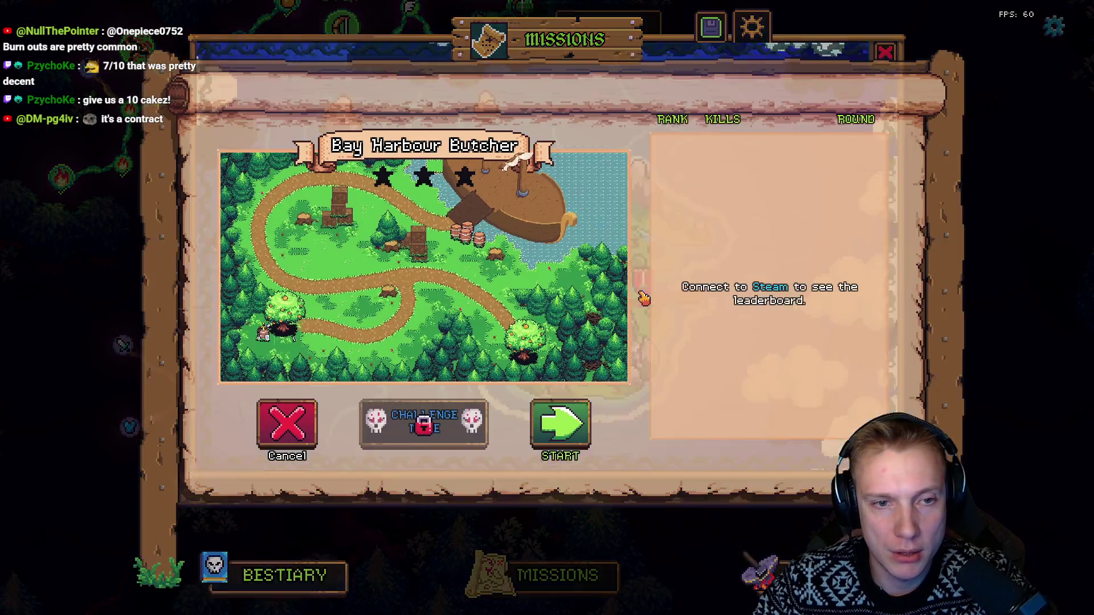
left_click(302, 420)
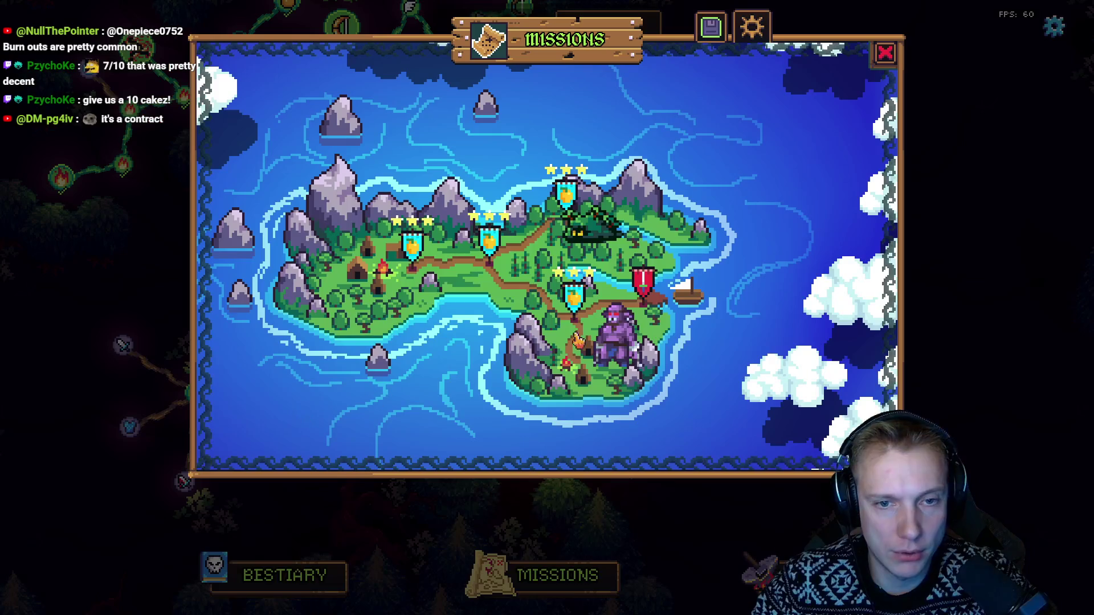
Step: Pan across the missions map, then open Bay Harbour Butcher and press START
left_click_drag(726, 196, 496, 259)
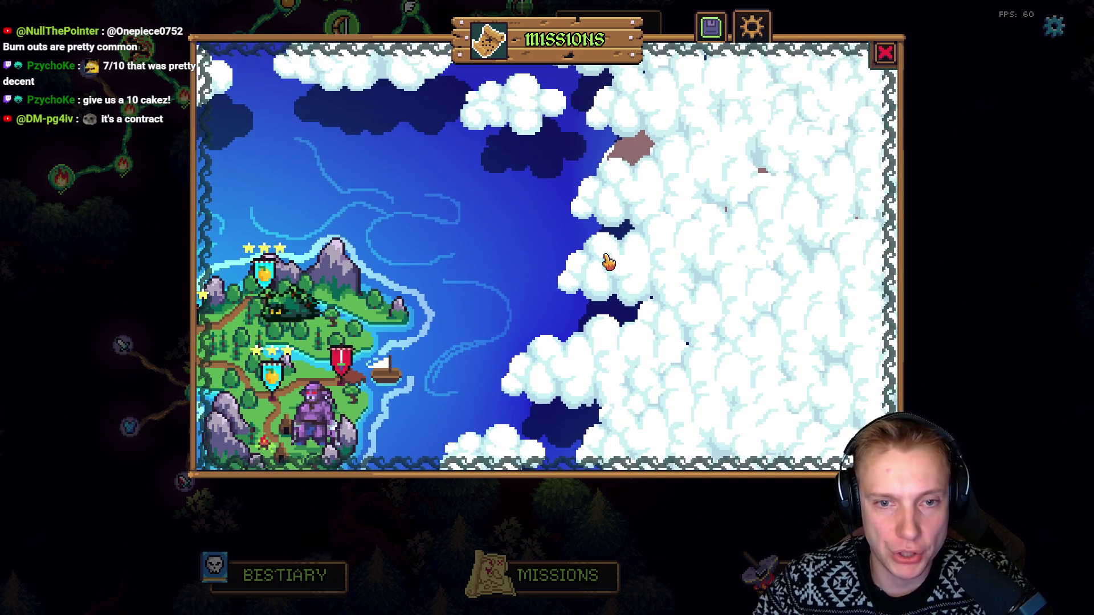
left_click_drag(650, 251, 447, 151)
mouse_move(681, 262)
left_mouse_down()
mouse_move(333, 122)
mouse_move(662, 197)
mouse_move(593, 205)
left_mouse_up()
left_click_drag(518, 262, 534, 272)
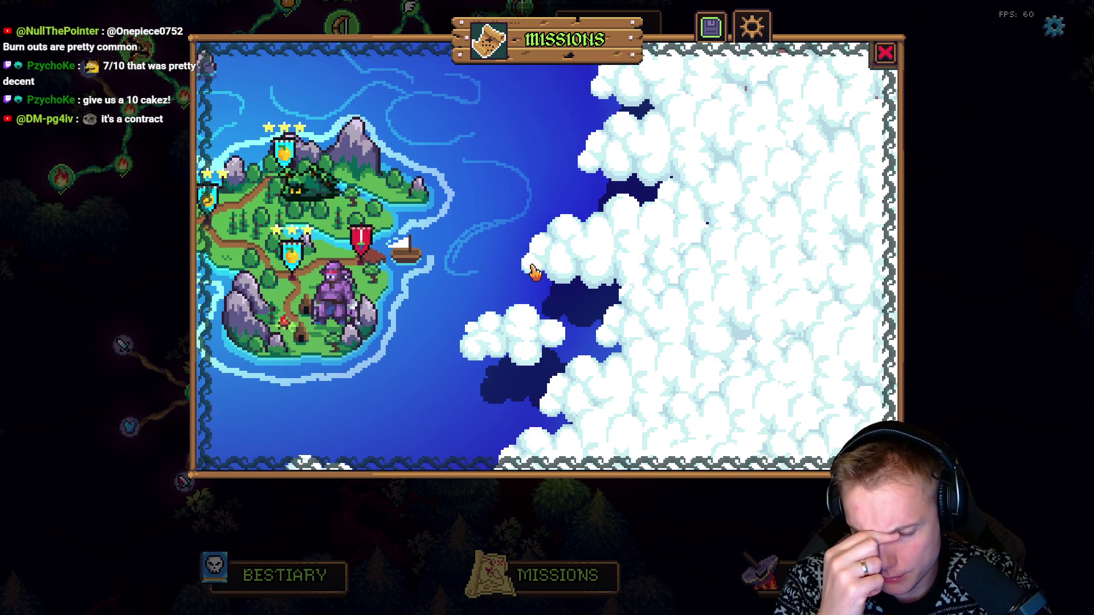
left_click(358, 249)
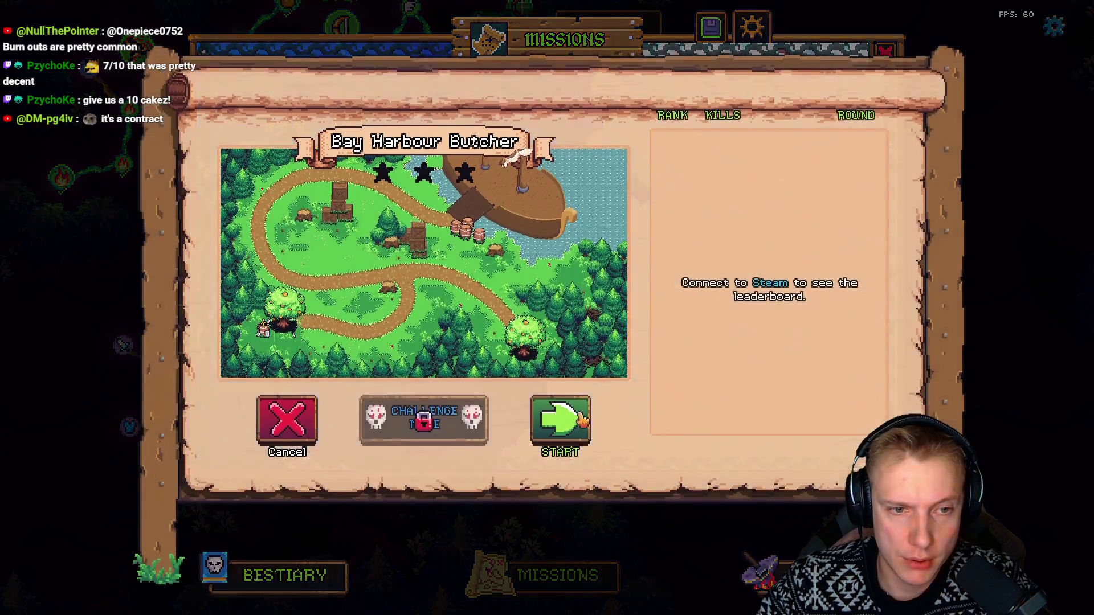
left_click(562, 419)
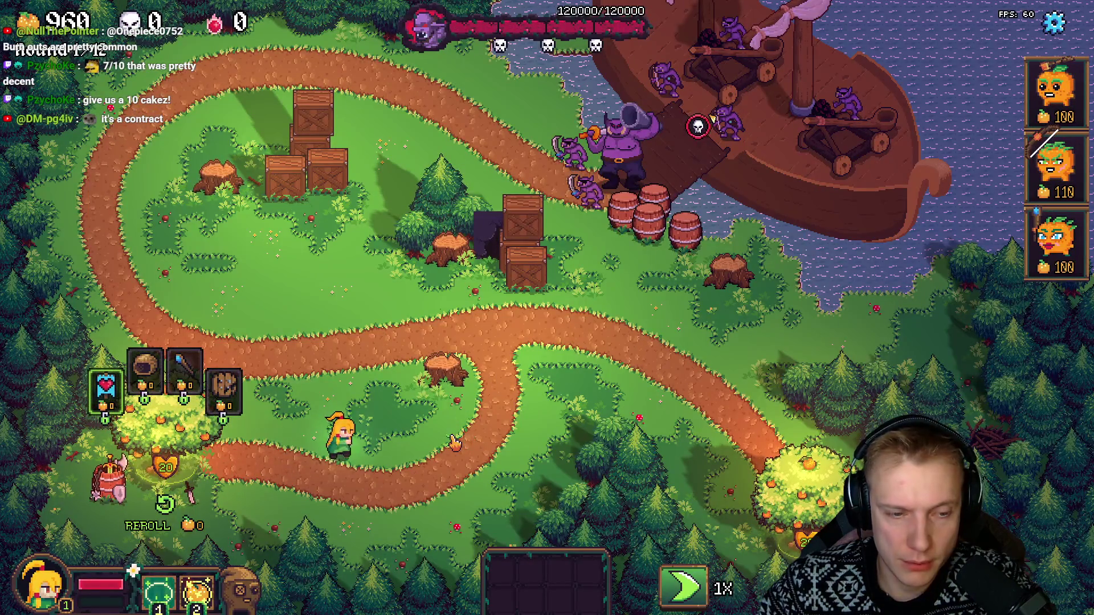
Step: Switch to the level editor with F1 and load the Skeleton_King level
key("F1")
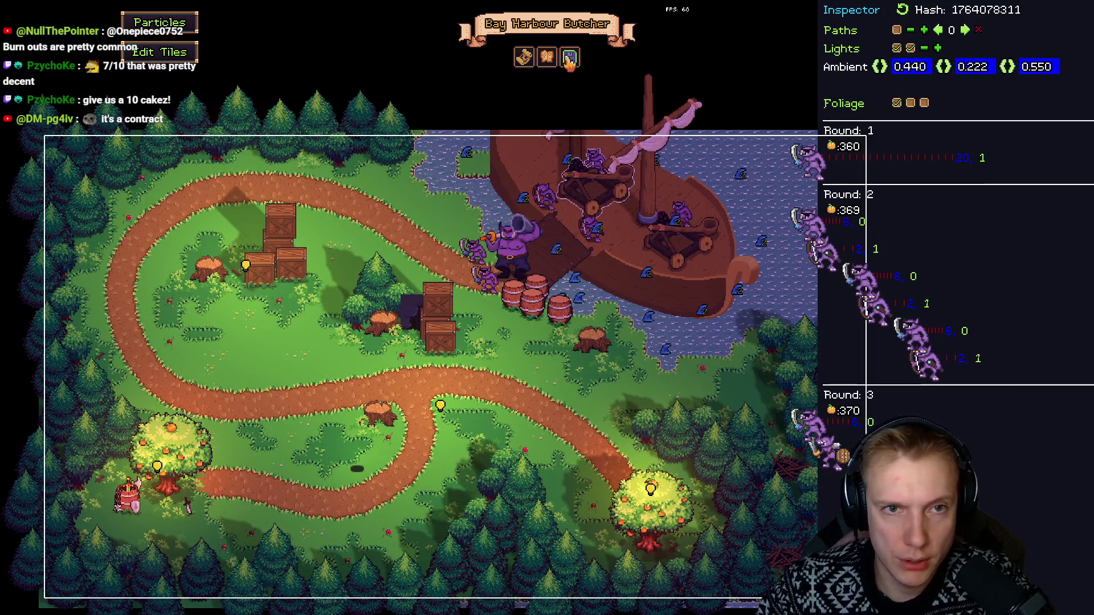
left_click(570, 57)
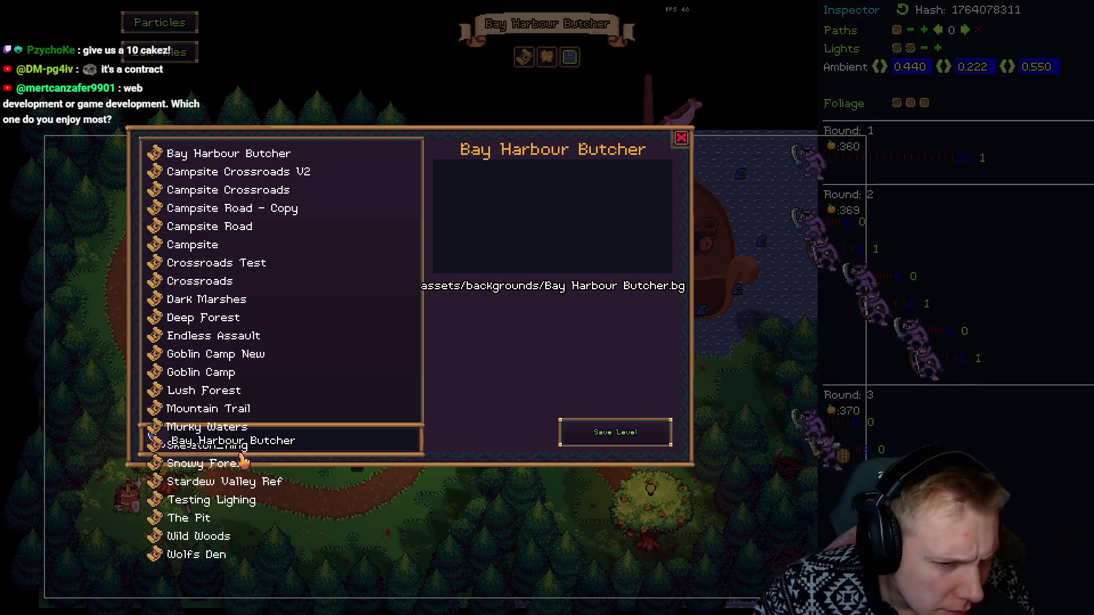
left_click(165, 450)
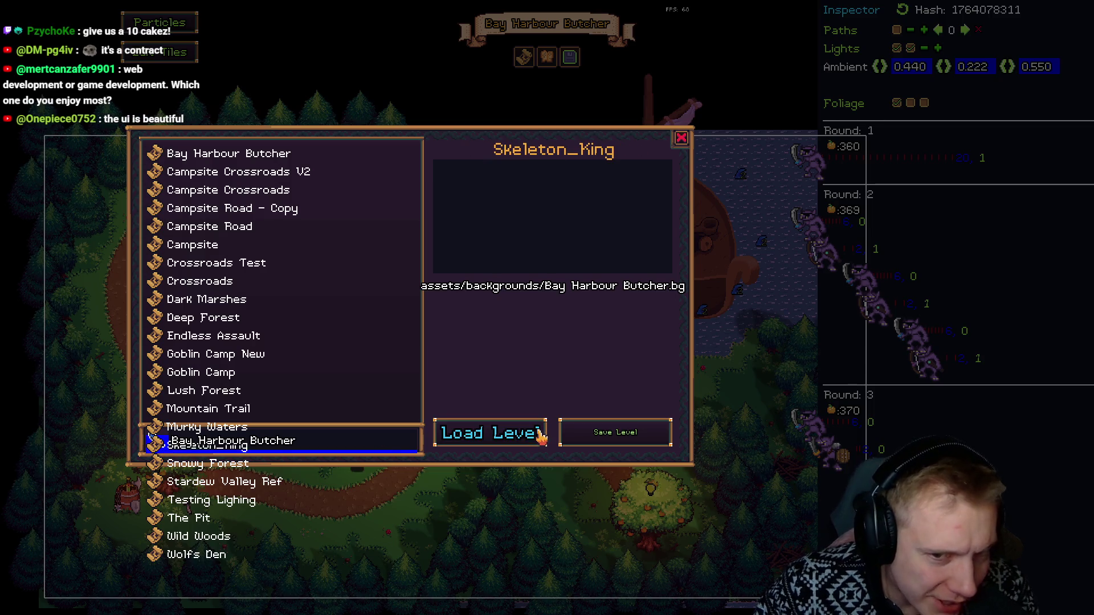
left_click(510, 439)
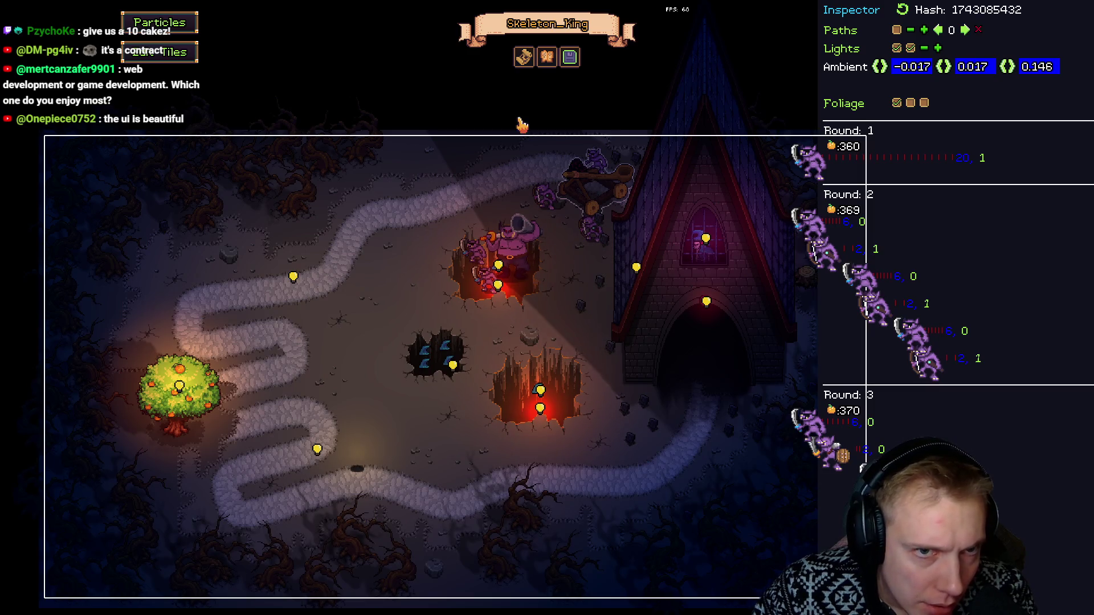
Step: Set the level's background to Skeleton_King with Load BG
left_click(524, 59)
left_click(687, 137)
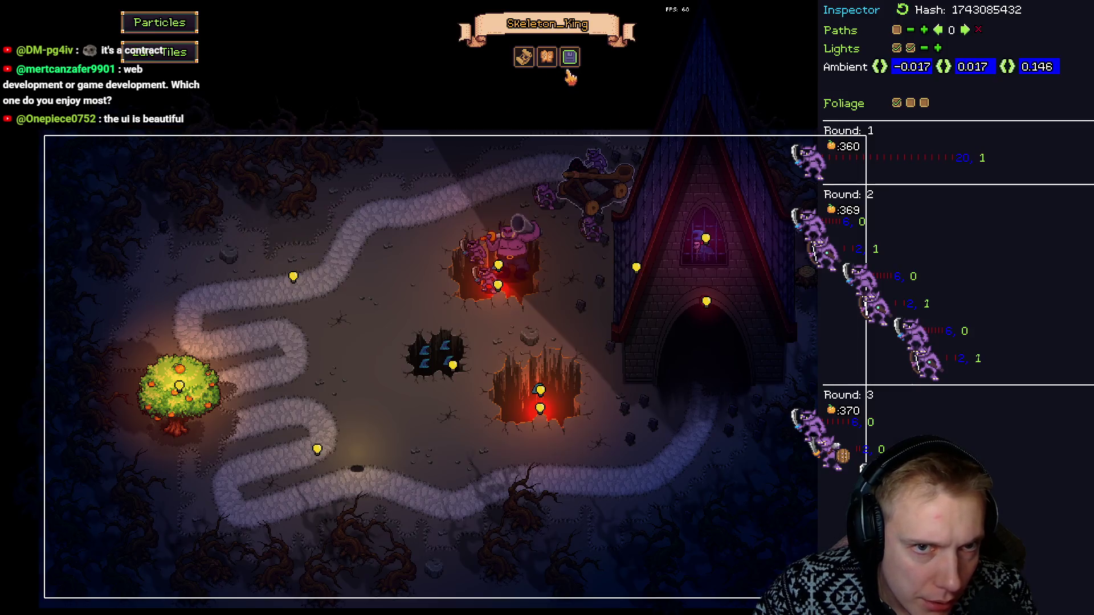
left_click(570, 57)
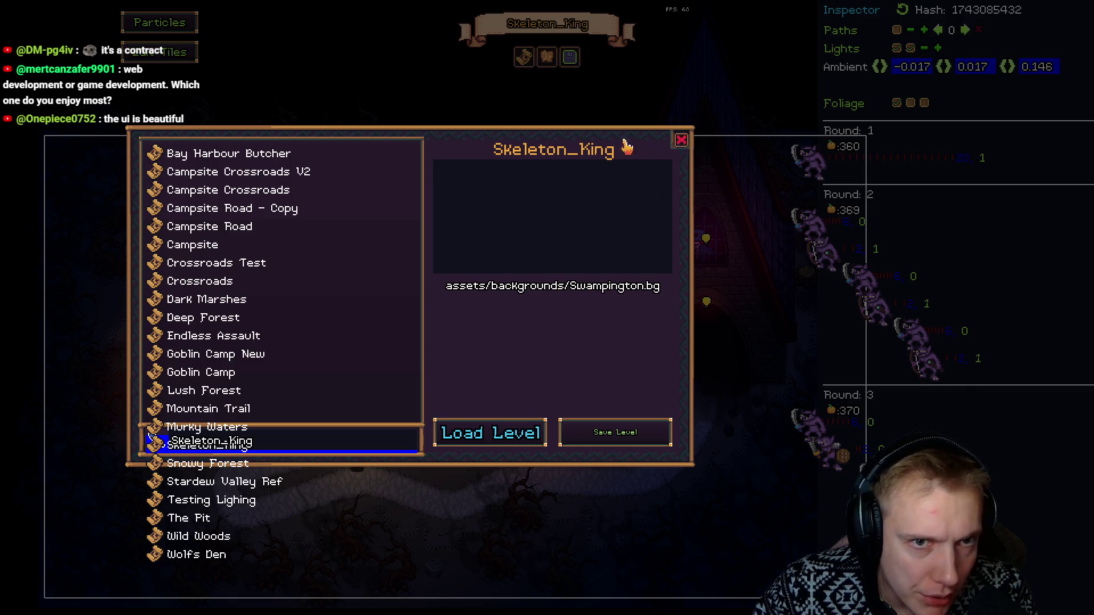
left_click(681, 140)
left_click(523, 58)
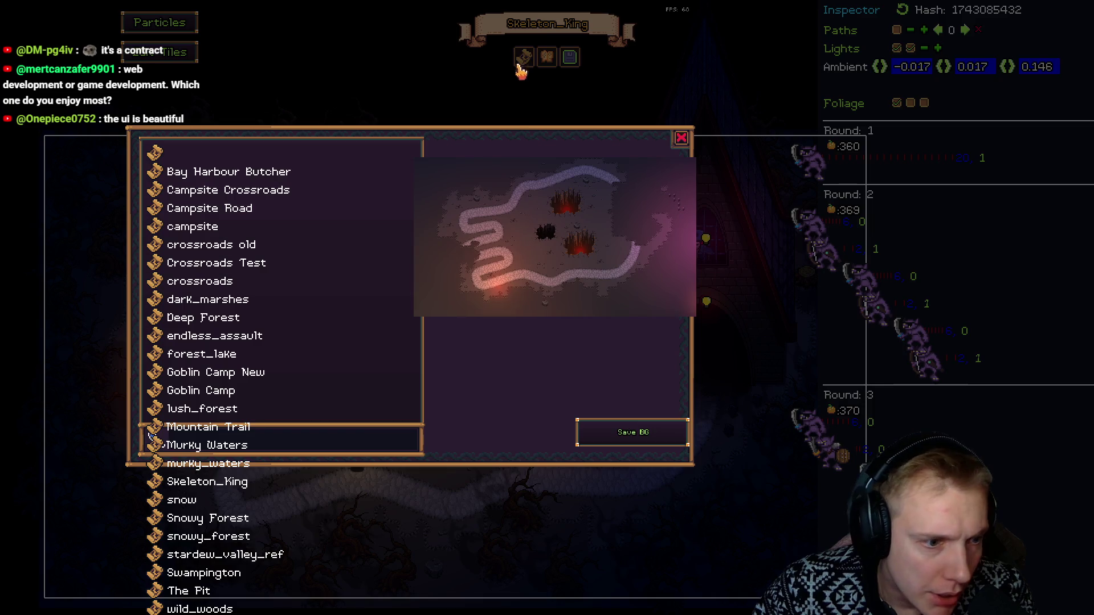
left_click(203, 484)
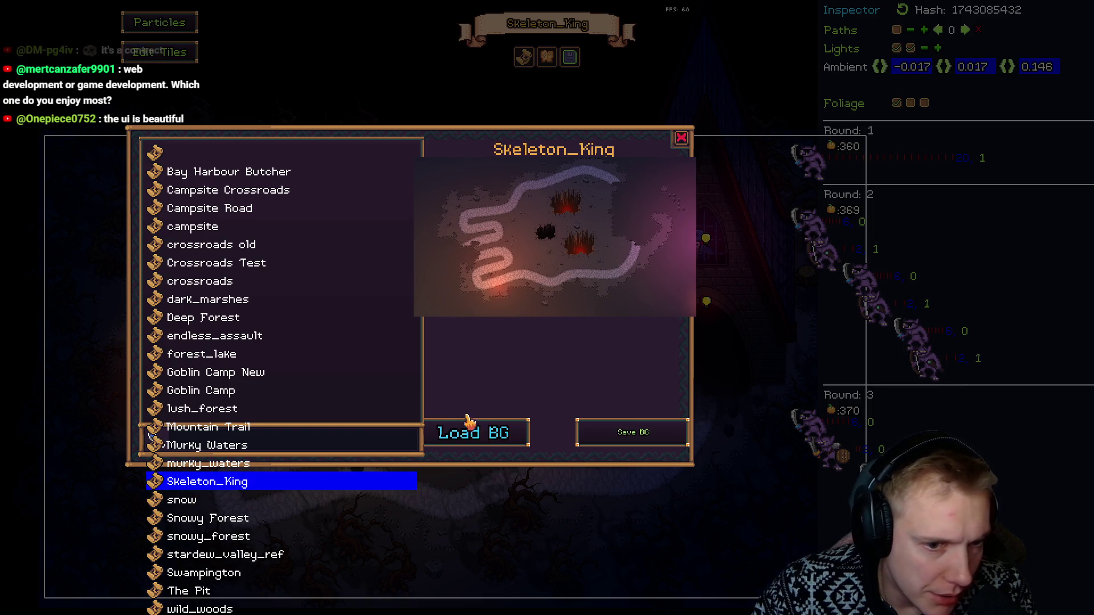
left_click(682, 142)
Step: Save the level as Skeleton_King, confirming with Yes
left_click(570, 57)
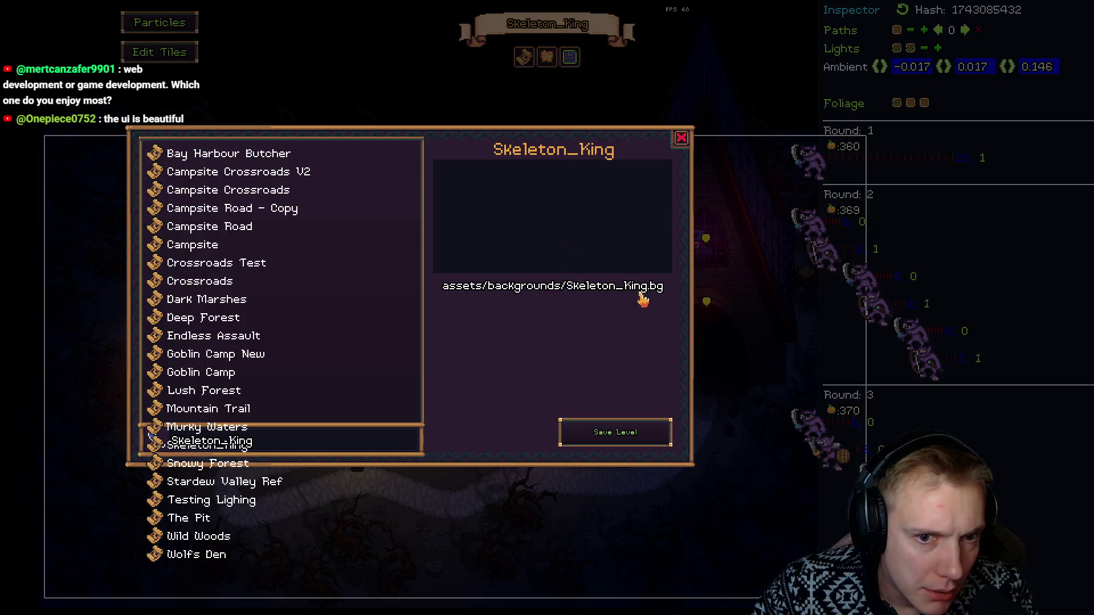
left_click(609, 445)
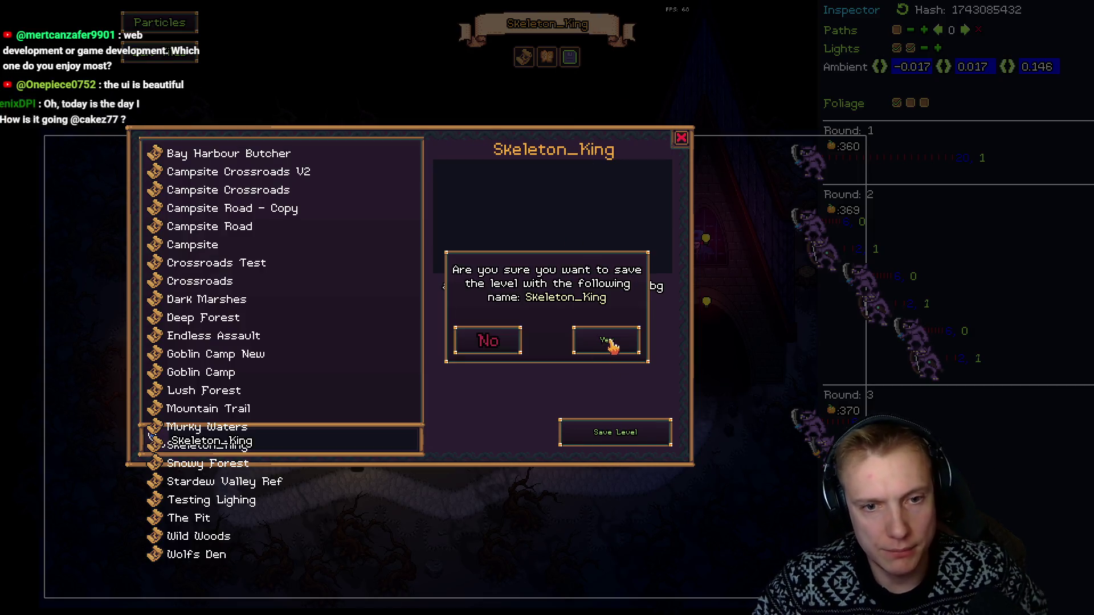
left_click(623, 331)
left_click(682, 139)
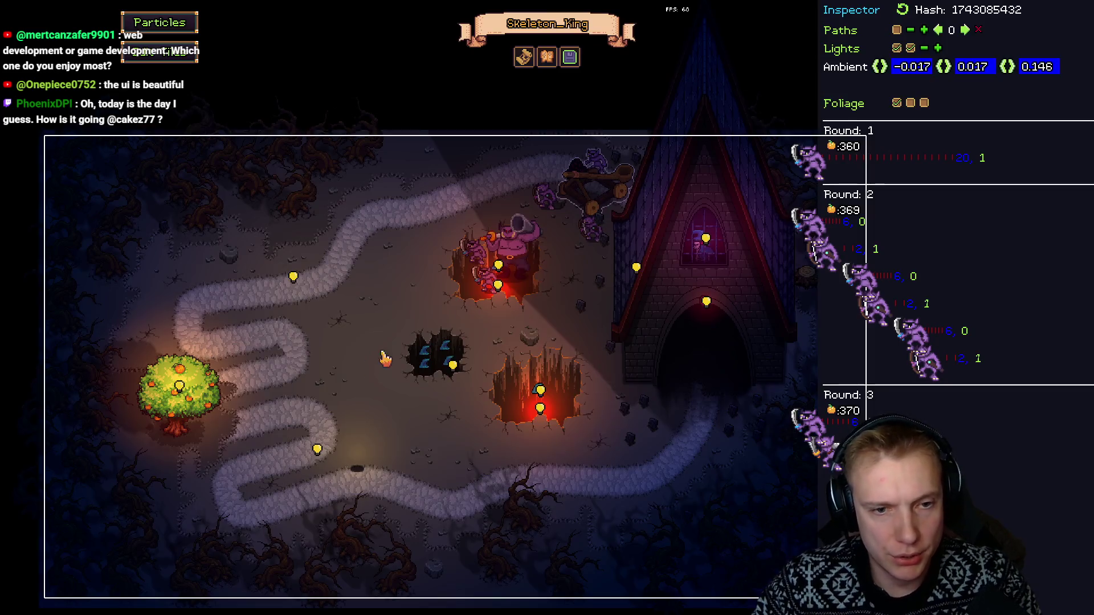
left_click(573, 58)
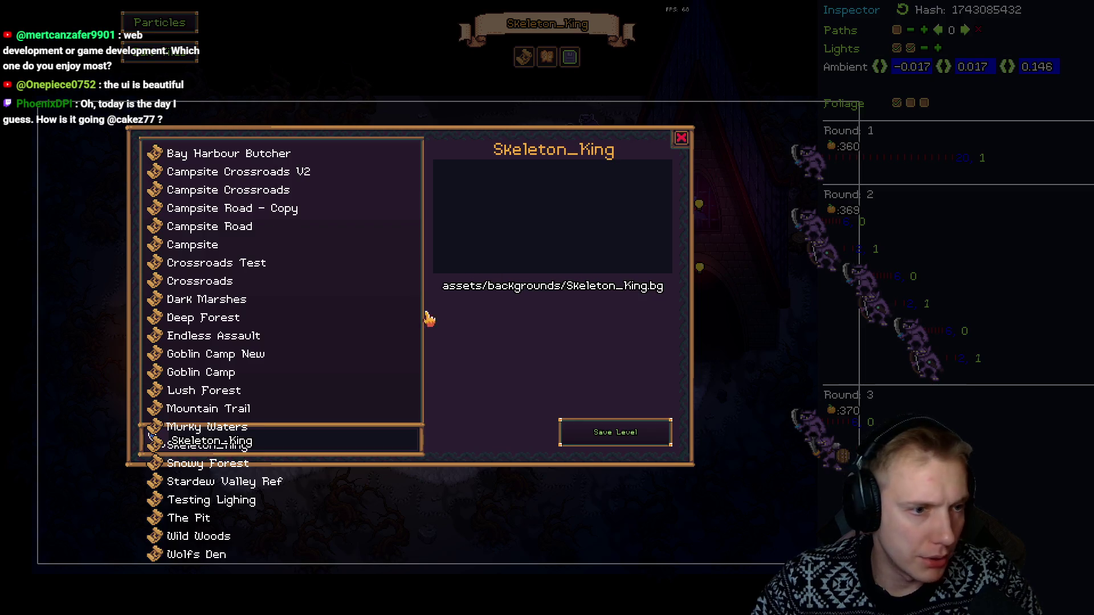
Step: Load Bay Harbour Butcher from the level list and switch to play mode
left_click(235, 159)
left_click(488, 434)
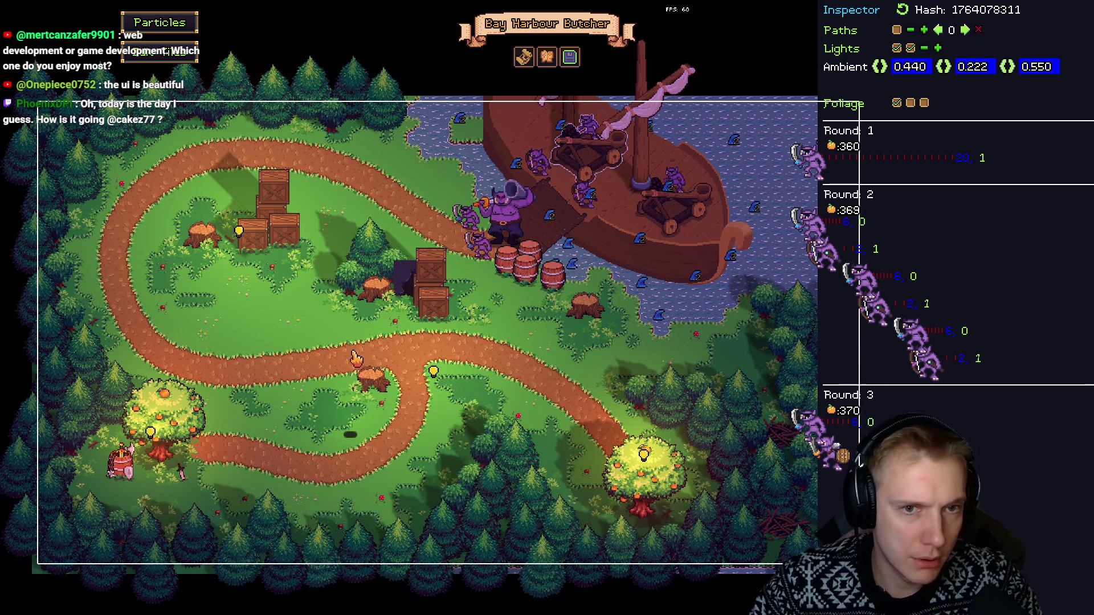
key("F1")
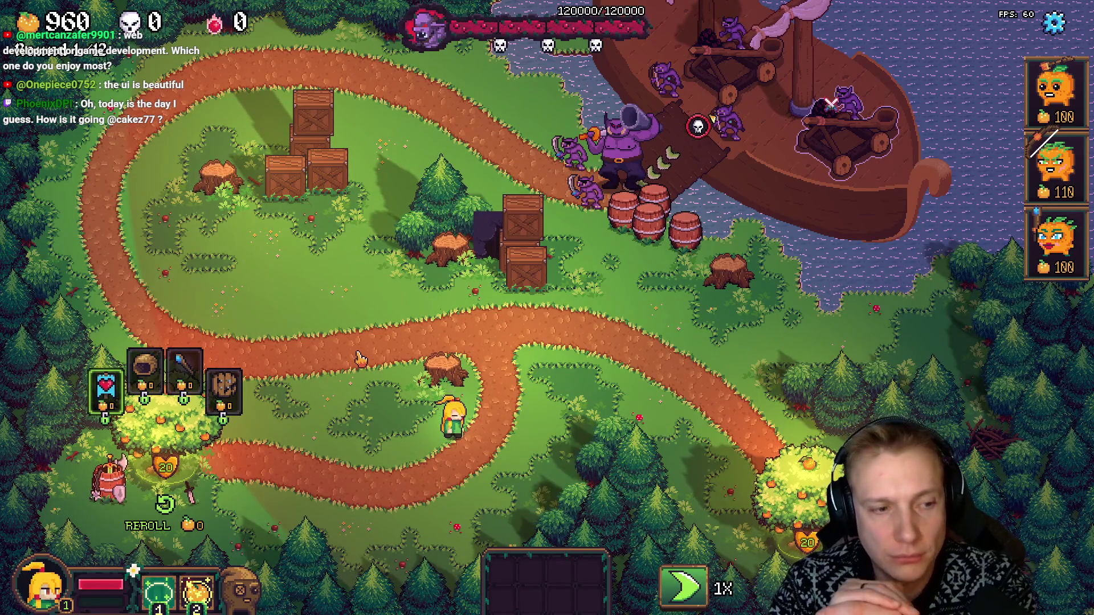
Step: Walk Tangy around the path with WASD, then switch back into the level editor
key("d")
key("w")
key("a")
key("w")
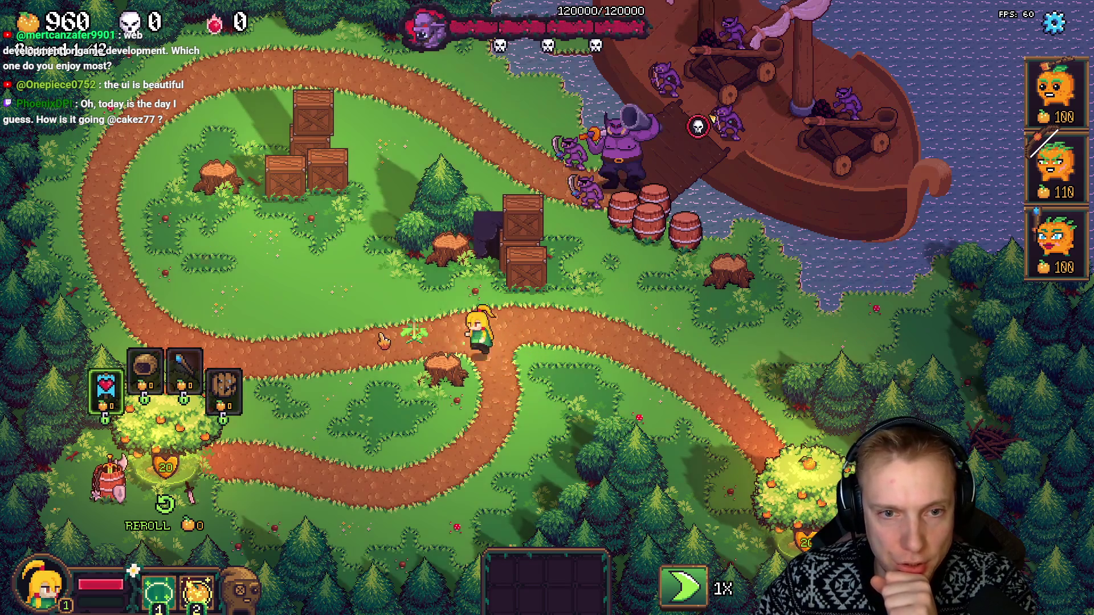
key("a")
key("s")
key("d")
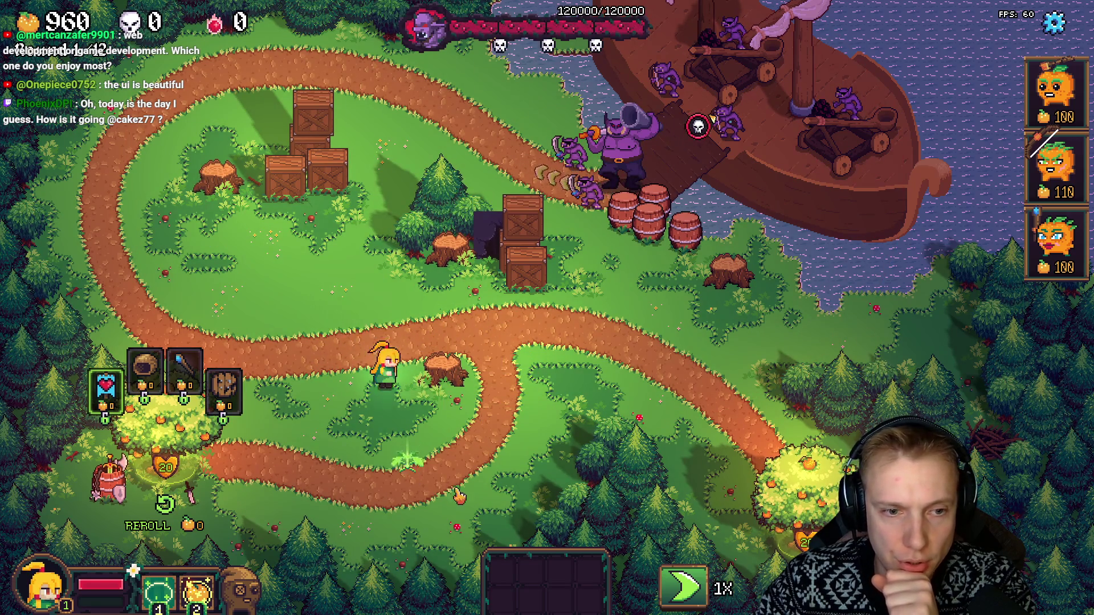
key("d")
key("s")
key("a")
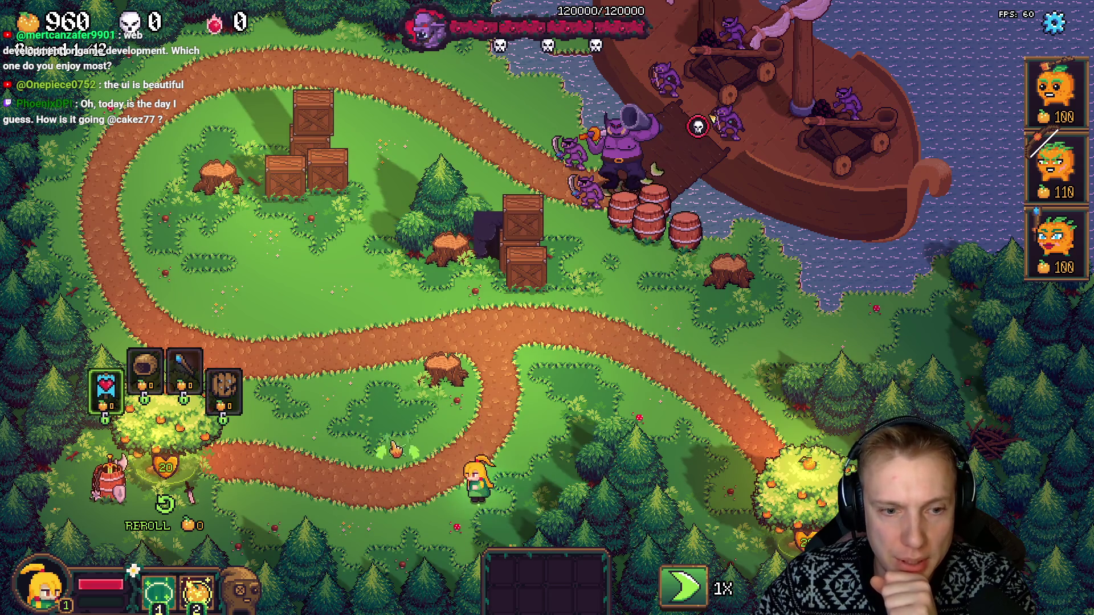
key("w")
key("a")
mouse_move(1057, 165)
left_mouse_down()
mouse_move(707, 293)
mouse_move(626, 345)
mouse_move(591, 313)
mouse_move(775, 225)
mouse_move(735, 228)
mouse_move(675, 262)
mouse_move(727, 262)
mouse_move(627, 379)
left_mouse_up()
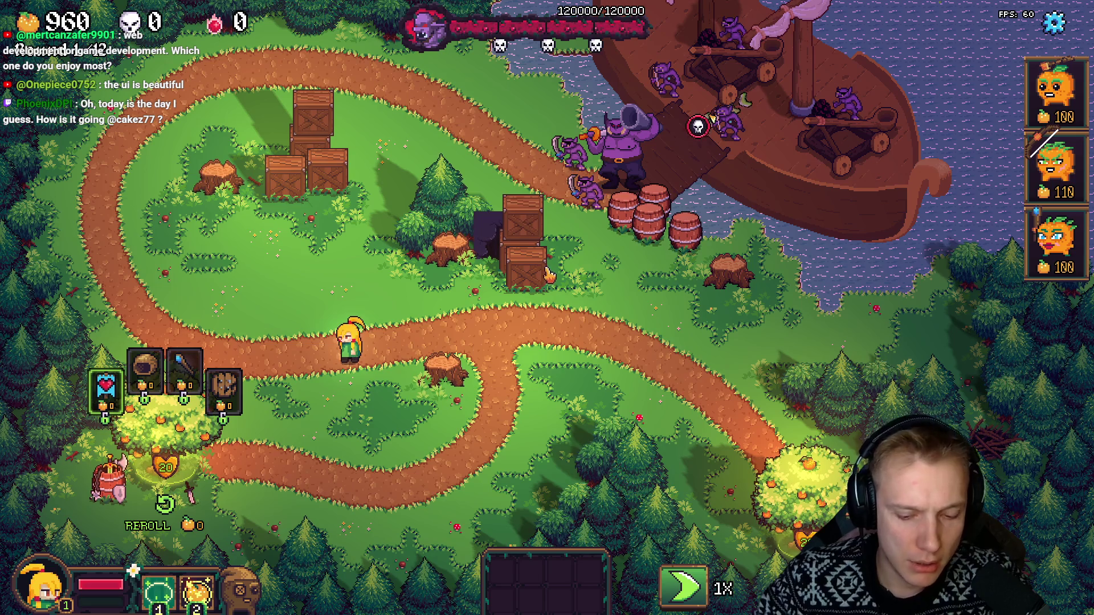
key("F1")
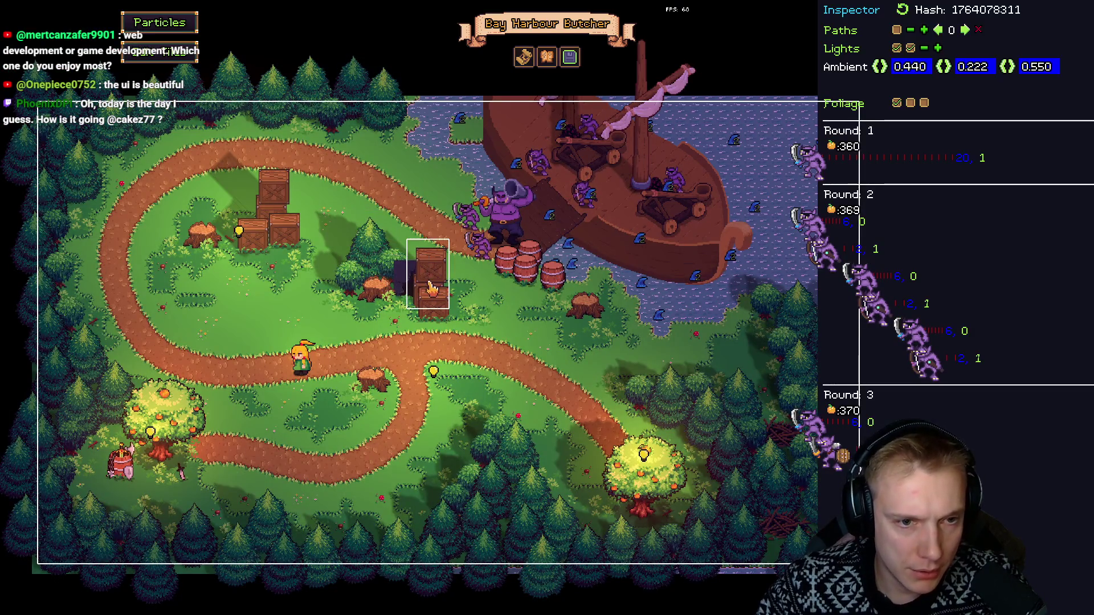
Step: Tick the middle Foliage checkbox to show the foliage grid, then return to play
left_click(911, 104)
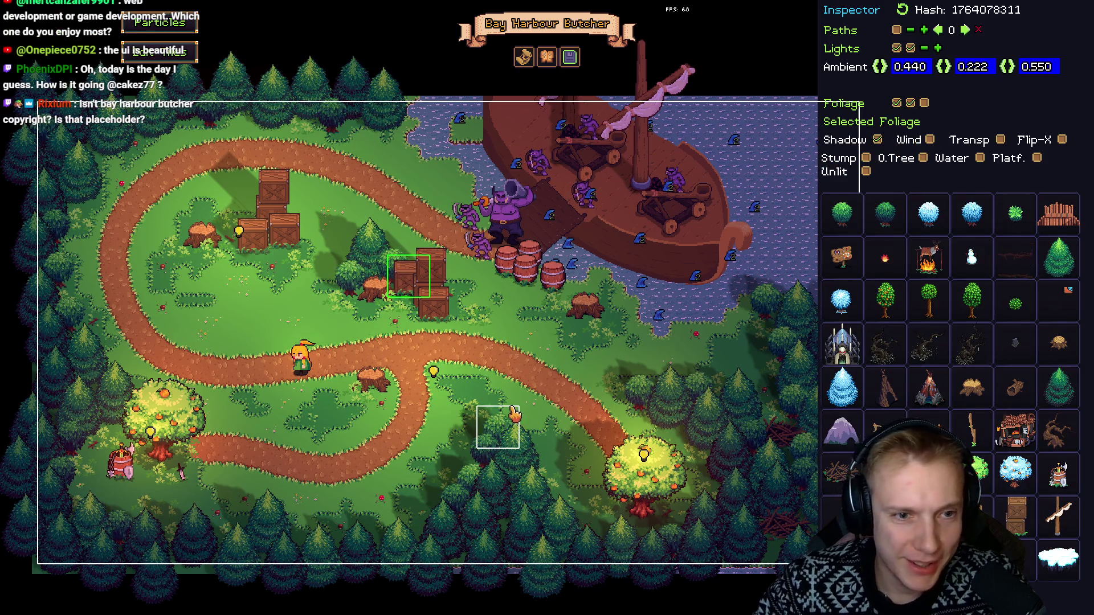
key("Escape")
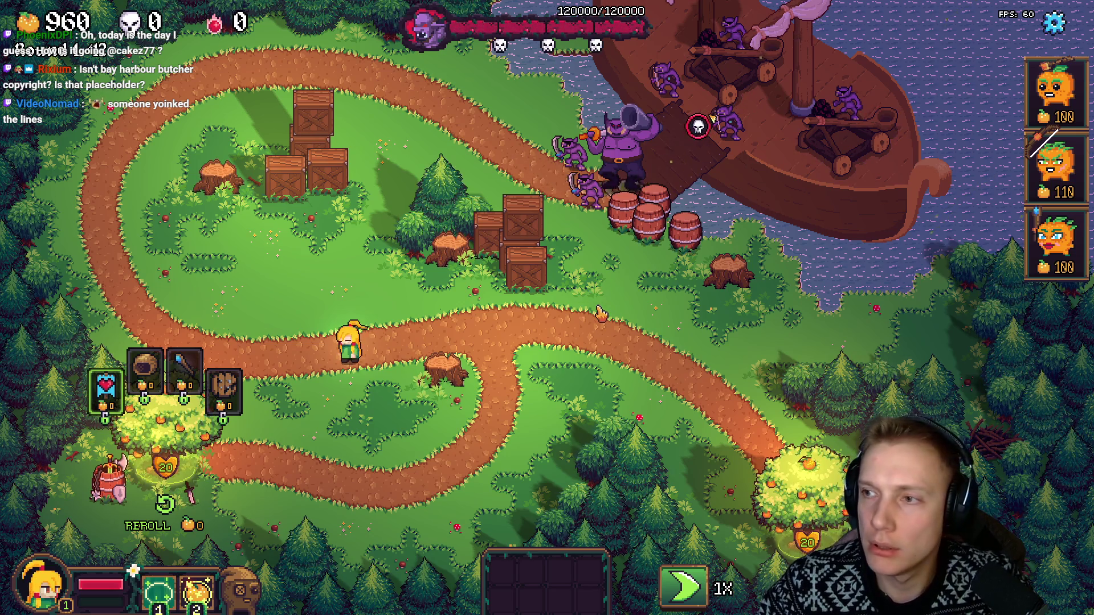
Step: Switch to Aseprite and bring the atlas's torches and banners into view
key("alt+Tab")
scroll(640, 285, "down", 3)
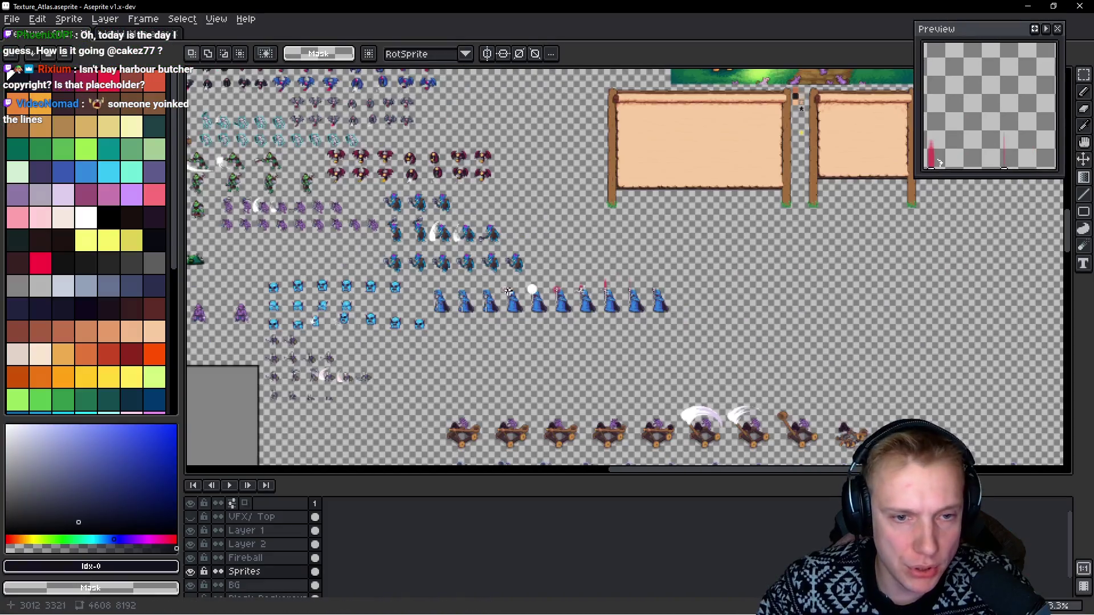
scroll(640, 285, "up", 1)
scroll(639, 285, "down", 2)
scroll(640, 285, "up", 2)
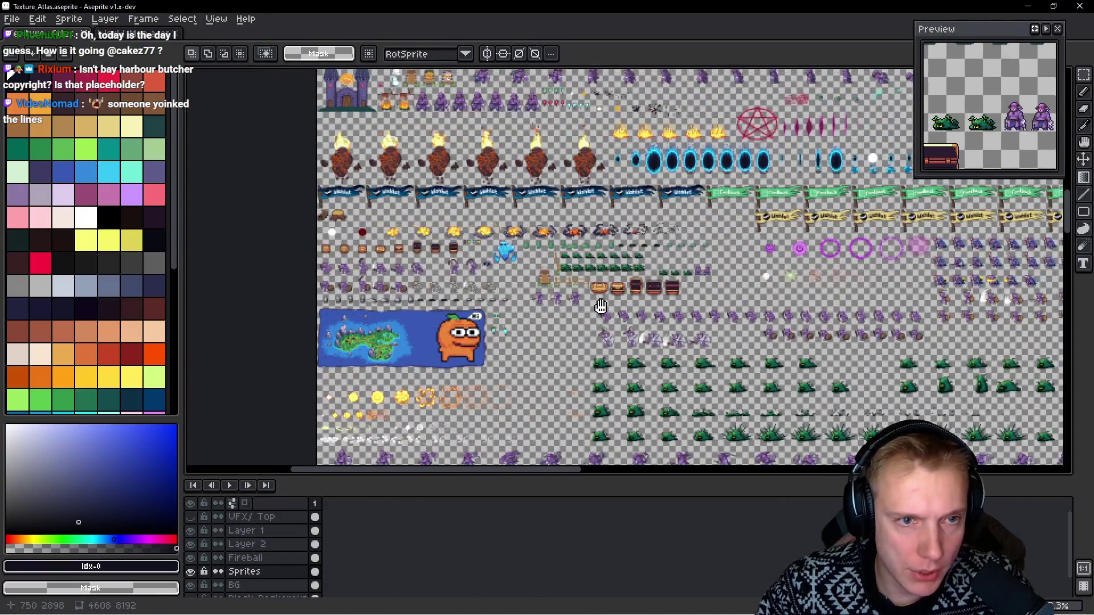
left_click_drag(640, 285, 521, 388)
scroll(533, 205, "down", 2)
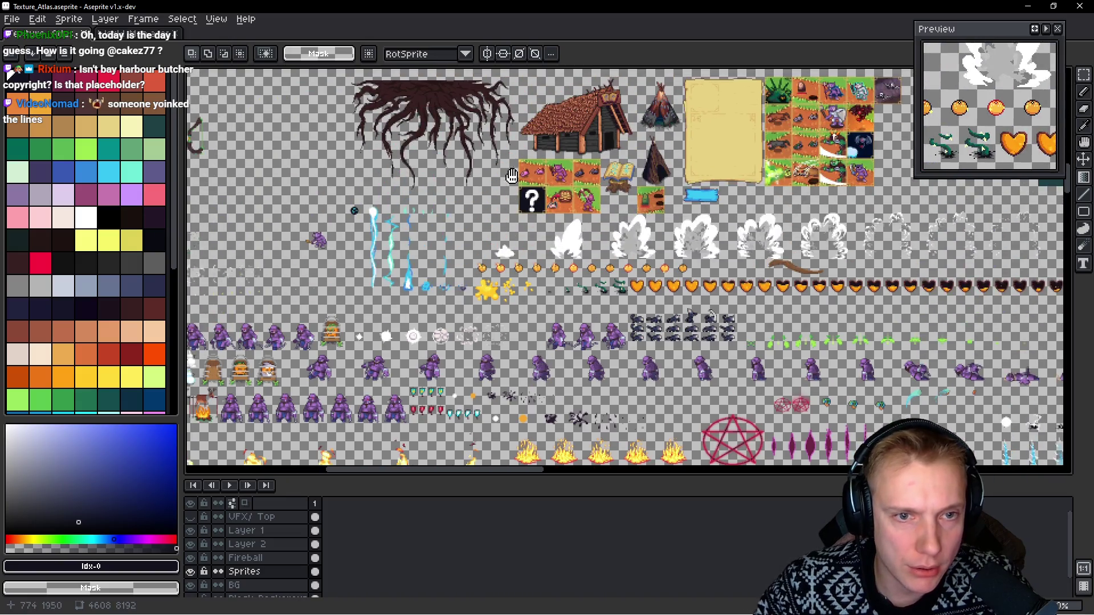
scroll(482, 249, "up", 2)
scroll(482, 249, "down", 1)
scroll(545, 276, "up", 1)
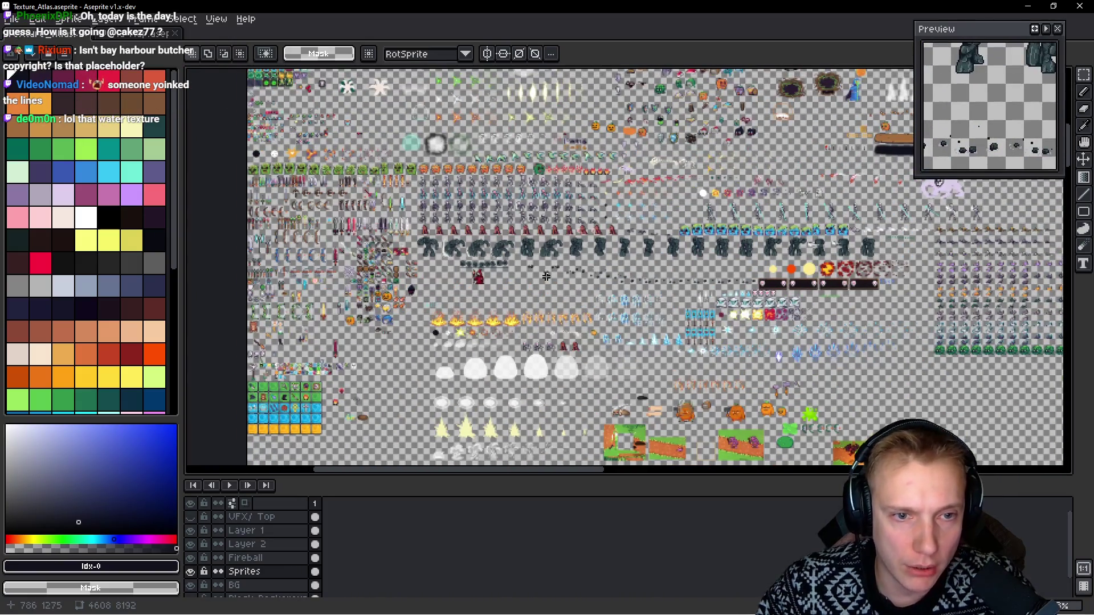
scroll(551, 289, "up", 1)
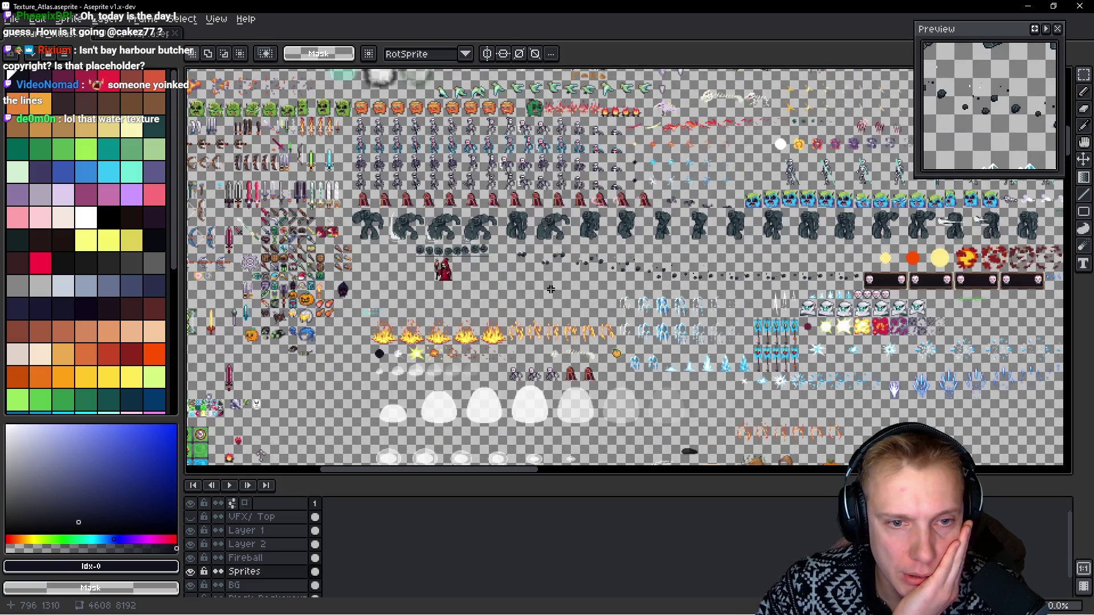
scroll(559, 311, "down", 1)
scroll(602, 241, "up", 1)
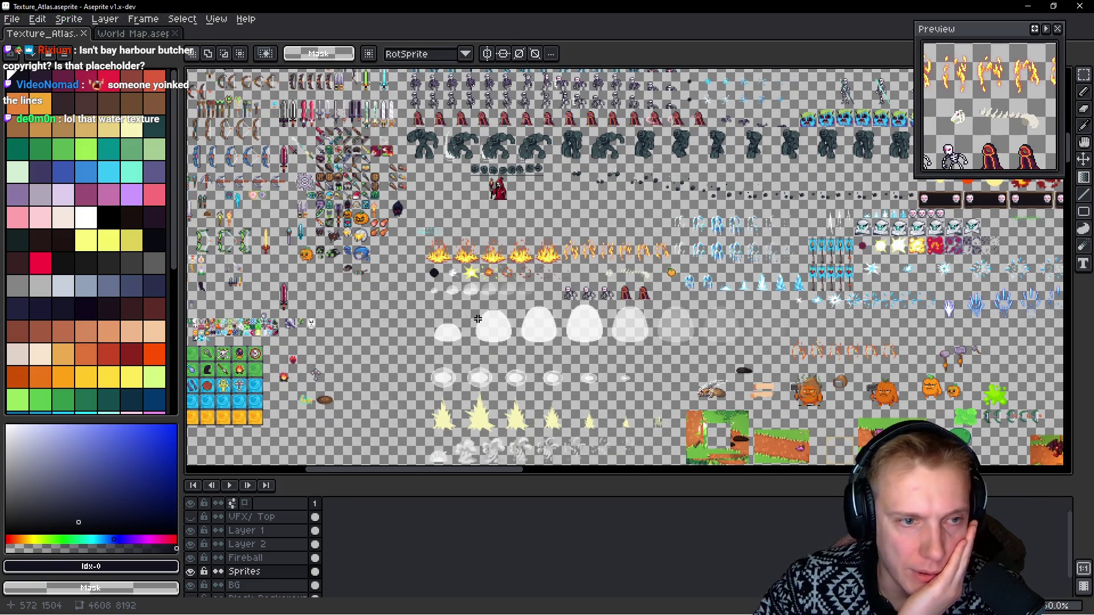
scroll(444, 252, "up", 3)
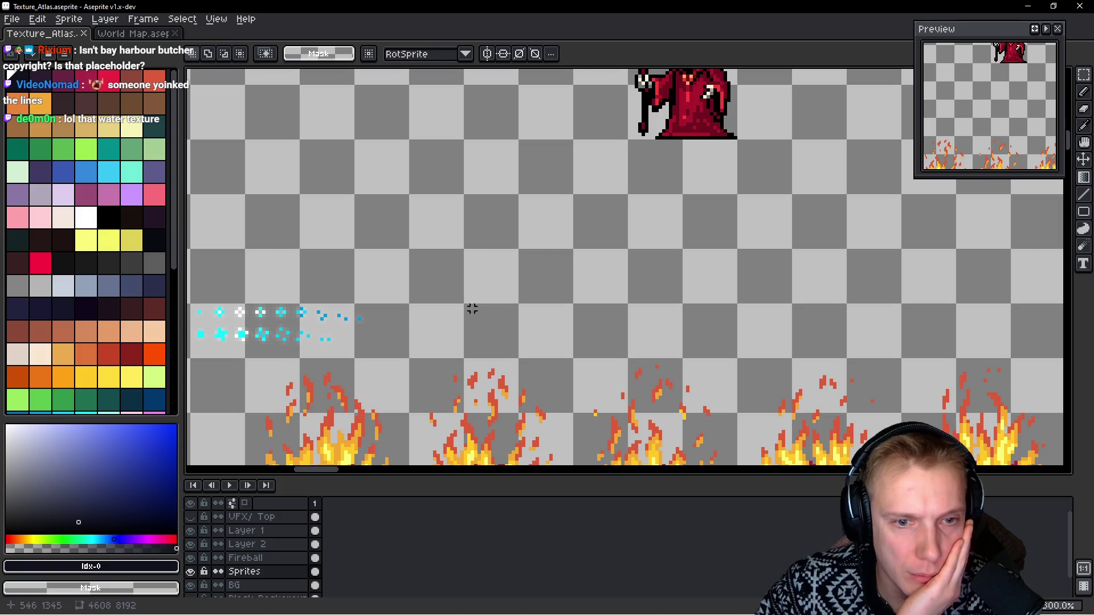
Step: Make the VFX/ Top layer visible and save Texture_Atlas.aseprite
left_click(192, 517)
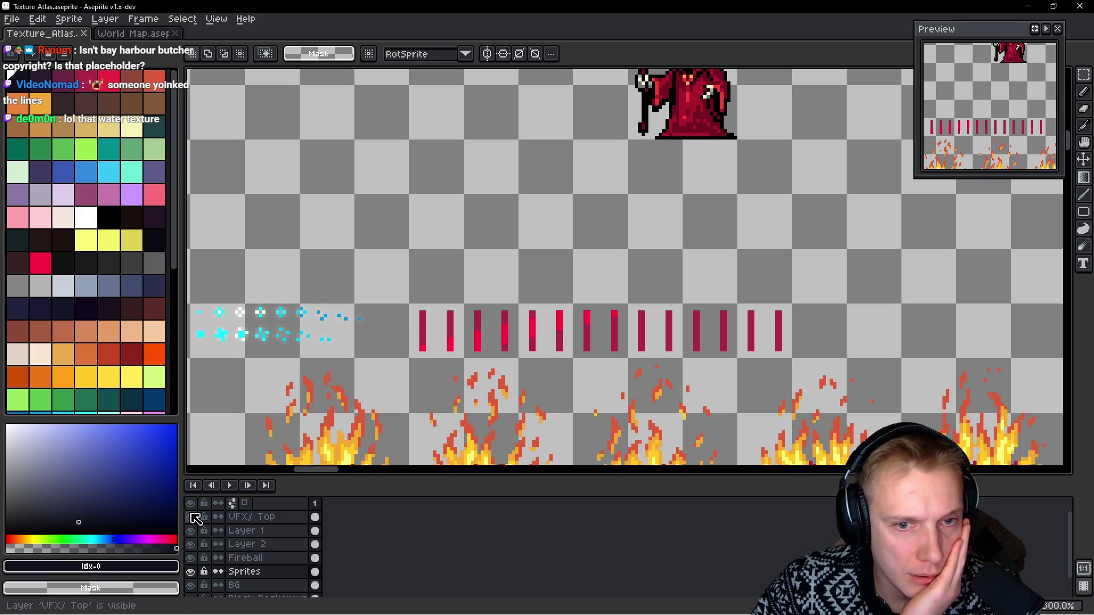
left_click_drag(616, 271, 570, 250)
key("ctrl+s")
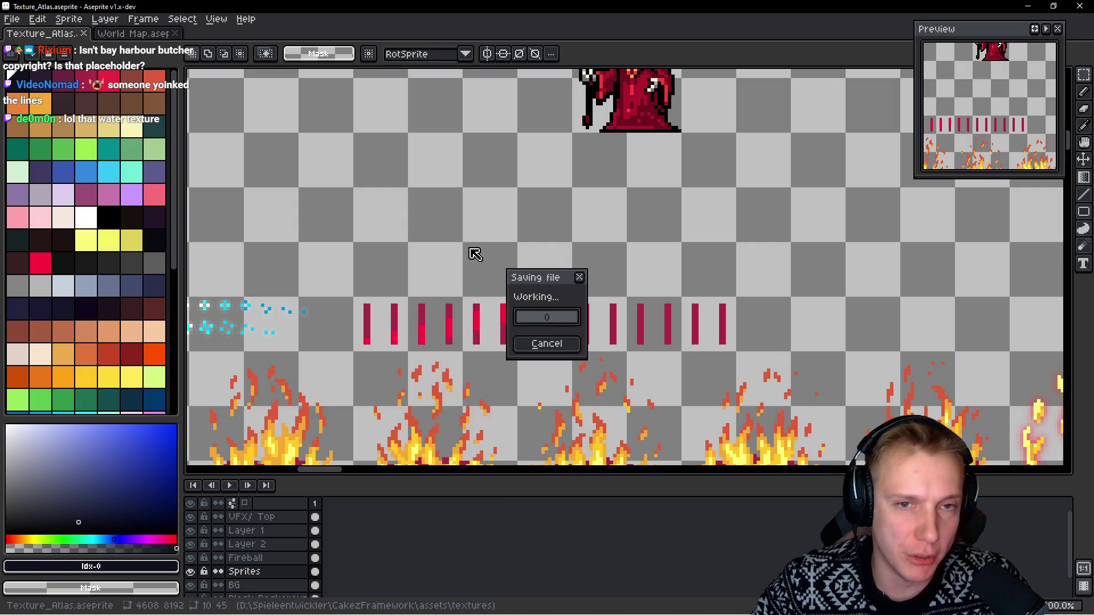
scroll(618, 274, "down", 6)
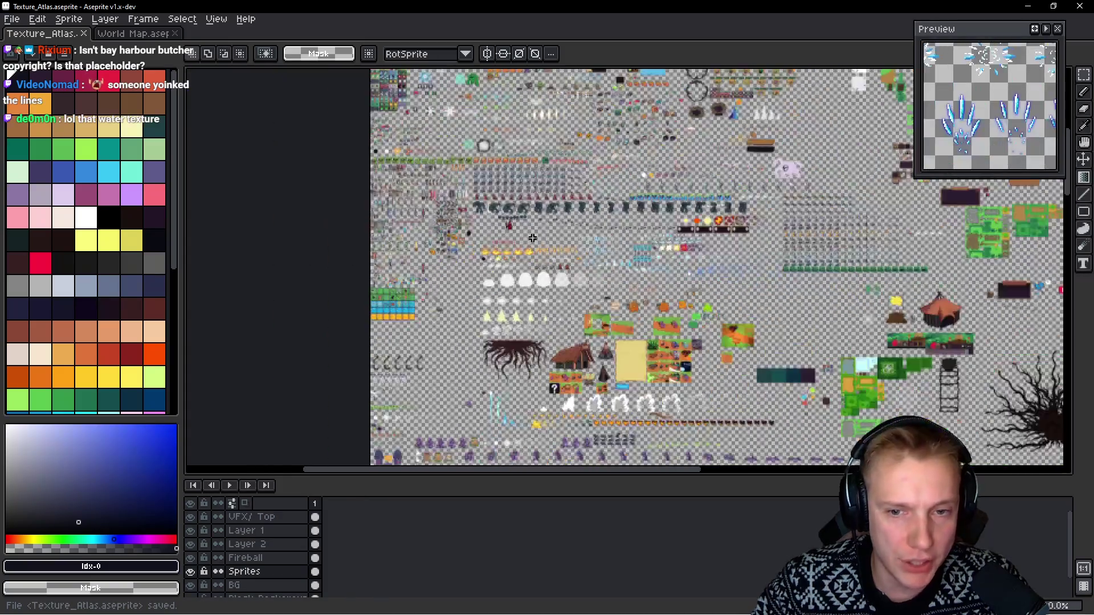
scroll(618, 274, "down", 2)
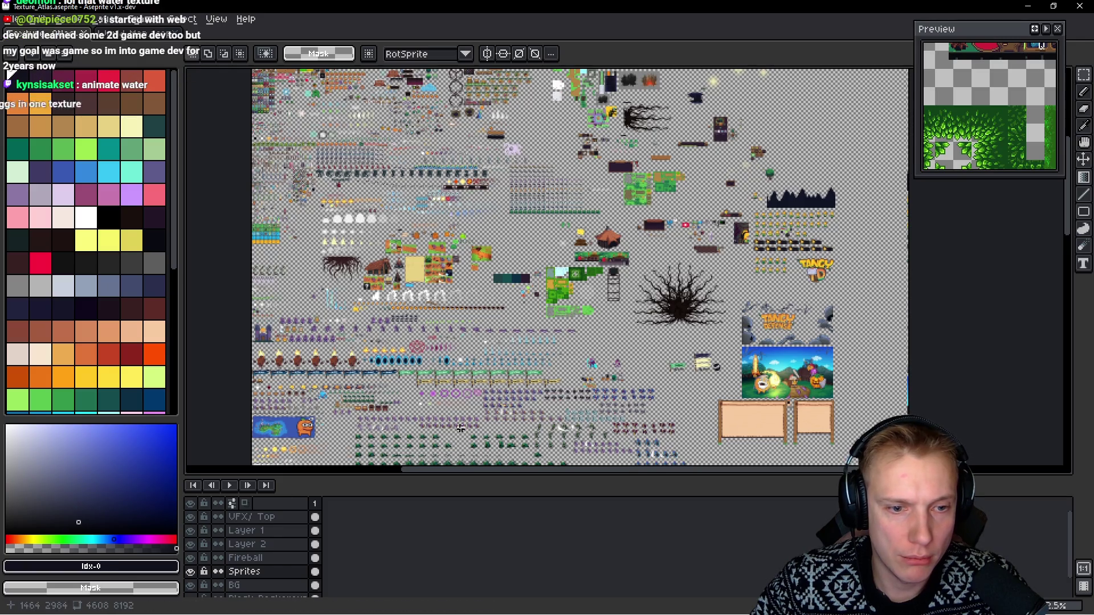
Step: Toggle the VFX/ Top layer on, off and on again to compare the atlas overlay
scroll(580, 268, "down", 5)
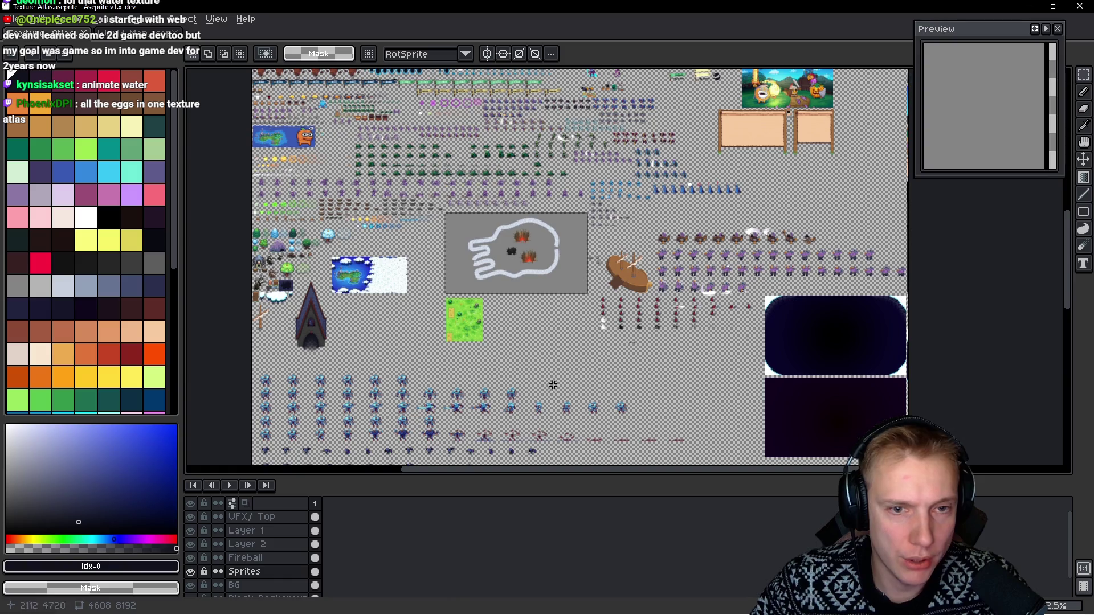
scroll(537, 393, "down", 5)
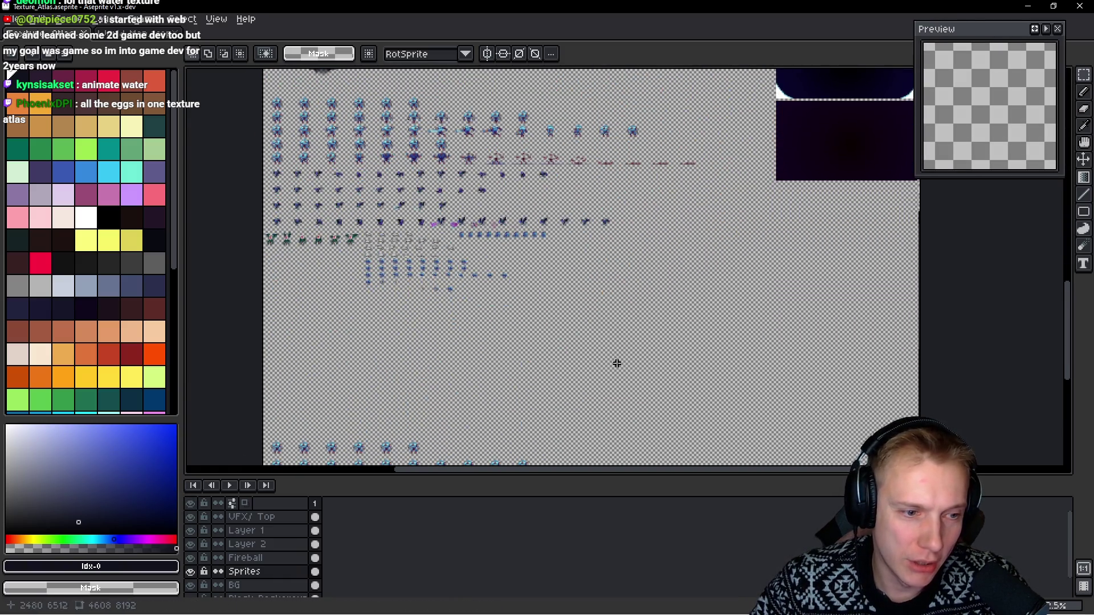
scroll(635, 171, "up", 5)
scroll(587, 354, "down", 3)
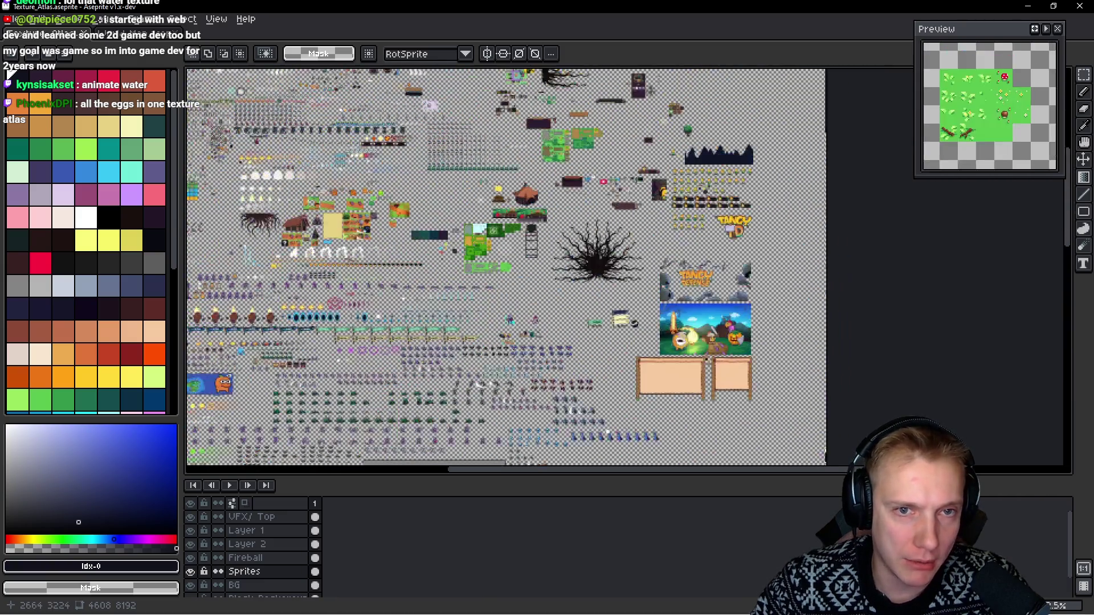
scroll(506, 267, "up", 5)
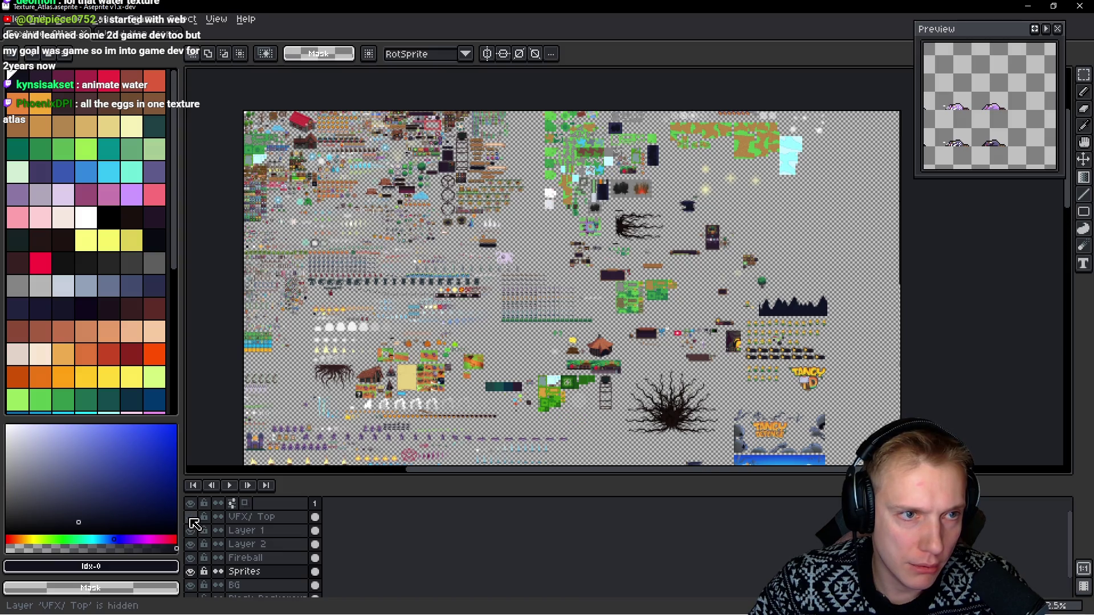
scroll(229, 114, "up", 10)
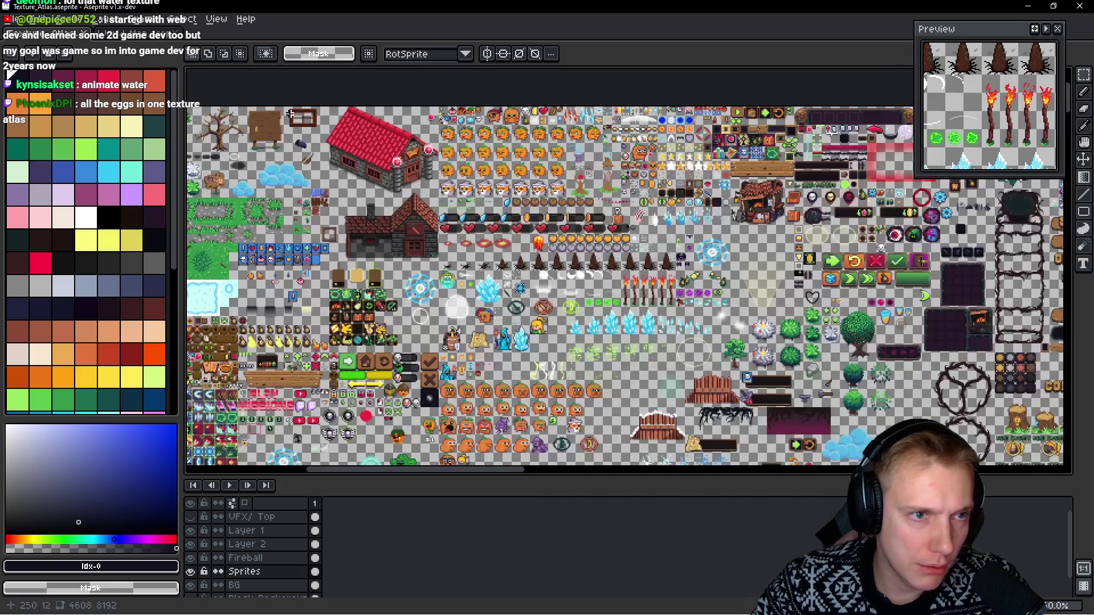
scroll(444, 264, "left", 5)
left_click(189, 517)
left_click(190, 517)
left_click(190, 517)
Step: Save Texture_Atlas.aseprite again and start the sprite sheet export
scroll(637, 206, "down", 4)
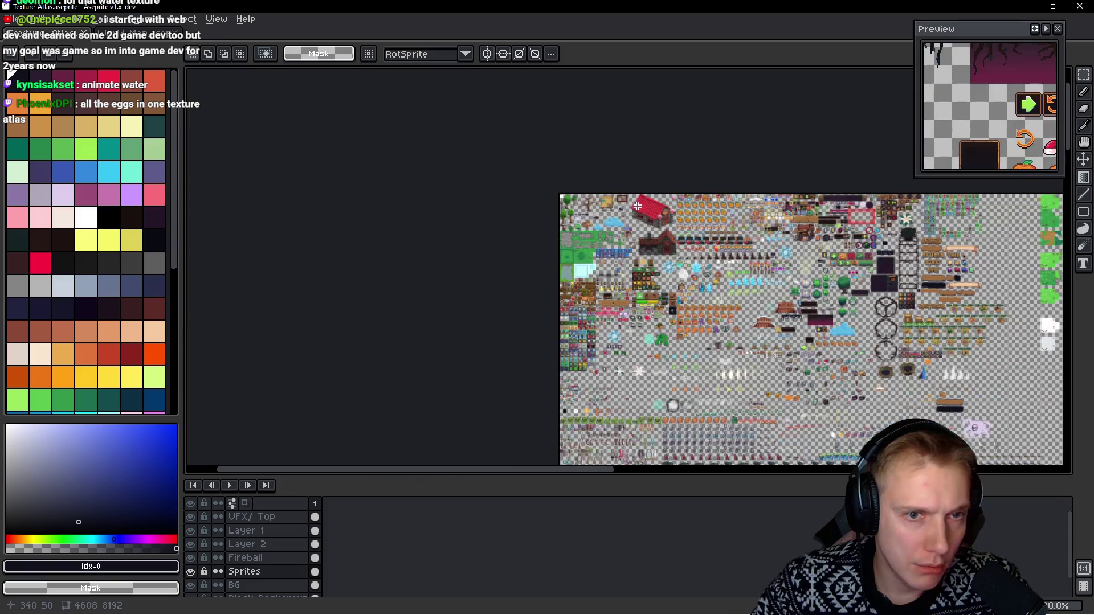
scroll(634, 238, "right", 10)
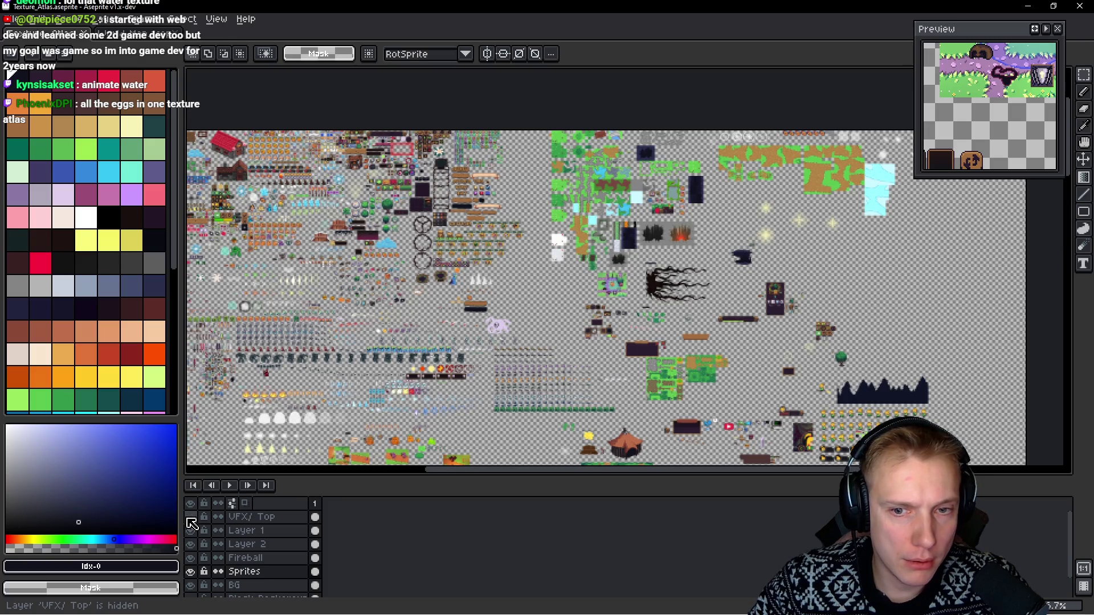
scroll(672, 204, "up", 3)
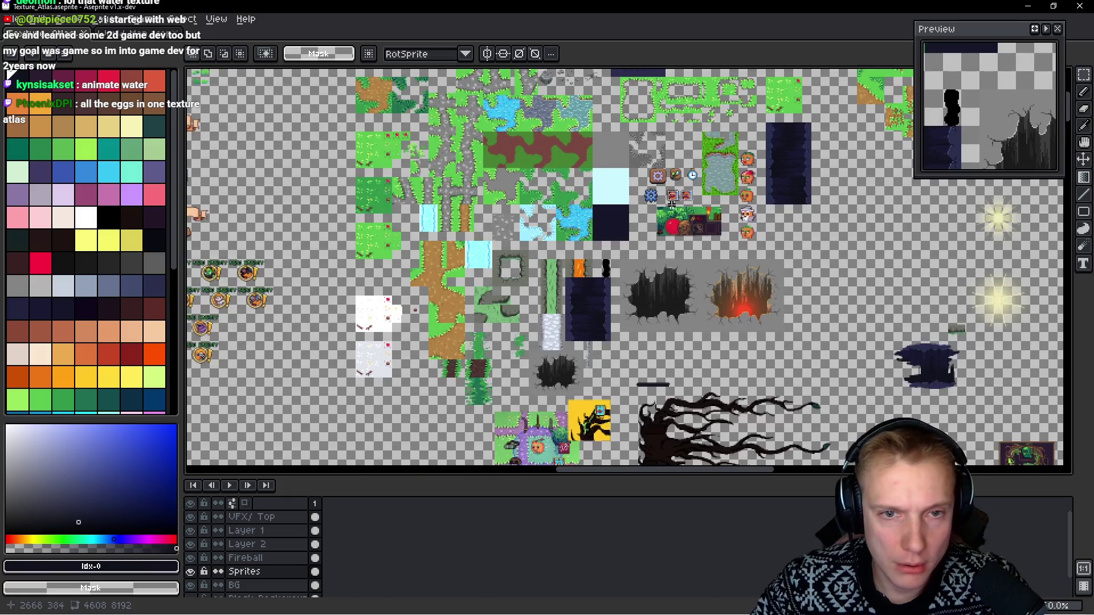
key("ctrl+s")
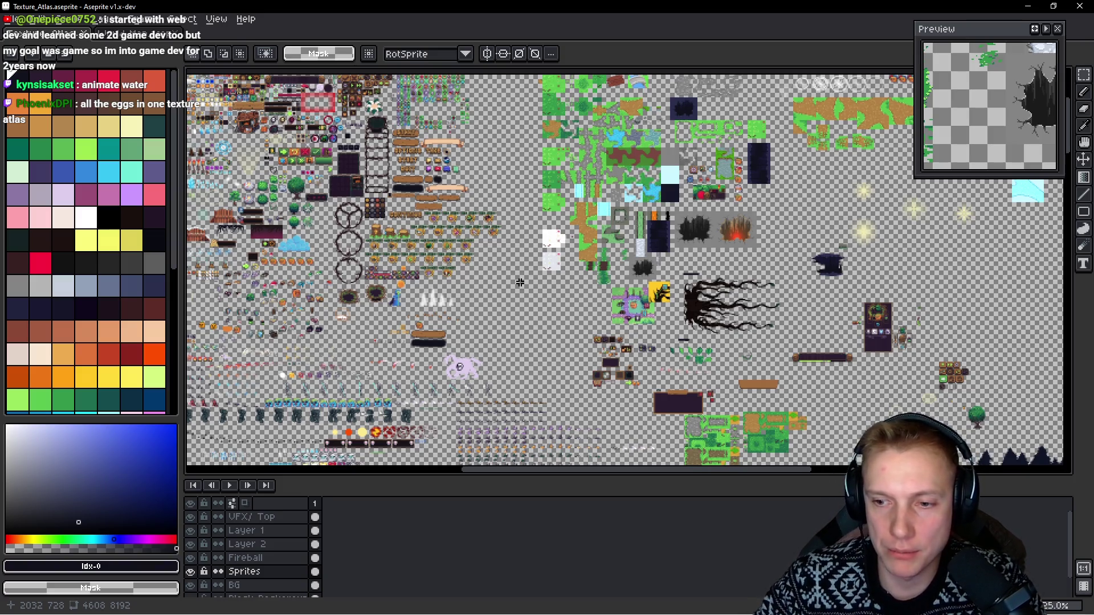
key("ctrl+e")
Step: Confirm the sprite sheet export, then walk Tangy left across the grass past the crates
left_click(869, 291)
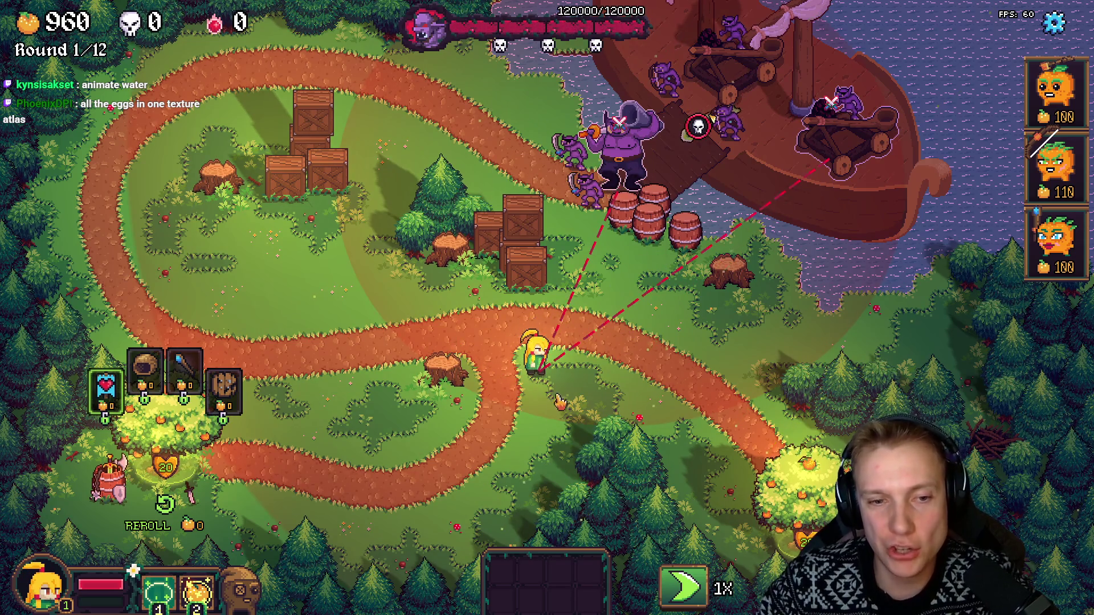
left_click(563, 381)
left_click(379, 197)
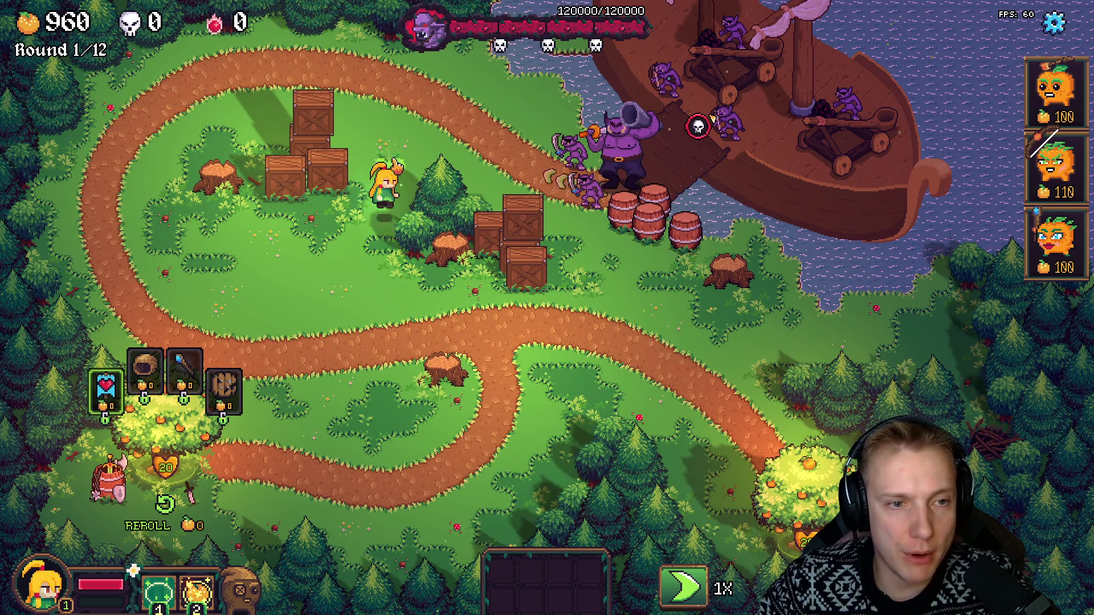
left_click(251, 219)
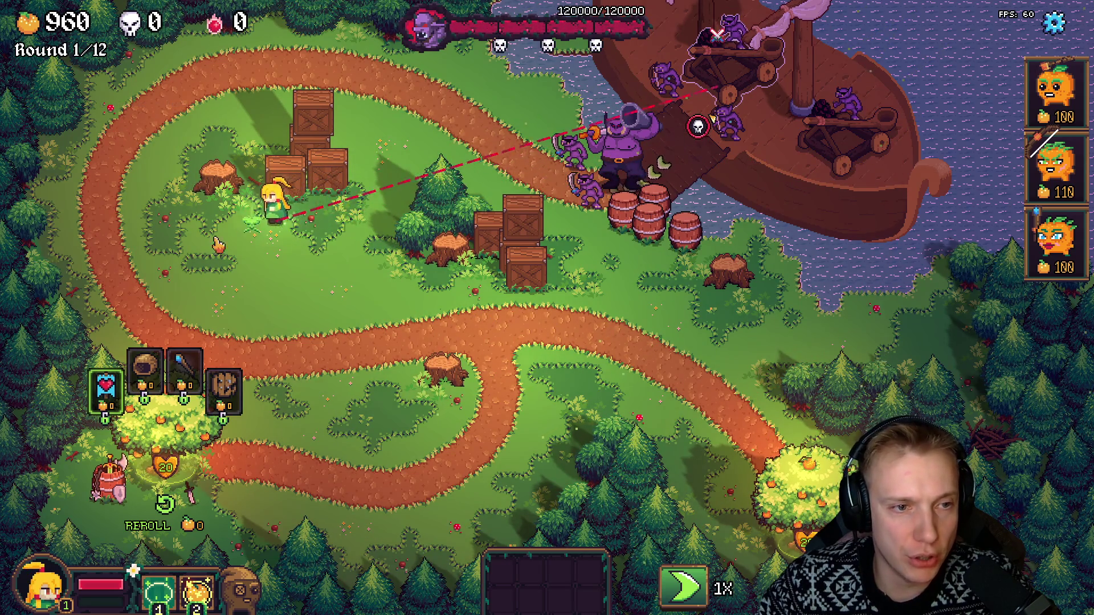
left_click(157, 221)
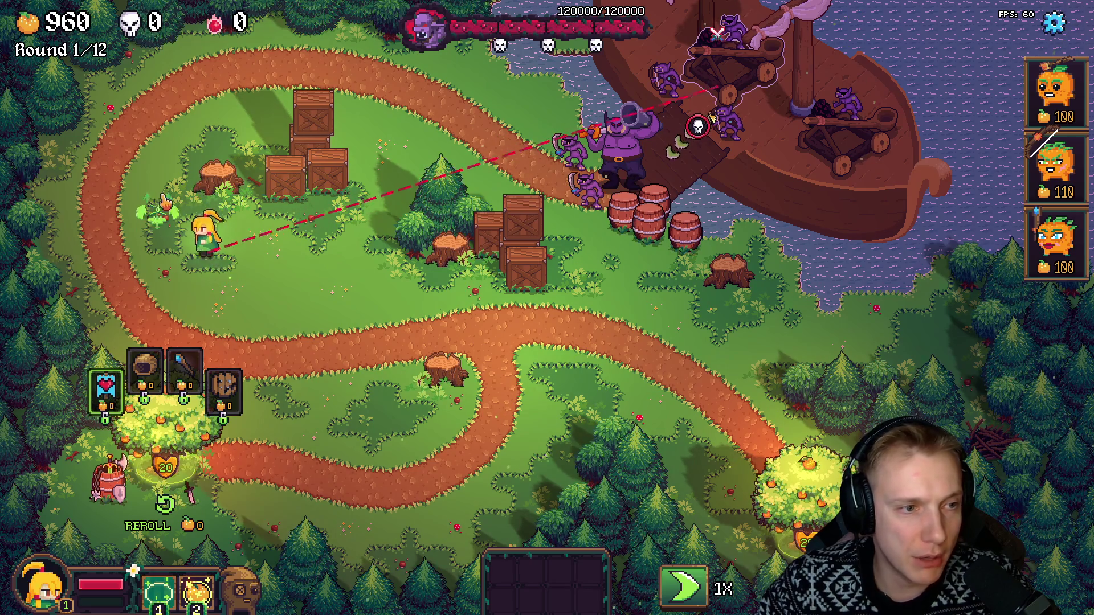
left_click(212, 273)
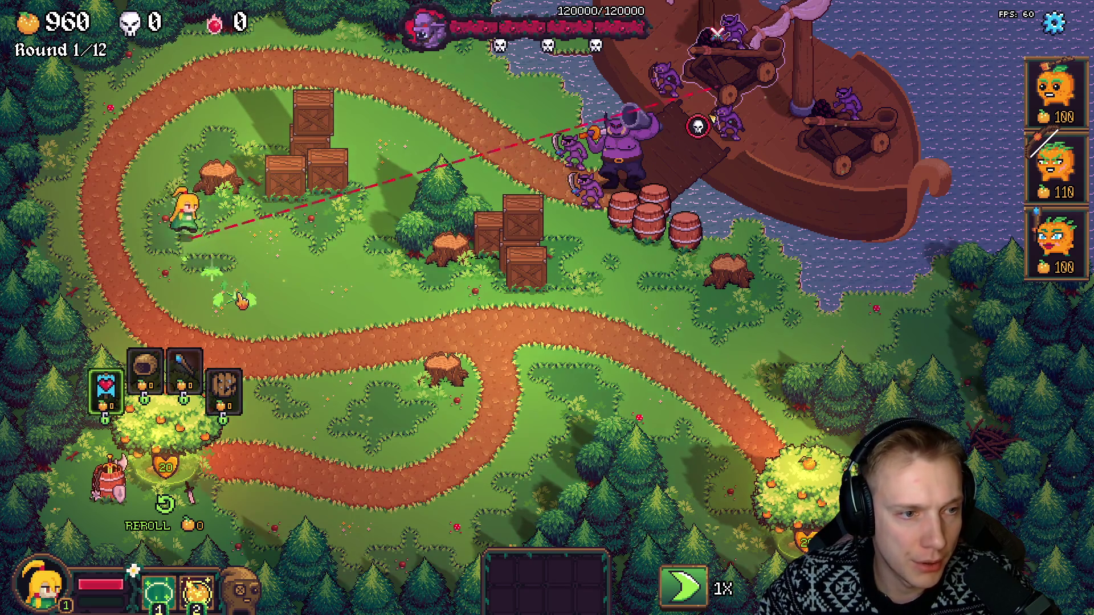
Step: Walk Tangy down the path, right toward the boss and barrels, then back left
left_click(497, 370)
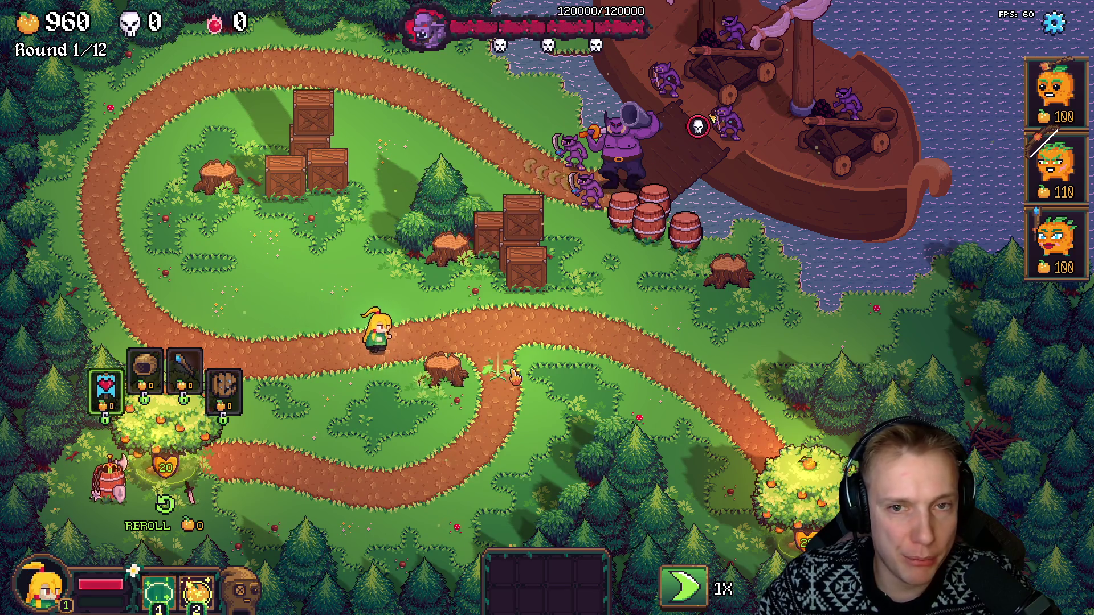
left_click(496, 443)
left_click(456, 302)
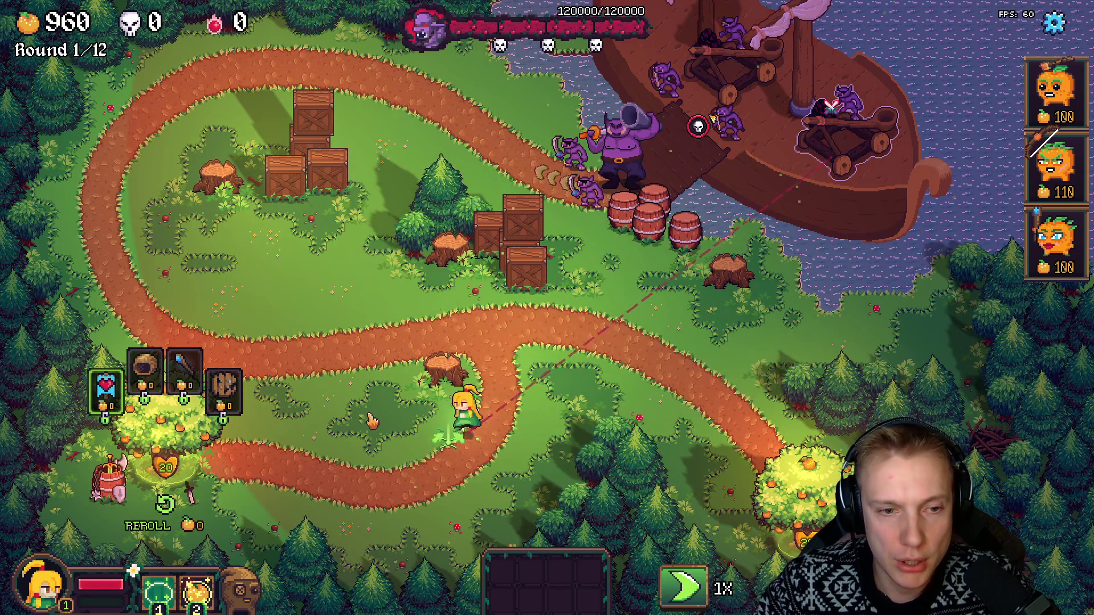
left_click(486, 312)
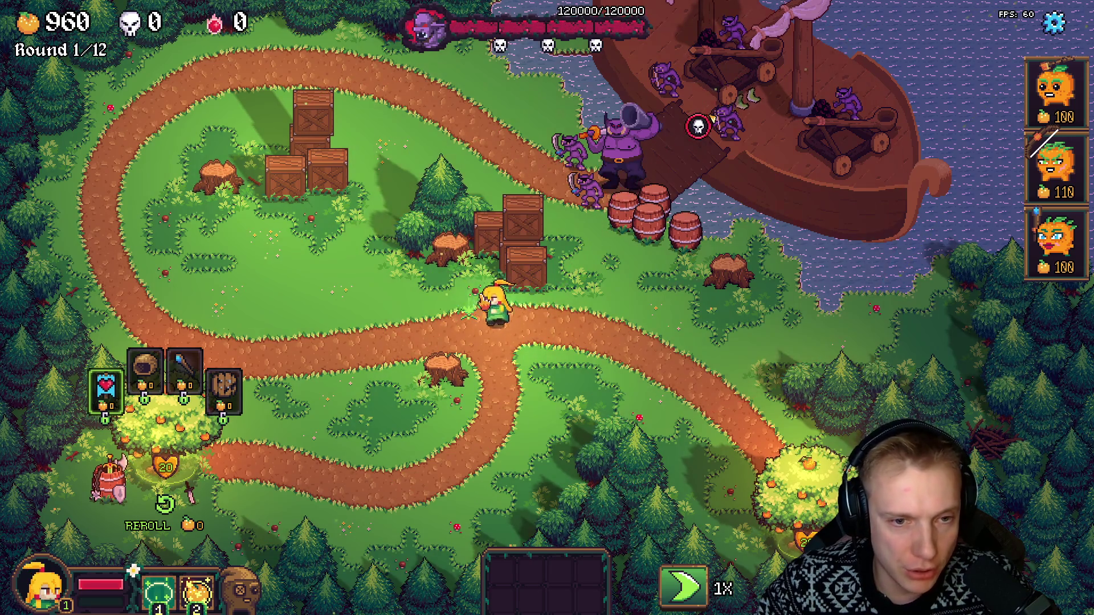
left_click(621, 346)
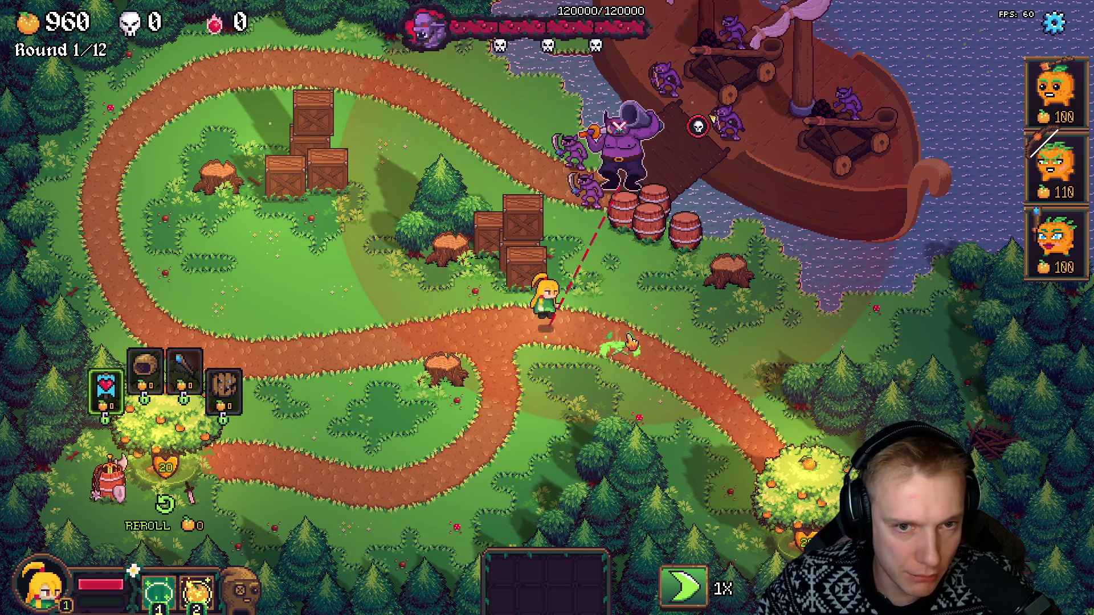
left_click(487, 311)
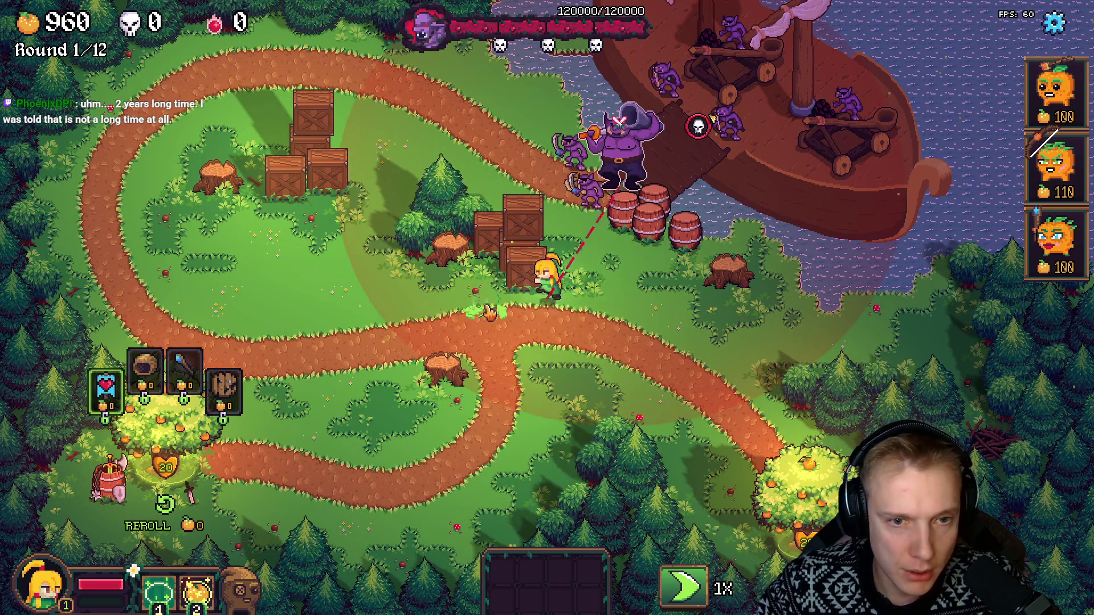
left_click(627, 249)
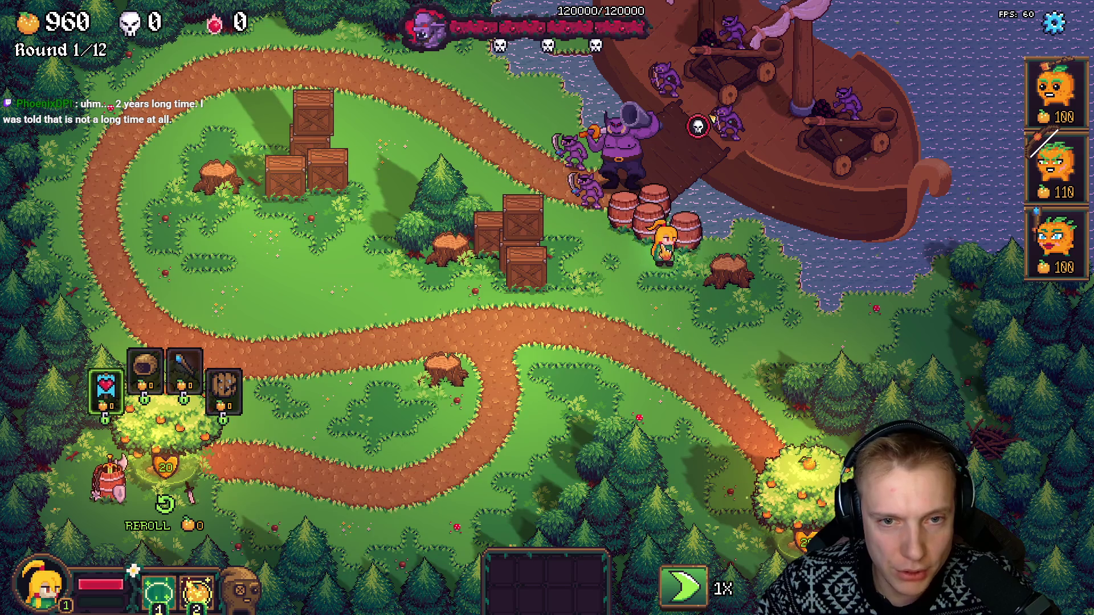
left_click(383, 285)
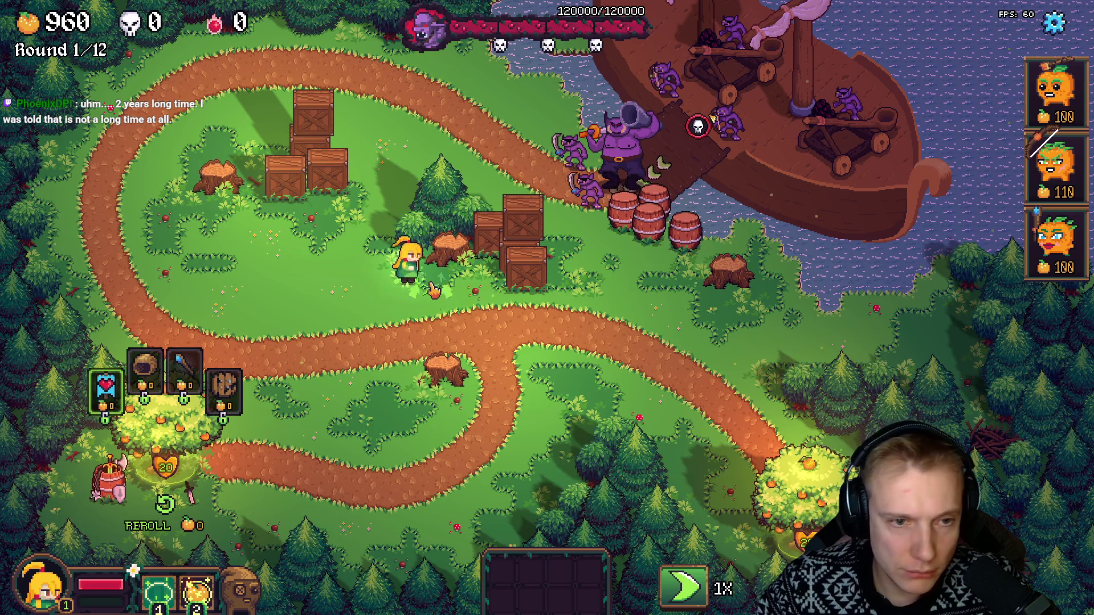
Step: Head Tangy up-left, attack the crate, and park Tangy on the grass beside the crates
key("w")
key("a")
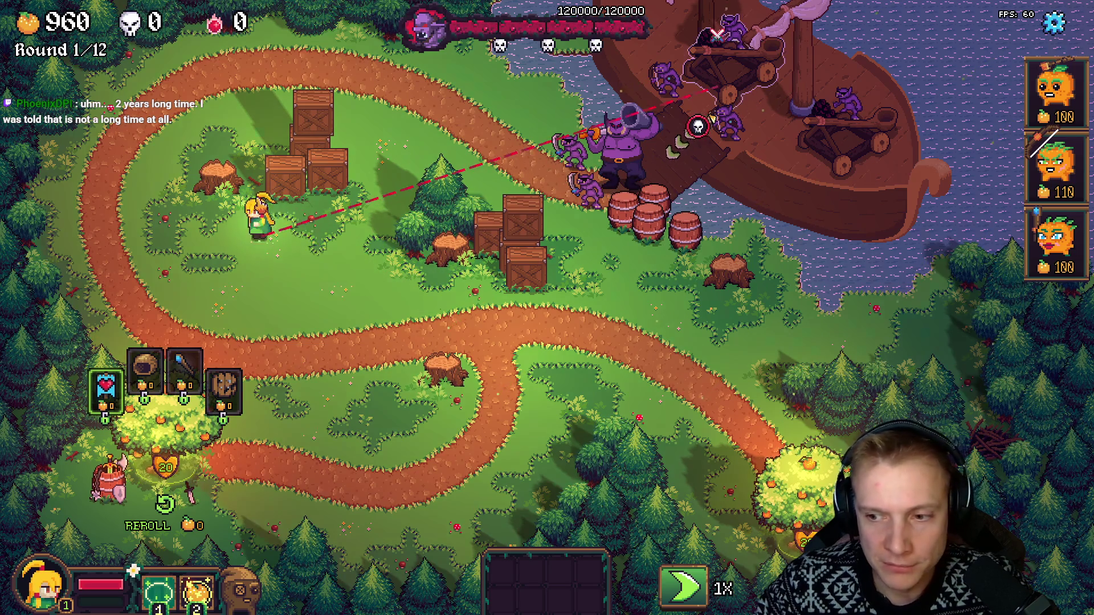
key("w")
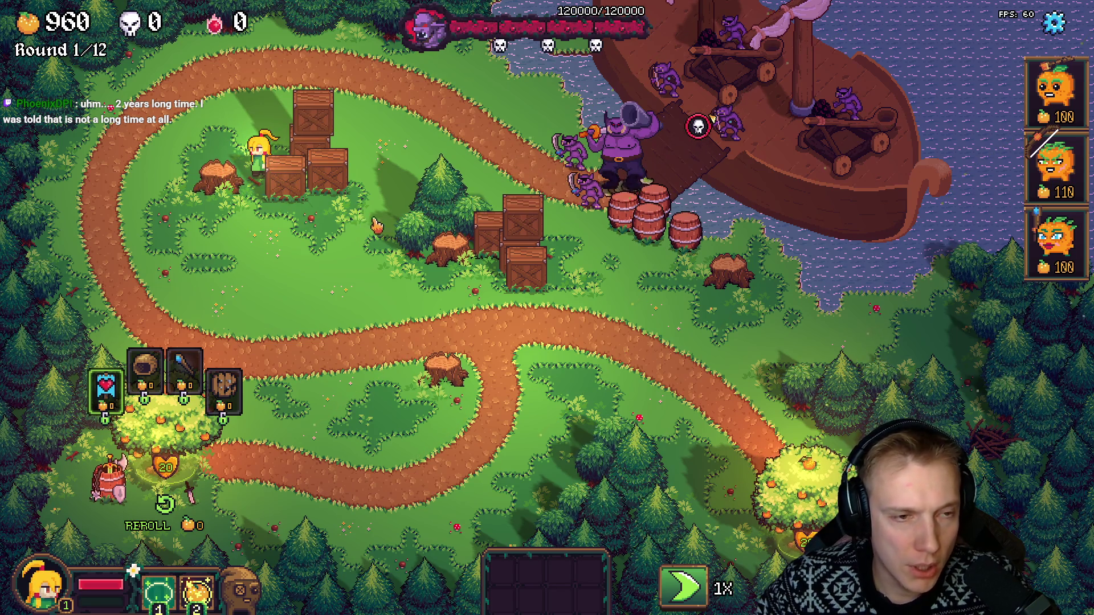
left_click(279, 244)
key("alt+Tab")
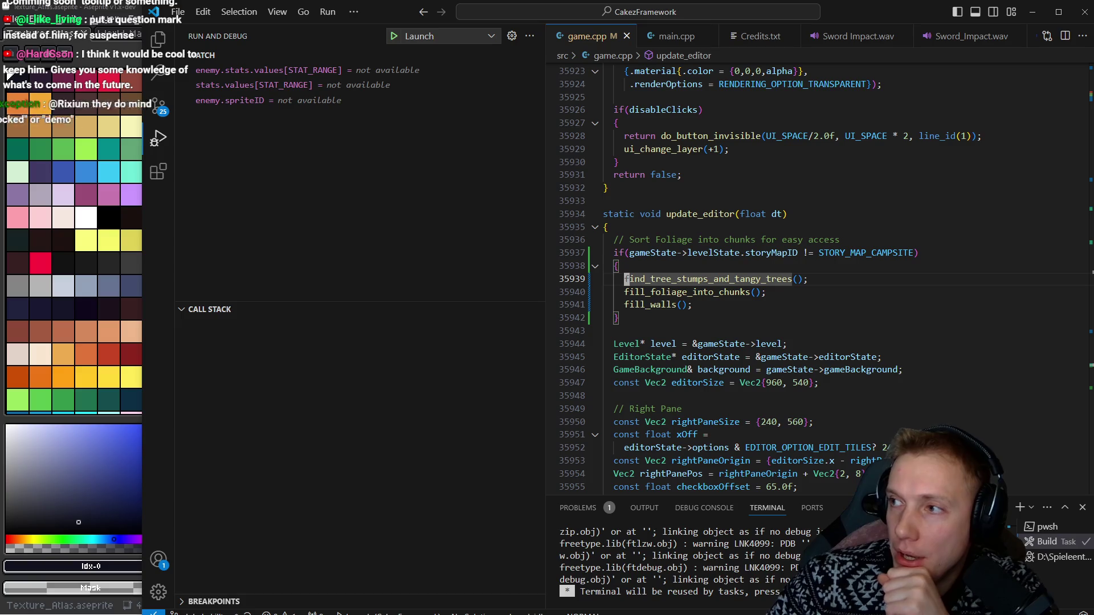
Step: Put the caret at the end of fill_walls(); and relaunch the game under the debugger with F5
left_click(705, 308)
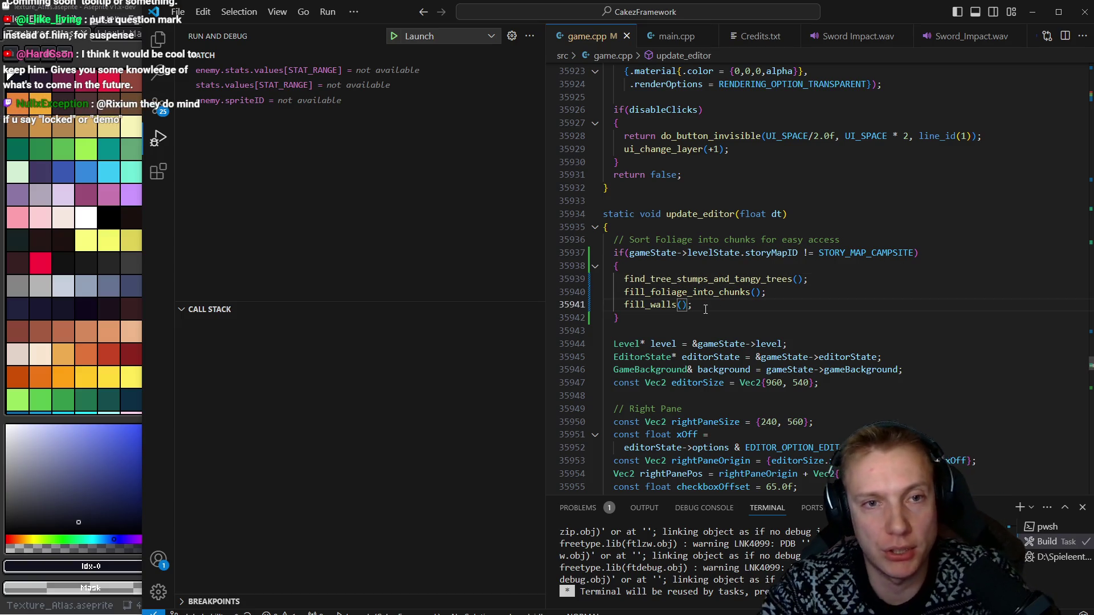
key("F5")
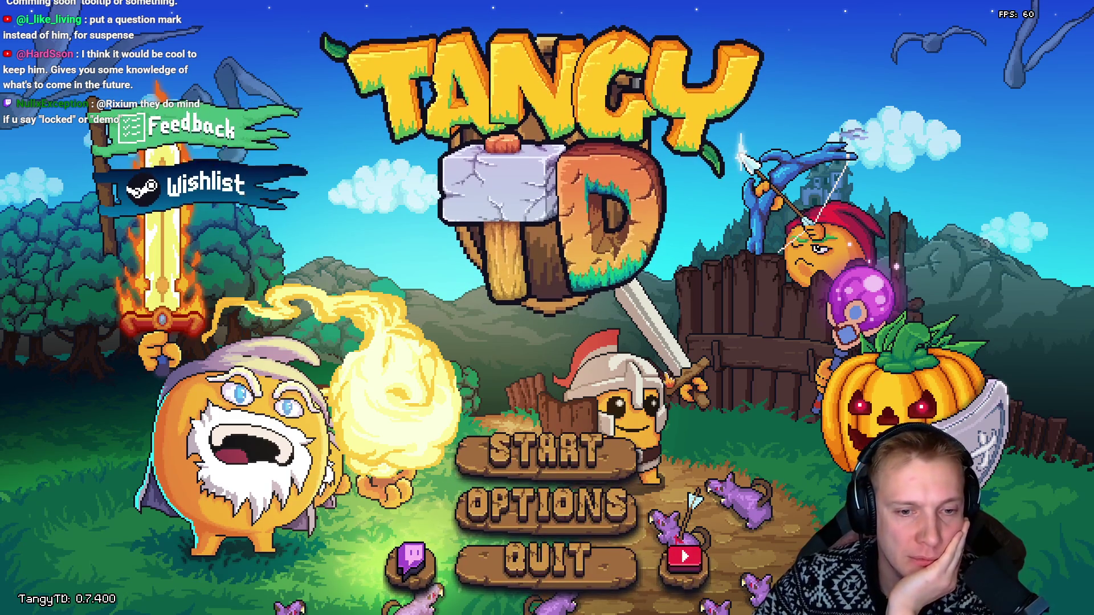
Step: Start the game, open and close the missions map, and bring up the level editor on the campsite
left_click(566, 458)
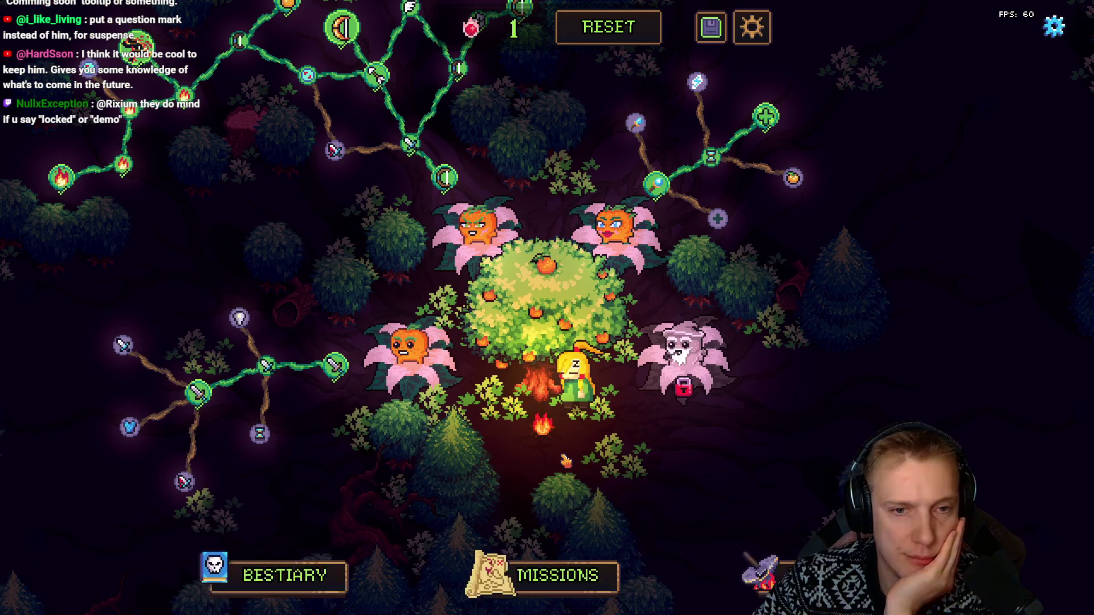
left_click(539, 582)
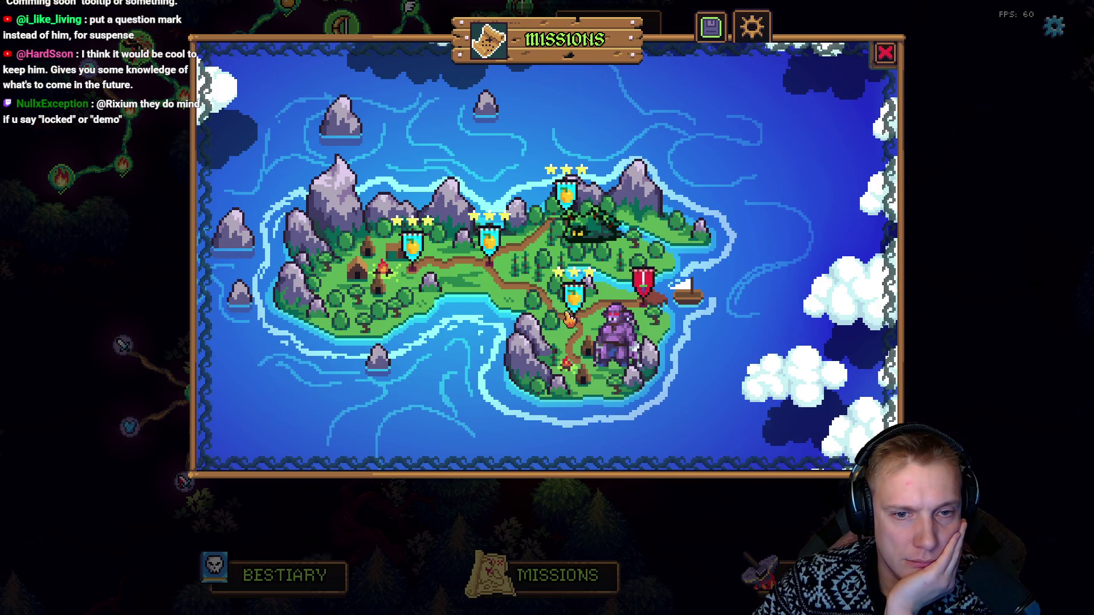
left_click(885, 53)
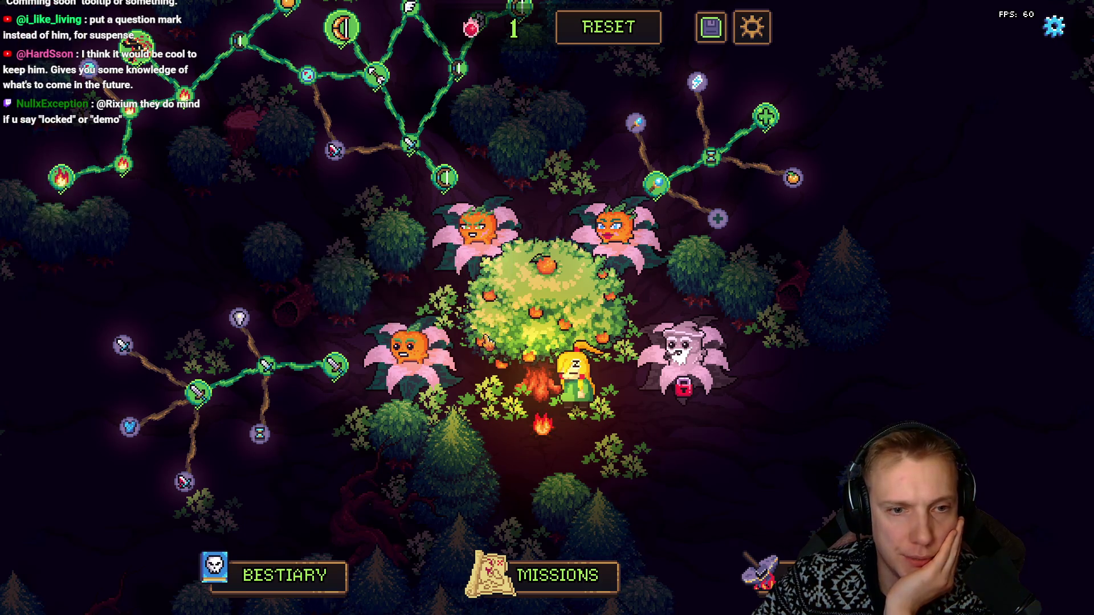
left_click(534, 328)
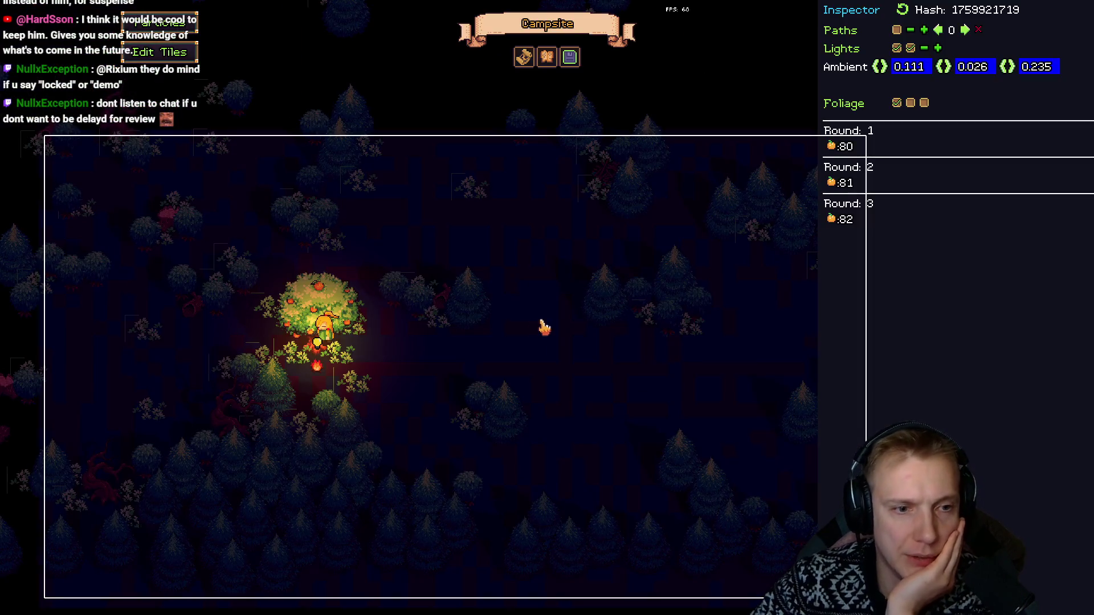
Step: Pan to the campfire and drag the campfire light just right of the fruit bush
left_click_drag(417, 251, 528, 227)
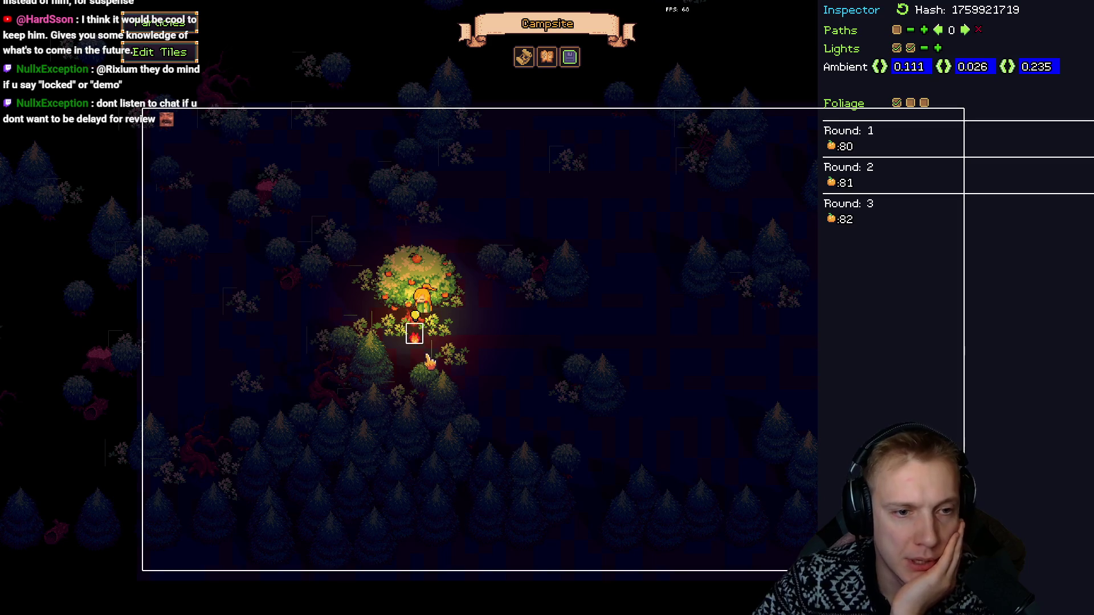
left_click_drag(418, 342, 468, 316)
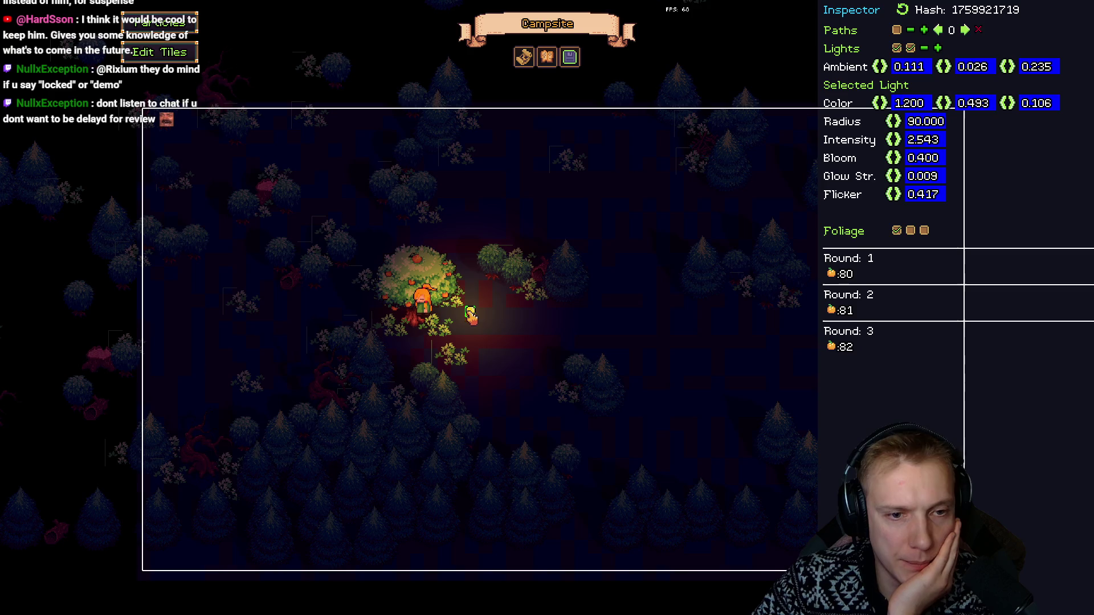
left_click(570, 57)
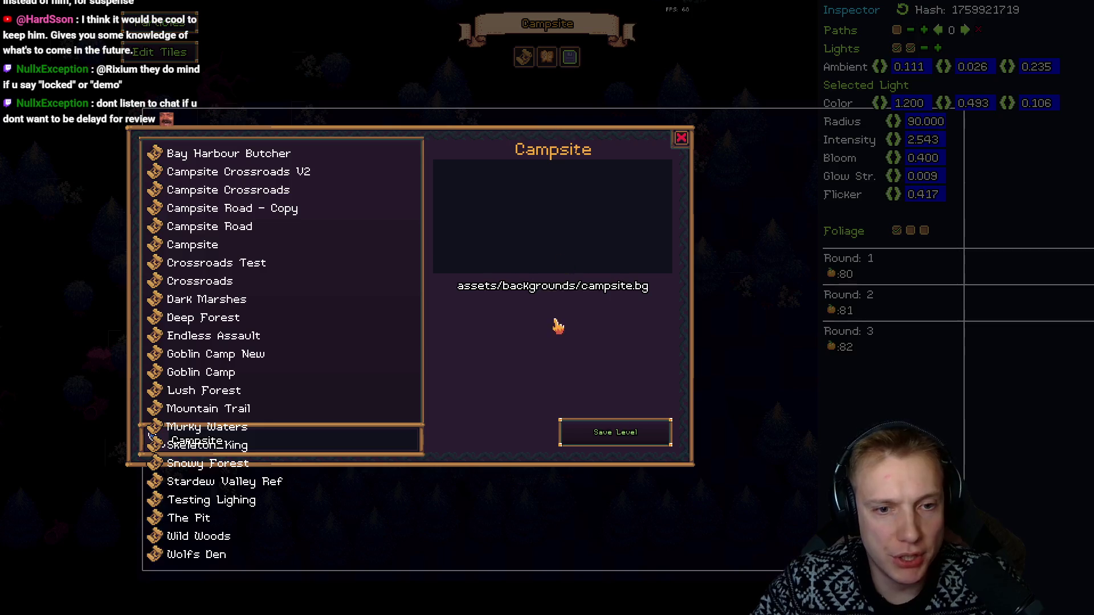
Step: Save the Campsite level, confirming the overwrite
left_click(628, 430)
left_click(607, 342)
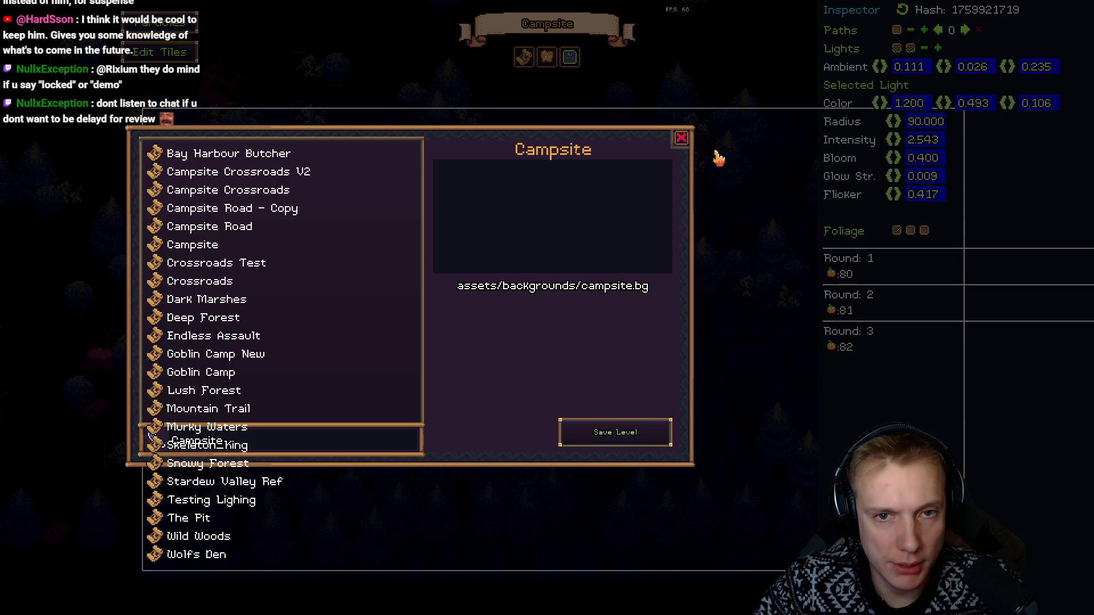
left_click(684, 140)
Step: Load the Campsite Road level, then load Campsite back from the level list
left_click(570, 57)
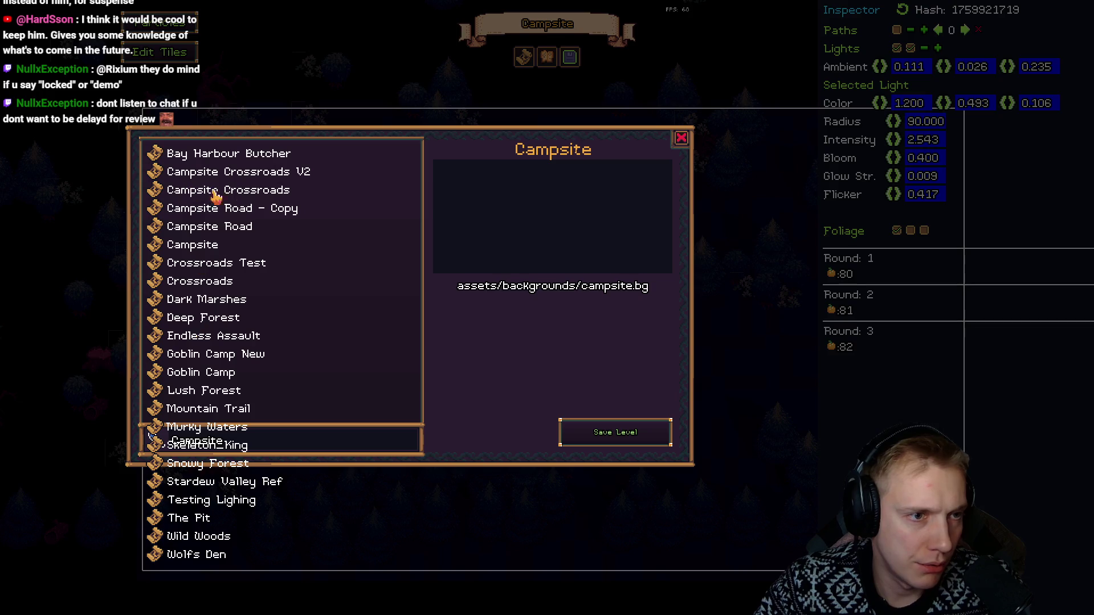
left_click(195, 228)
left_click(495, 439)
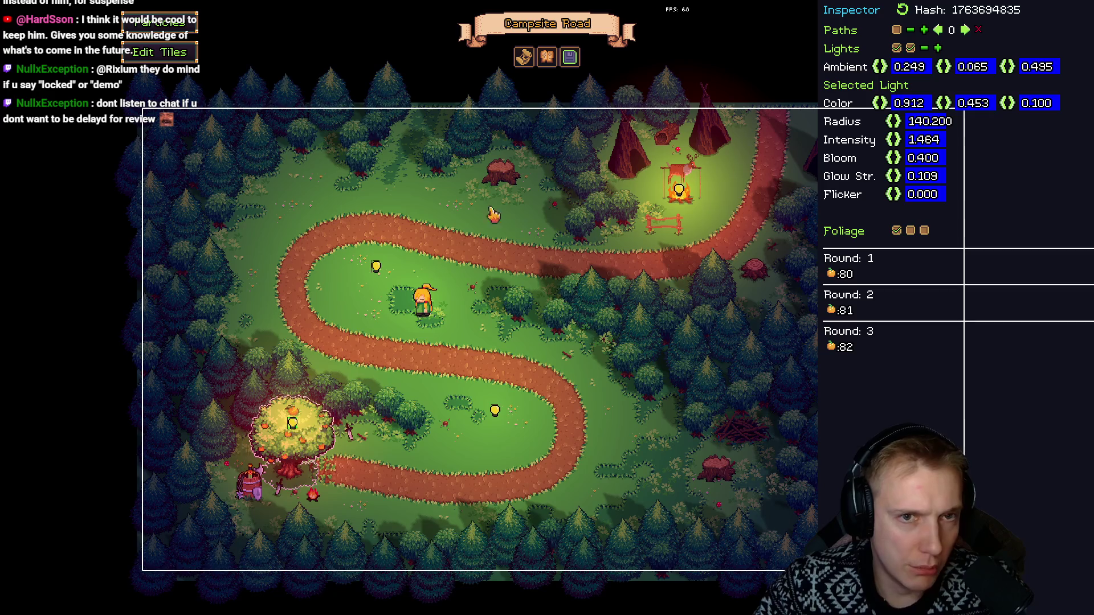
left_click(570, 57)
left_click(187, 248)
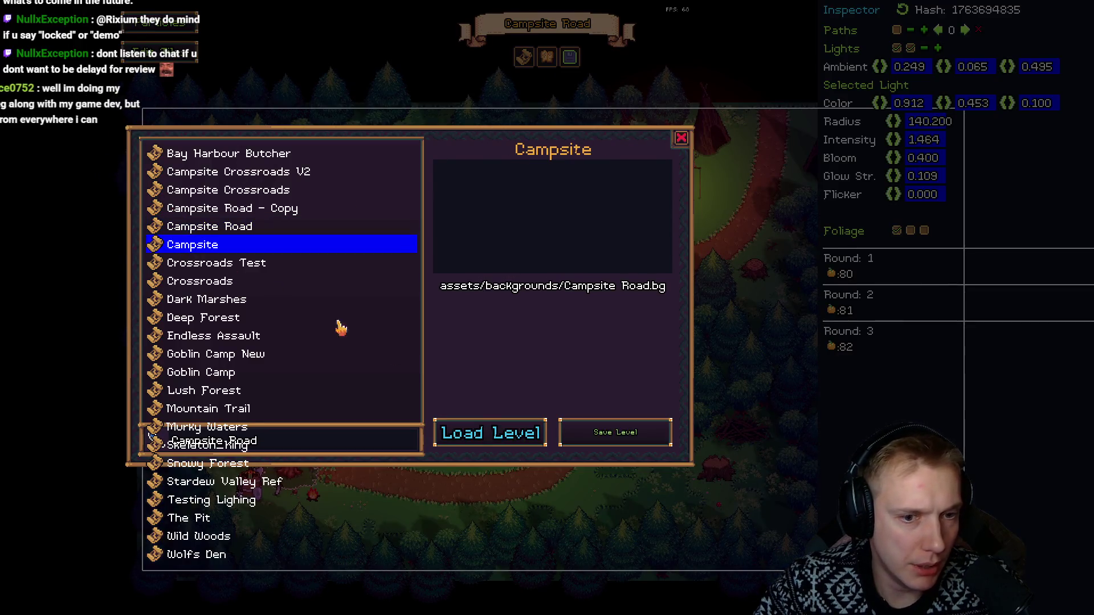
left_click(497, 435)
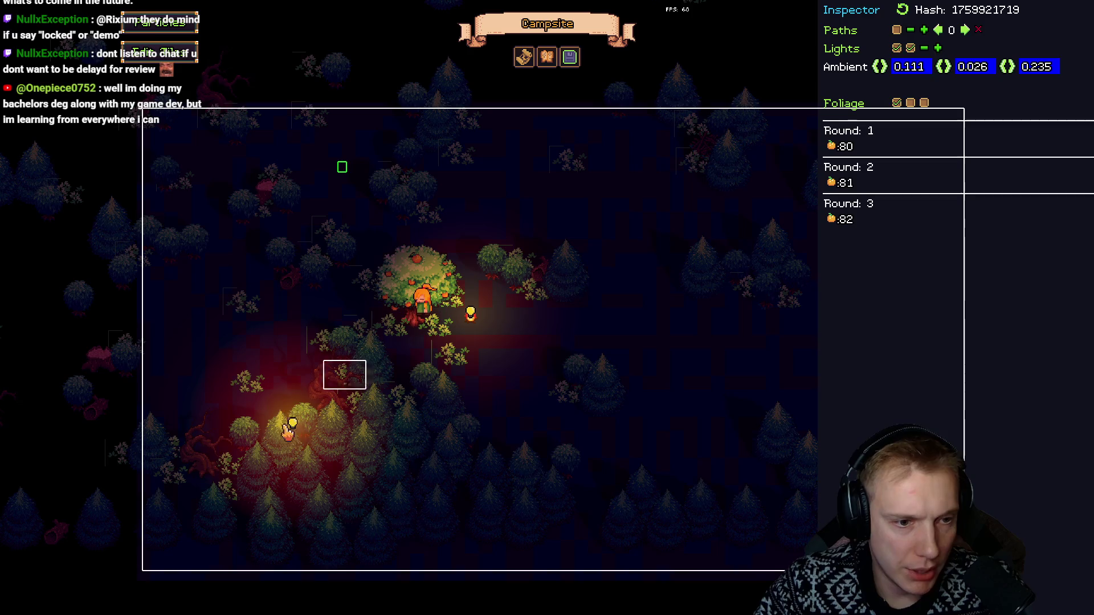
left_click_drag(303, 425, 416, 279)
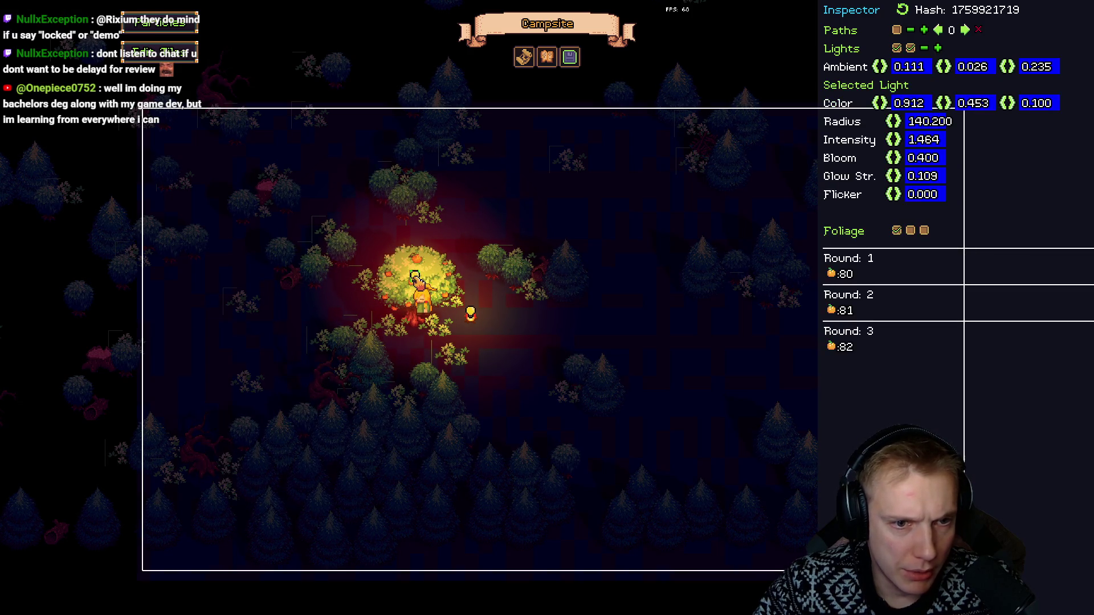
mouse_move(902, 143)
left_mouse_down()
mouse_move(562, 146)
mouse_move(570, 145)
left_mouse_up()
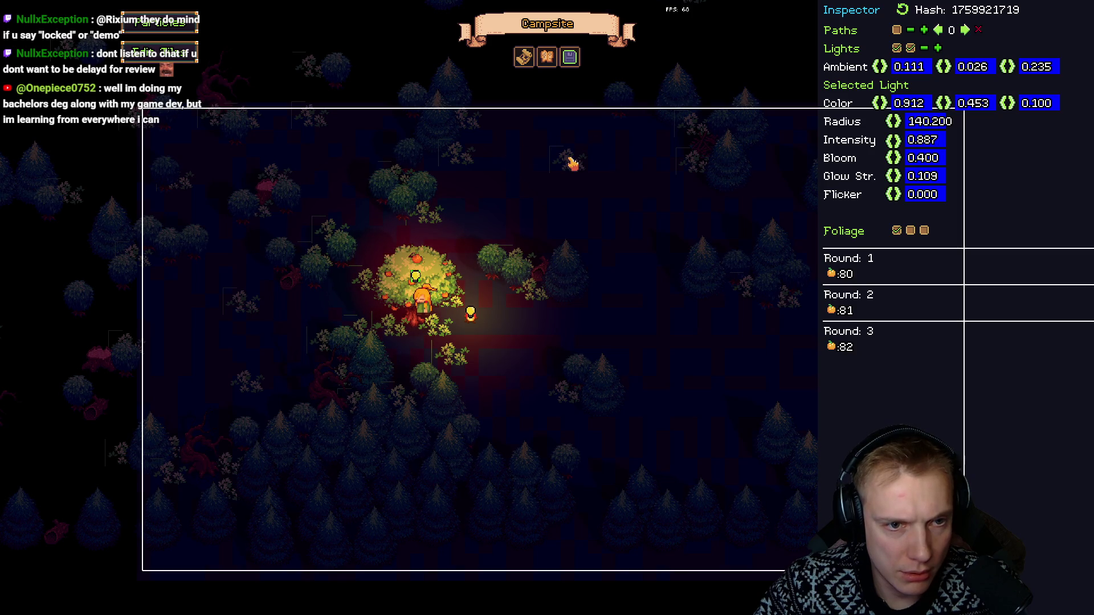
key("Escape")
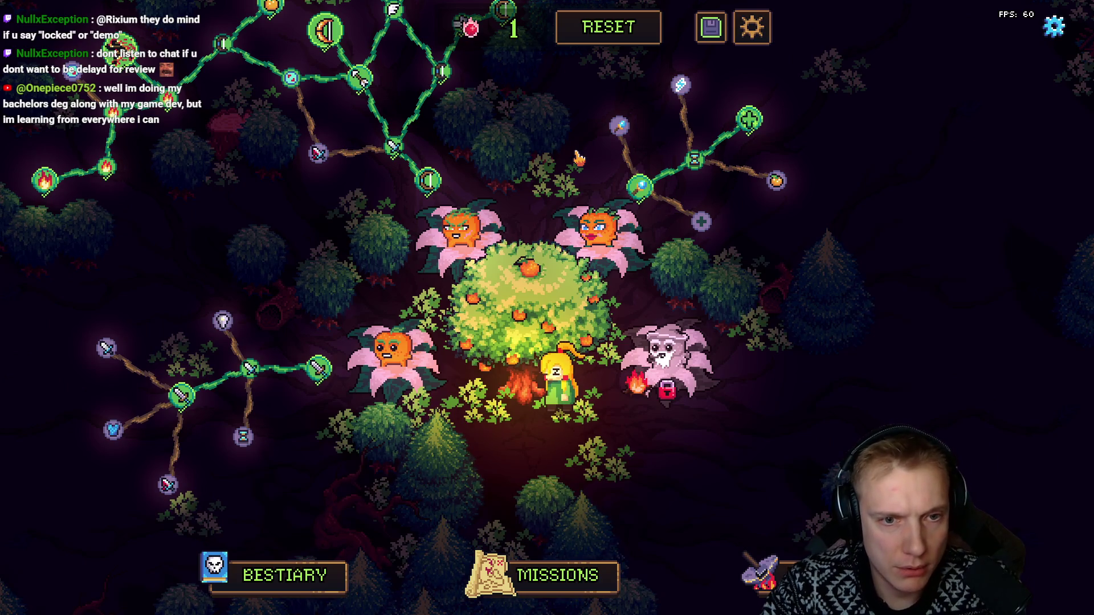
key("F1")
key("Escape")
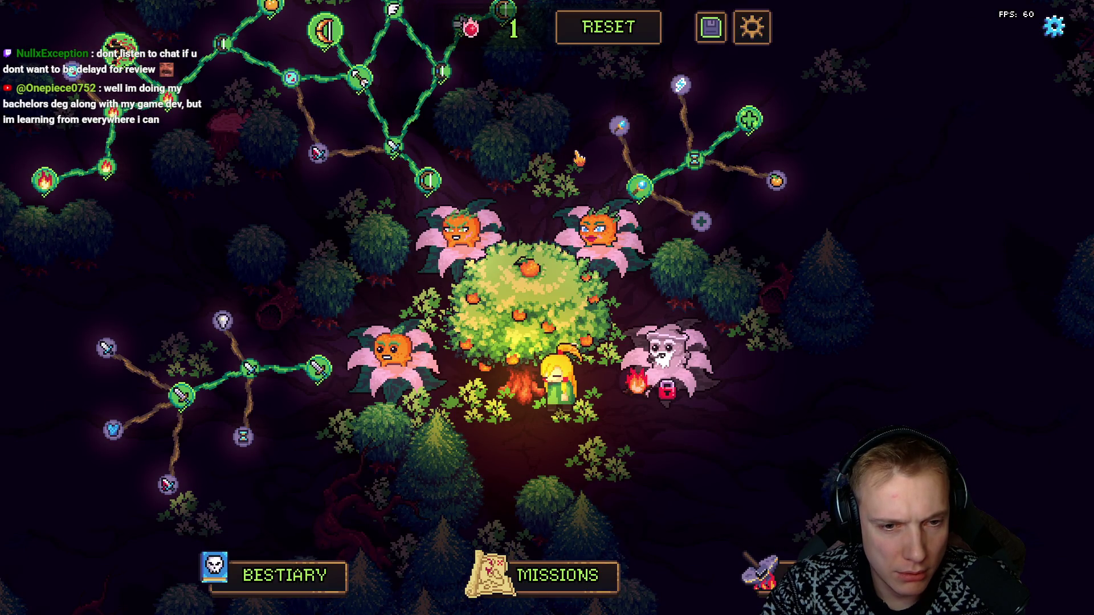
key("F1")
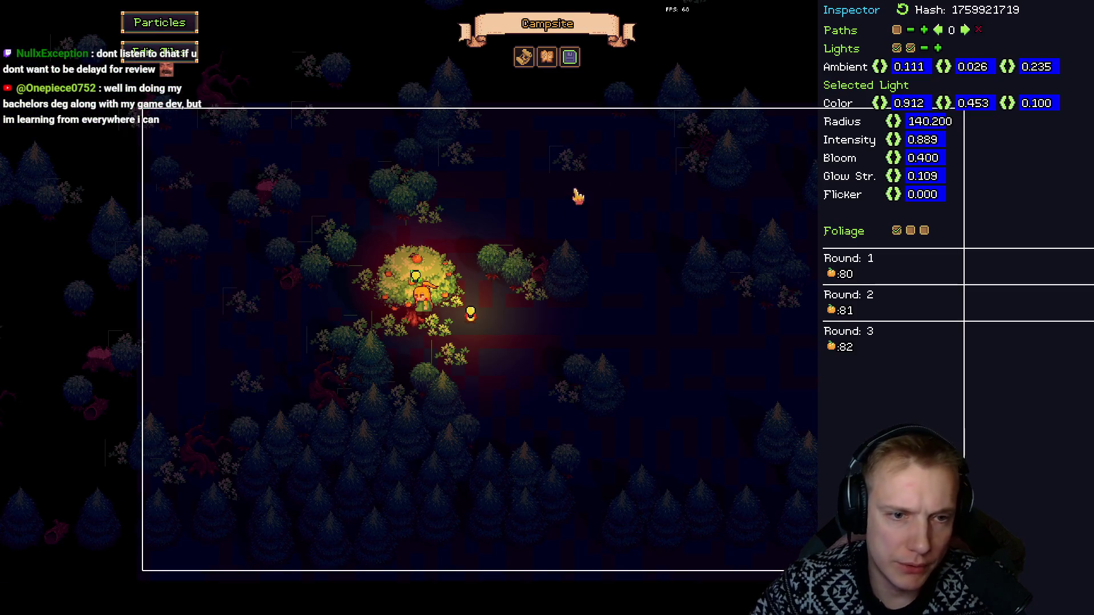
left_click_drag(470, 313, 623, 318)
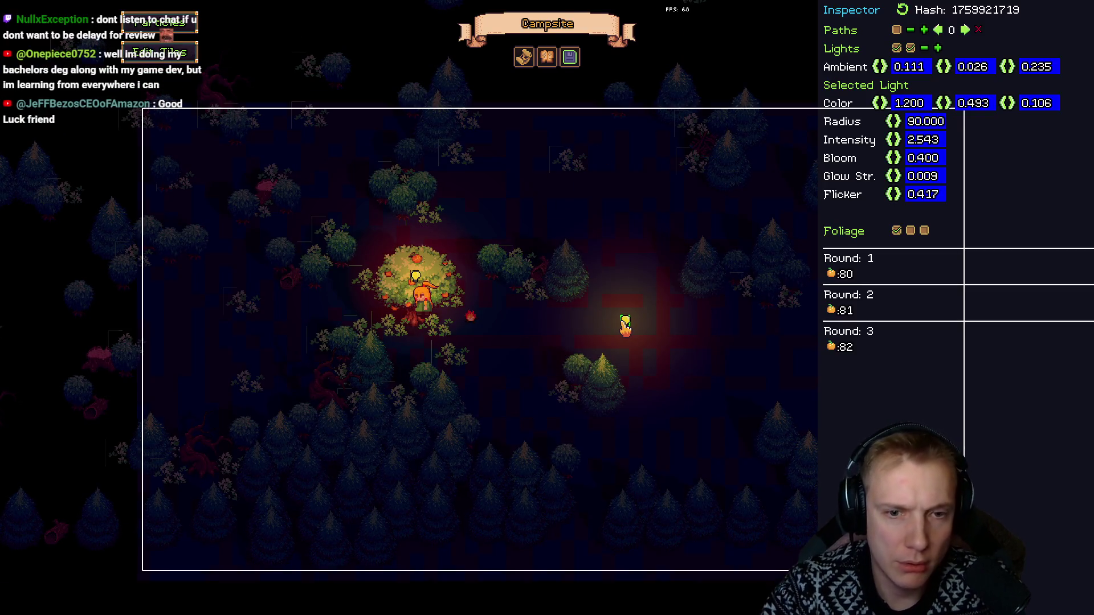
key("F1")
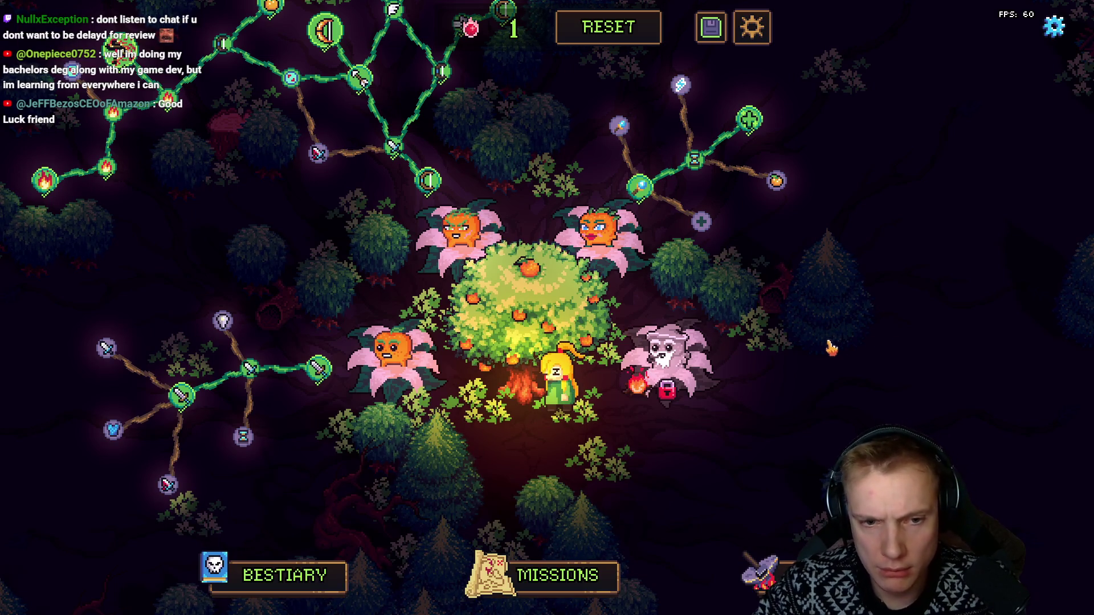
left_click_drag(832, 349, 444, 328)
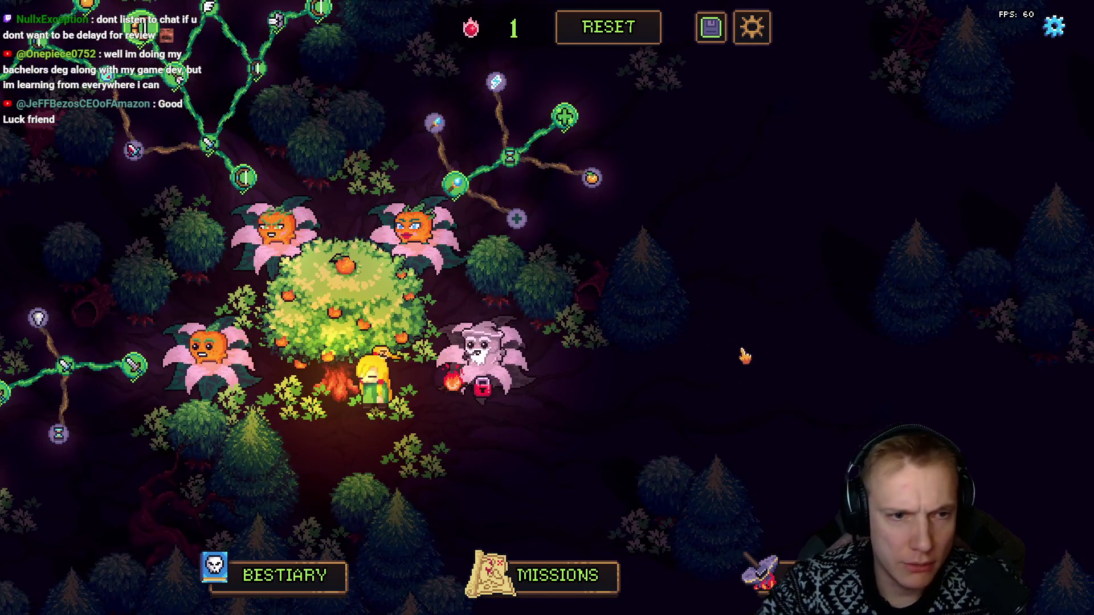
key("F1")
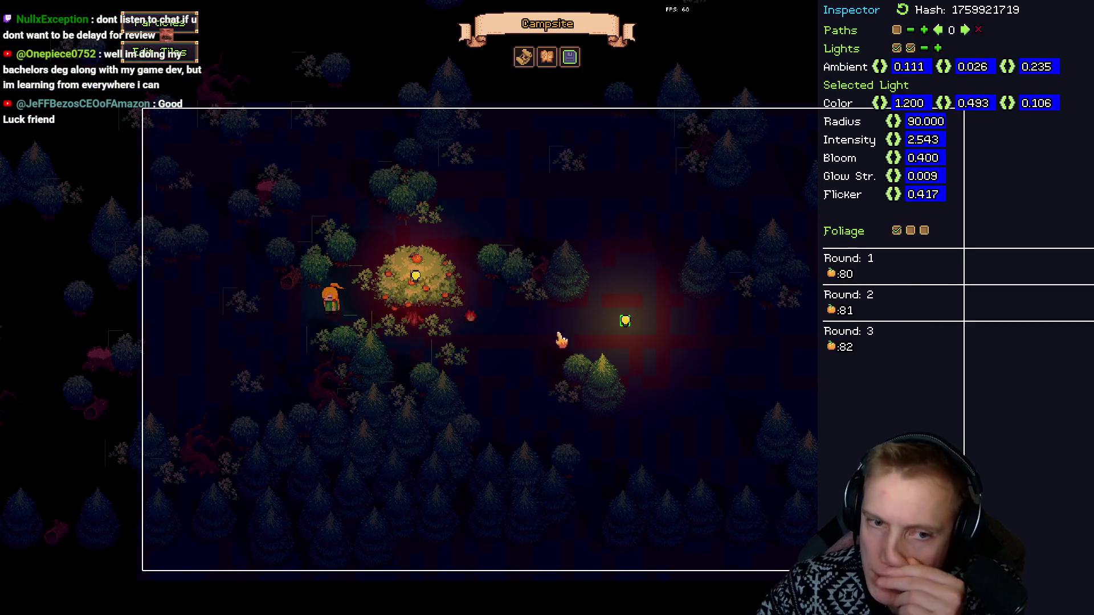
left_click_drag(625, 324, 530, 321)
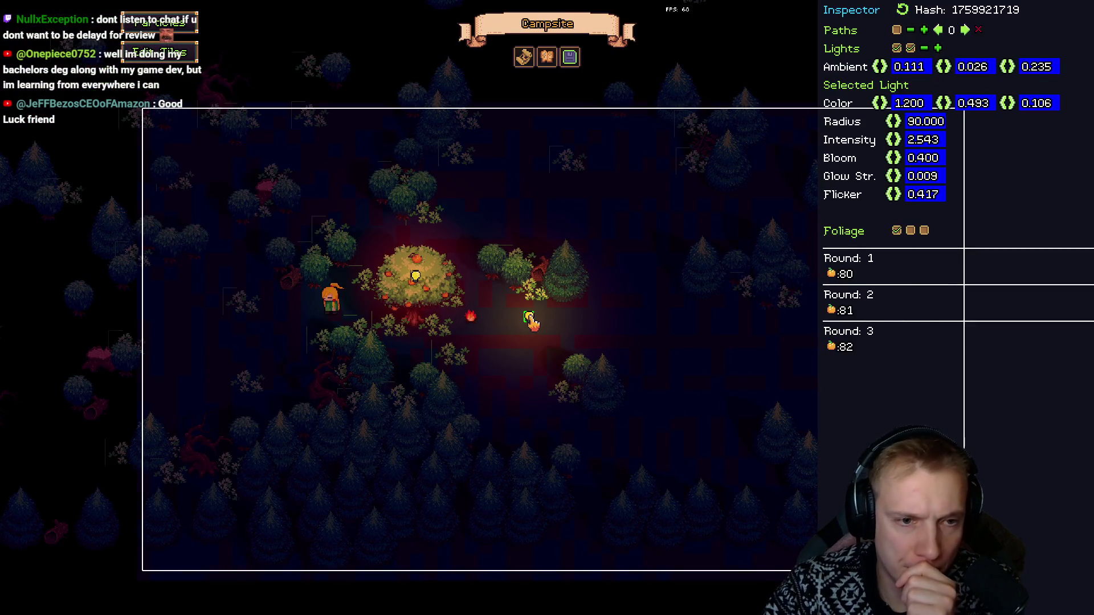
key("F1")
key("F1")
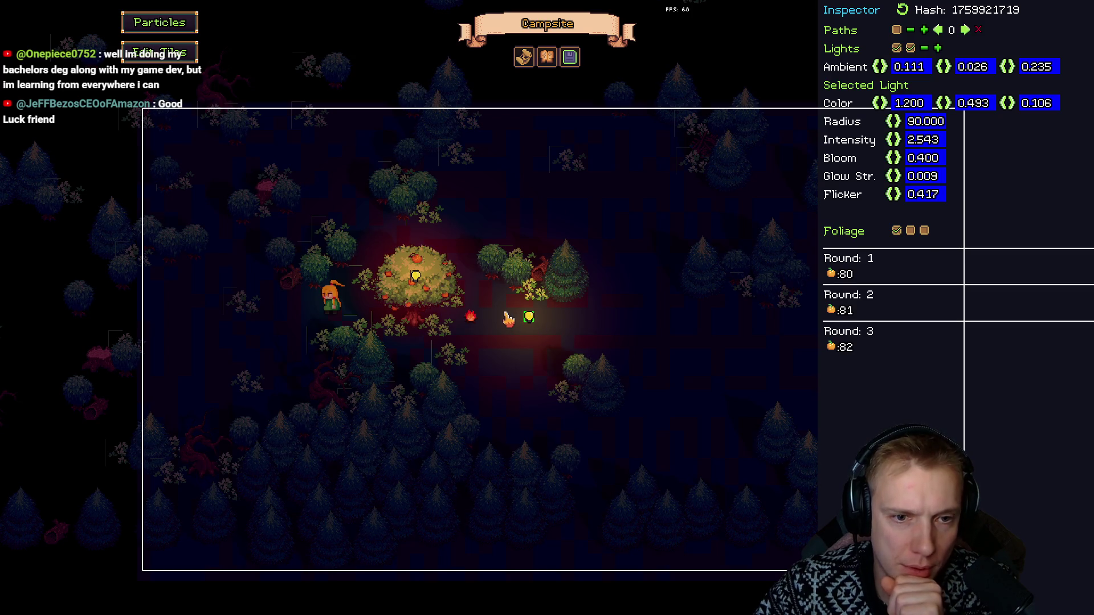
left_click(506, 319)
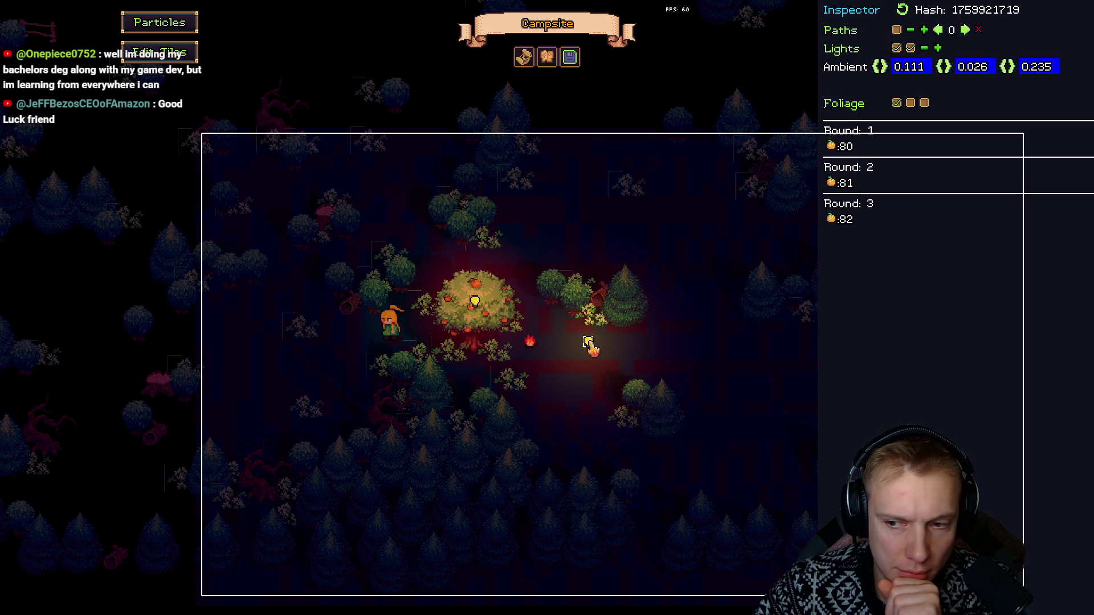
left_click_drag(588, 346, 488, 308)
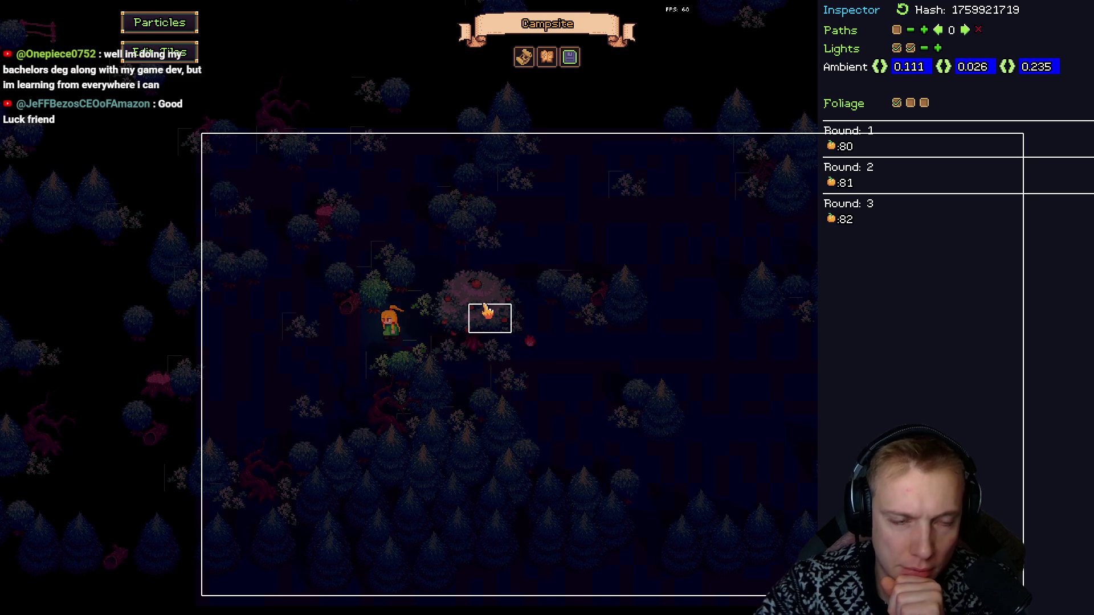
key("Escape")
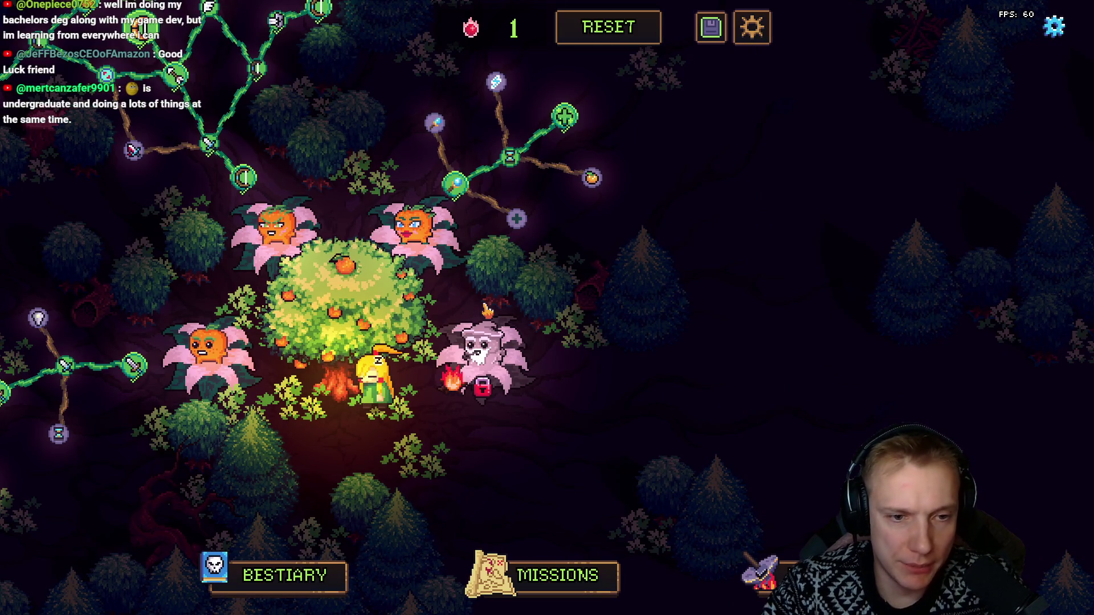
Step: Jump to the GAME_STATE_IN_TOWN update code in game.cpp and widen the editor
key("alt+Tab")
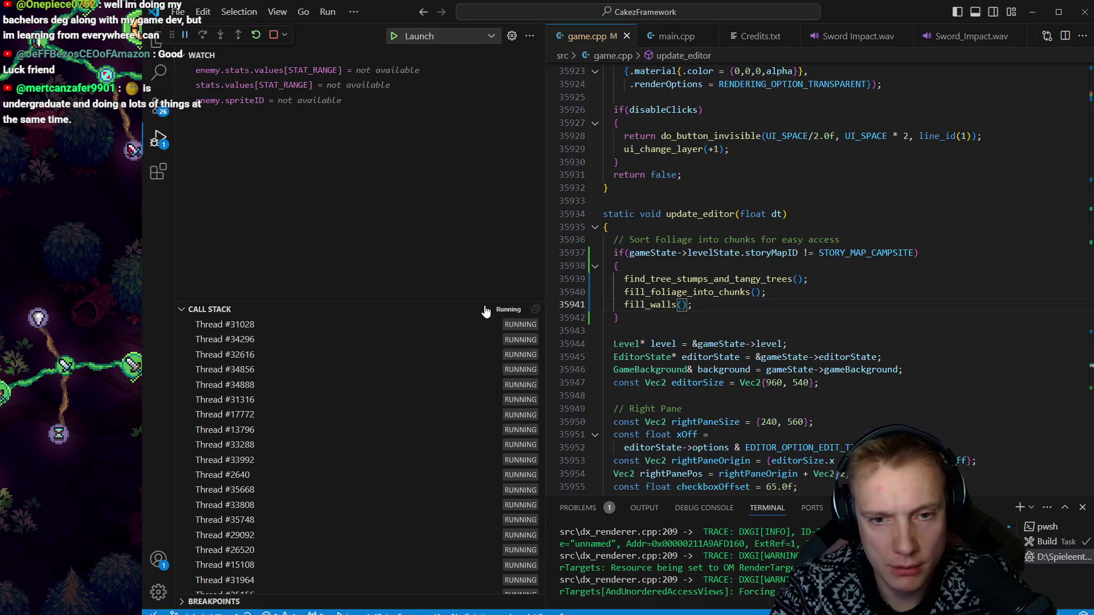
key("F3")
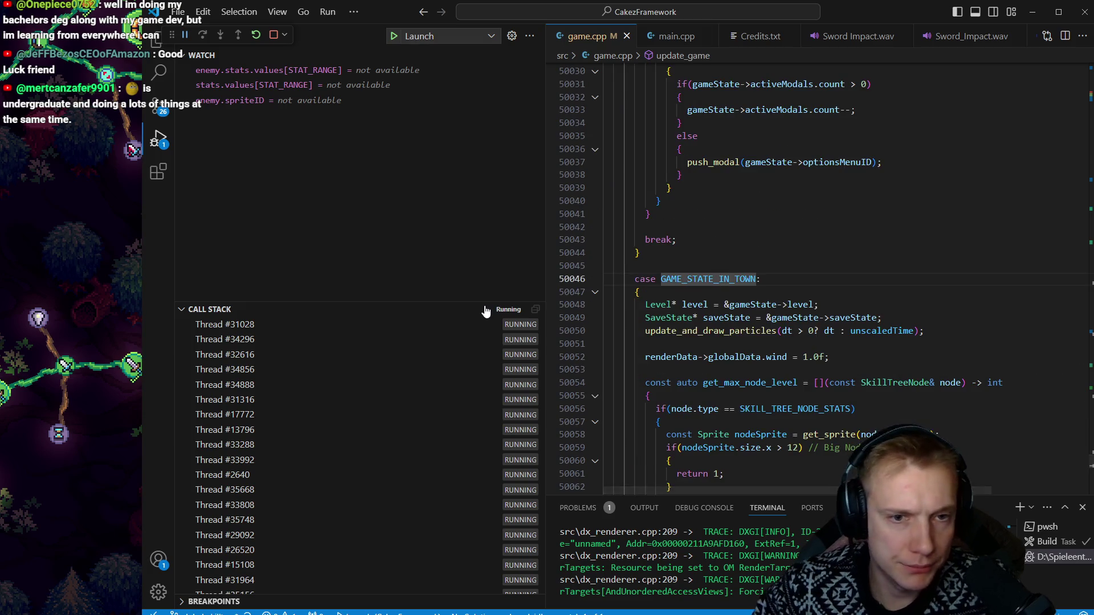
left_click_drag(542, 207, 291, 207)
left_click(560, 293)
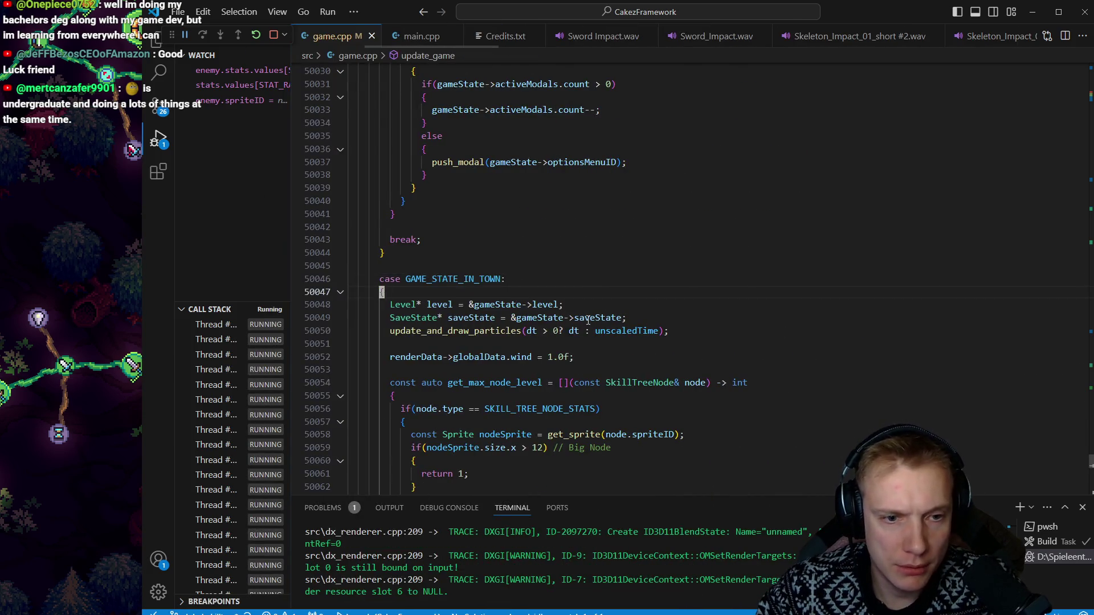
scroll(570, 318, "down", 6)
scroll(434, 213, "down", 17)
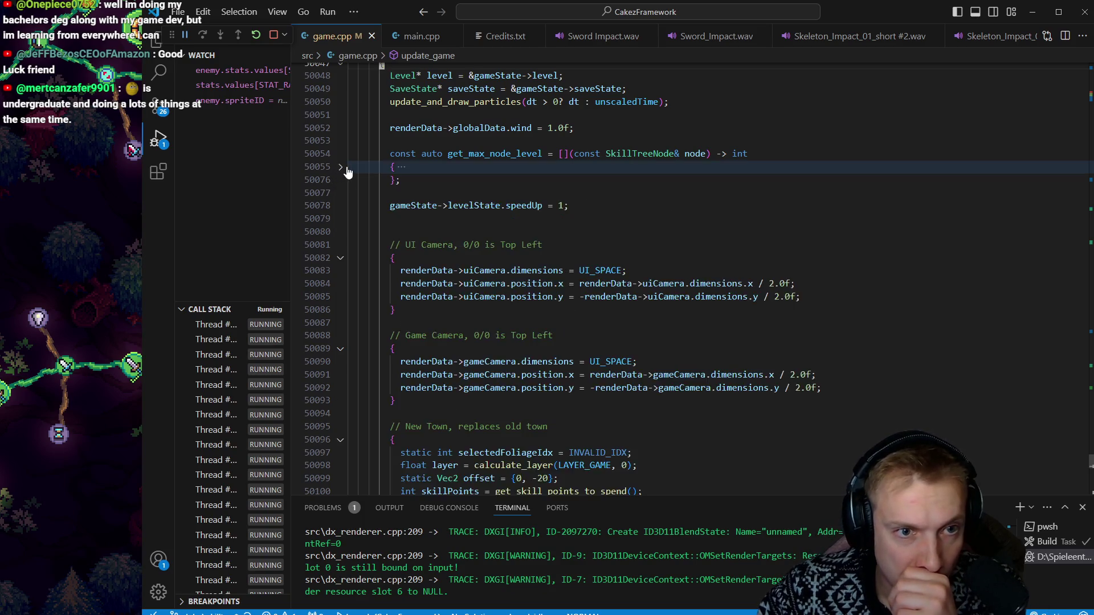
scroll(434, 213, "down", 10)
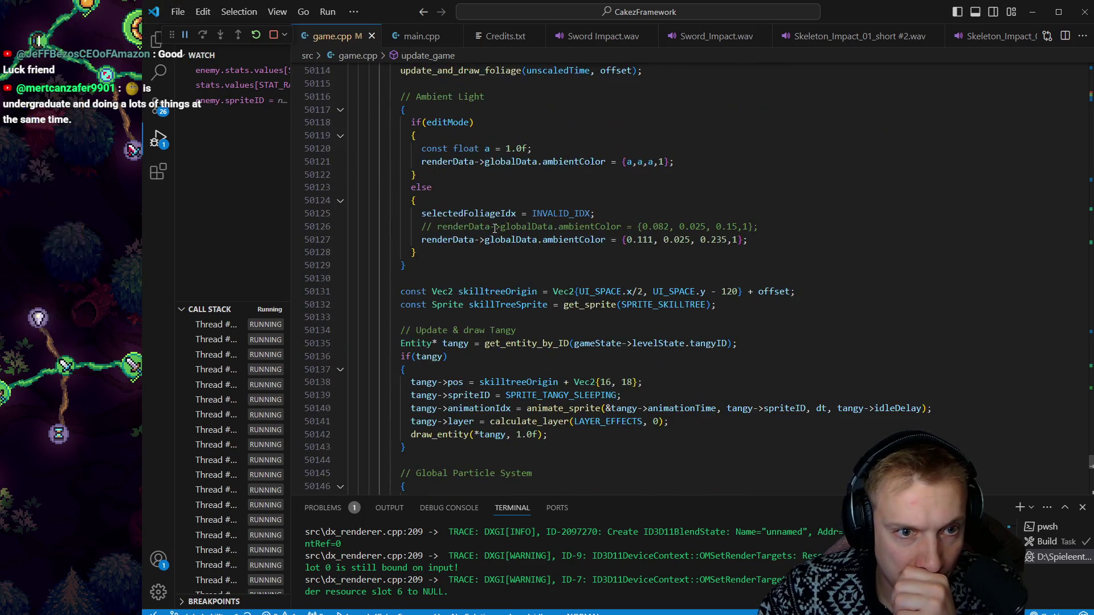
Step: Go to the tangy->pos line for skilltreeOrigin + Vec2{66, 8}, checking Tangy in the game
left_click(488, 224)
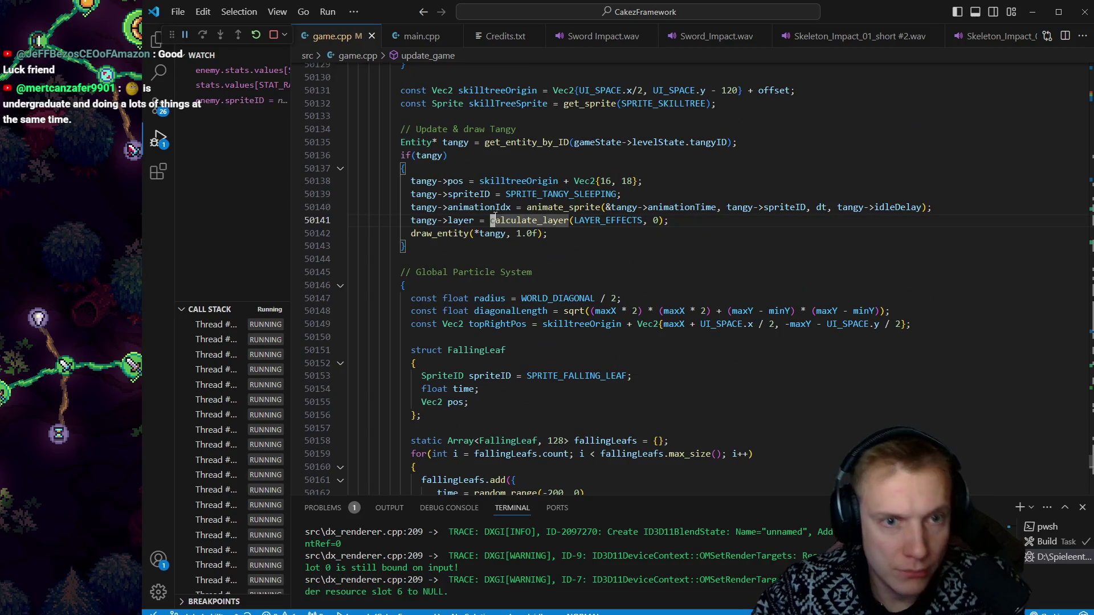
key("k")
key("k")
key("k")
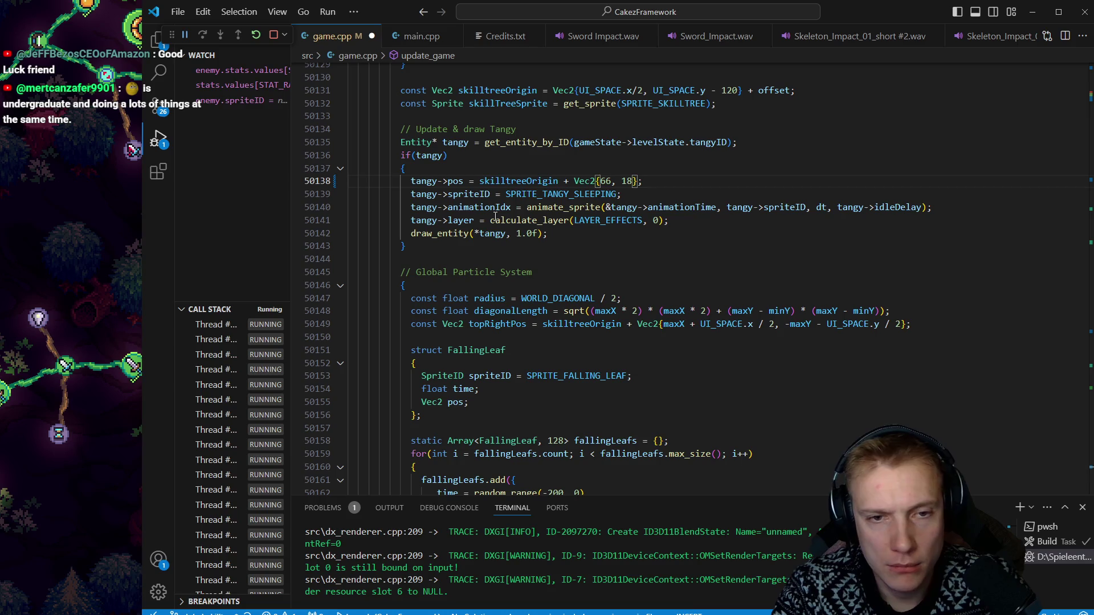
key("alt+Tab")
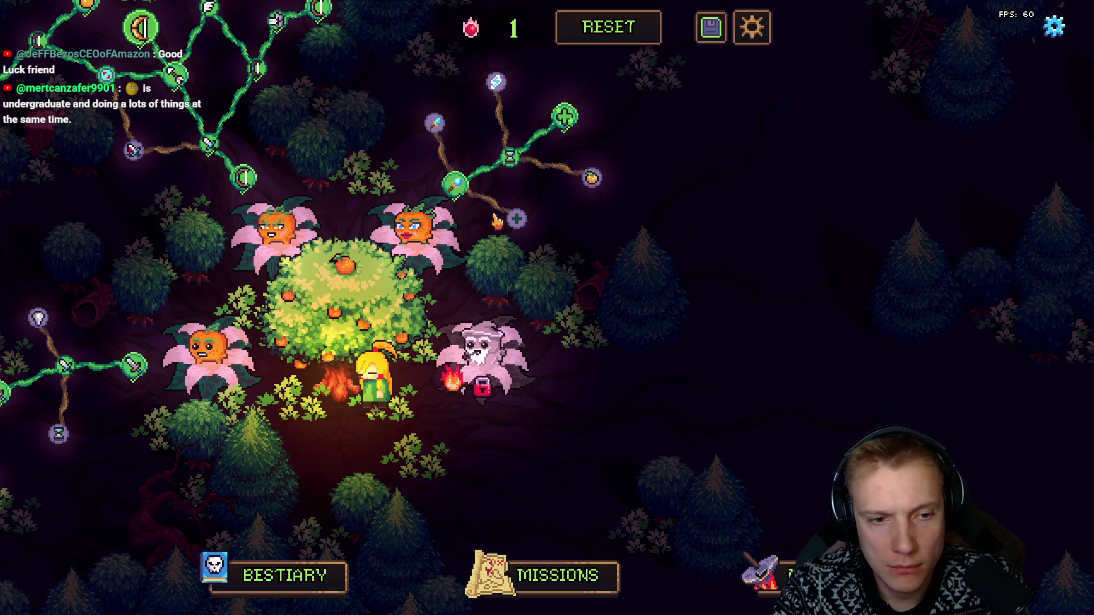
key("alt+Tab")
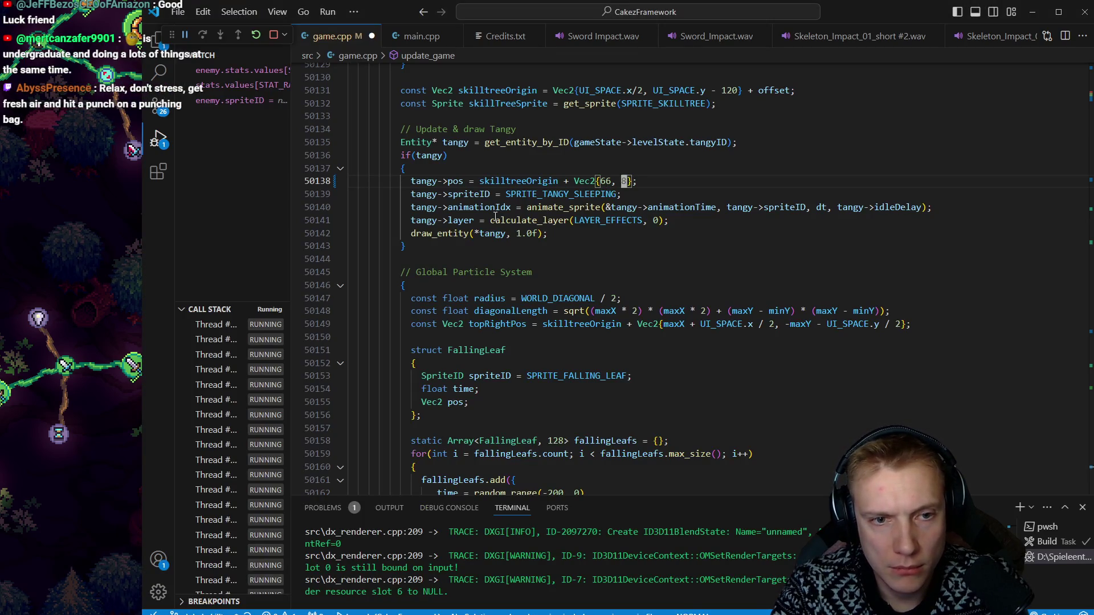
scroll(496, 217, "down", 15)
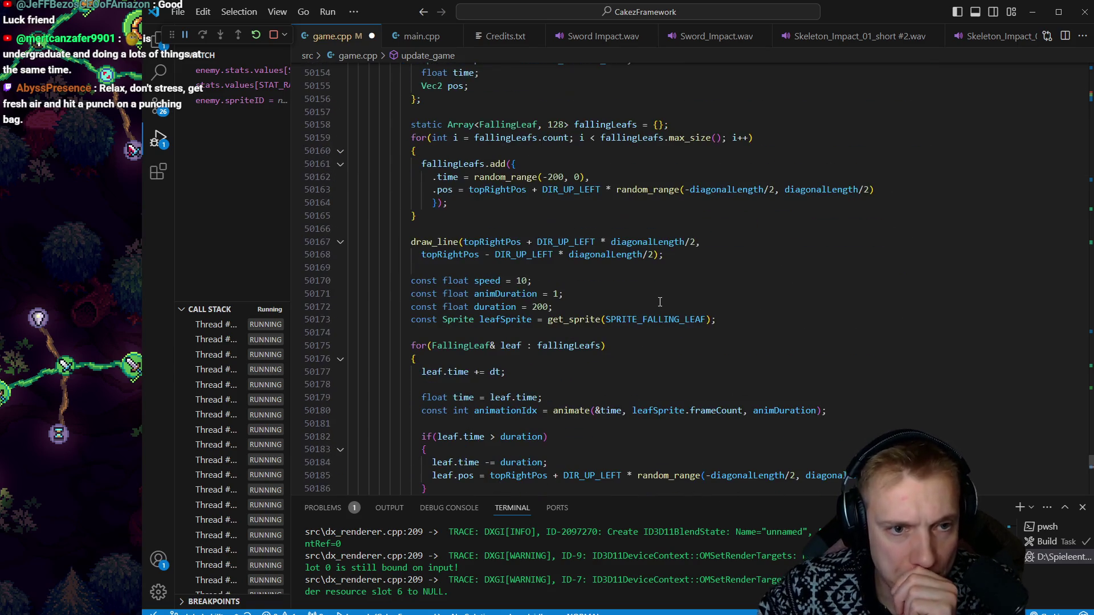
scroll(581, 229, "down", 17)
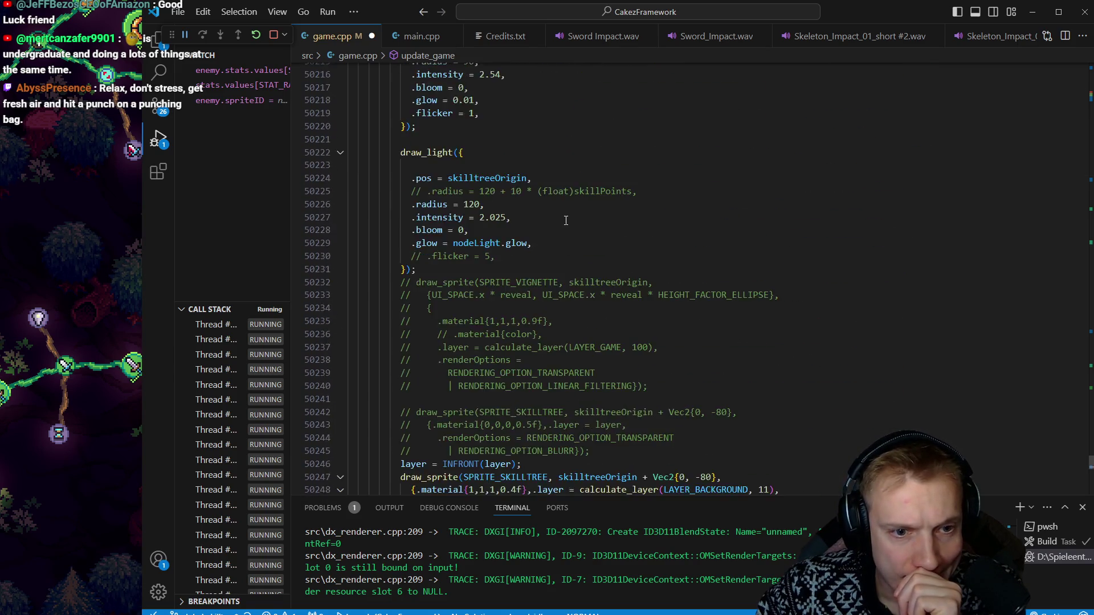
scroll(567, 219, "down", 7)
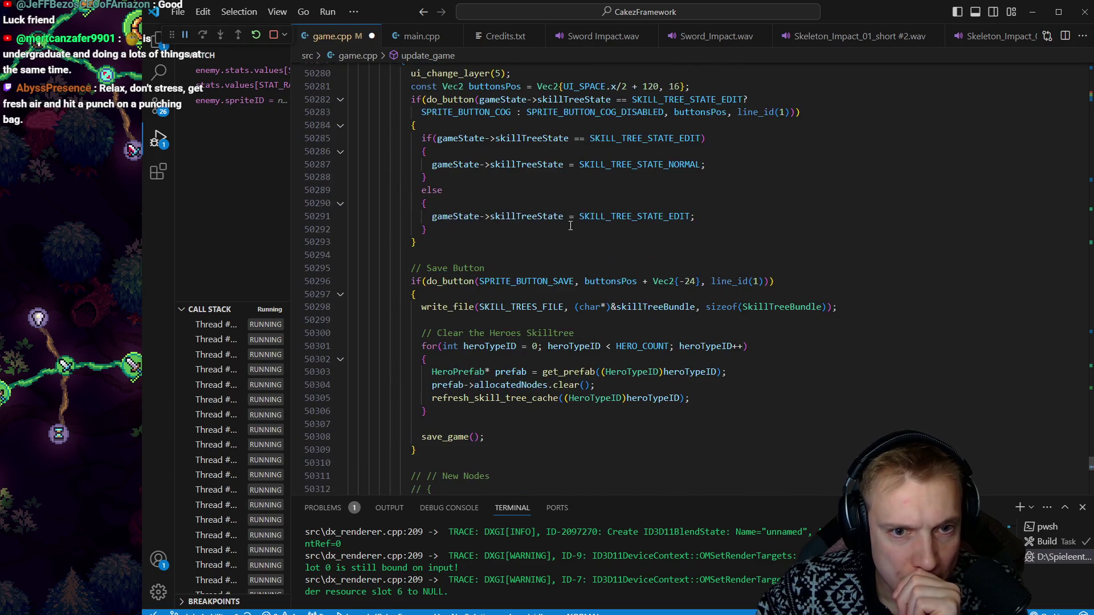
Step: Collapse the foliage placement and skillpoints drawing blocks and go to the skilltree hero loop
scroll(571, 225, "down", 12)
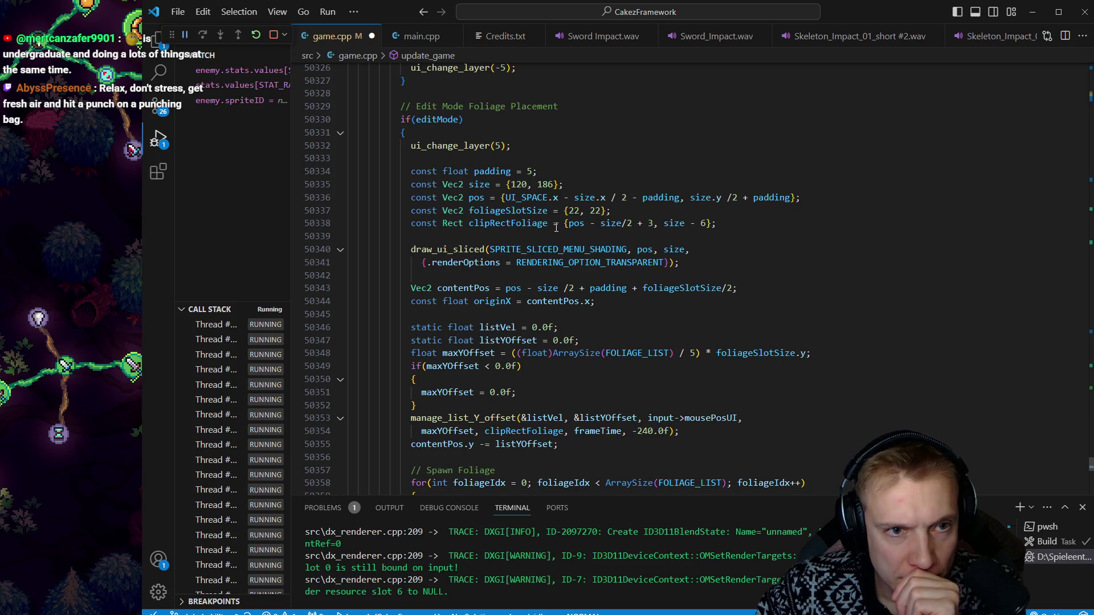
left_click(340, 134)
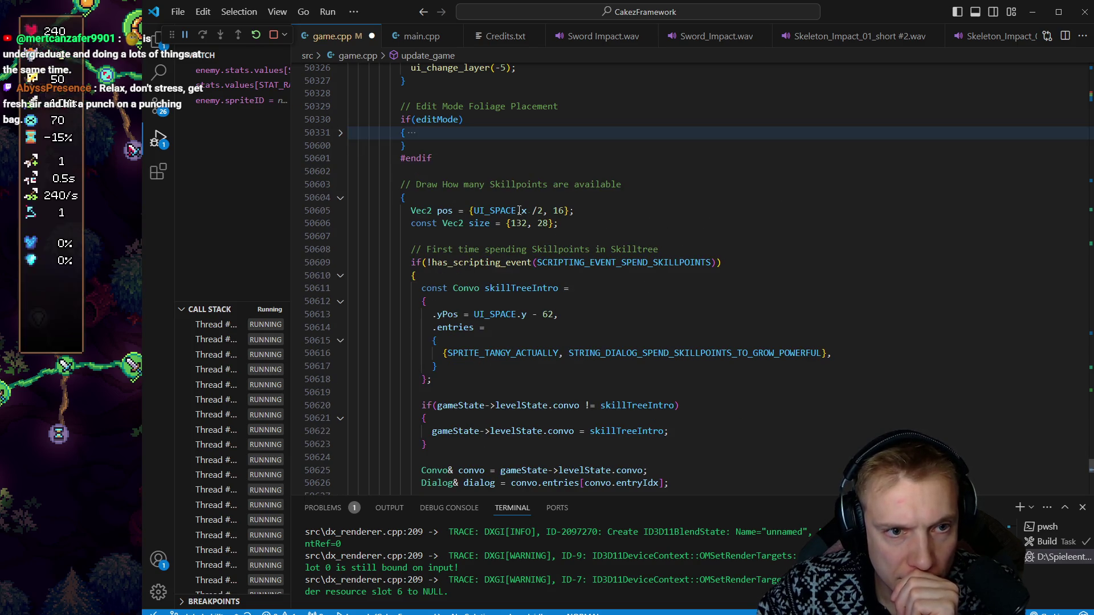
left_click(340, 197)
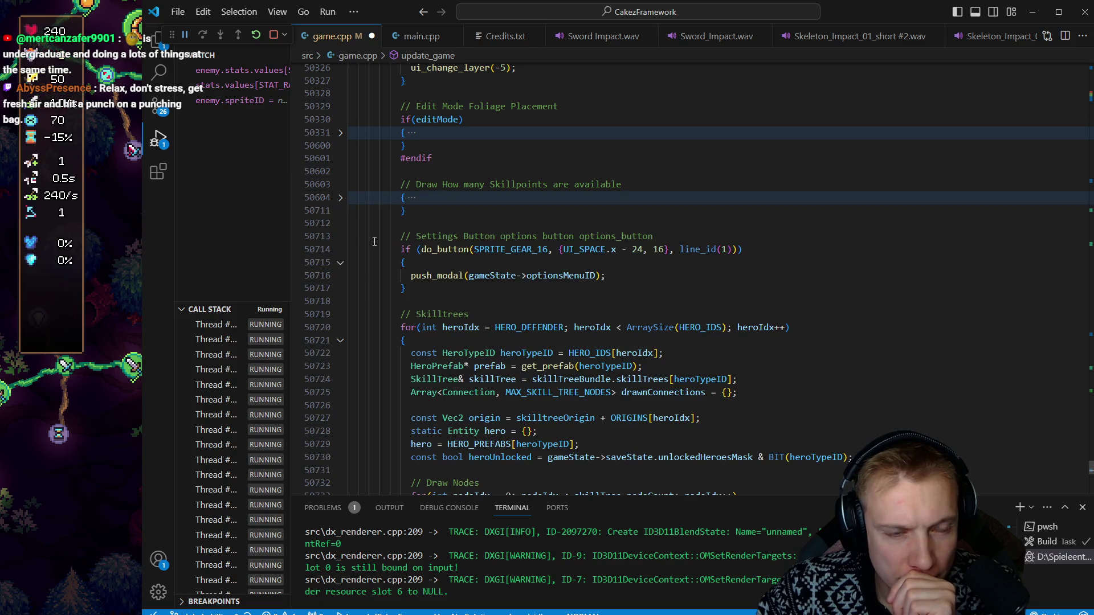
scroll(367, 217, "down", 3)
left_click(419, 213)
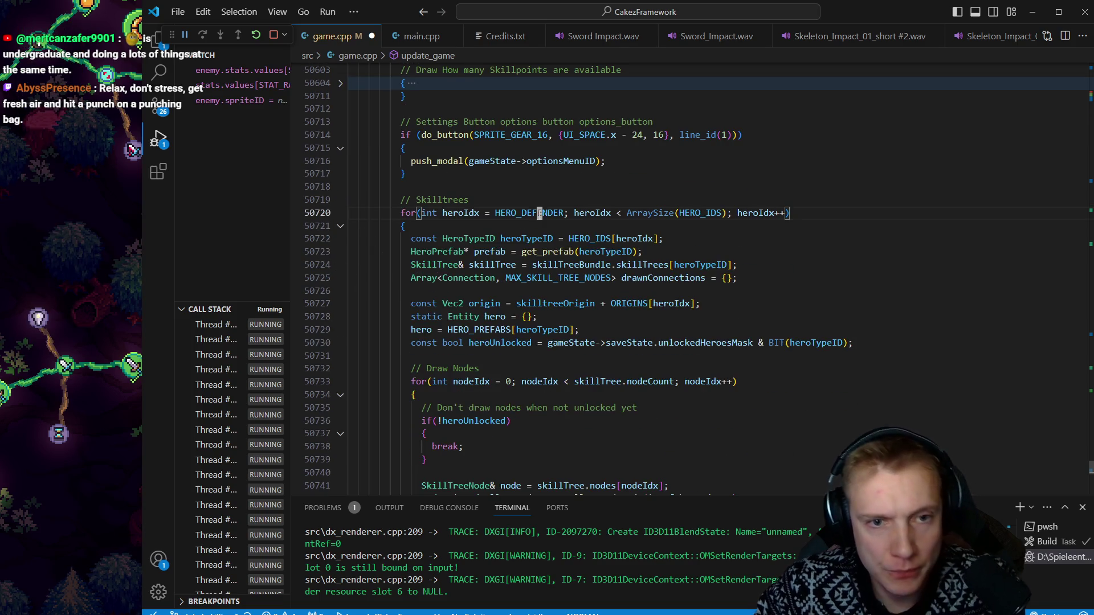
Step: Jump to the HERO_IDS definition and comment out the HERO_MAGE entry with //
key("e")
key("e")
key("e")
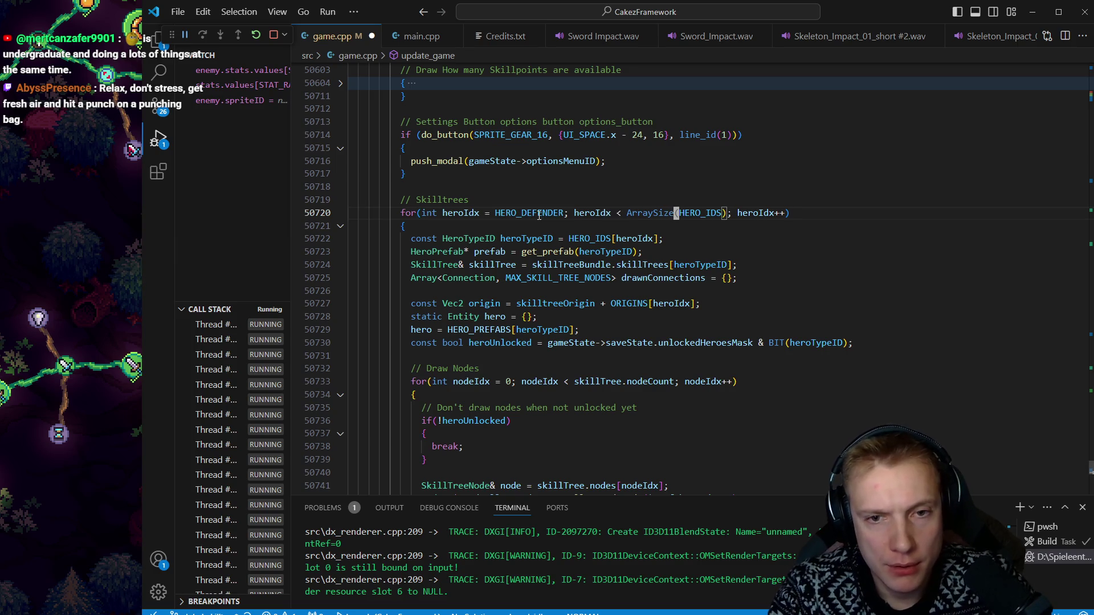
key("b")
key("g")
key("d")
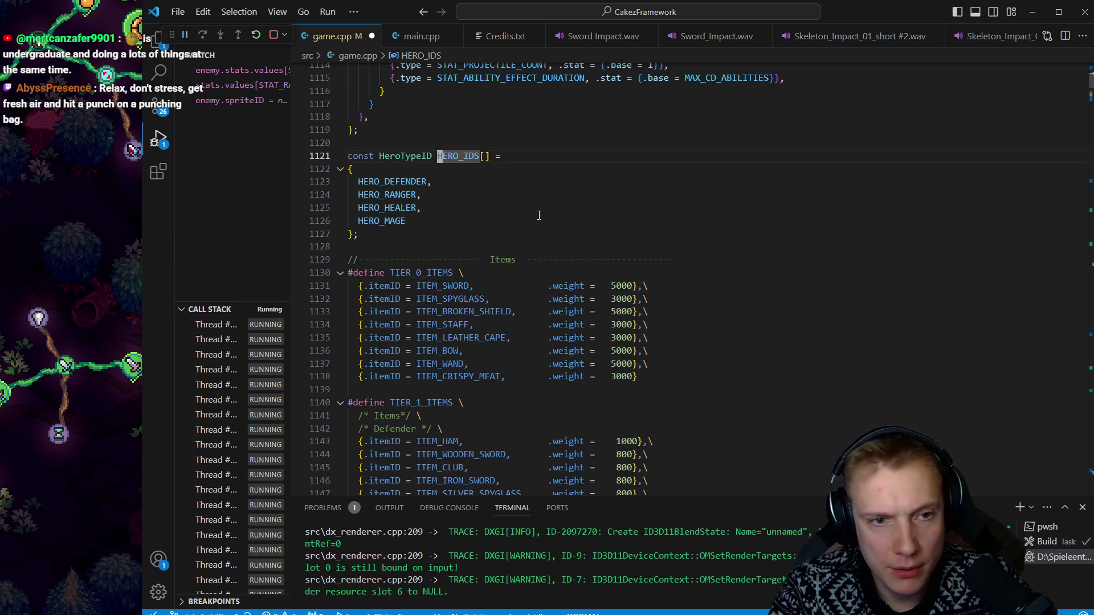
key("j")
key("j")
key("g")
key("c")
key("c")
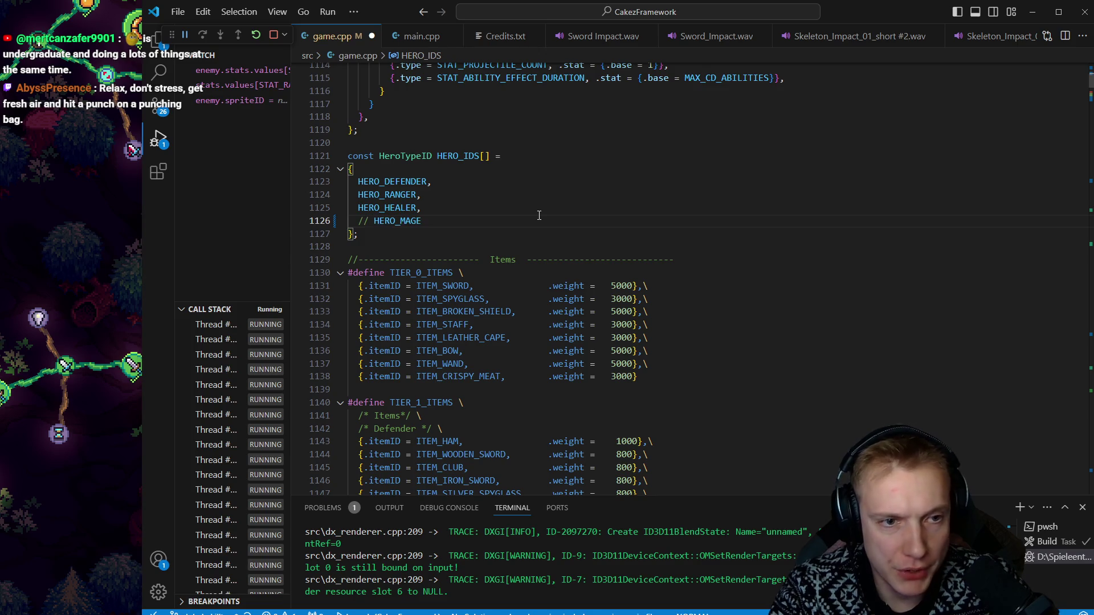
Step: Save game.cpp to run the build.sh rebuild, then jump back and switch to the game
key("ctrl+shift+b")
key("ctrl+o")
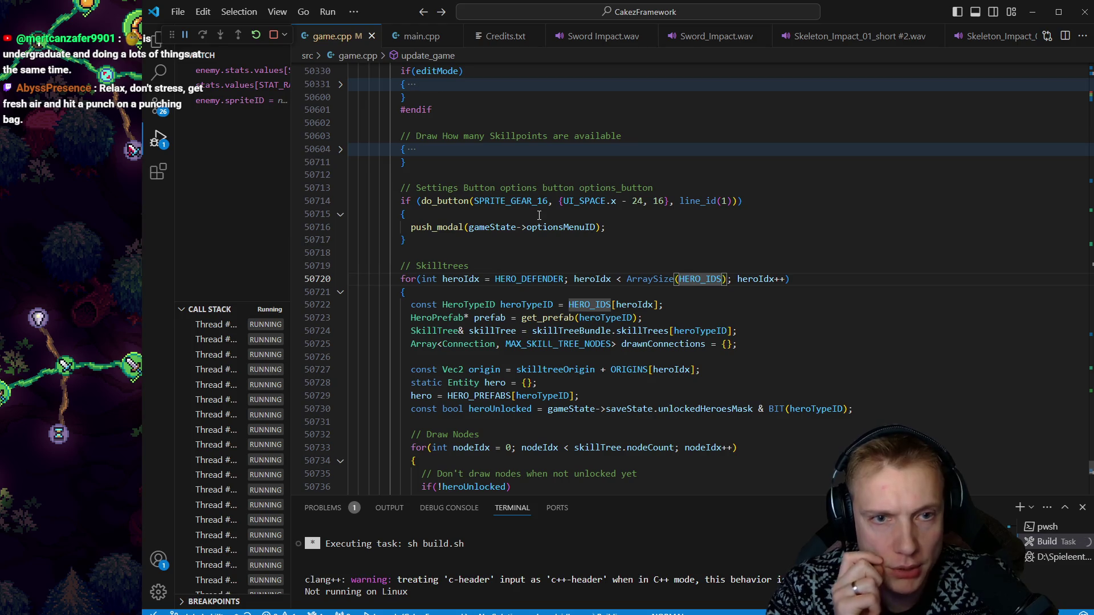
key("alt+Tab")
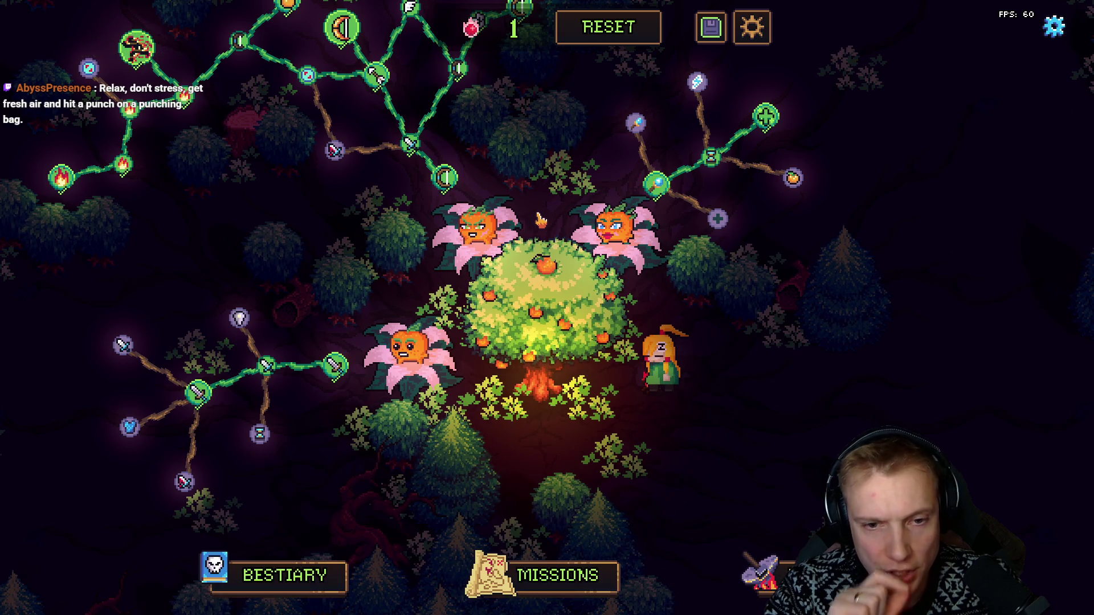
Step: Compare the lighting in the game, then yank the // Fire Light draw_light block
key("alt+Tab")
scroll(725, 135, "up", 20)
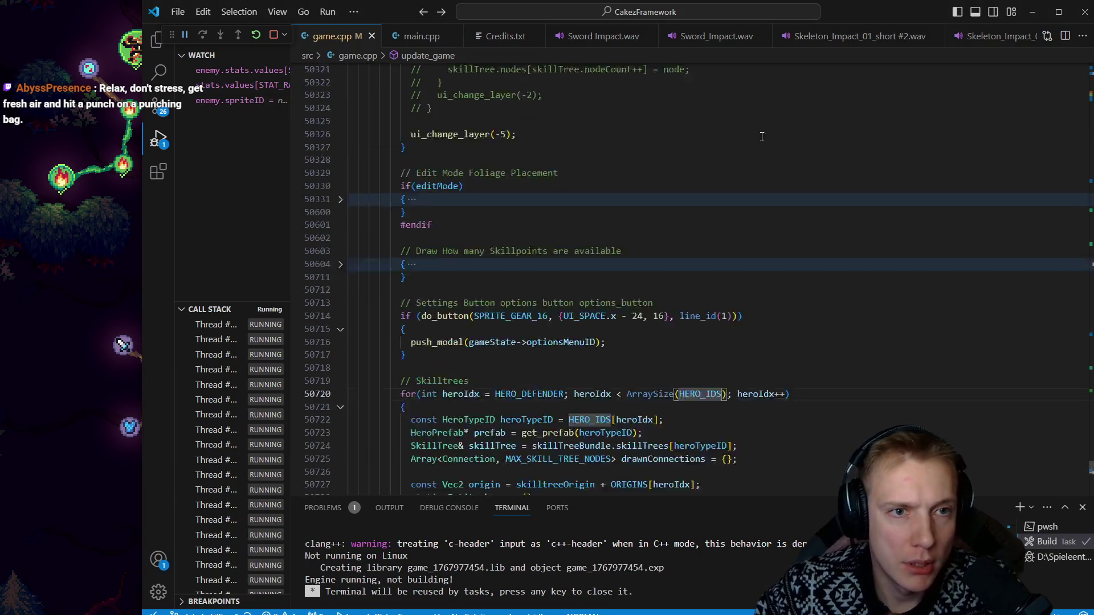
scroll(725, 135, "up", 5)
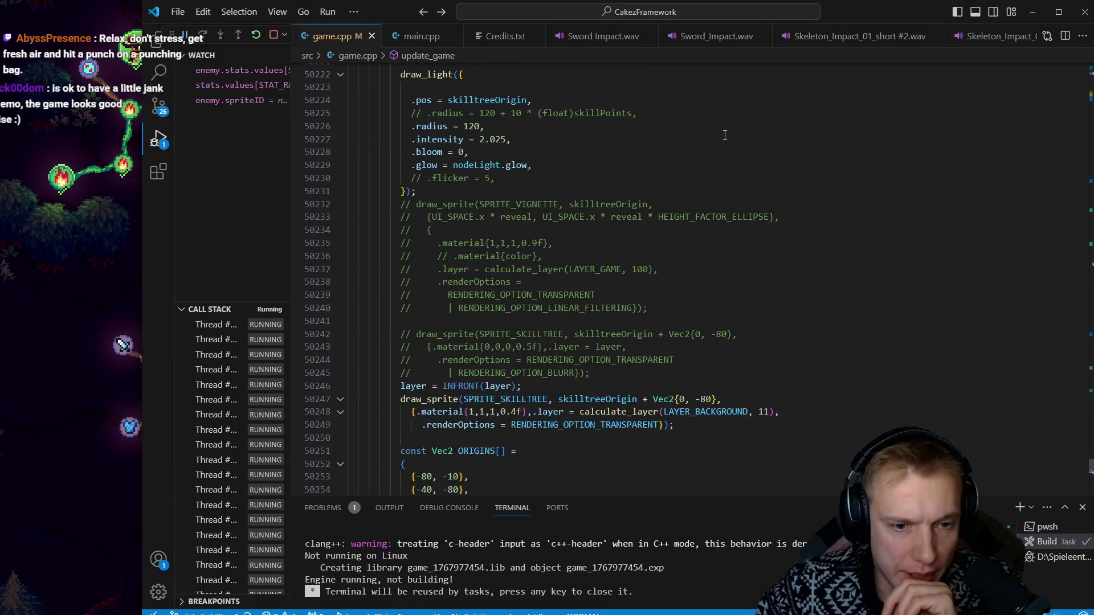
key("alt+Tab")
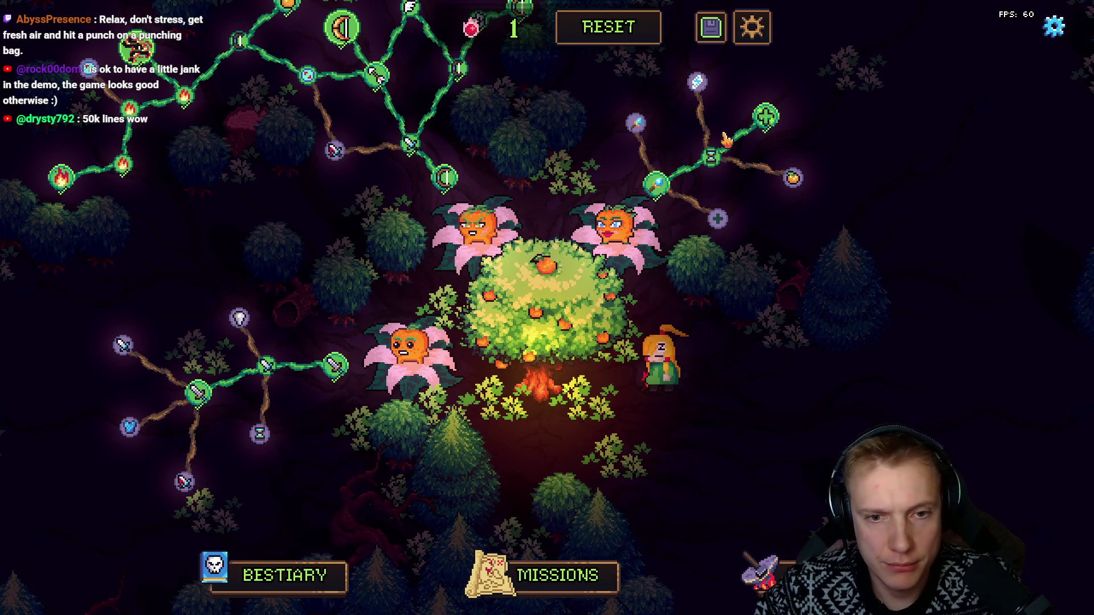
key("alt+Tab")
scroll(522, 270, "up", 2)
left_click(452, 369)
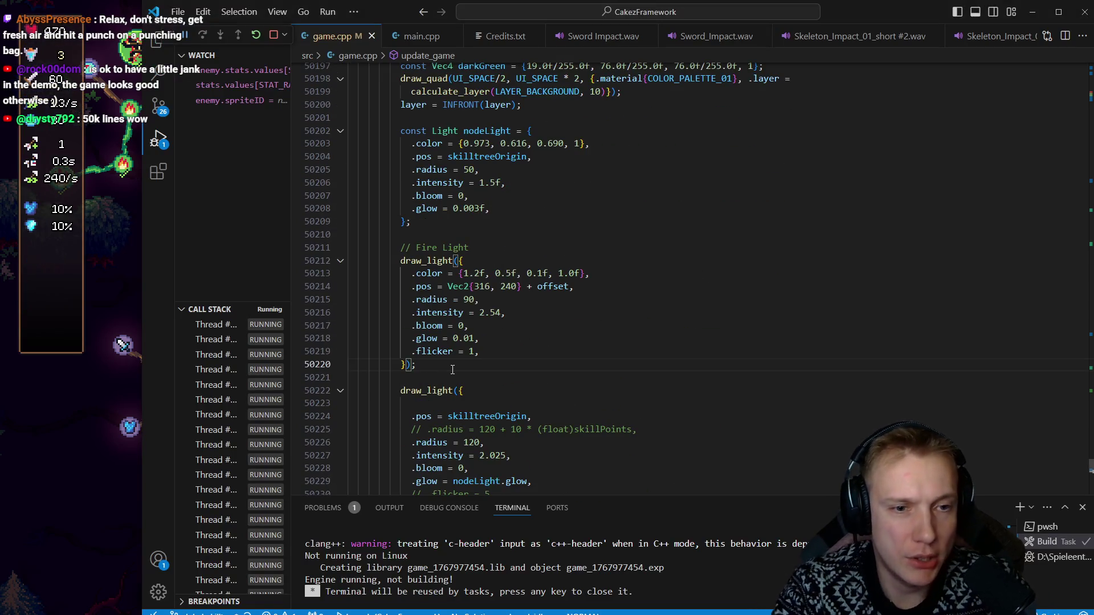
key("shift+v")
key("k")
key("k")
key("k")
key("y")
Step: Place the caret at the end of Tangy's draw_entity line
key("k")
key("k")
key("k")
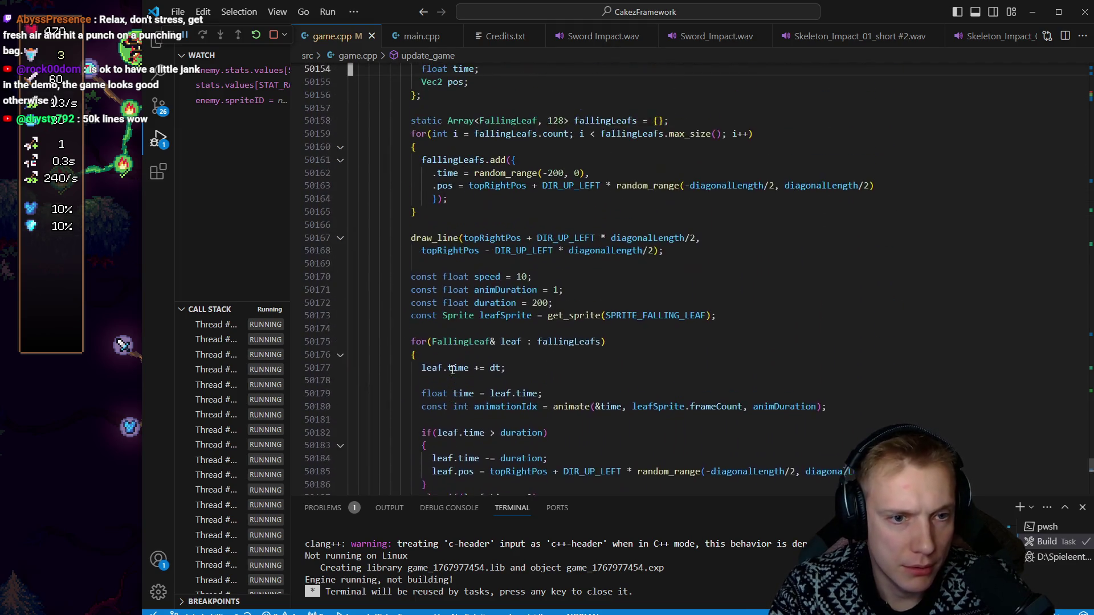
scroll(593, 303, "up", 10)
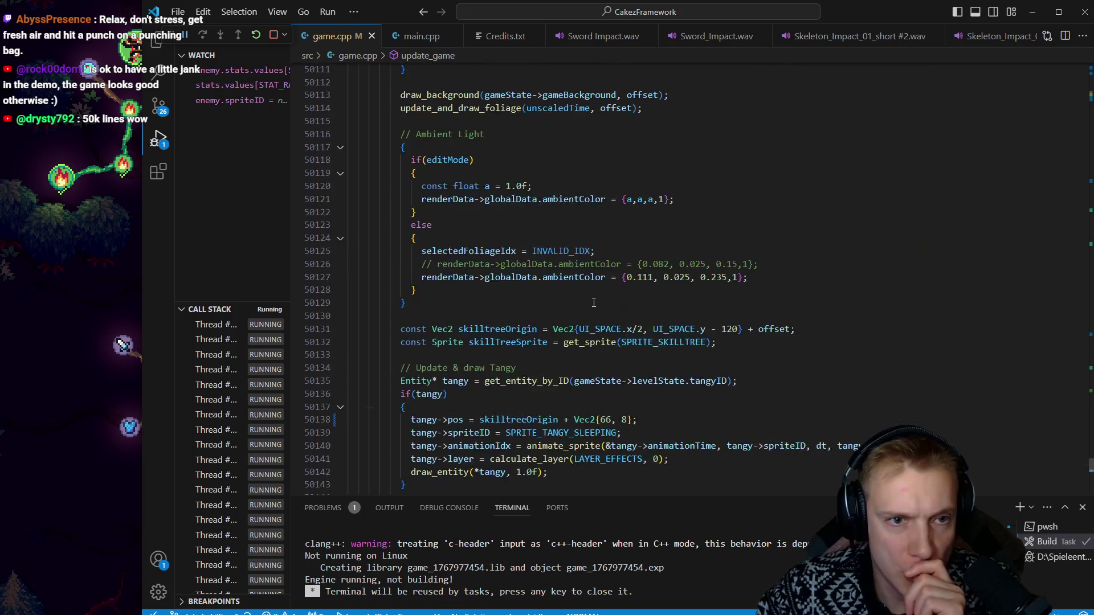
scroll(593, 302, "up", 15)
scroll(580, 303, "up", 3)
scroll(570, 285, "down", 15)
scroll(567, 278, "down", 14)
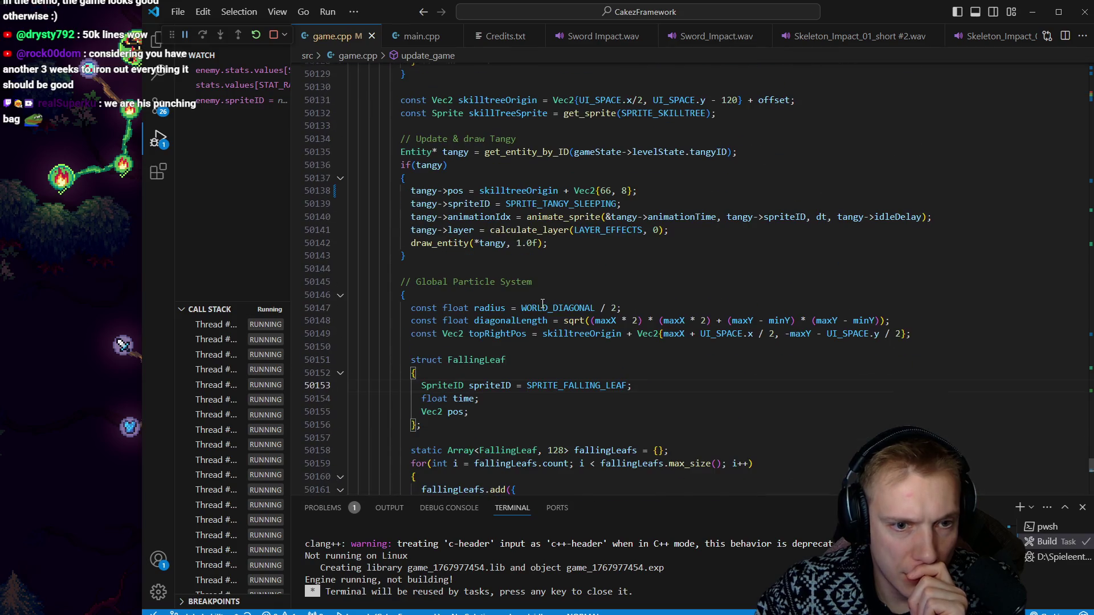
left_click(586, 241)
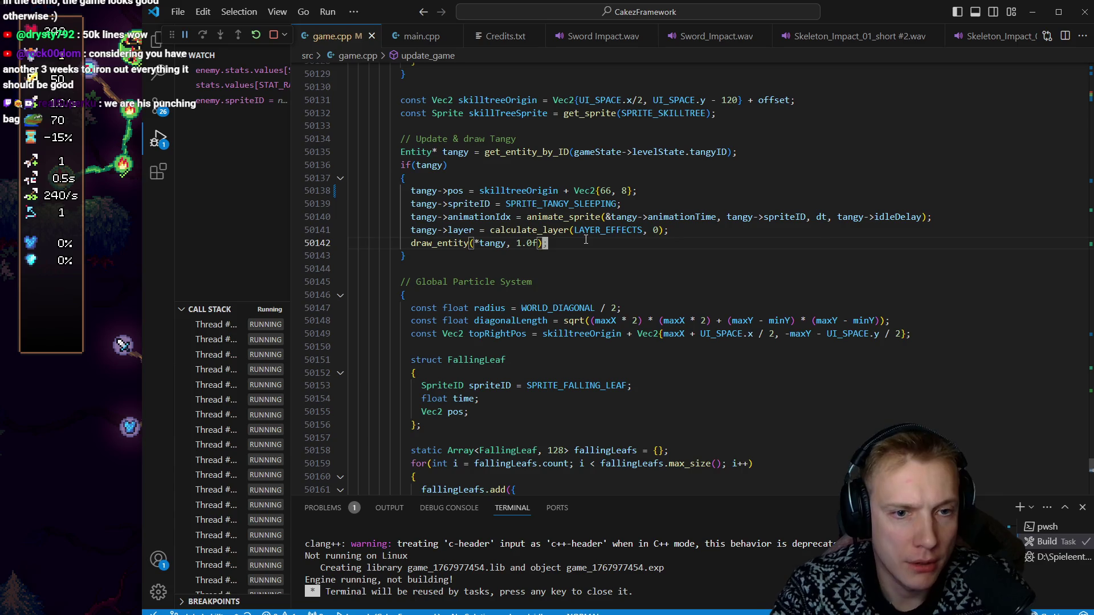
Step: Paste the Fire Light draw_light block below Tangy's draw code
key("p")
key("shift+v")
key("j")
key("j")
key("j")
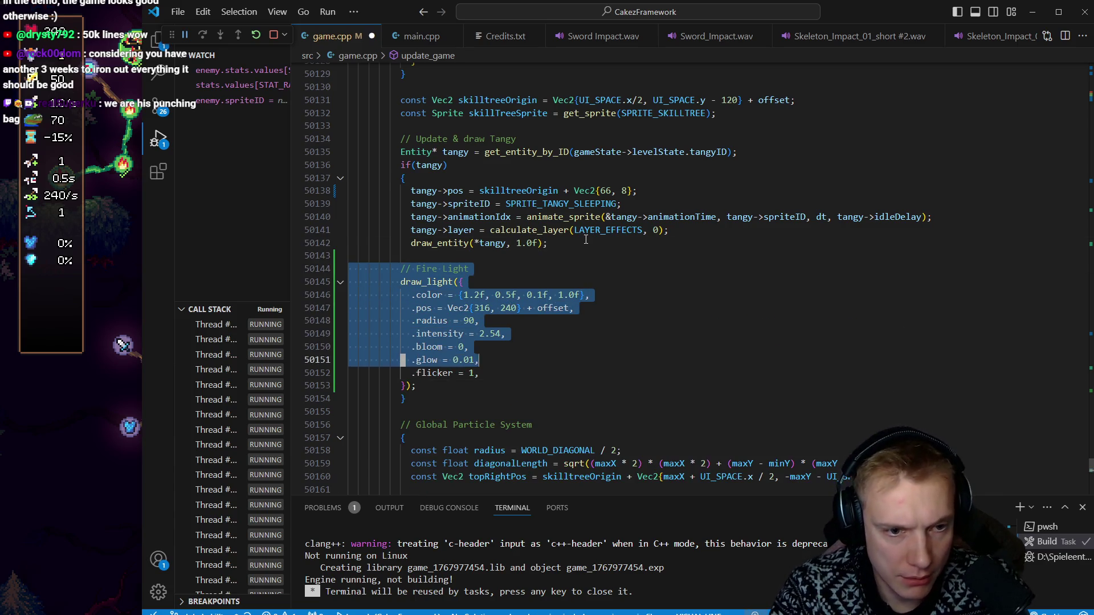
key("Up")
key("Up")
key("Up")
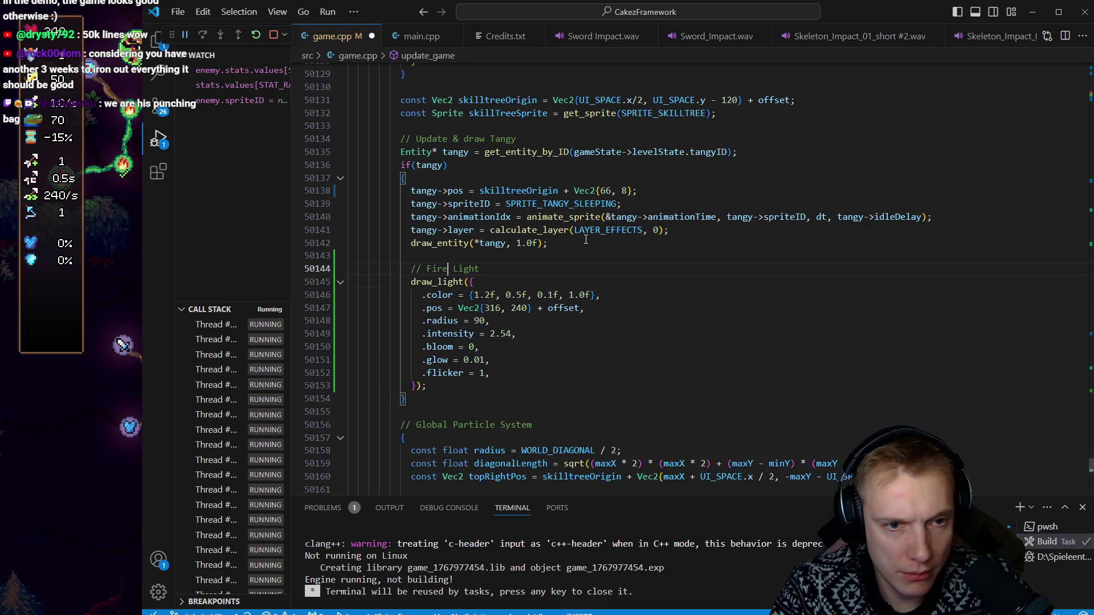
Step: Rename the pasted block's comment to Tangy Fire Light
type("y")
key("Escape")
key("j")
key("j")
key("j")
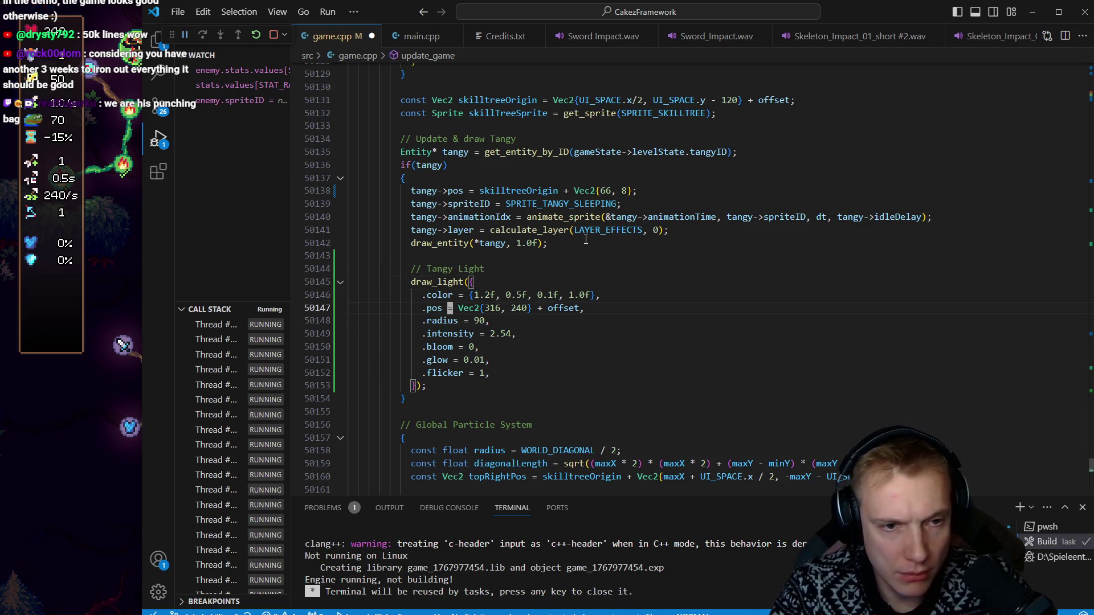
key("k")
key("k")
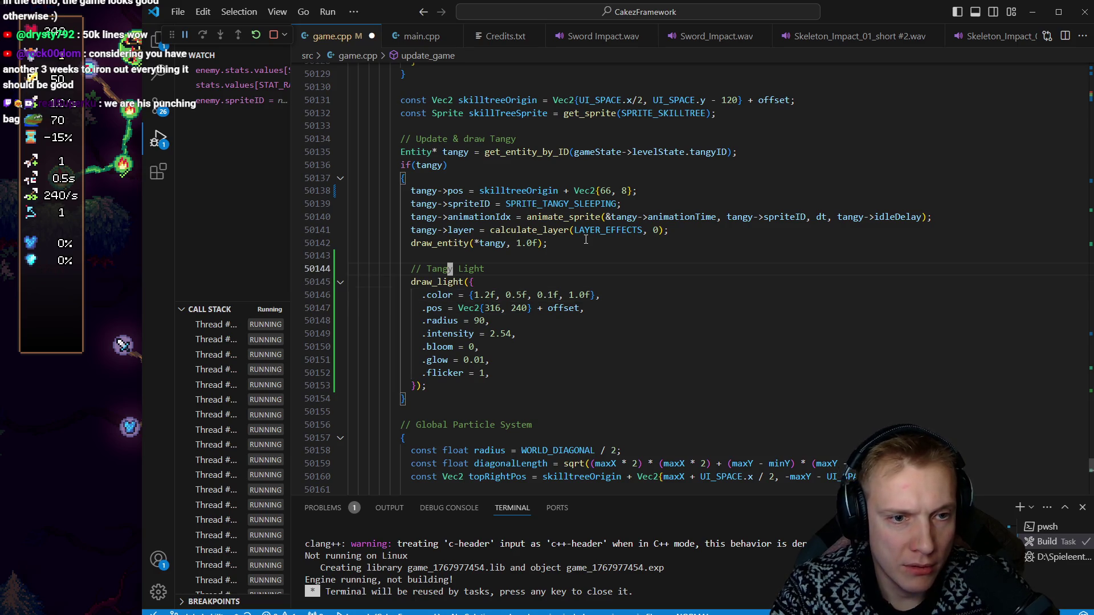
key("alt+Tab")
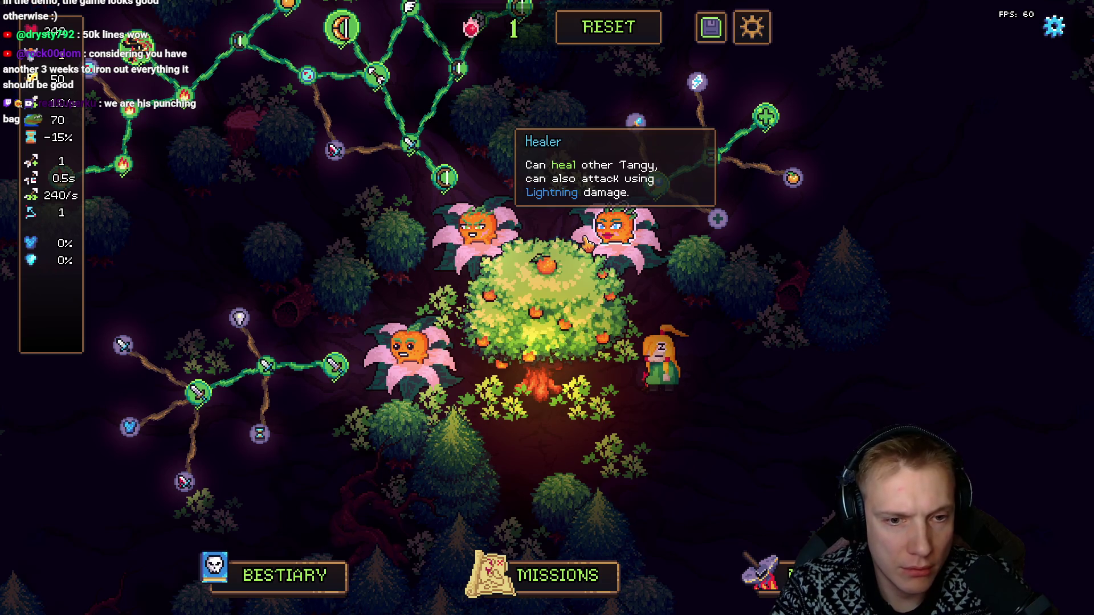
key("alt+Tab")
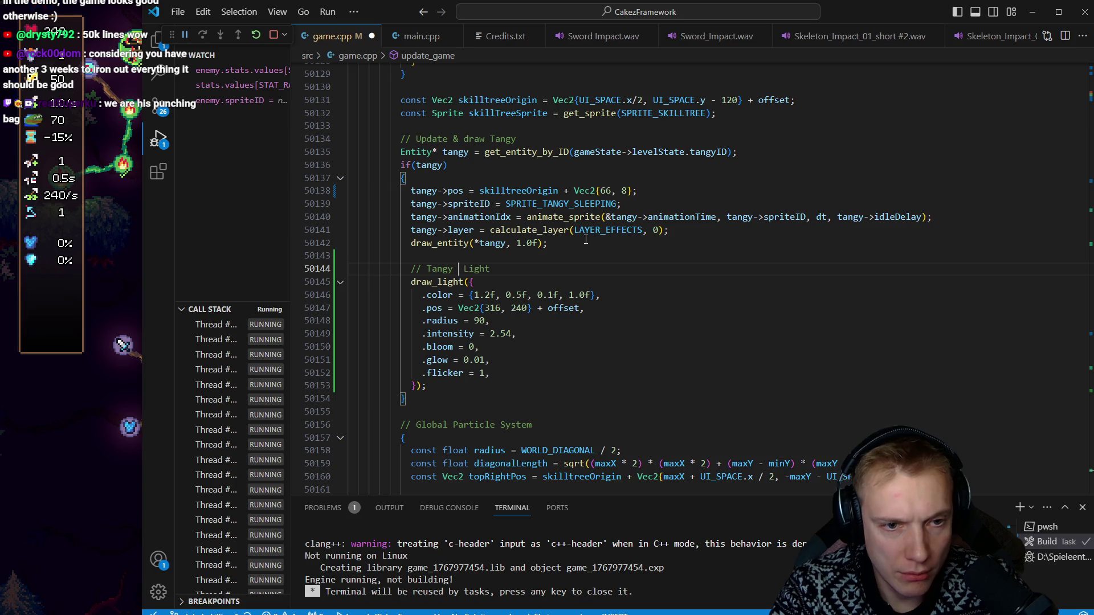
type("Fire")
key("Escape")
Step: Replace the light's hard-coded position with tangy->pos + offset
key("j")
key("j")
key("j")
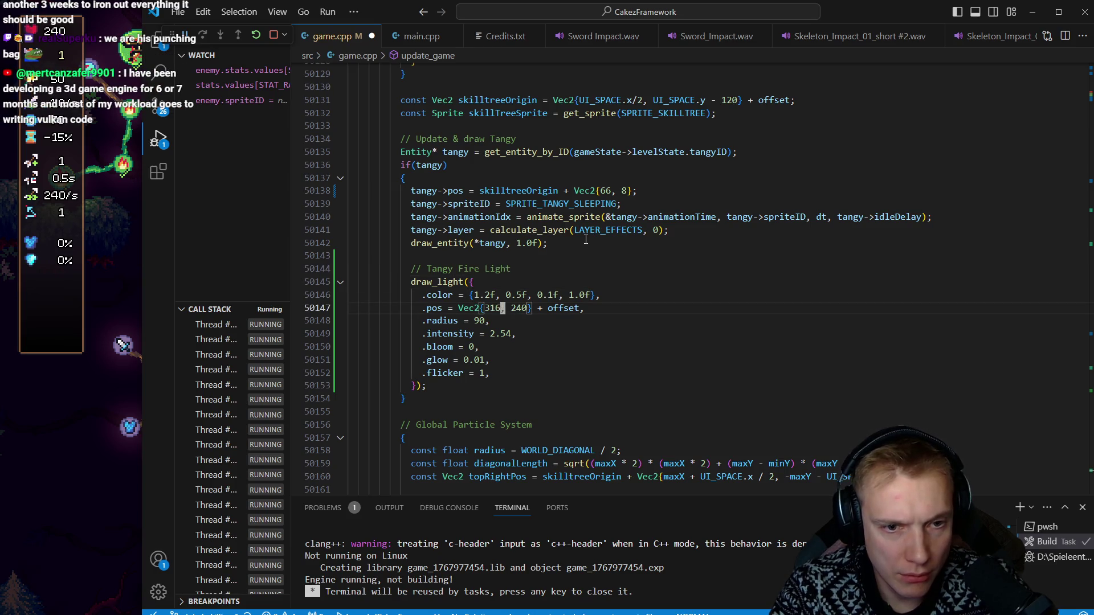
key("a")
key("BackSpace")
key("BackSpace")
key("BackSpace")
type("tangy-")
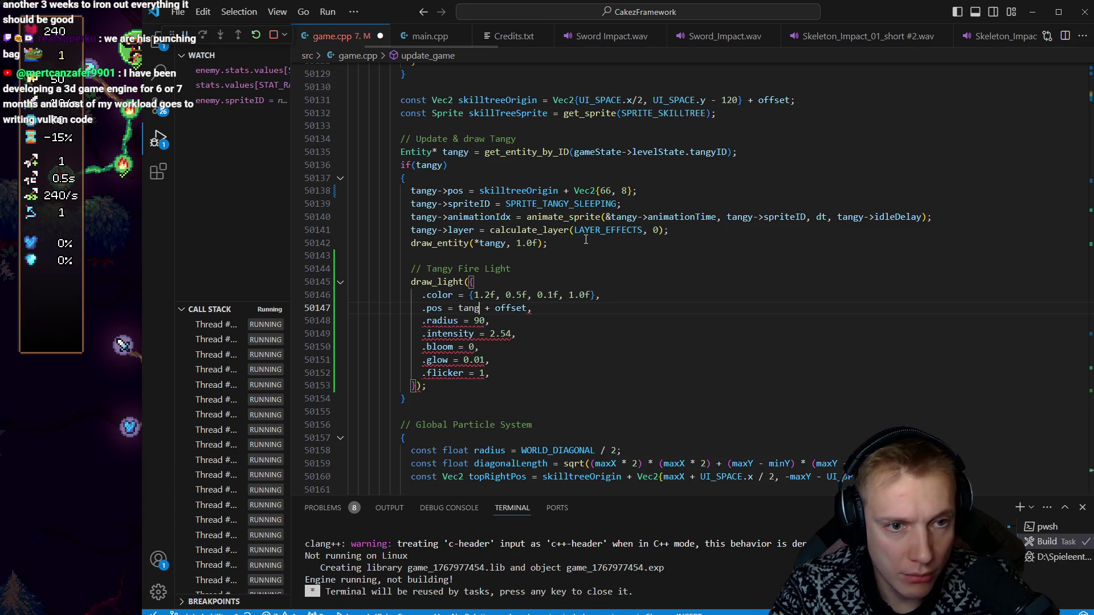
type(">po")
key("Escape")
key("k")
key("k")
key("k")
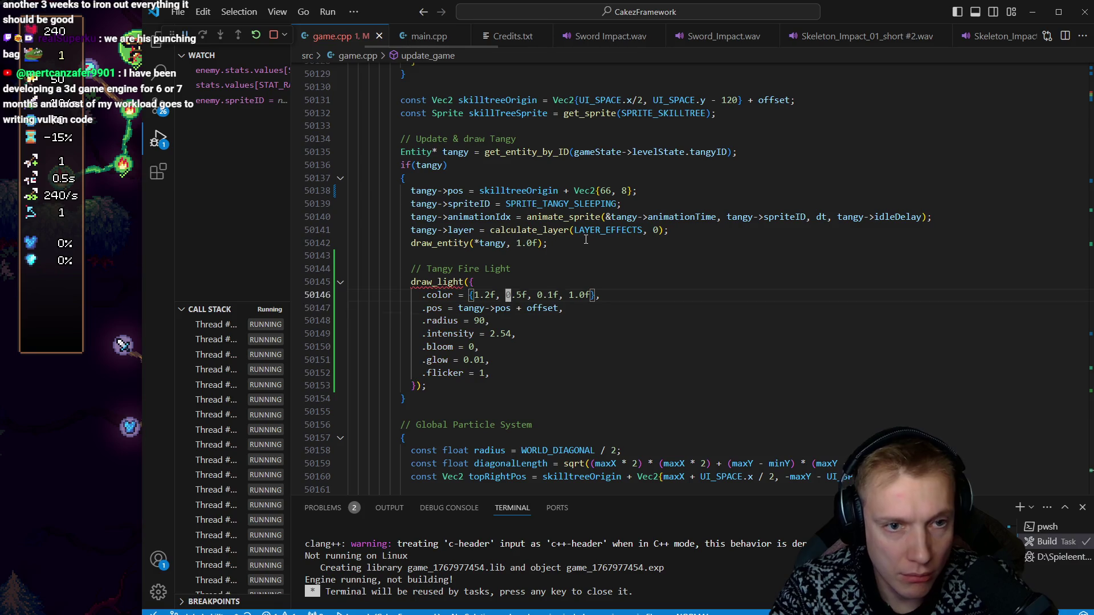
Step: Switch to the game, close its options dialog, and open the Campsite level editor with F1
key("alt+Tab")
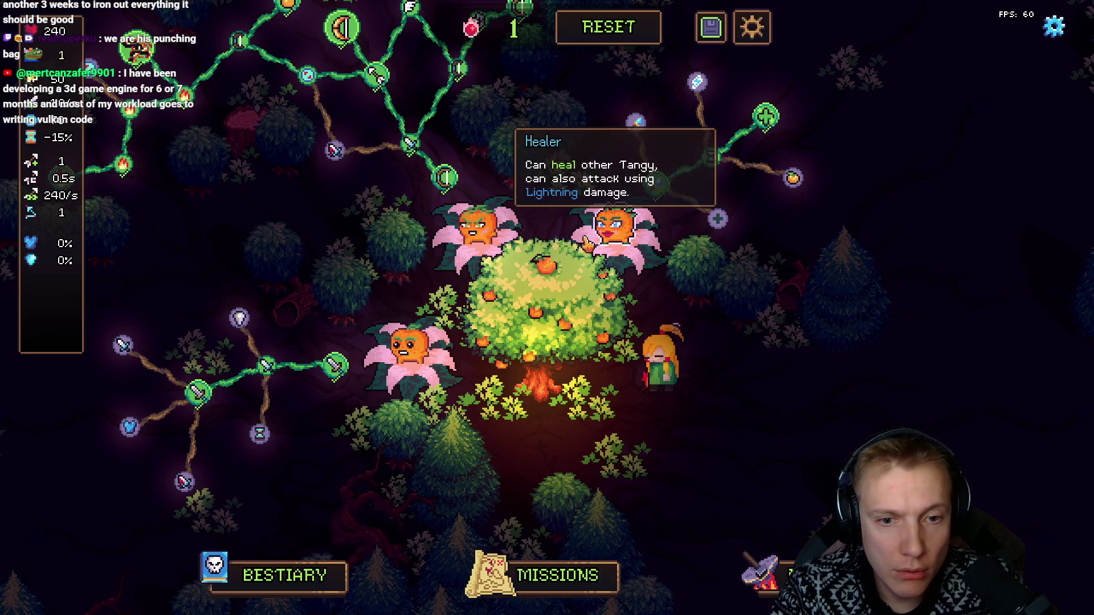
key("alt+Tab")
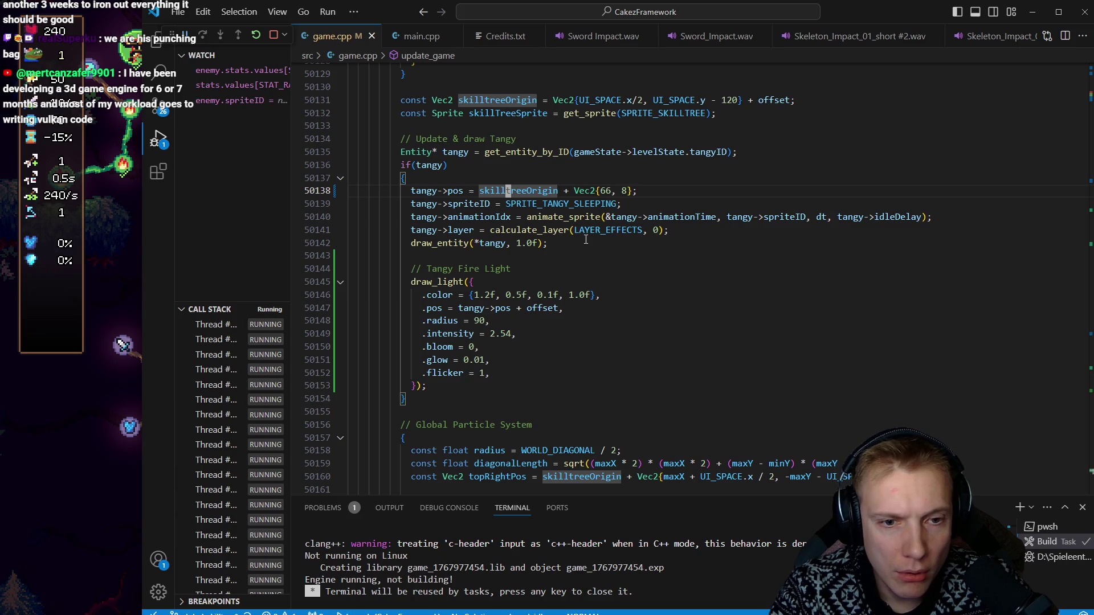
key("alt+Tab")
key("Escape")
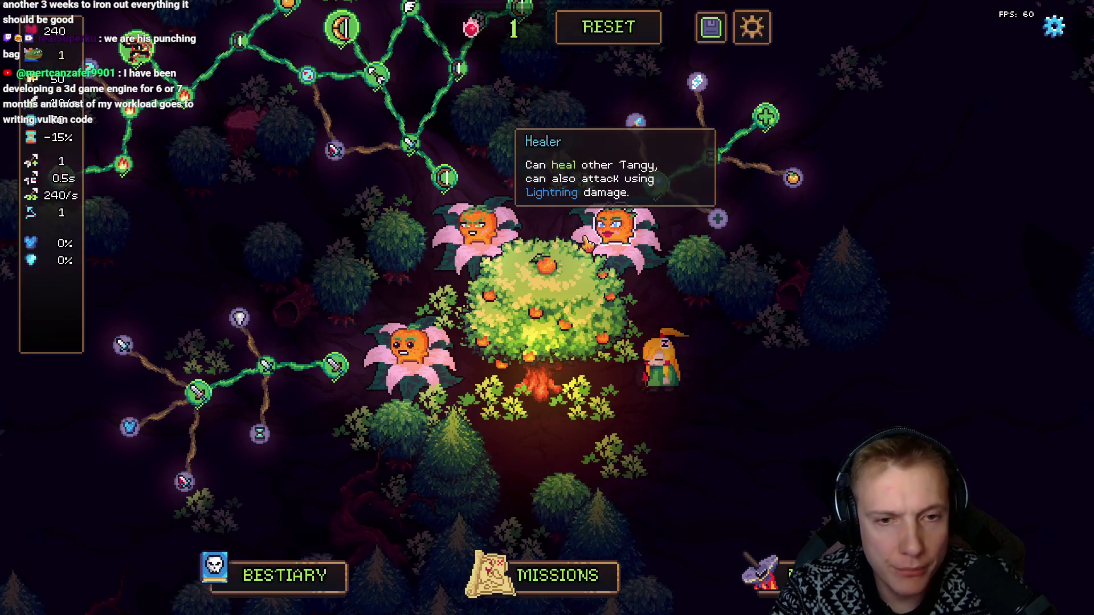
key("alt+Tab")
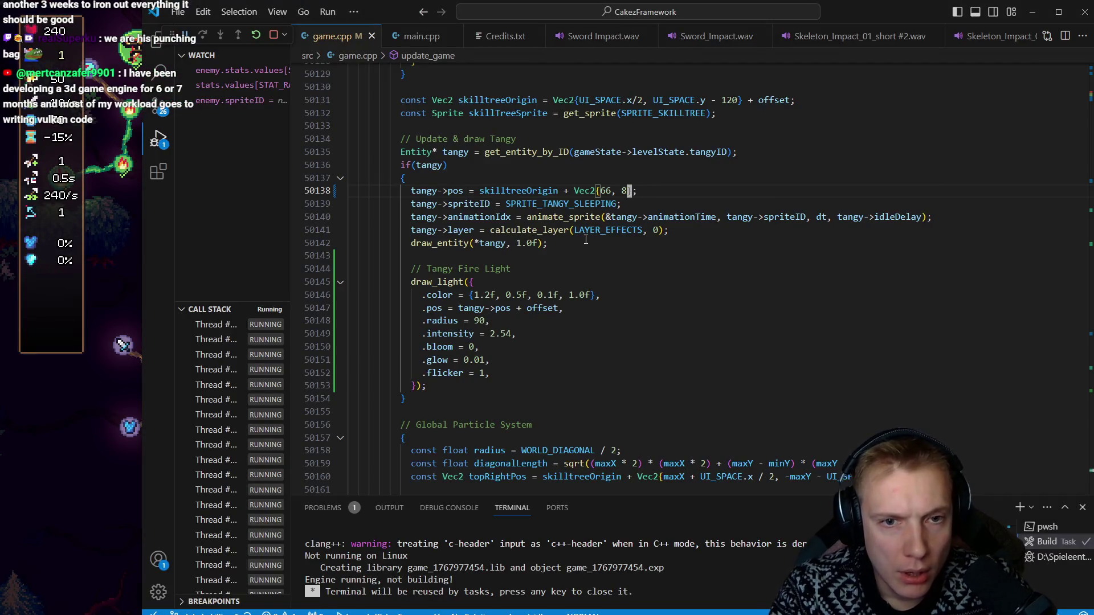
key("alt+Tab")
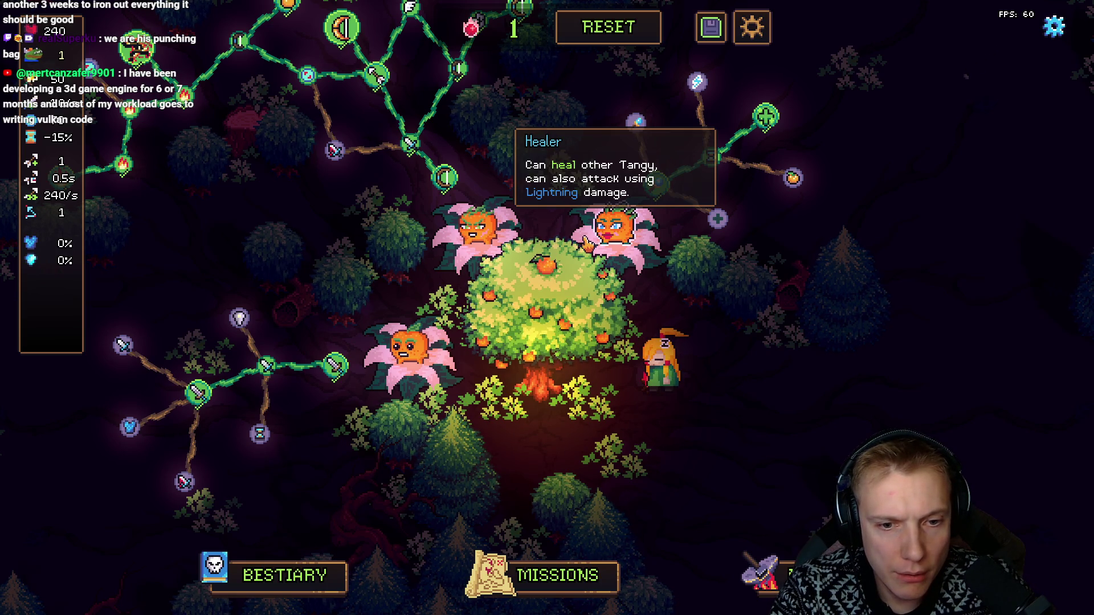
key("F1")
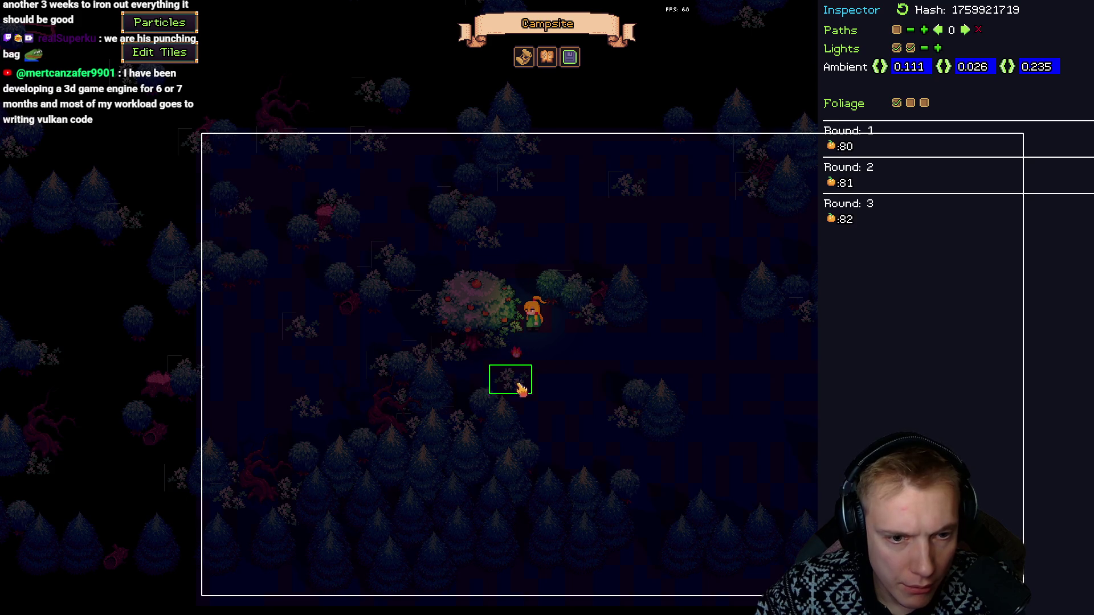
Step: Close the level editor and append + Vec2{-10, 10} to the light's .pos line in game.cpp
key("F1")
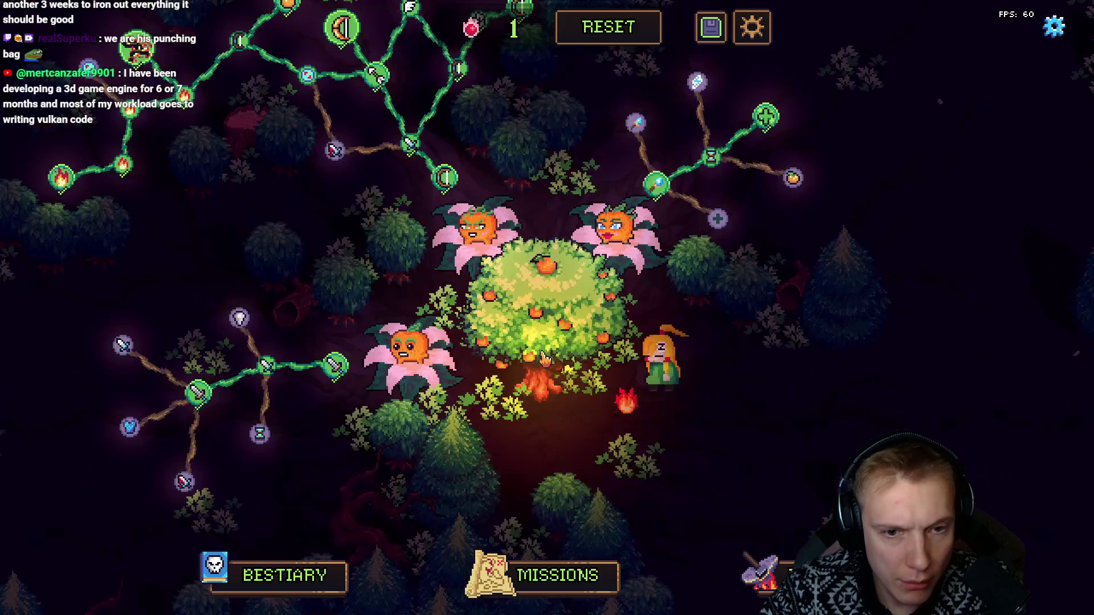
key("alt+Tab")
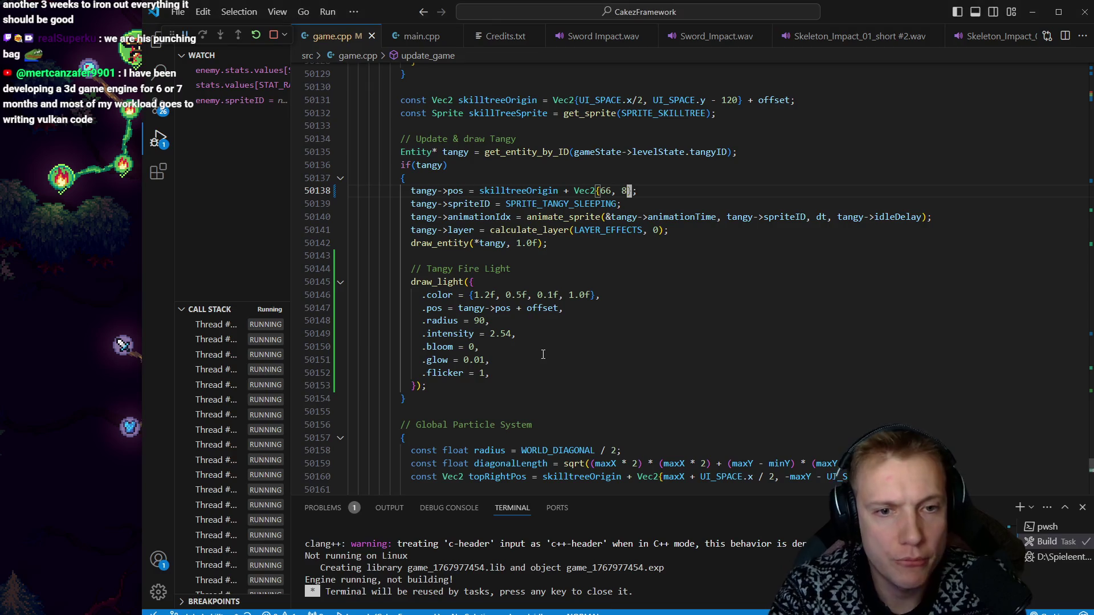
key("j")
key("j")
key("j")
key("k")
key("k")
key("k")
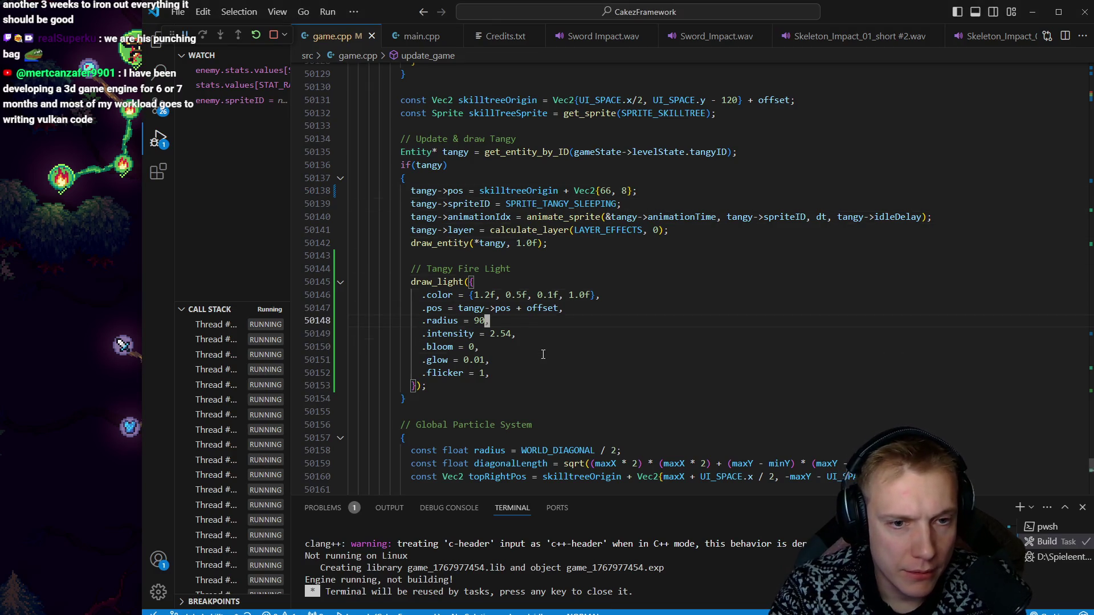
key("dollar")
type("i +")
type("2{")
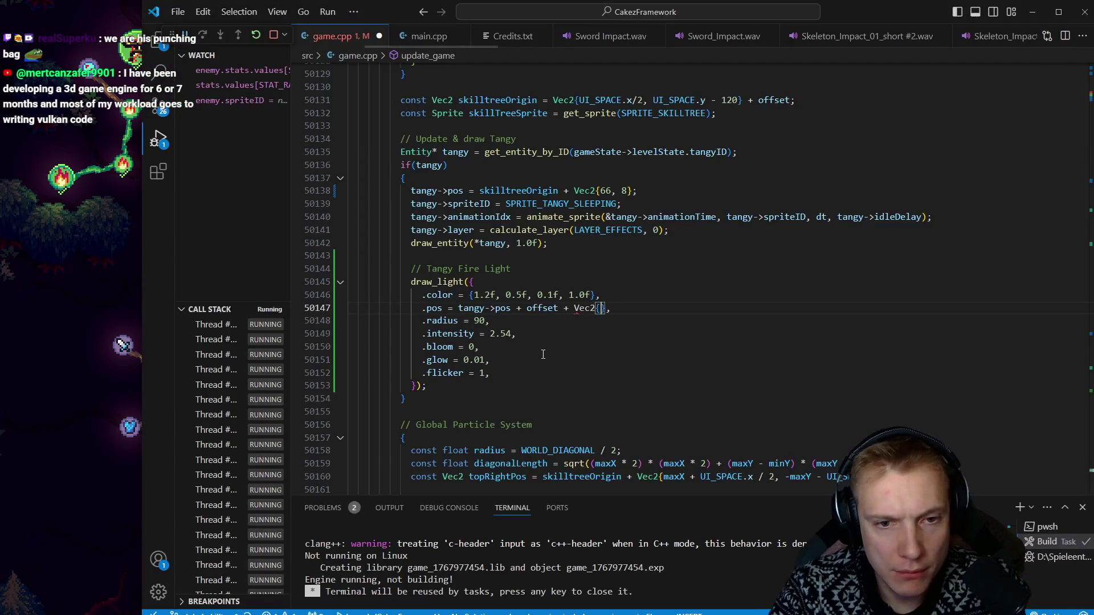
type("-10,")
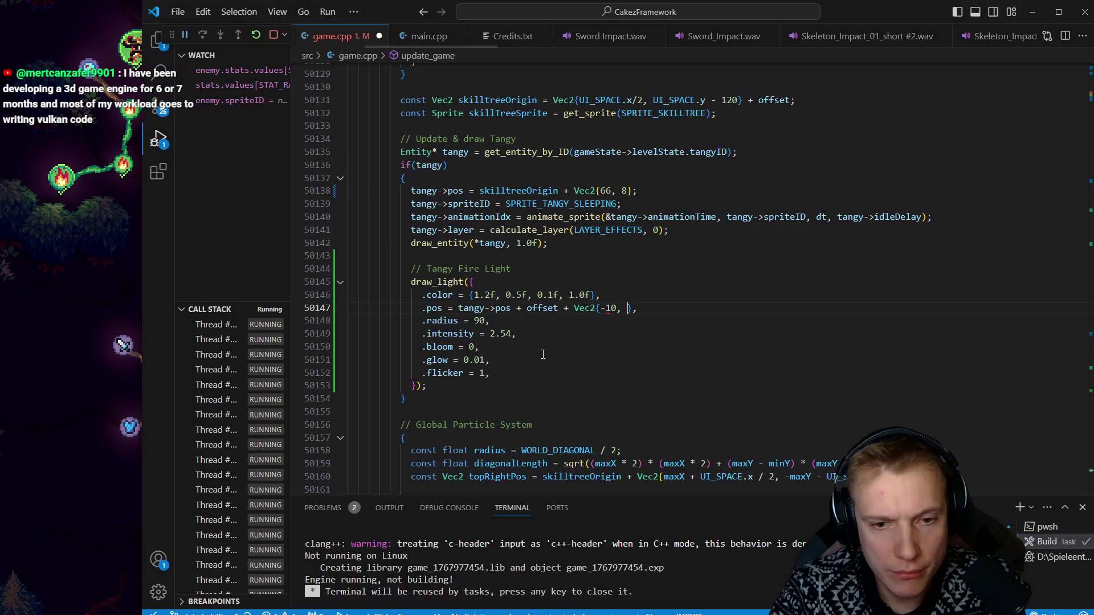
type("10")
Step: Save game.cpp to rebuild, then check the game shows the flame beside Tangy
key("j")
key("j")
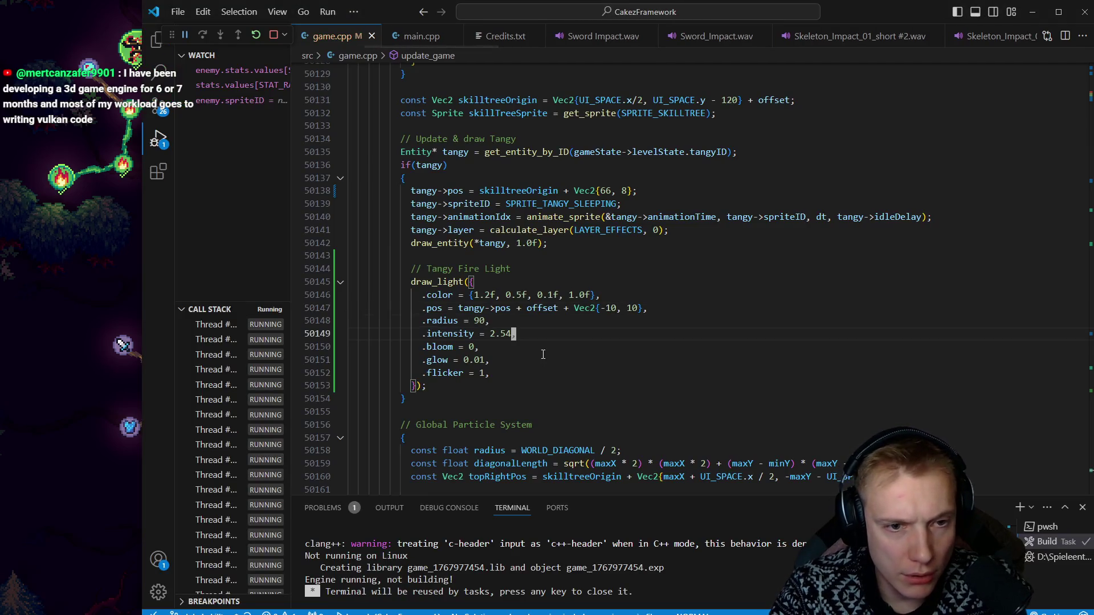
scroll(684, 287, "down", 20)
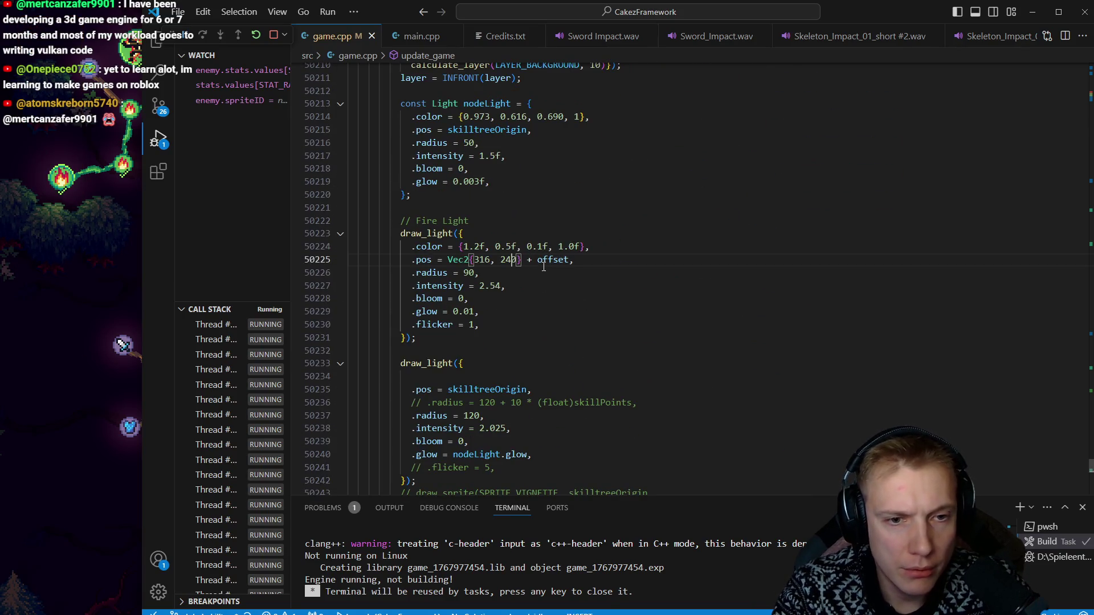
key("ctrl+s")
key("alt+Tab")
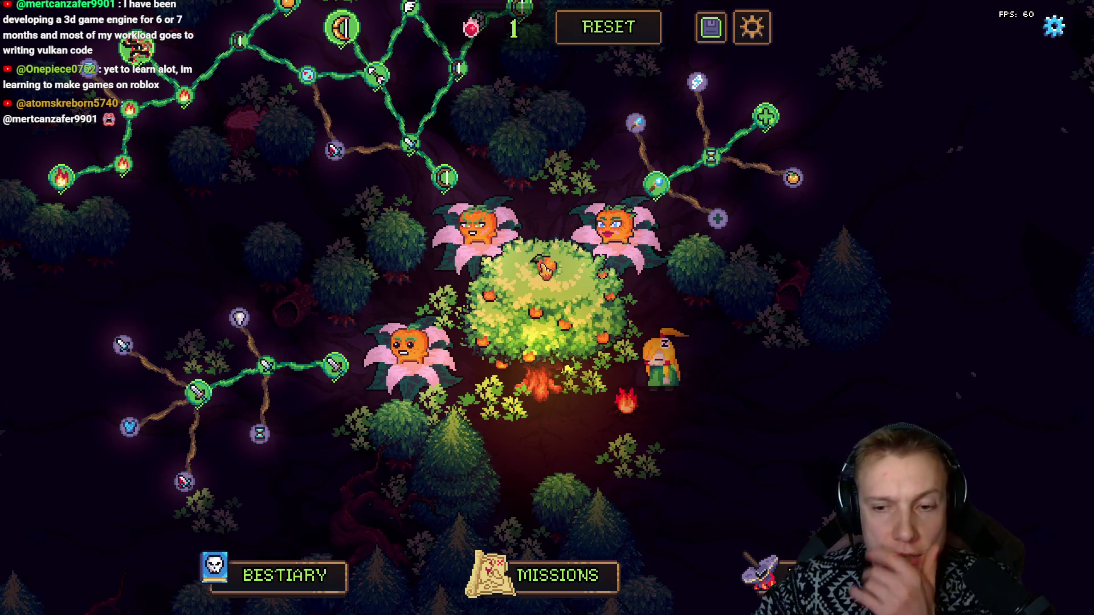
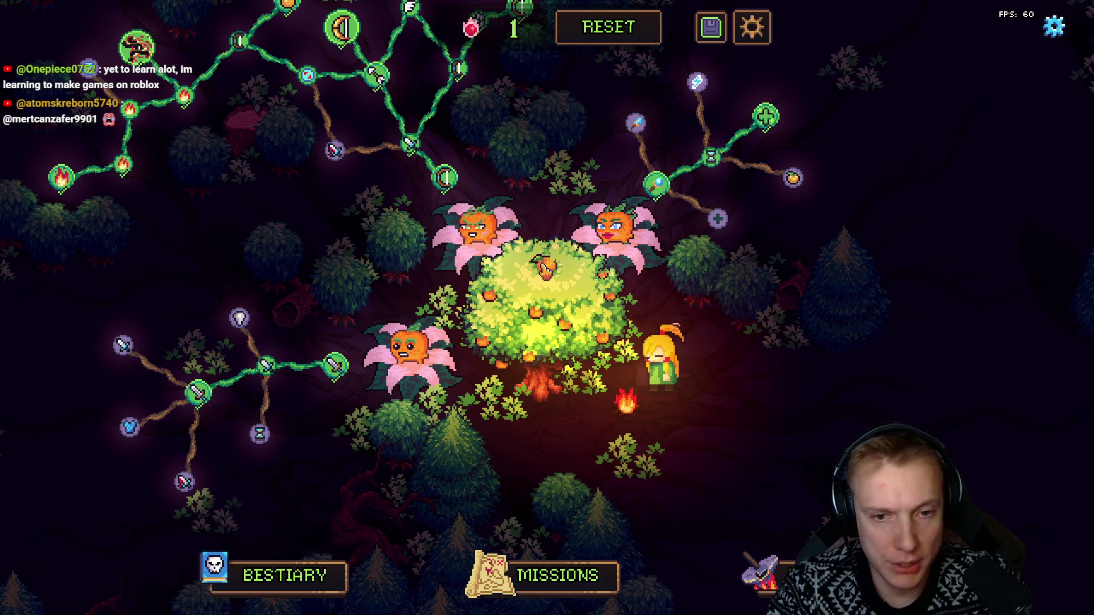
Step: Save the fire light's new position Vec2{316, 200} and rebuild the game
key("alt+Tab")
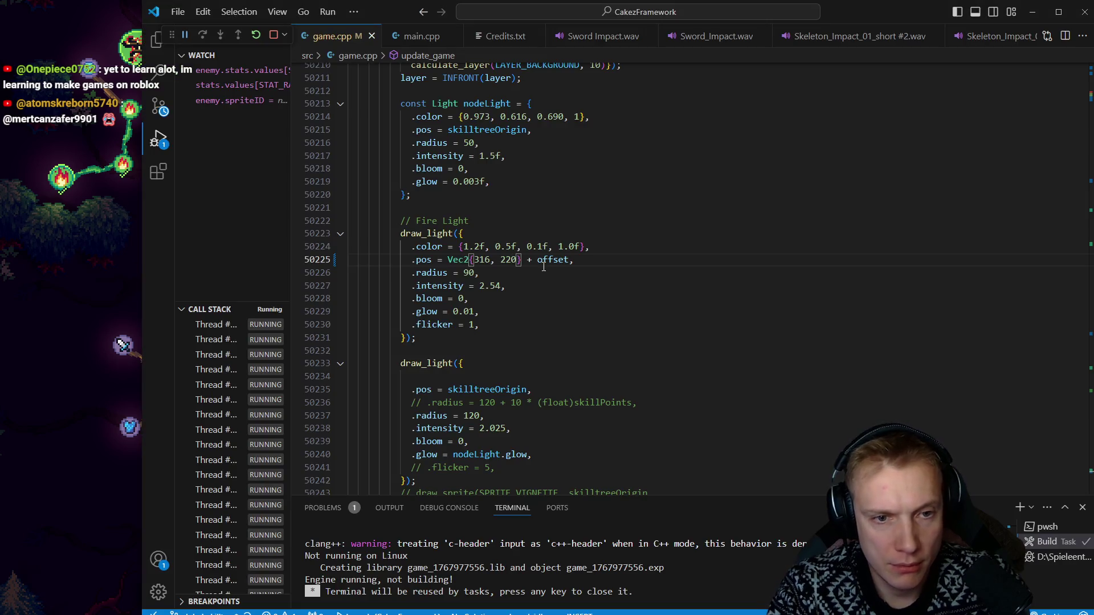
type("0")
key("ctrl+s")
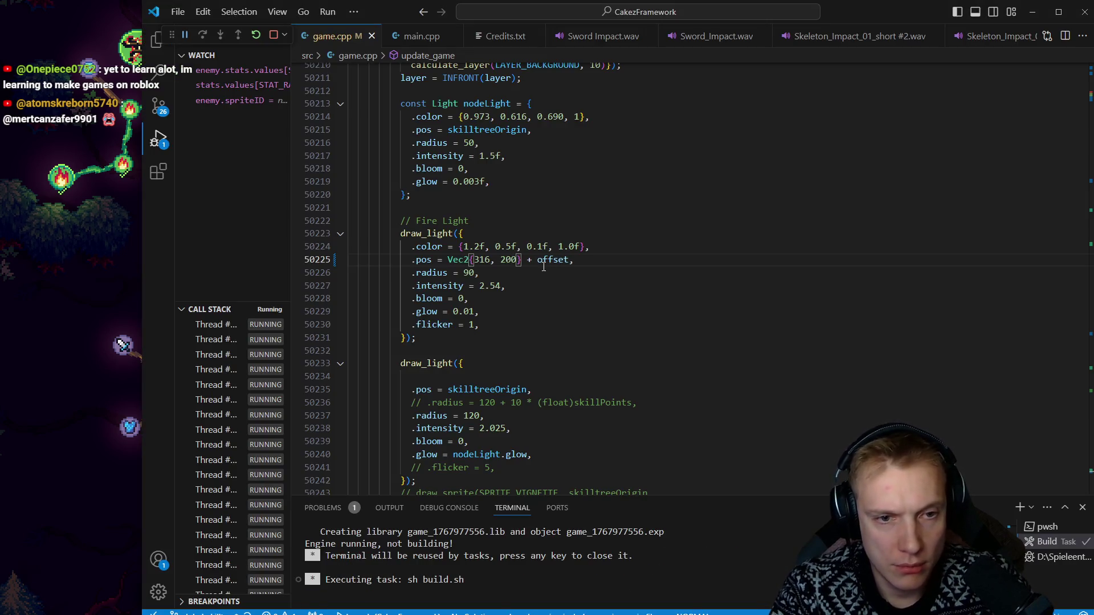
key("alt+Tab")
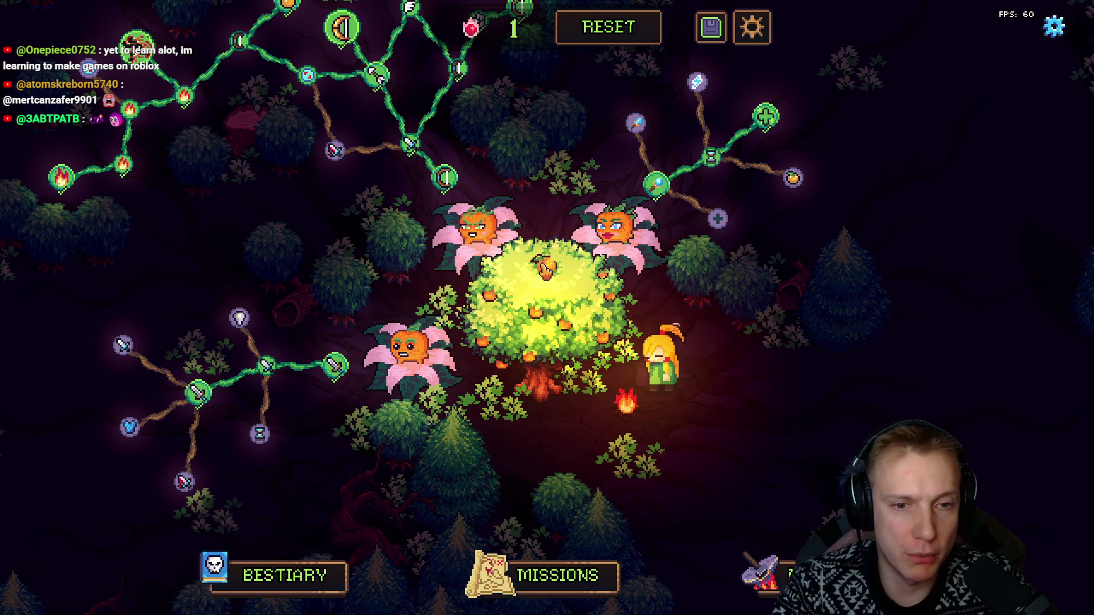
Step: Lower the fire light intensity to 2.0, rebuild, and check the lighting around the tree in-game
key("alt+Tab")
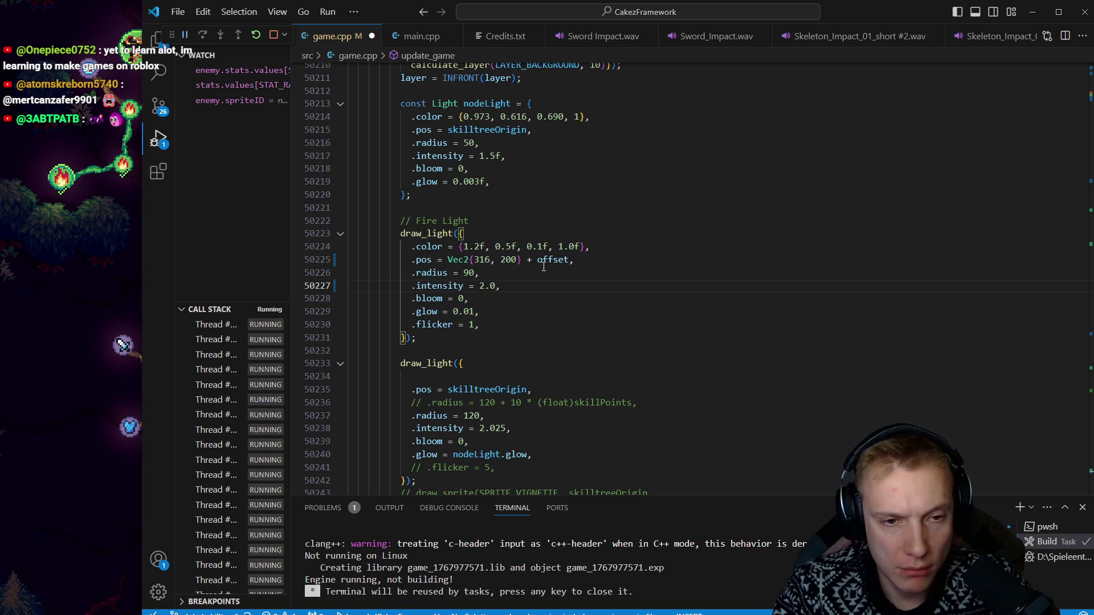
key("ctrl+s")
key("alt+Tab")
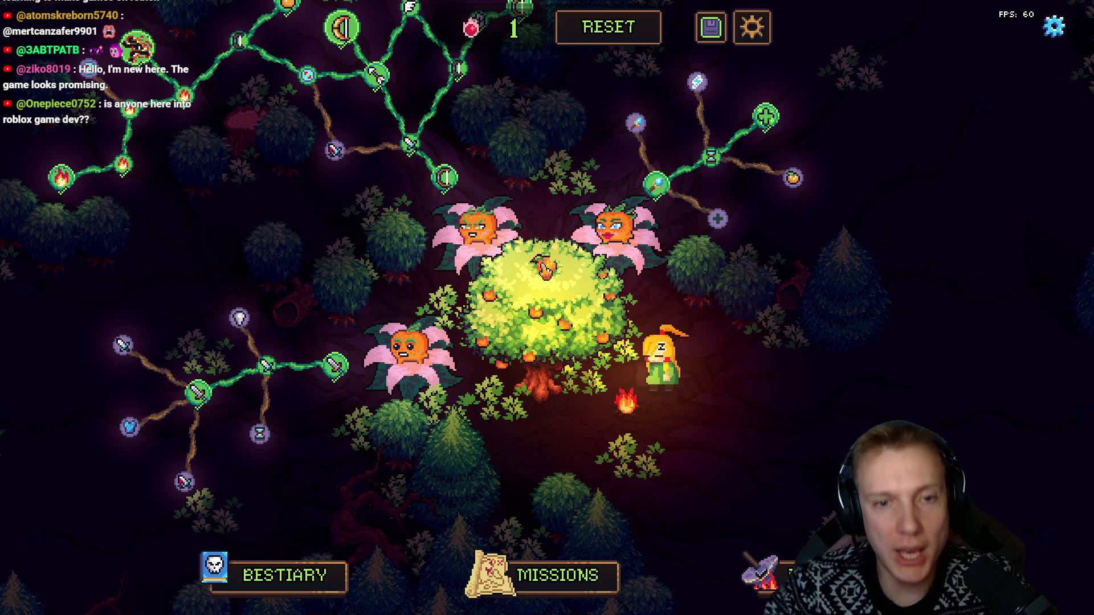
mouse_move(766, 315)
left_mouse_down()
mouse_move(613, 391)
mouse_move(639, 456)
mouse_move(724, 372)
left_mouse_up()
mouse_move(702, 441)
left_mouse_down()
mouse_move(752, 331)
mouse_move(617, 407)
mouse_move(771, 309)
mouse_move(724, 402)
mouse_move(920, 480)
mouse_move(823, 417)
mouse_move(957, 479)
left_mouse_up()
mouse_move(909, 383)
left_mouse_down()
mouse_move(674, 239)
mouse_move(515, 398)
mouse_move(796, 288)
mouse_move(755, 463)
mouse_move(672, 452)
mouse_move(715, 70)
mouse_move(708, 176)
mouse_move(774, 447)
mouse_move(752, 278)
mouse_move(889, 388)
mouse_move(907, 321)
mouse_move(900, 344)
left_mouse_up()
key("alt+Tab")
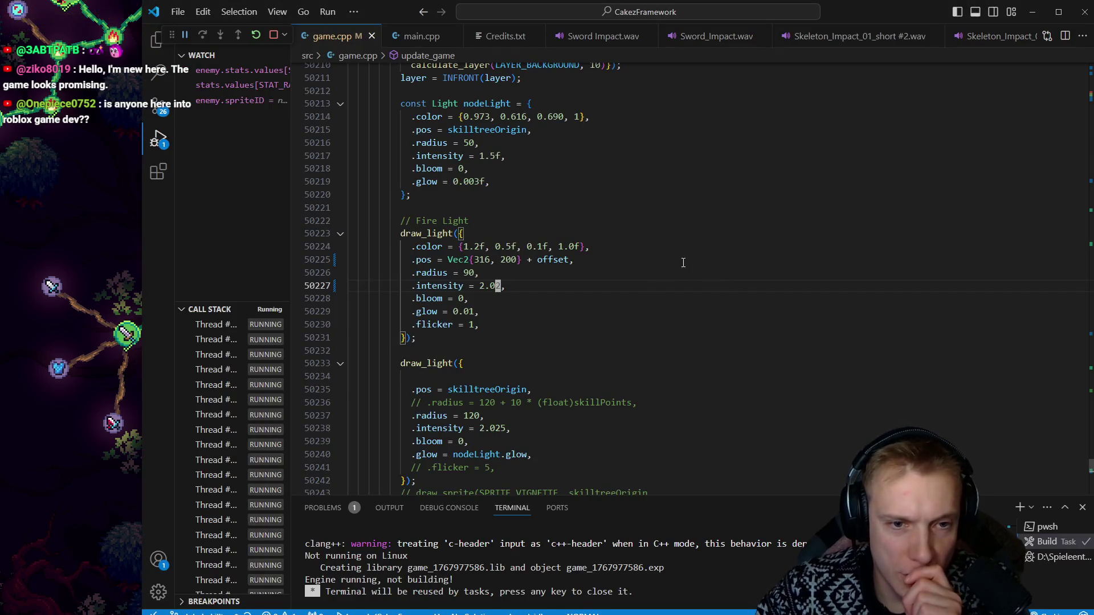
Step: Delete the '+ Vec2{-10, 10}' offset from Tangy's light position, rebuild, and check the game
scroll(621, 261, "up", 15)
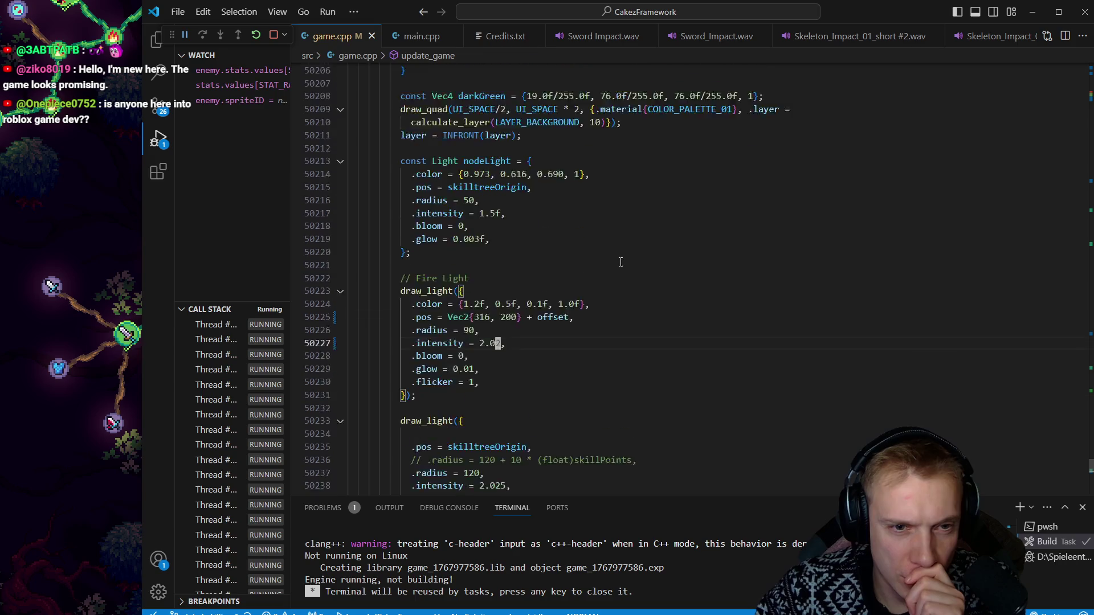
scroll(591, 269, "up", 5)
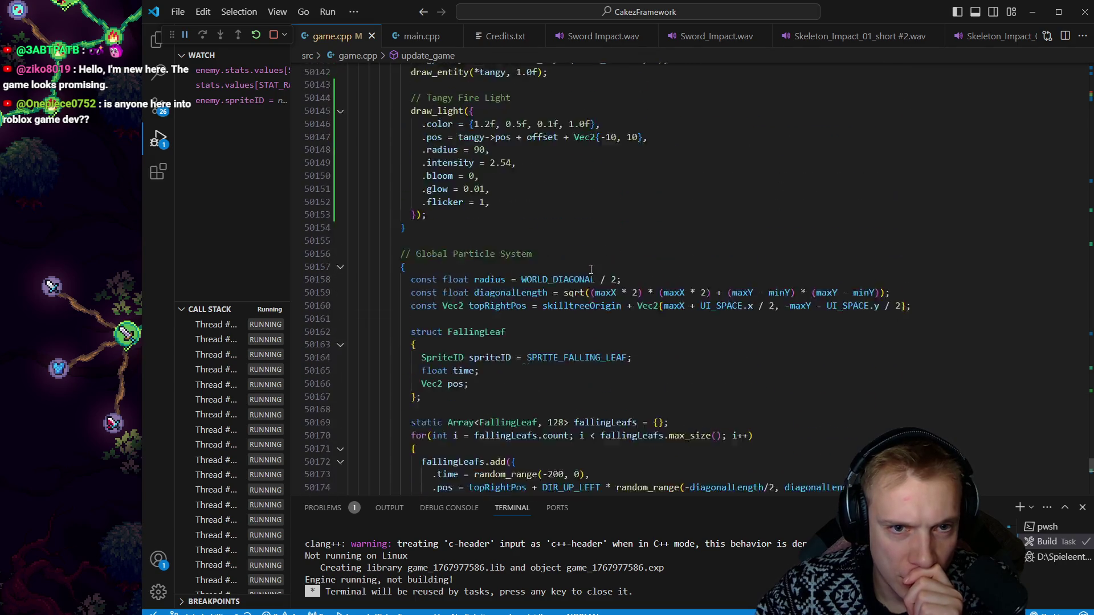
key("dollar")
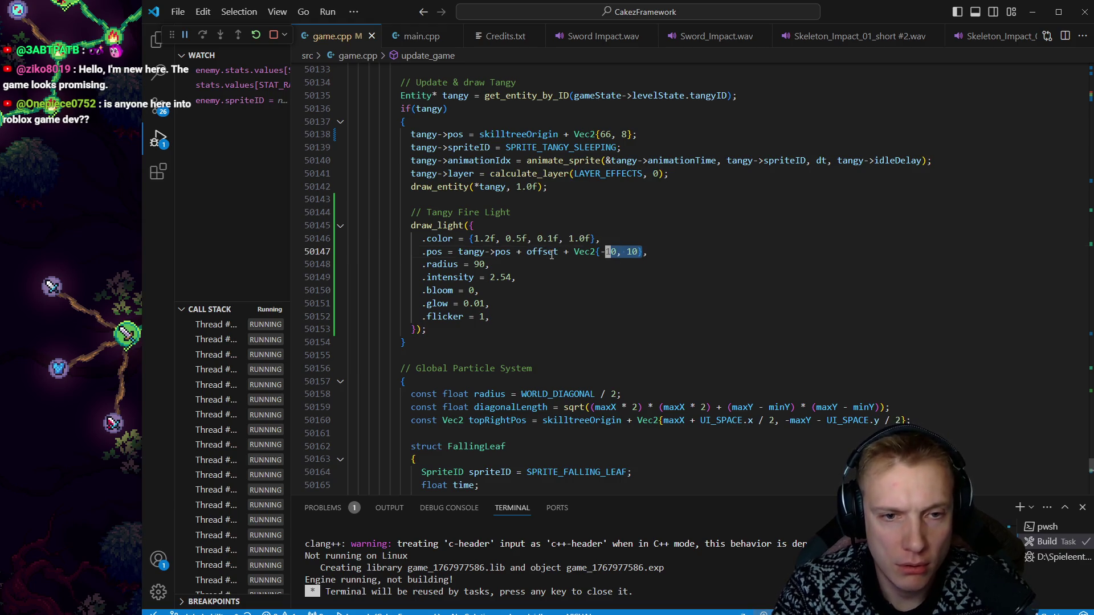
key("B")
key("B")
key("d")
key("ctrl+s")
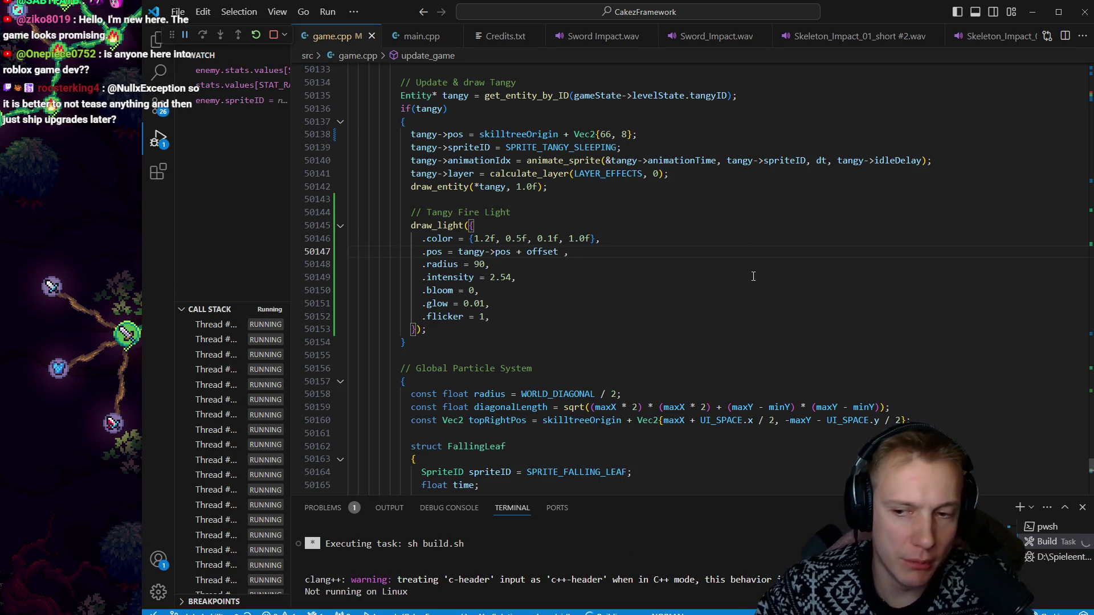
scroll(721, 312, "down", 5)
scroll(668, 295, "down", 7)
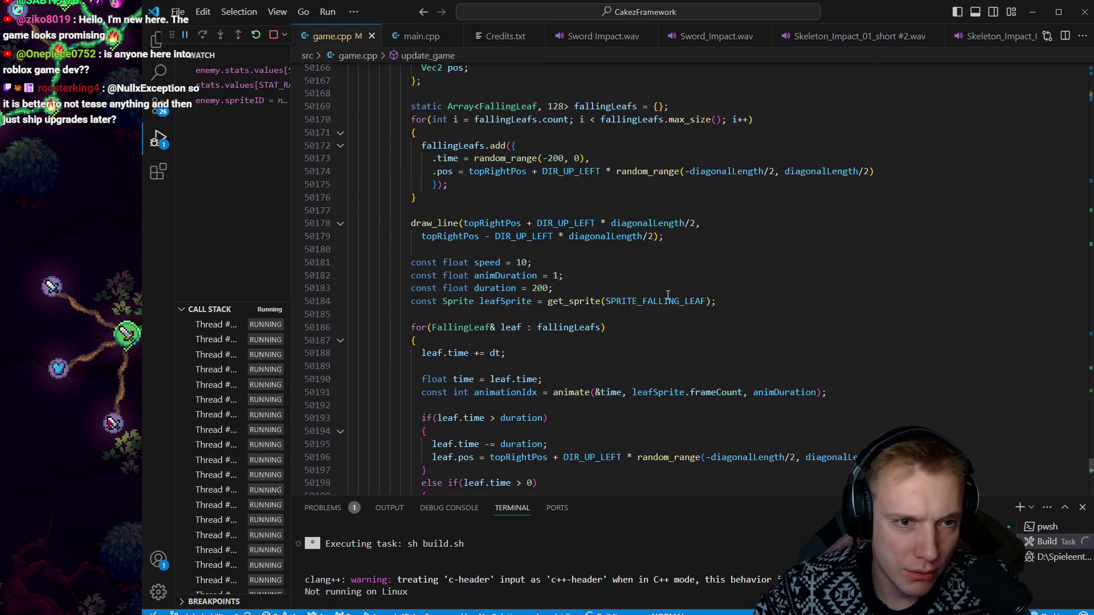
key("alt+Tab")
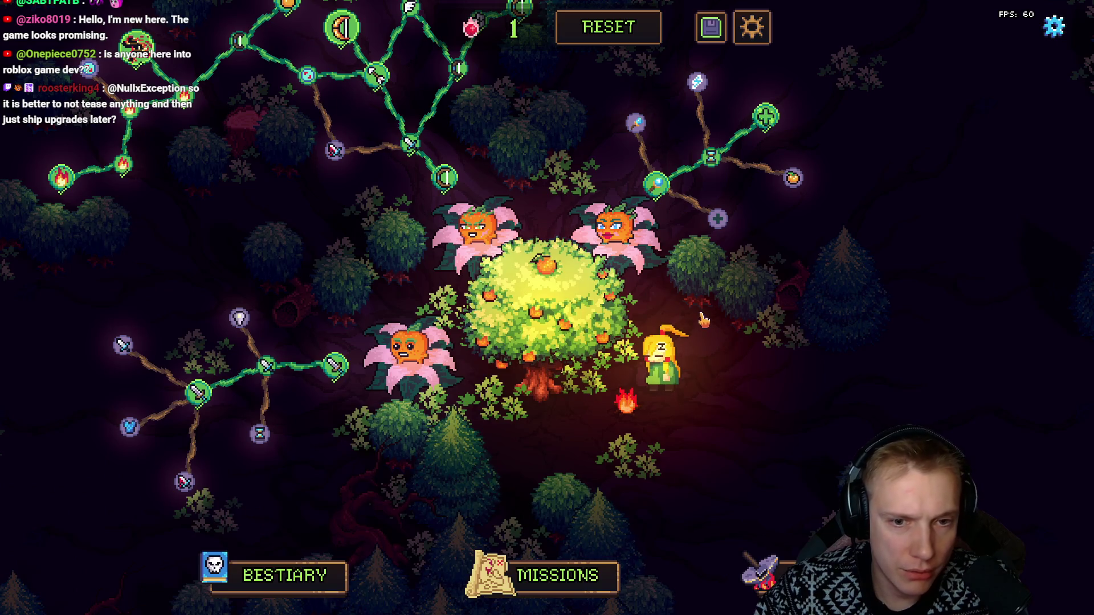
key("alt+Tab")
Step: Undo the offset deletion and cut the Tangy Fire Light draw_light block in visual-line mode
scroll(575, 293, "up", 10)
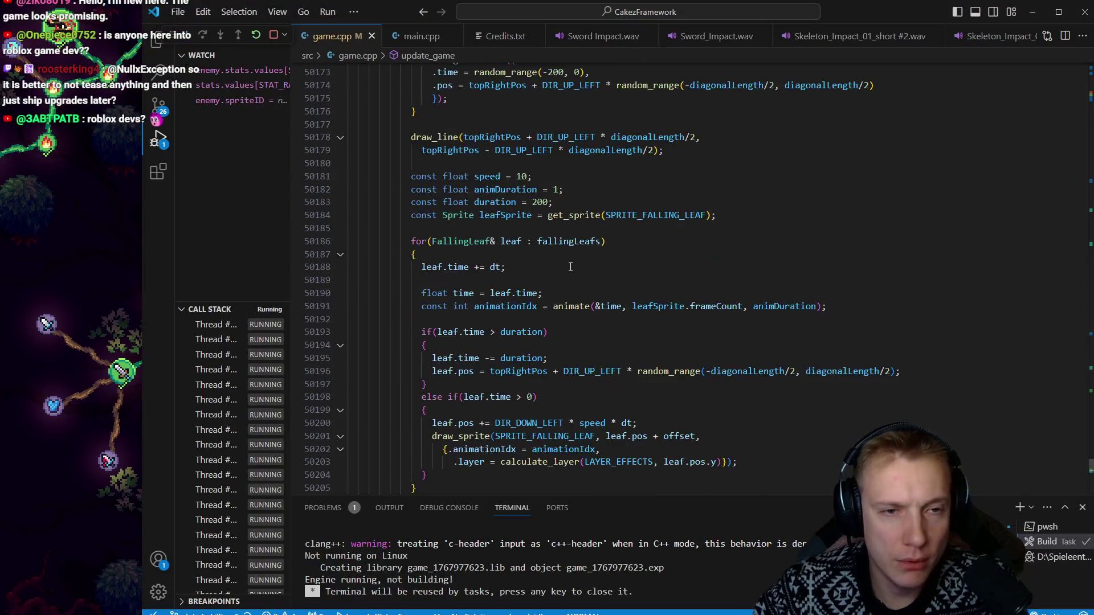
scroll(575, 293, "up", 3)
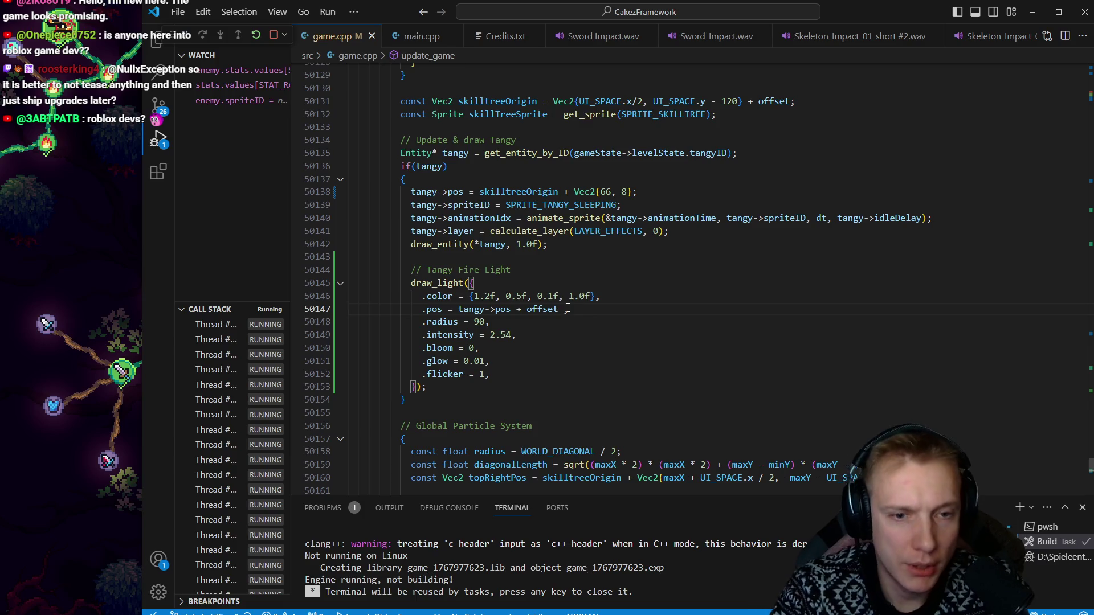
key("u")
key("k")
key("k")
key("k")
key("V")
key("j")
key("j")
key("j")
key("j")
key("d")
key("k")
key("i")
key("BackSpace")
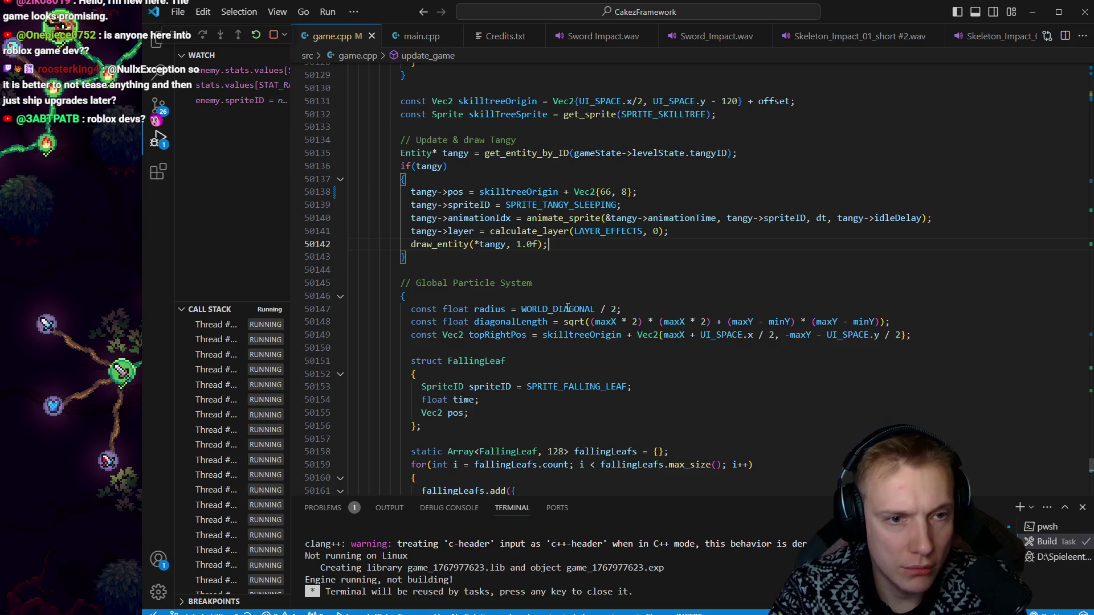
scroll(606, 328, "down", 20)
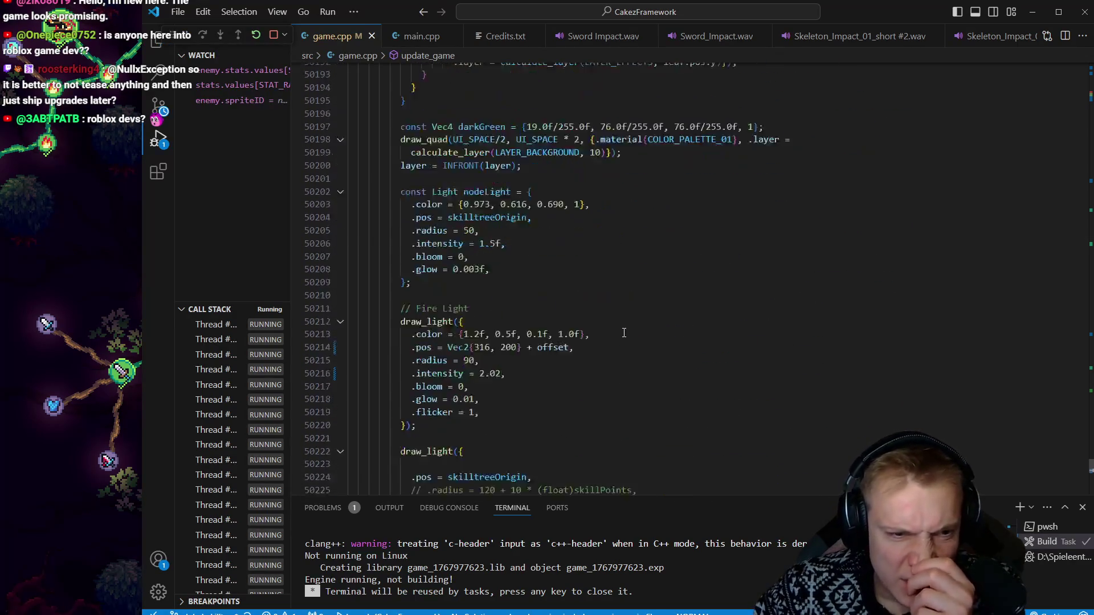
scroll(594, 306, "up", 4)
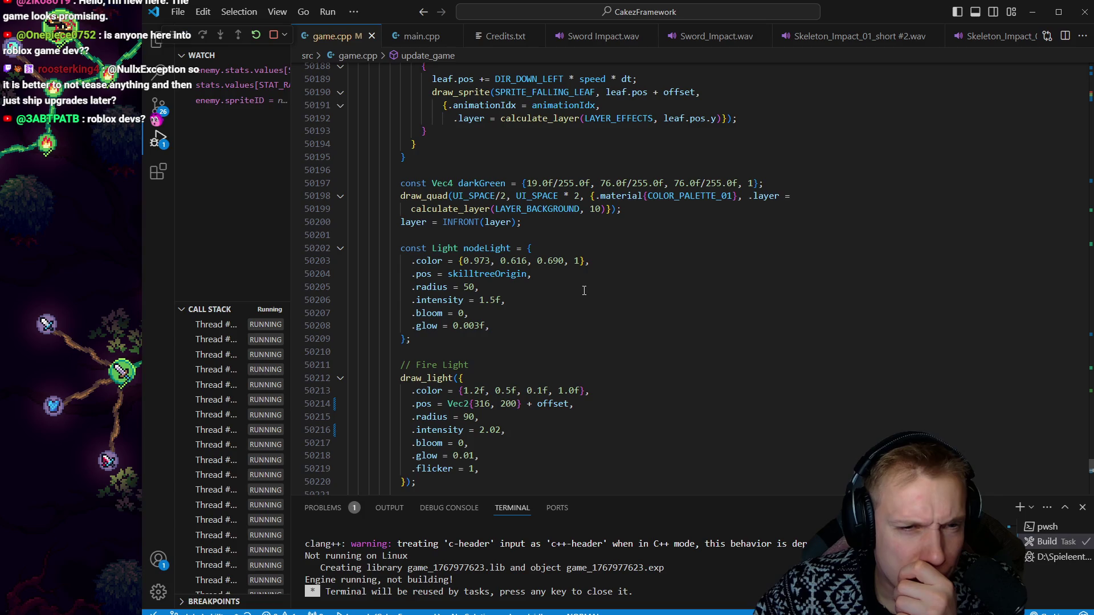
scroll(585, 290, "down", 7)
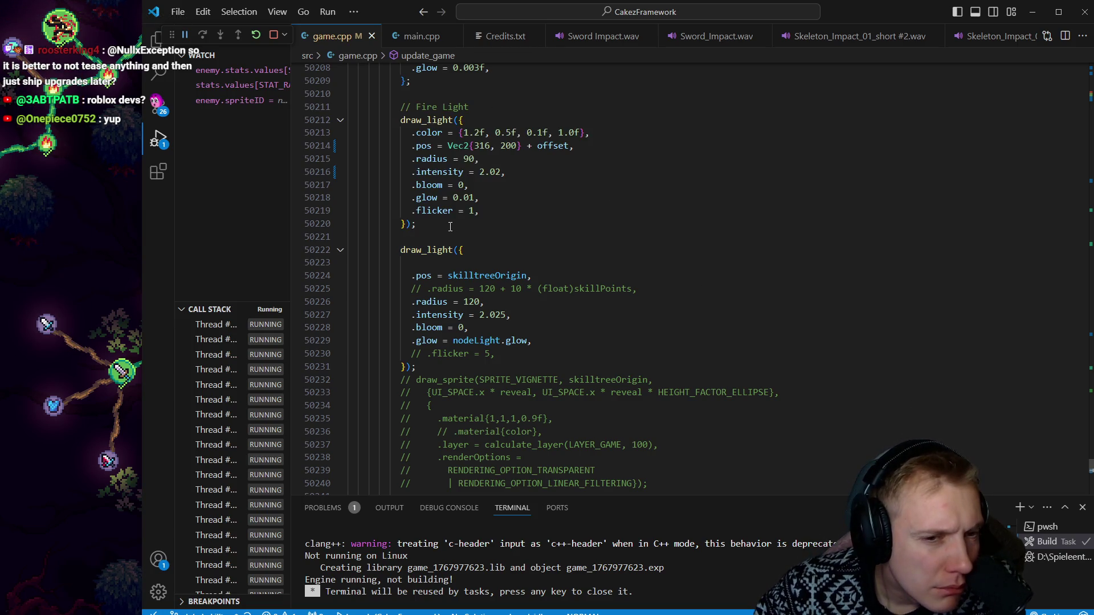
Step: Rebuild the game without the Tangy light block and view the result
key("alt+Tab")
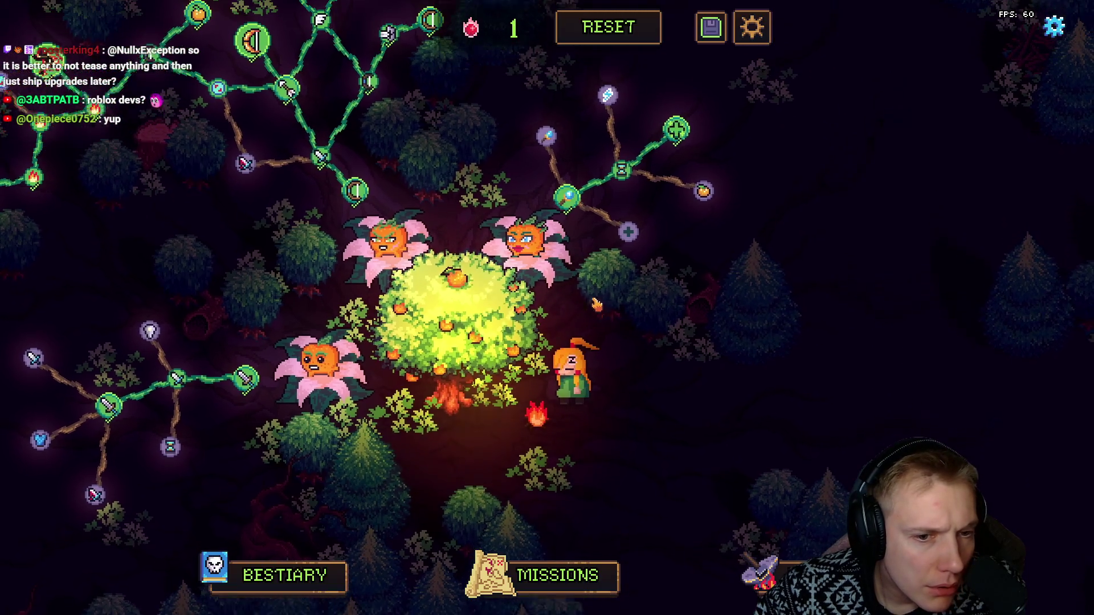
key("alt+Tab")
key("ctrl+shift+b")
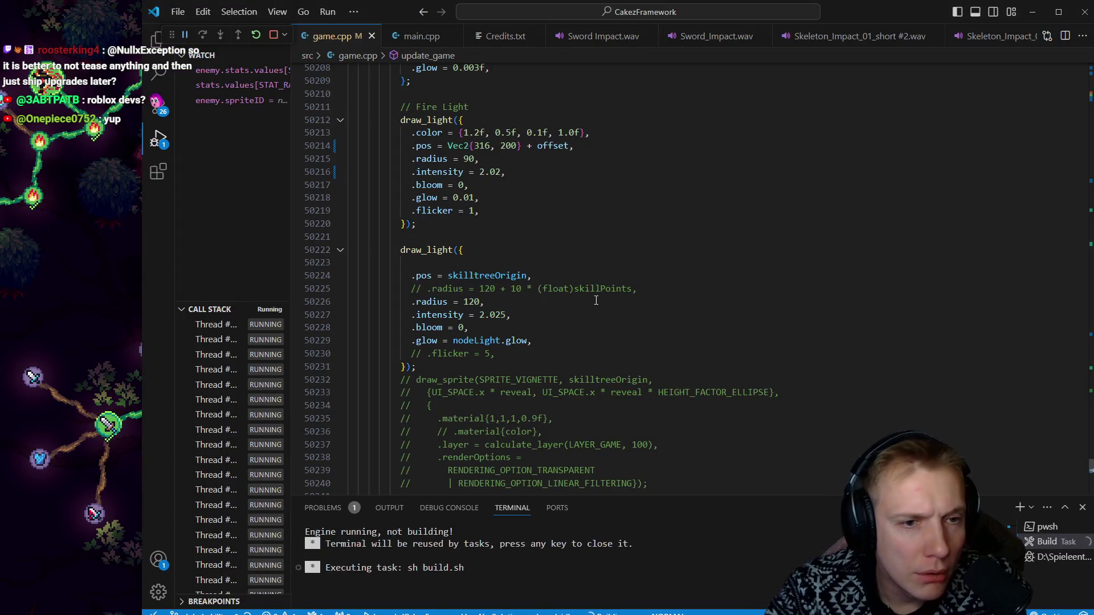
key("alt+Tab")
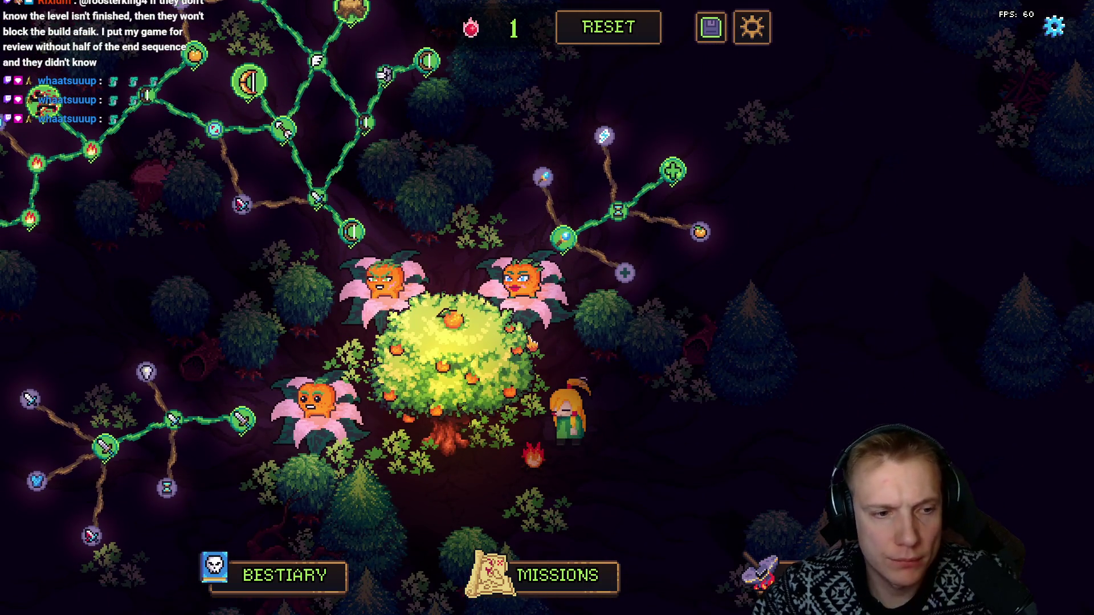
Step: Paste the Tangy Fire Light block on the line below the Fire Light draw_light call
key("alt+Tab")
scroll(530, 338, "up", 15)
key("j")
key("j")
key("j")
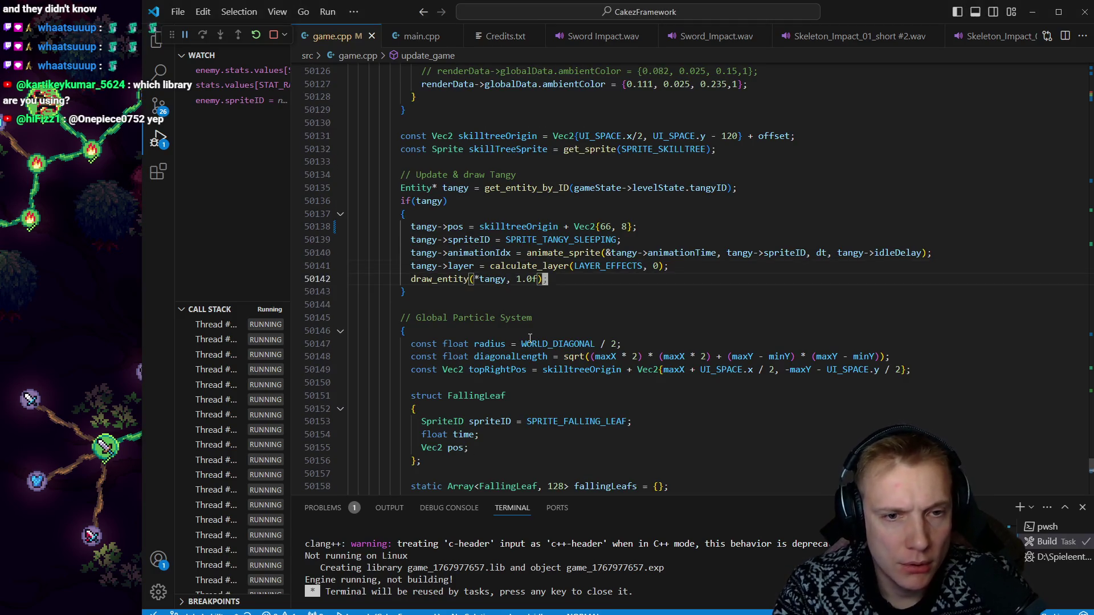
scroll(530, 339, "down", 5)
left_click(641, 292)
key("j")
key("j")
key("j")
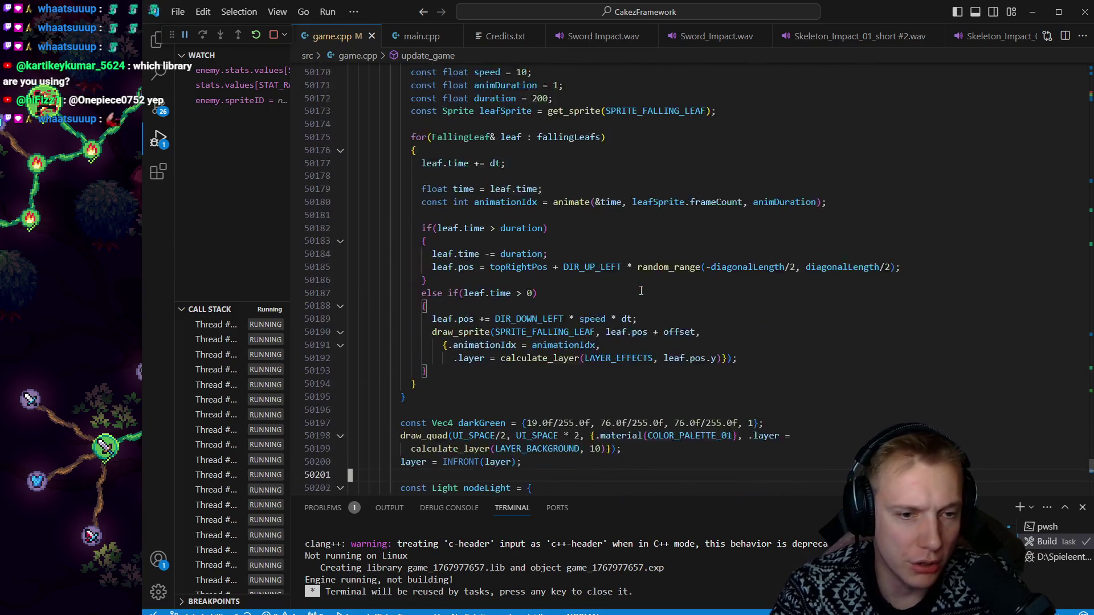
key("j")
key("j")
key("j")
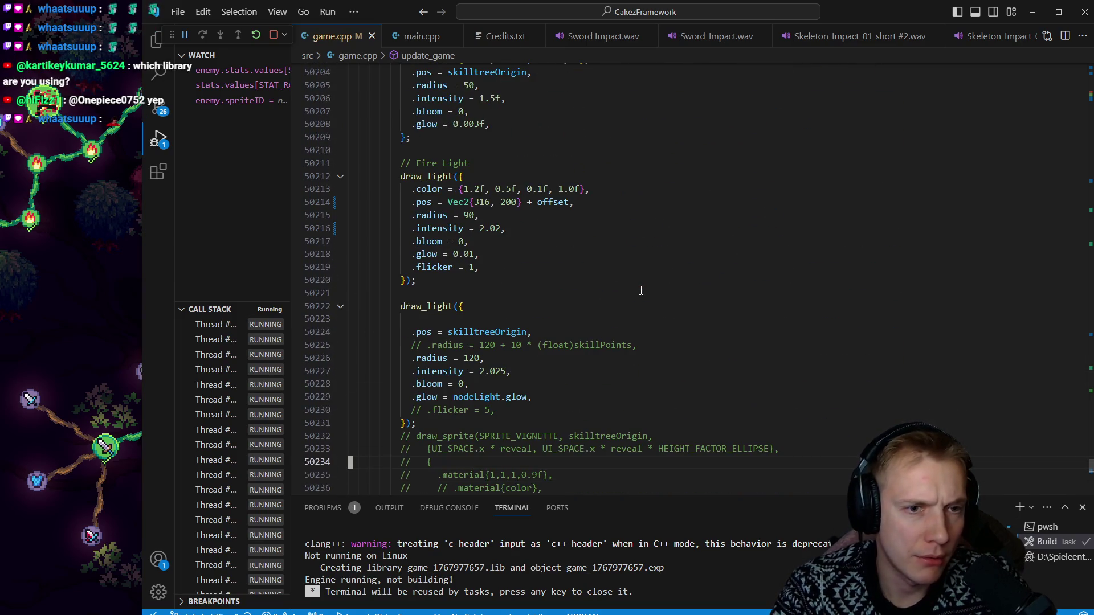
left_click(641, 290)
key("p")
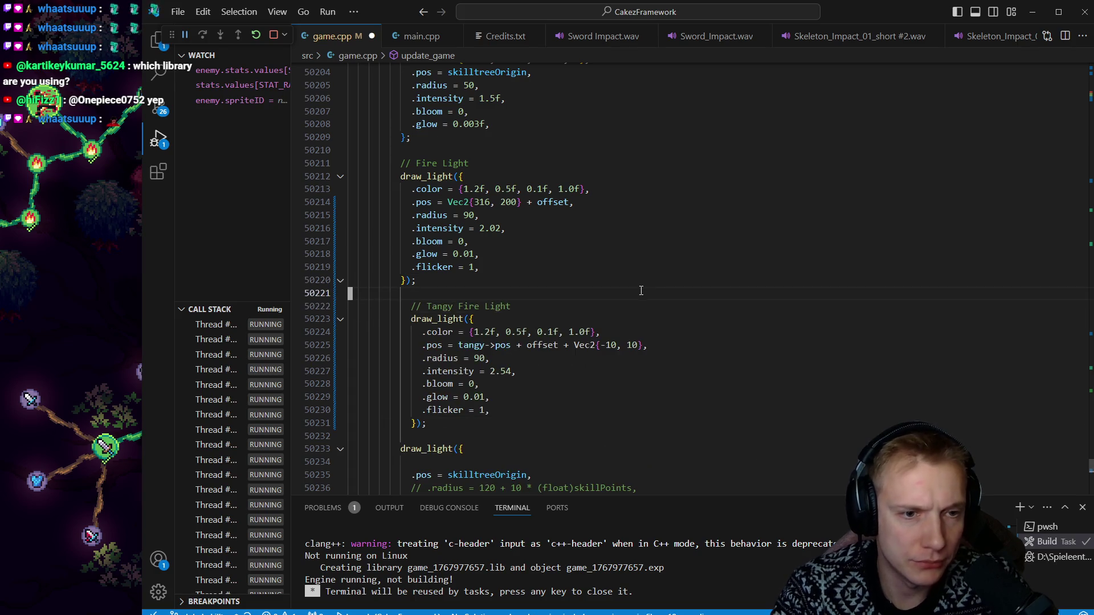
Step: Wrap the pasted light in an if(tangy) block with braces, tidy the blank line, and save
key("o")
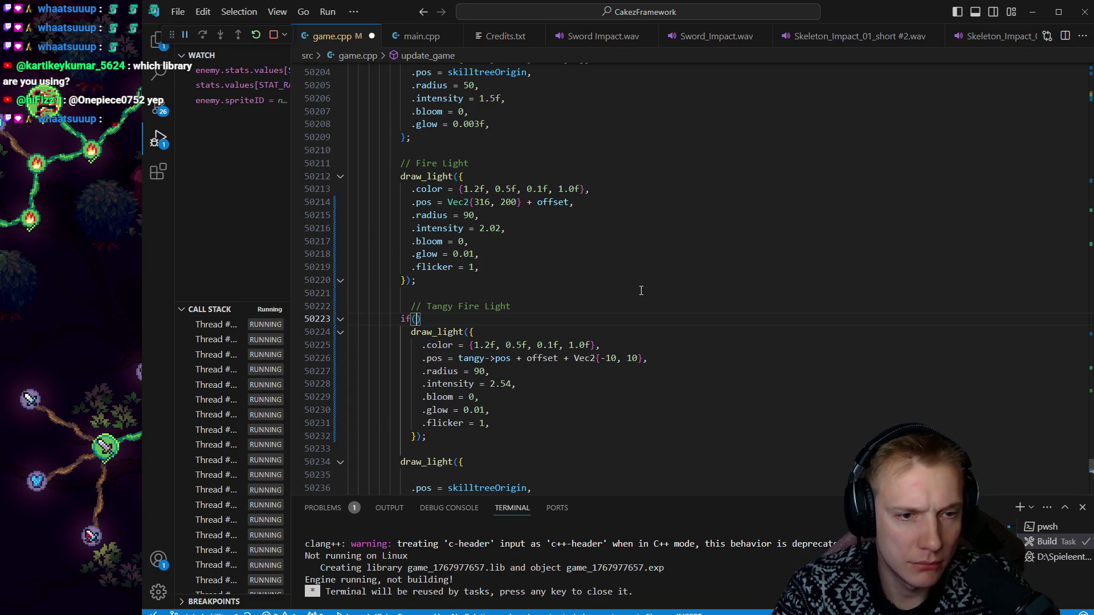
key("Return")
type("{")
key("Return")
key("Escape")
key("j")
key("d")
key("d")
key("j")
key("j")
key("p")
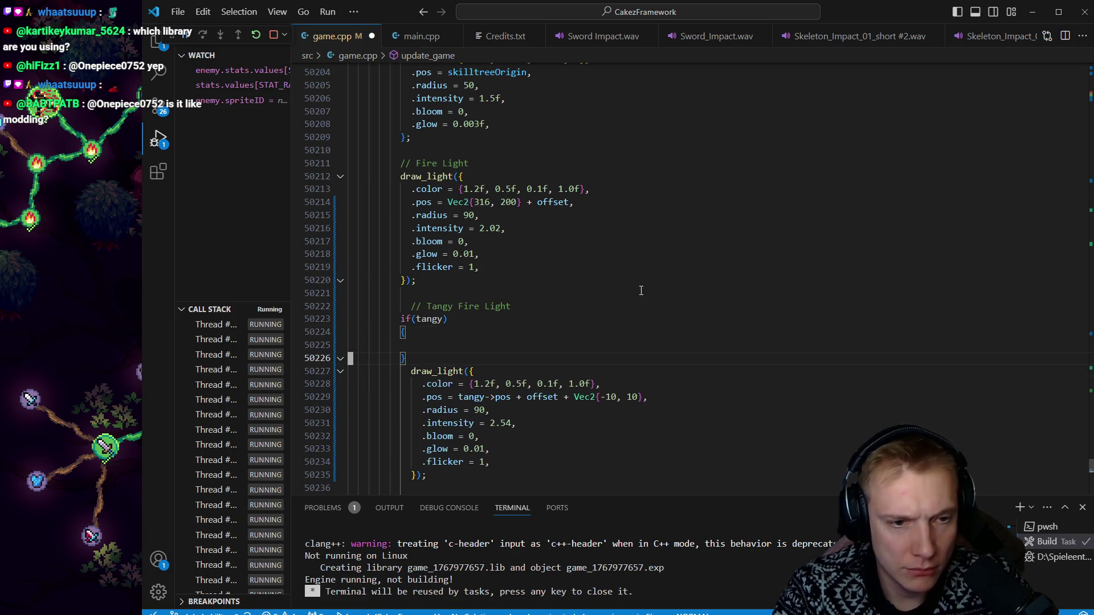
key("d")
key("d")
key("j")
key("j")
key("j")
key("p")
key("k")
key("k")
key("k")
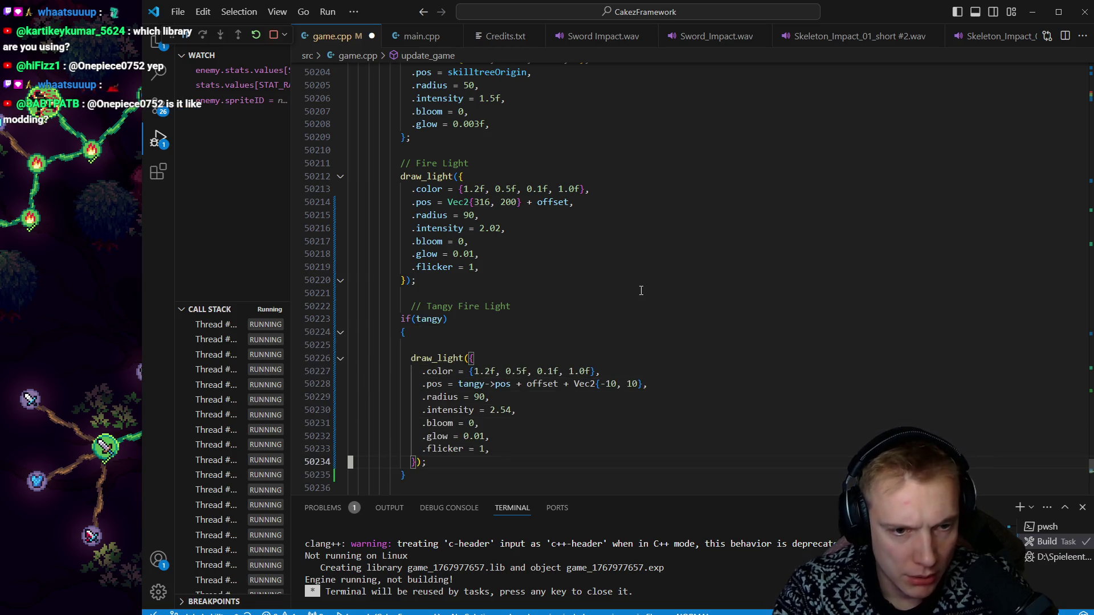
key("k")
key("d")
key("d")
key("ctrl+s")
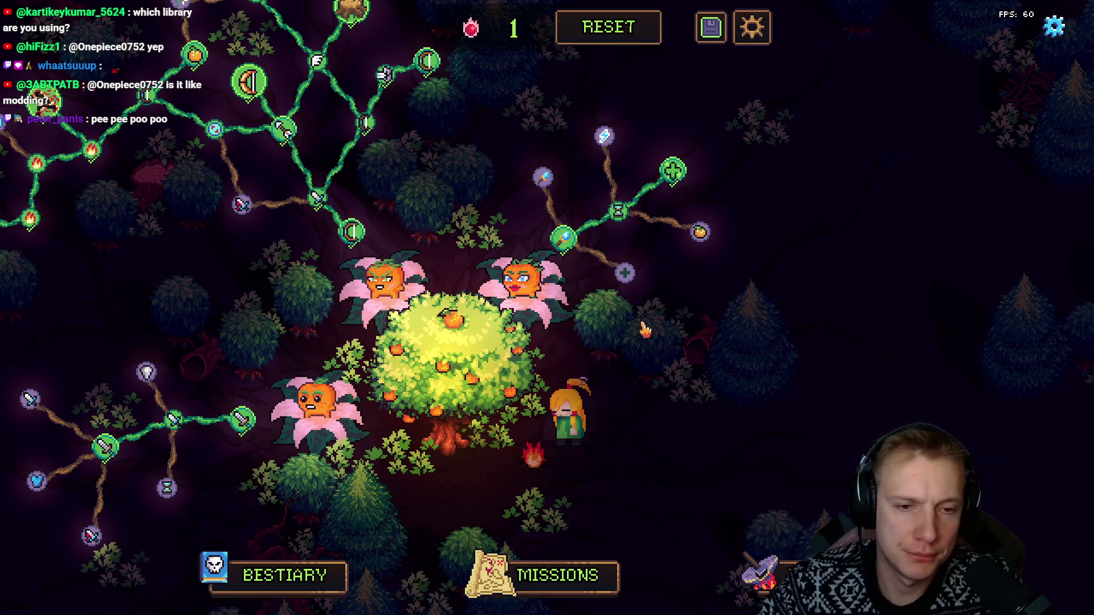
Step: Remove 'offset + ' from the Tangy light's .pos and rebuild to check the light
left_click_drag(643, 297, 717, 289)
mouse_move(698, 384)
left_mouse_down()
mouse_move(689, 442)
mouse_move(684, 285)
left_mouse_up()
key("alt+Tab")
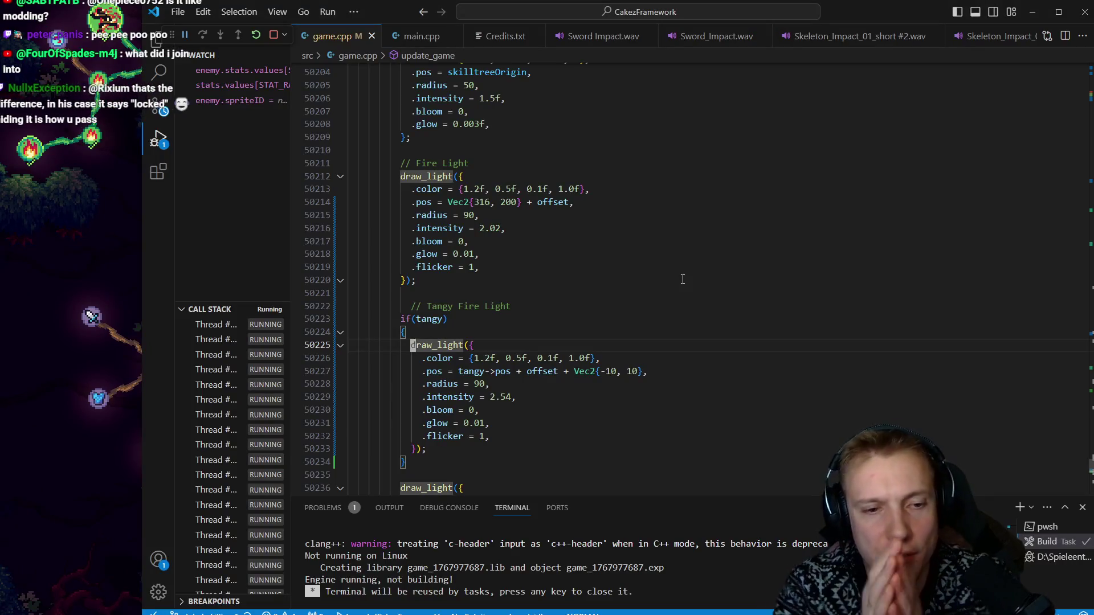
key("e")
key("e")
key("e")
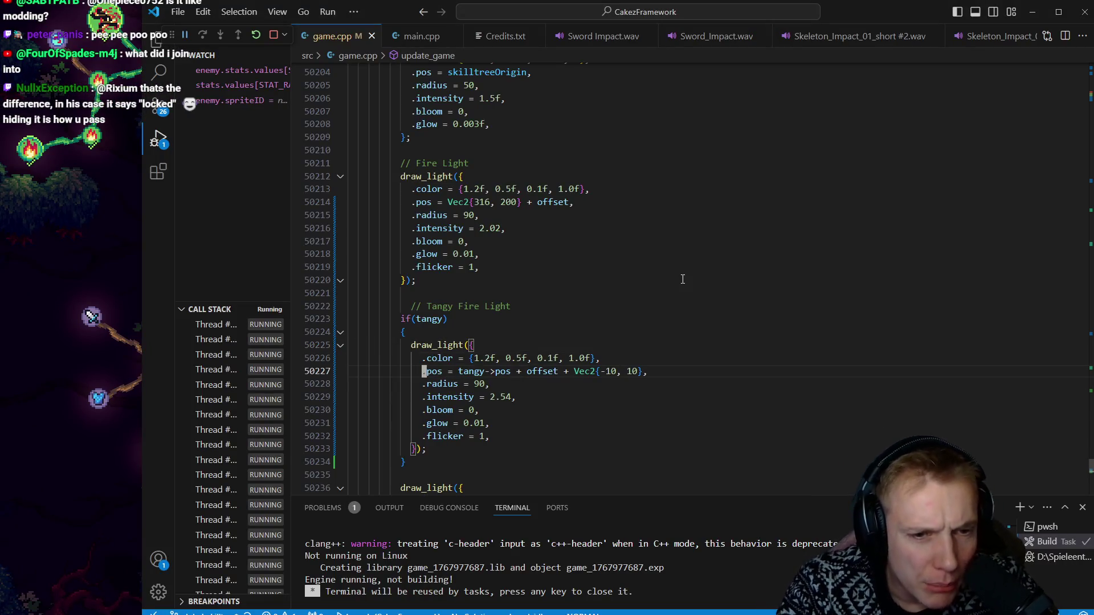
key("b")
key("d")
key("b")
key("d")
key("b")
key("ctrl+shift+b")
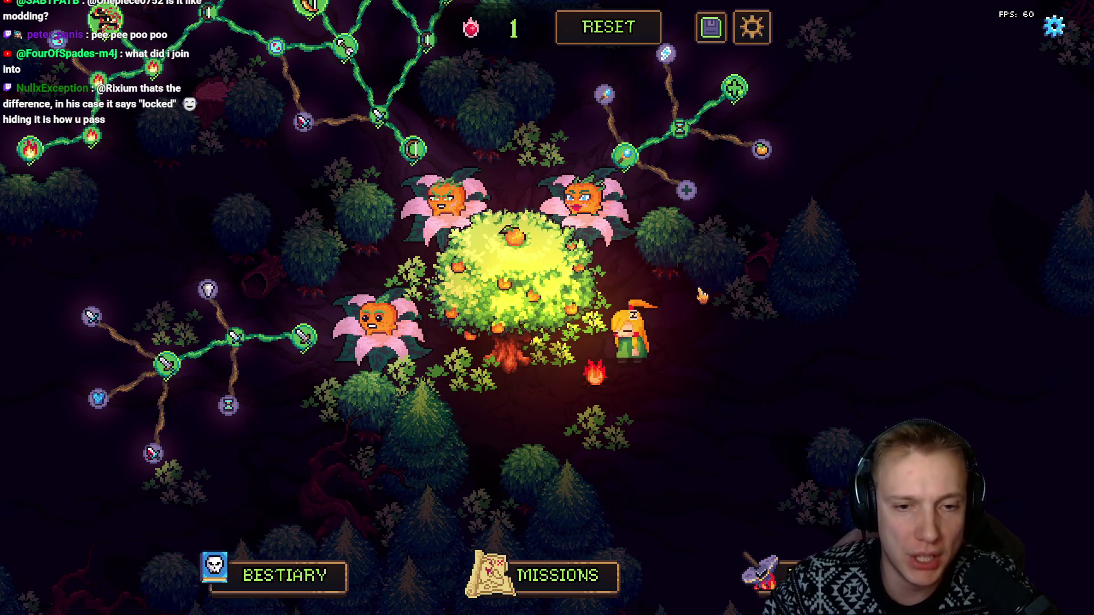
mouse_move(712, 306)
left_mouse_down()
mouse_move(745, 334)
mouse_move(634, 400)
mouse_move(636, 284)
left_mouse_up()
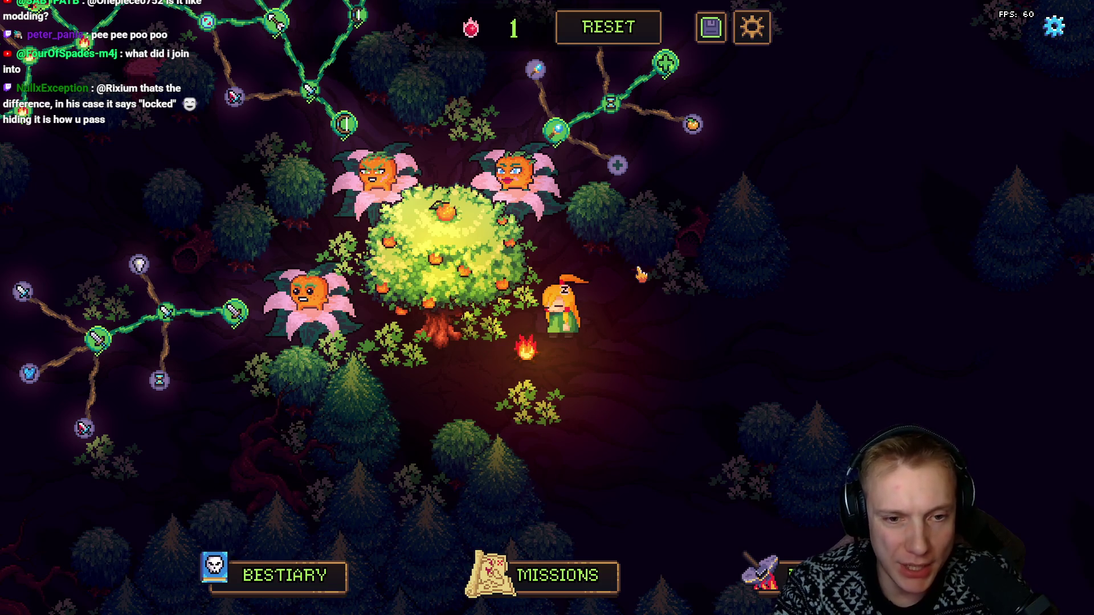
Step: Change the Tangy light offset from -10 to -16 and radius from 90 to 60, then rebuild
key("alt+Tab")
key("ctrl+Right")
key("ctrl+Right")
key("h")
key("r")
key("6")
key("j")
key("h")
key("h")
key("r")
key("6")
key("ctrl+s")
key("alt+Tab")
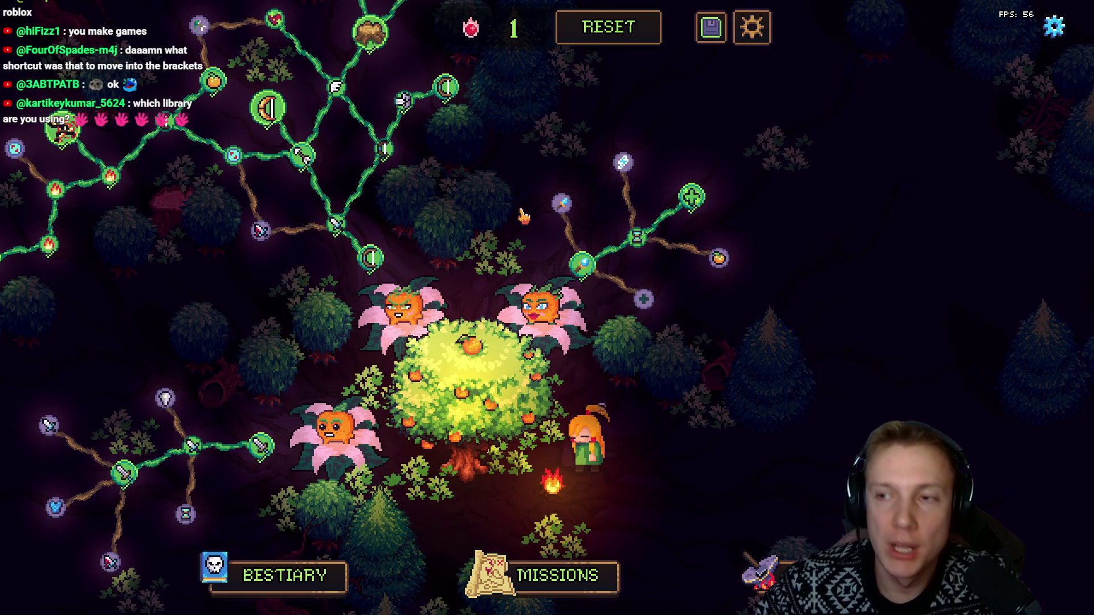
key("alt+Tab")
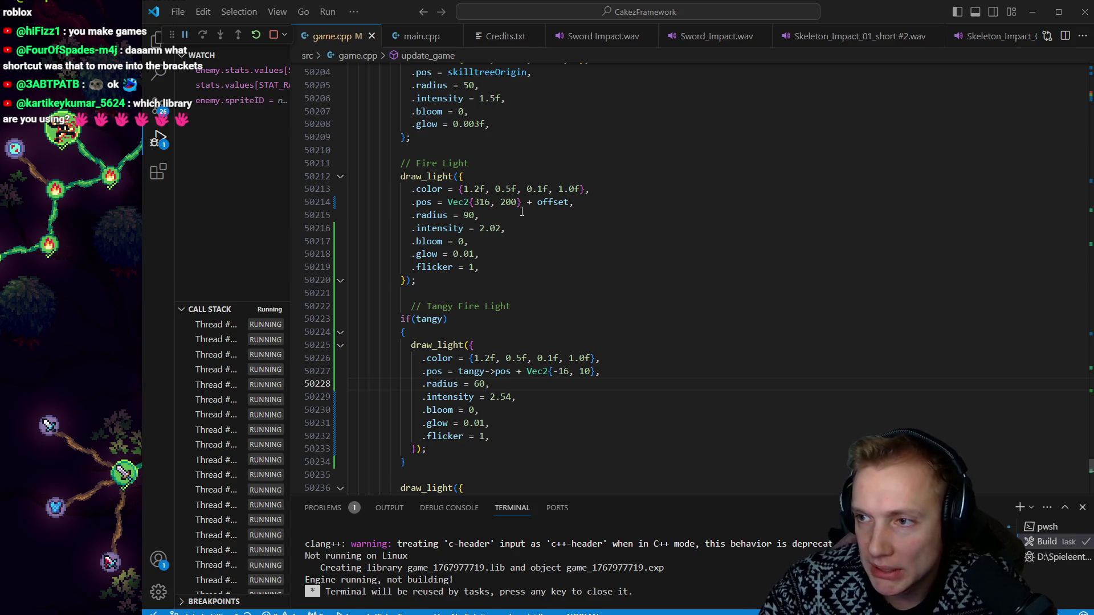
Step: Switch to Aseprite, open the World Map tab, and centre the view on the black crater
key("alt+Tab")
scroll(627, 267, "up", 5)
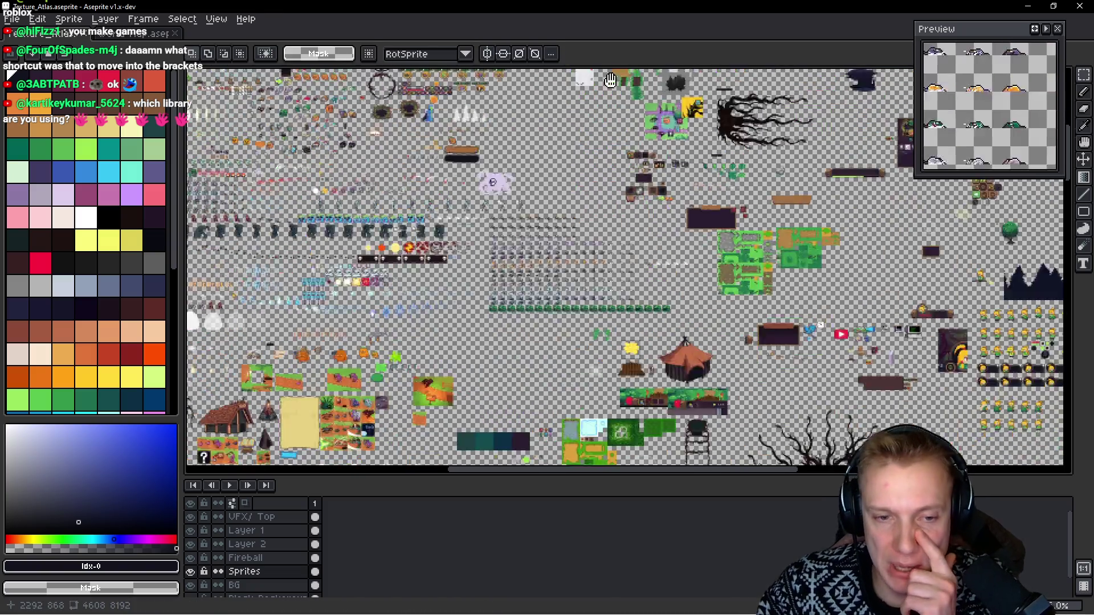
scroll(577, 268, "down", 15)
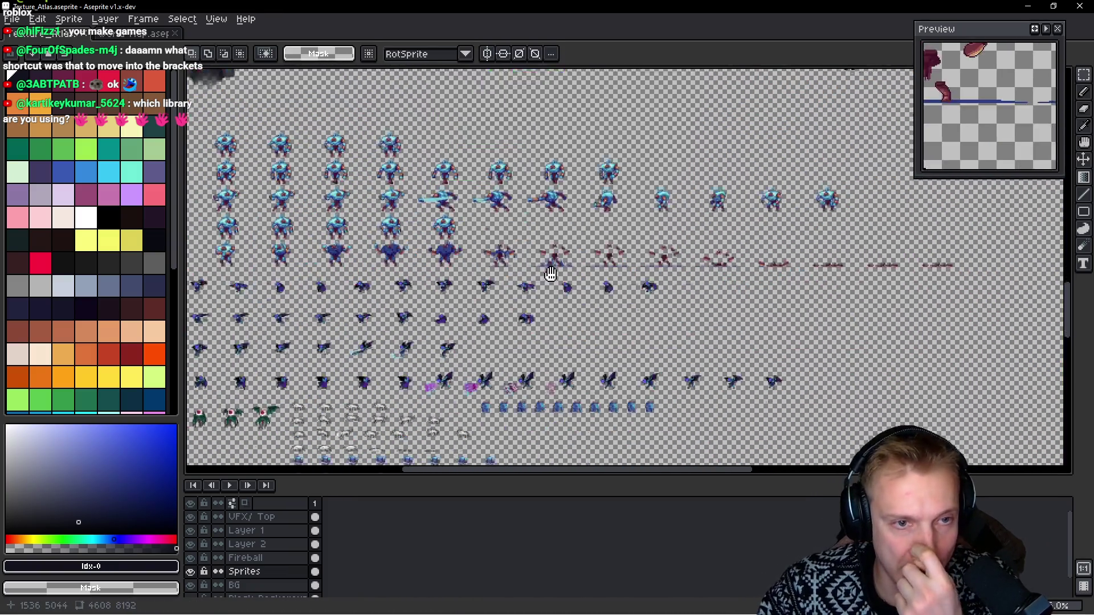
left_click_drag(388, 285, 577, 166)
scroll(577, 274, "down", 2)
scroll(575, 319, "up", 4)
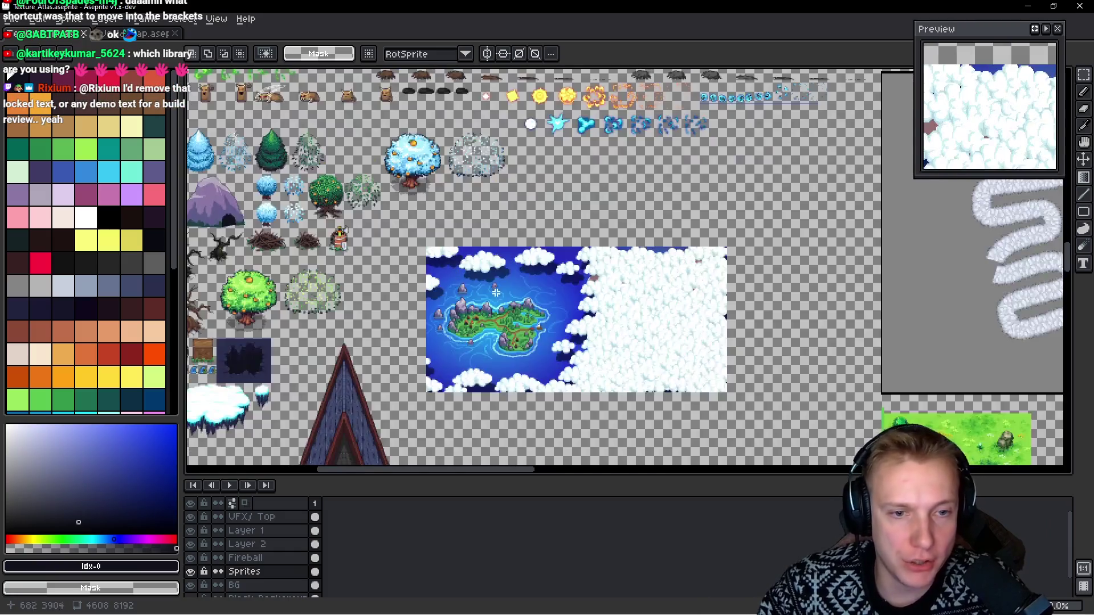
scroll(588, 351, "down", 2)
left_click_drag(588, 351, 433, 169)
scroll(513, 227, "up", 4)
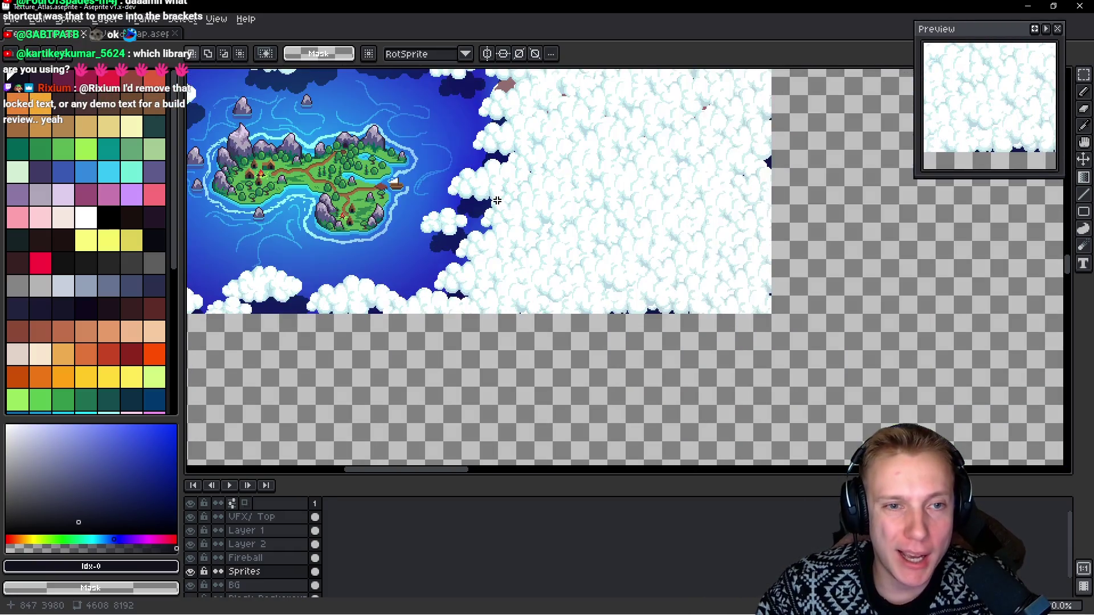
left_click(107, 34)
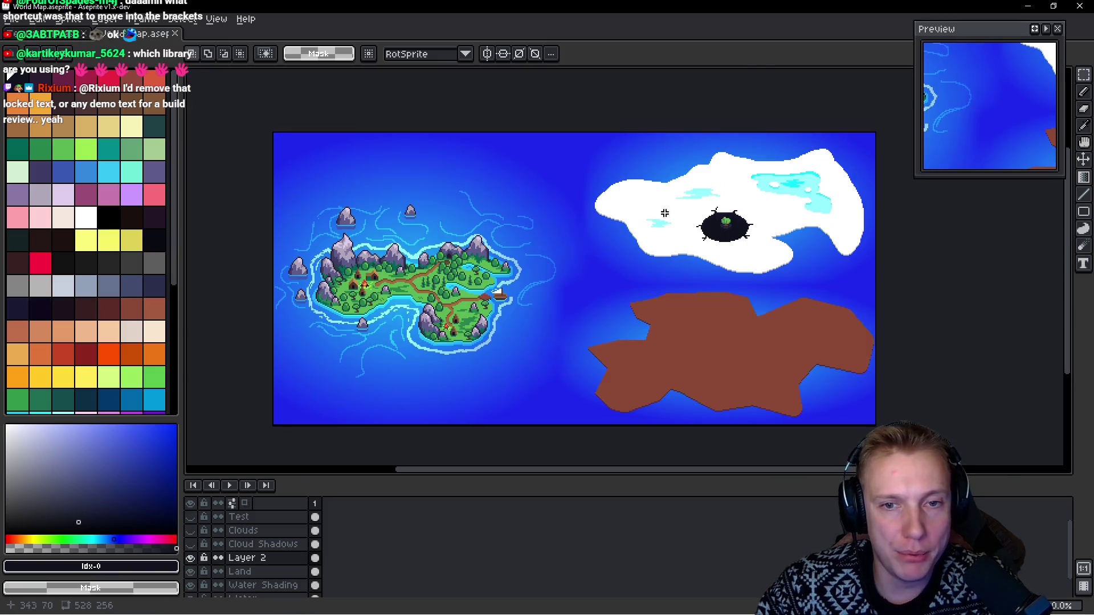
scroll(696, 212, "up", 3)
left_click_drag(604, 211, 530, 210)
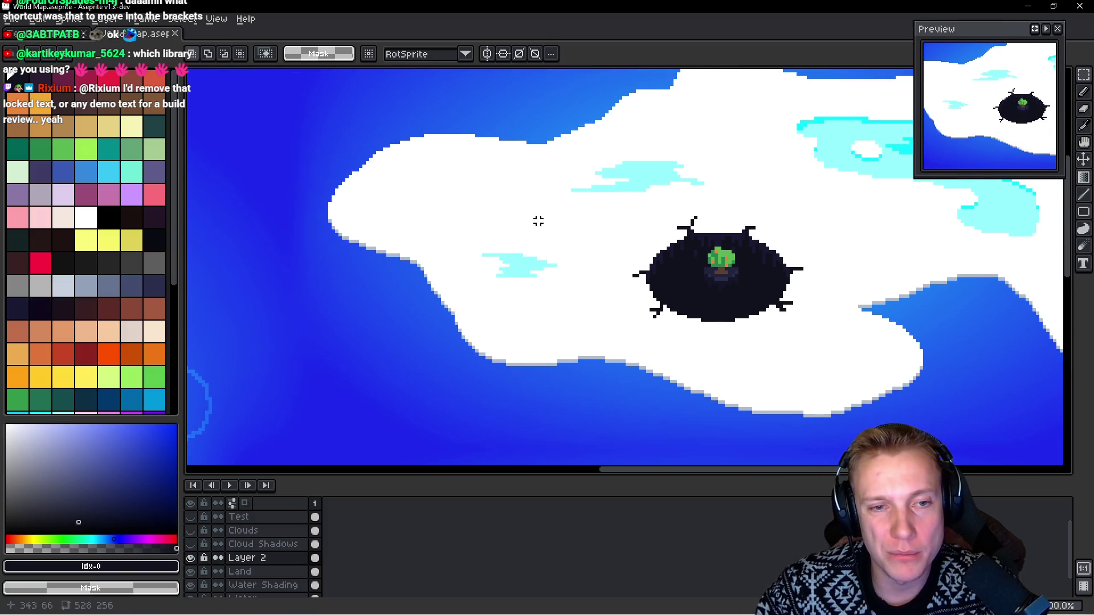
left_click_drag(600, 222, 490, 240)
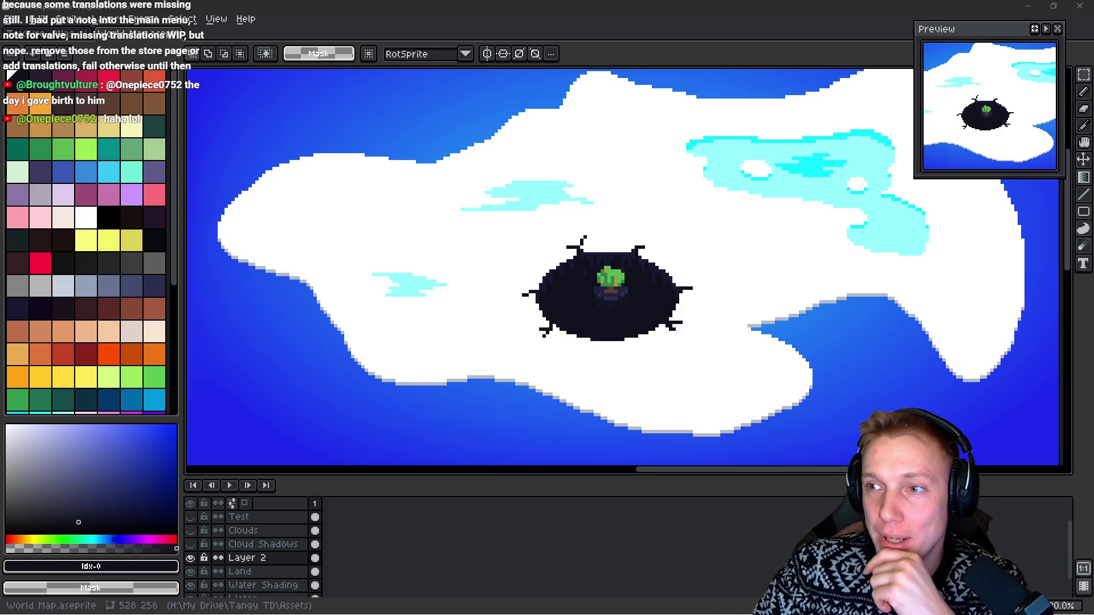
left_click_drag(721, 193, 667, 227)
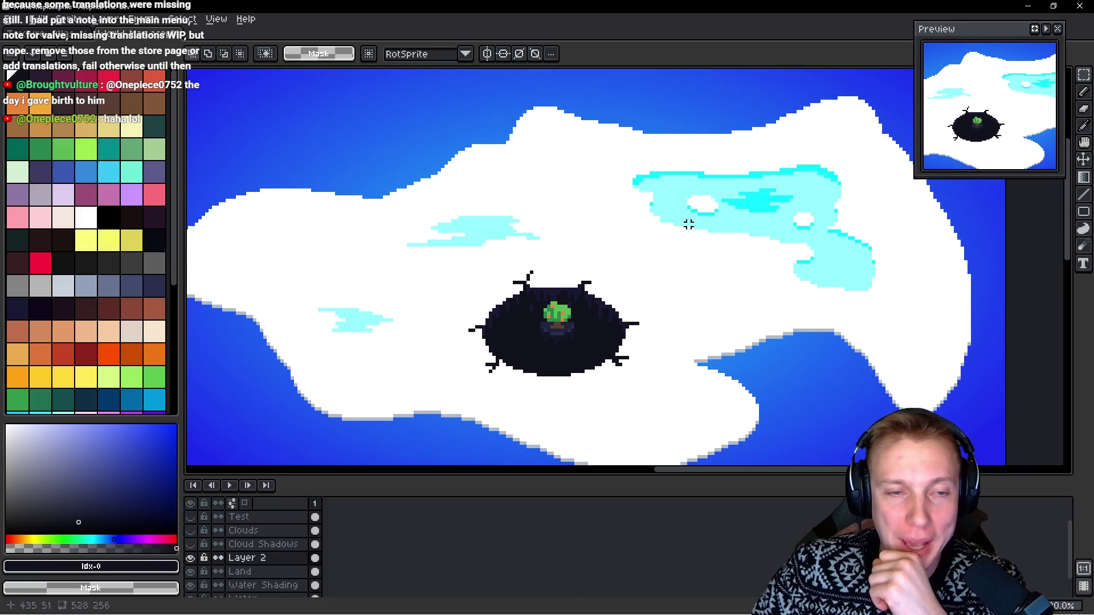
scroll(638, 200, "left", 3)
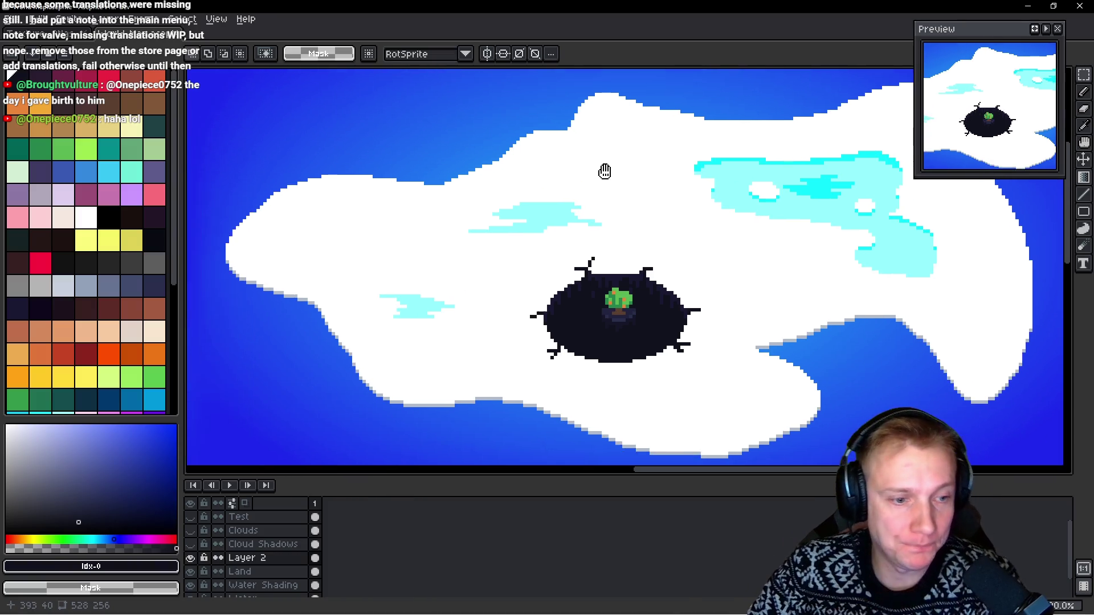
Step: On the Land layer, pencil slate-blue swatch Idx-68 mountains along the island's upper-left edge
left_click(237, 571)
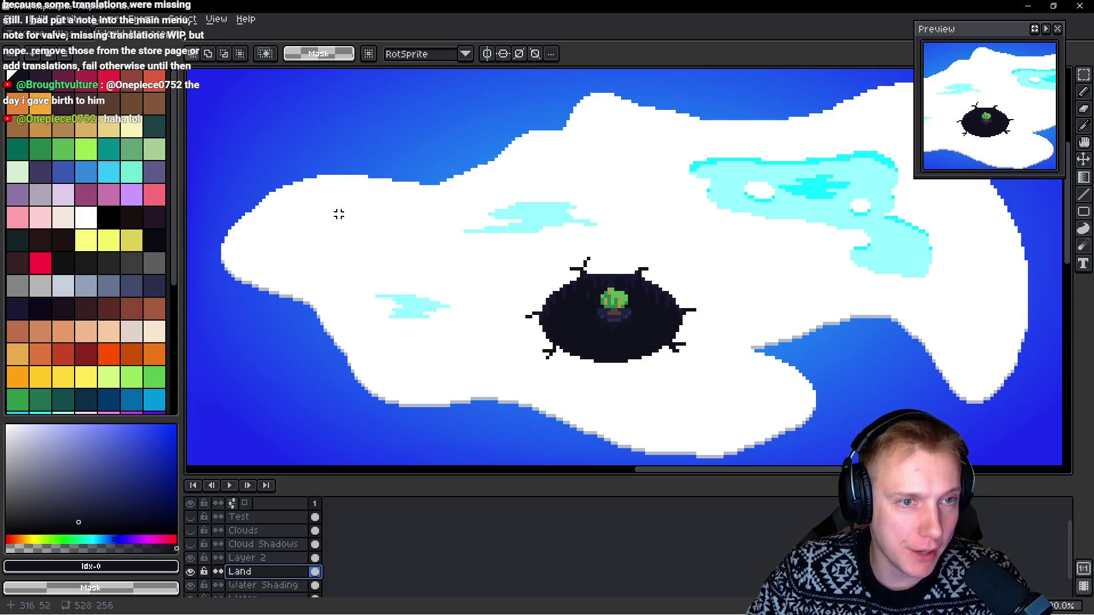
scroll(339, 213, "up", 1)
left_click(433, 215, "alt")
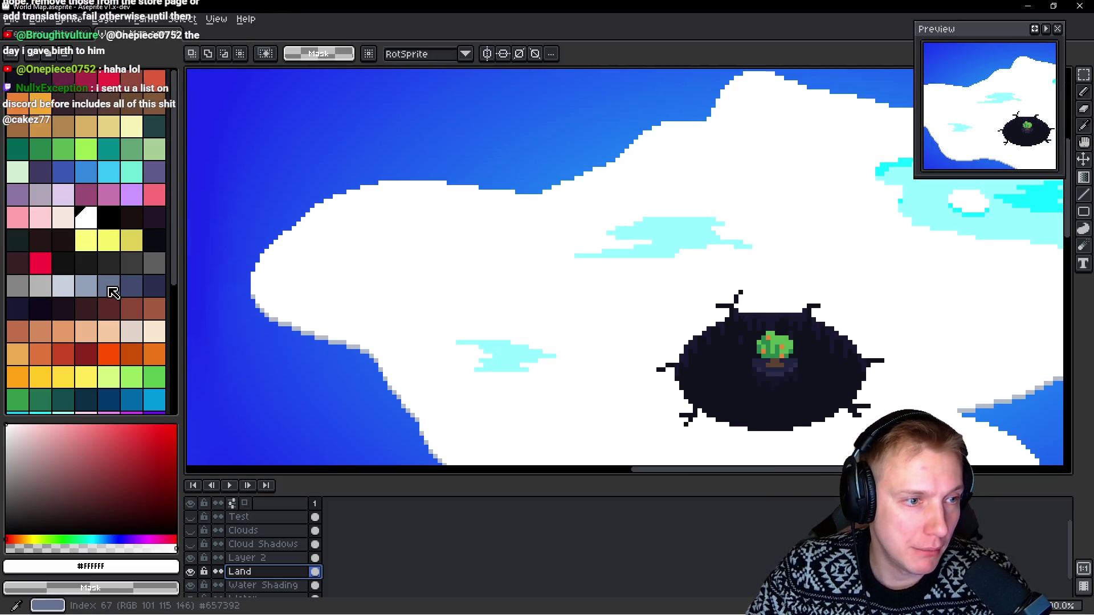
left_click(132, 286)
key("b")
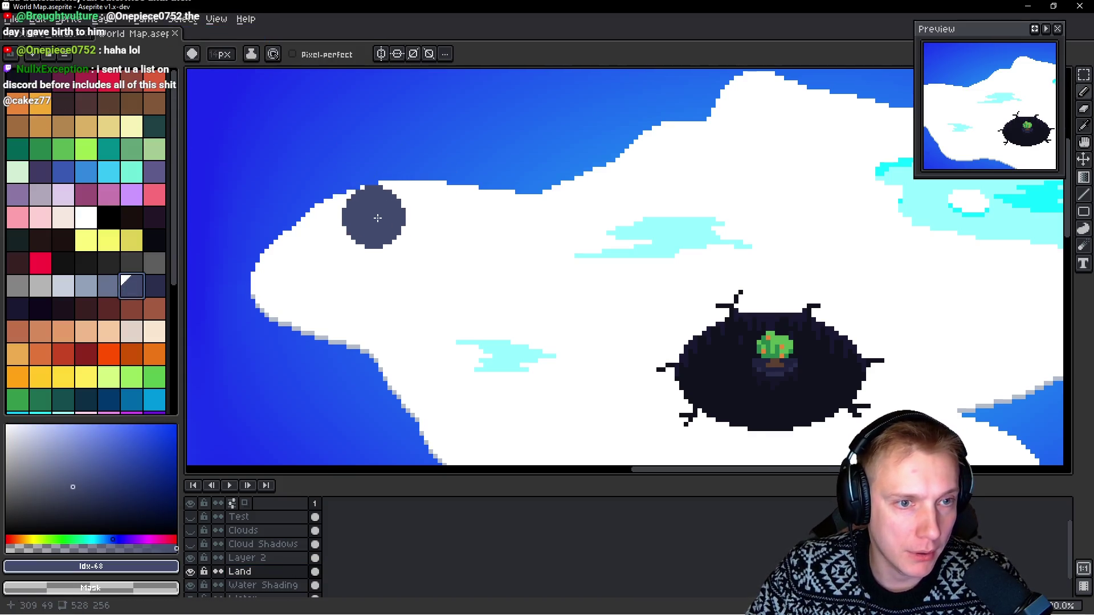
mouse_move(302, 241)
left_mouse_down()
mouse_move(307, 168)
mouse_move(346, 220)
mouse_move(403, 214)
mouse_move(429, 99)
mouse_move(459, 165)
mouse_move(403, 139)
mouse_move(415, 237)
mouse_move(451, 239)
mouse_move(415, 251)
mouse_move(467, 235)
mouse_move(500, 122)
mouse_move(517, 166)
mouse_move(483, 171)
mouse_move(416, 219)
left_mouse_up()
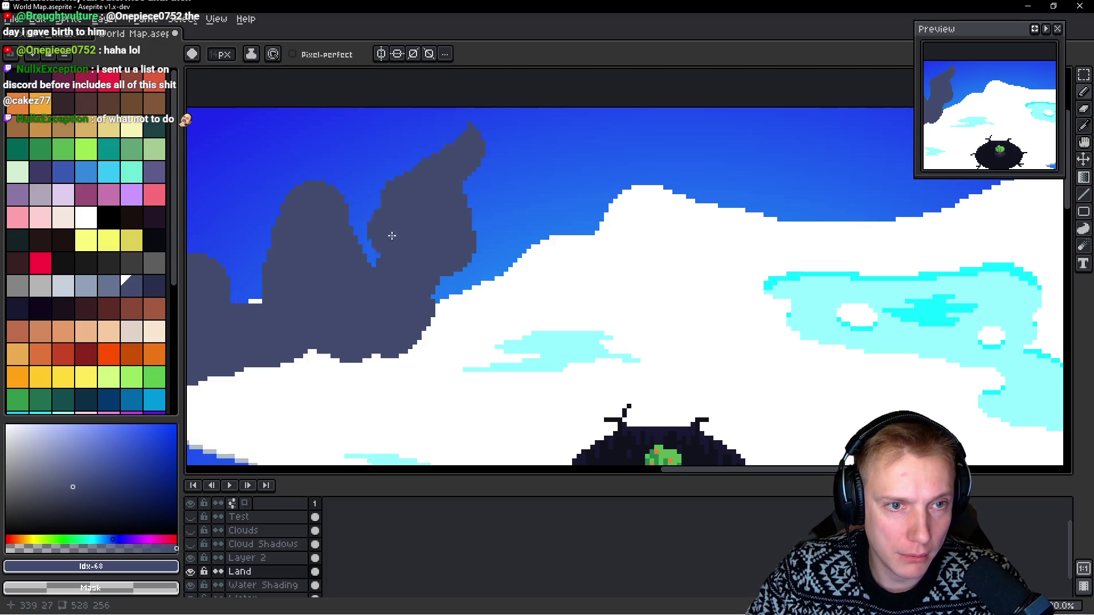
mouse_move(468, 175)
left_mouse_down()
mouse_move(581, 263)
mouse_move(532, 307)
mouse_move(475, 294)
mouse_move(454, 303)
mouse_move(488, 342)
mouse_move(459, 300)
left_mouse_up()
Step: Paint a smaller rock on the island's left side, undo a stray blue stroke, and select the land area
scroll(461, 214, "down", 2)
scroll(462, 215, "up", 1)
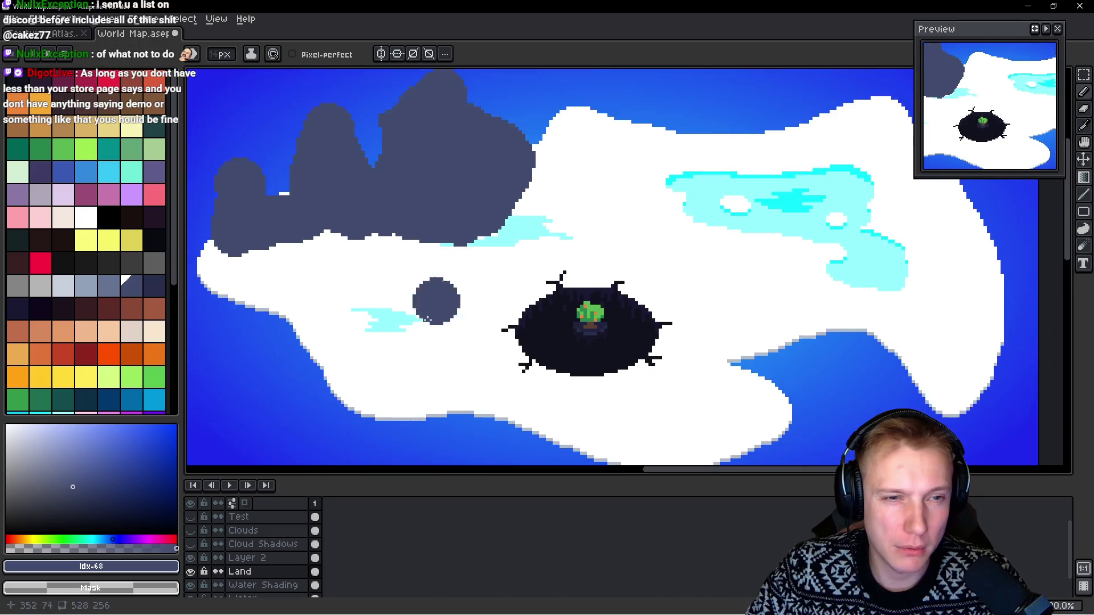
scroll(401, 327, "down", 1)
scroll(309, 241, "up", 1)
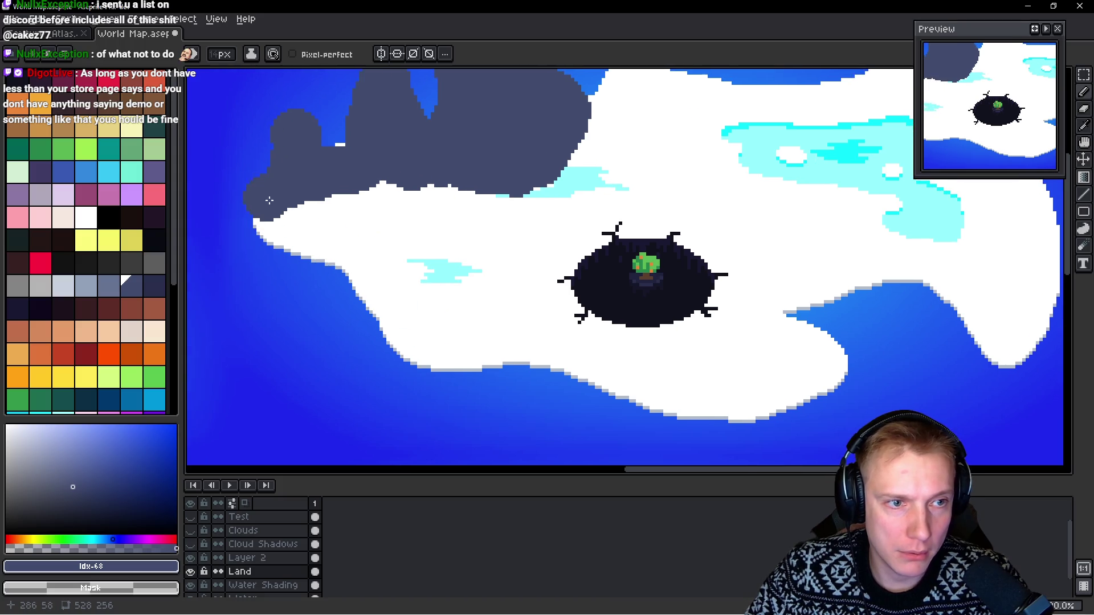
mouse_move(404, 317)
left_mouse_down()
mouse_move(434, 275)
mouse_move(428, 338)
left_mouse_up()
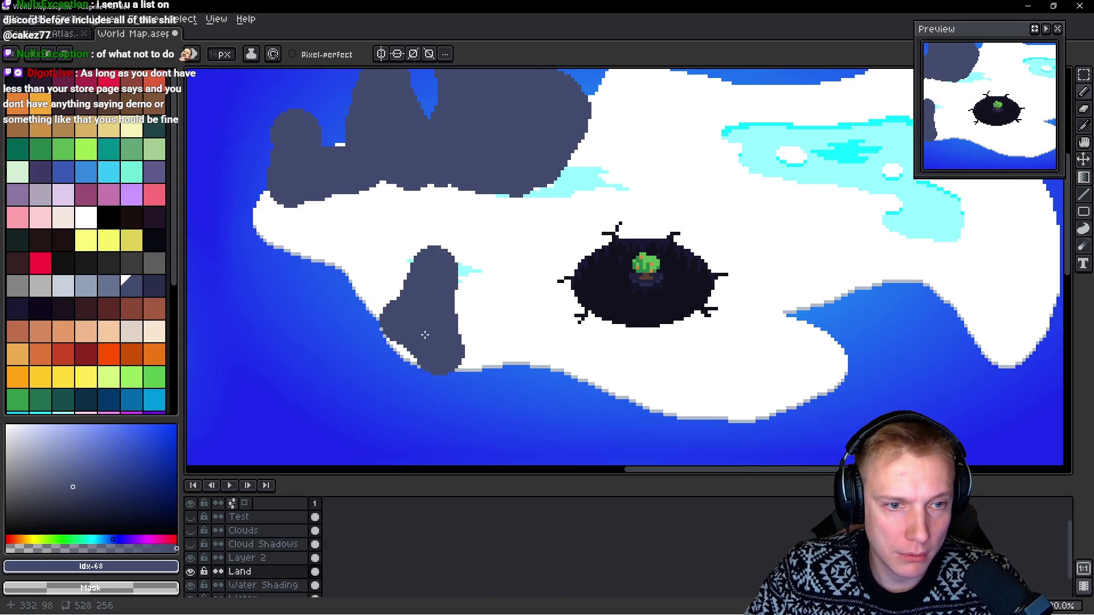
left_click_drag(437, 223, 487, 283)
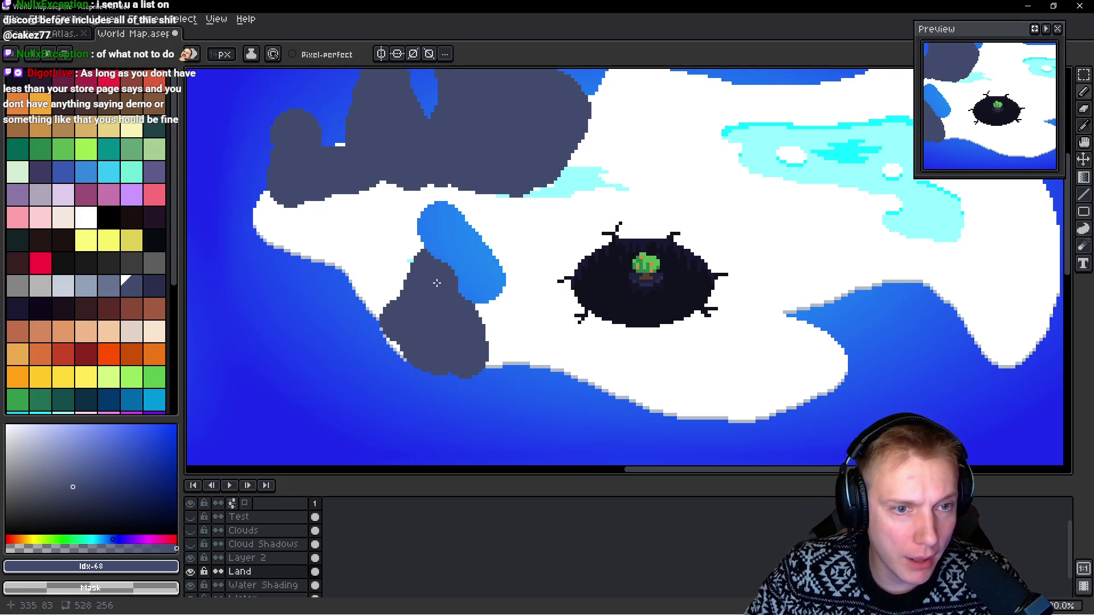
key("ctrl+z")
scroll(436, 283, "down", 4)
scroll(488, 264, "up", 3)
scroll(490, 264, "down", 1)
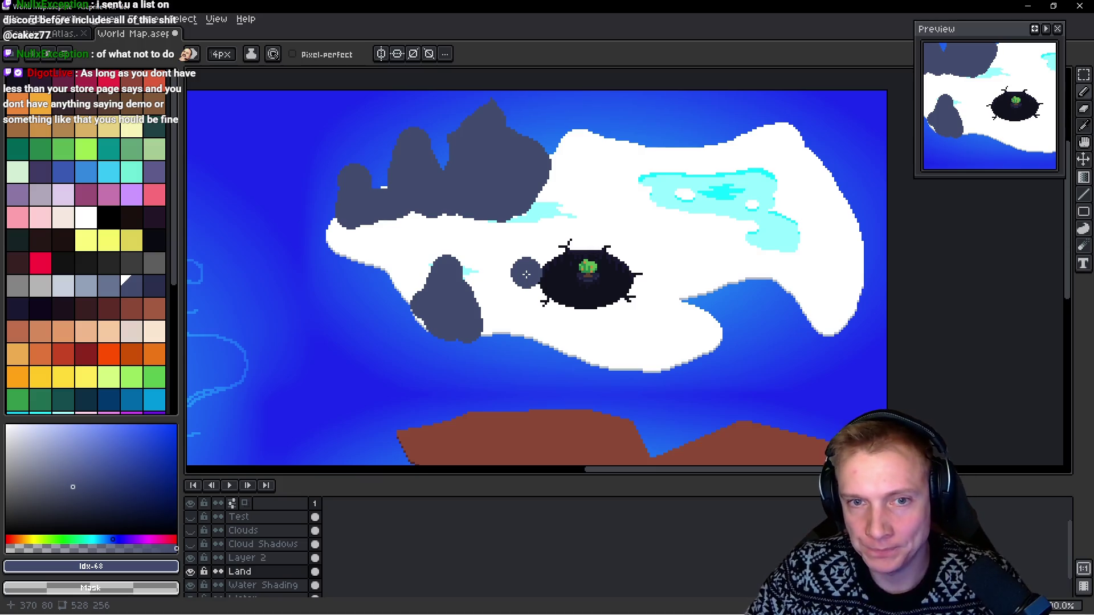
left_click_drag(504, 221, 460, 236)
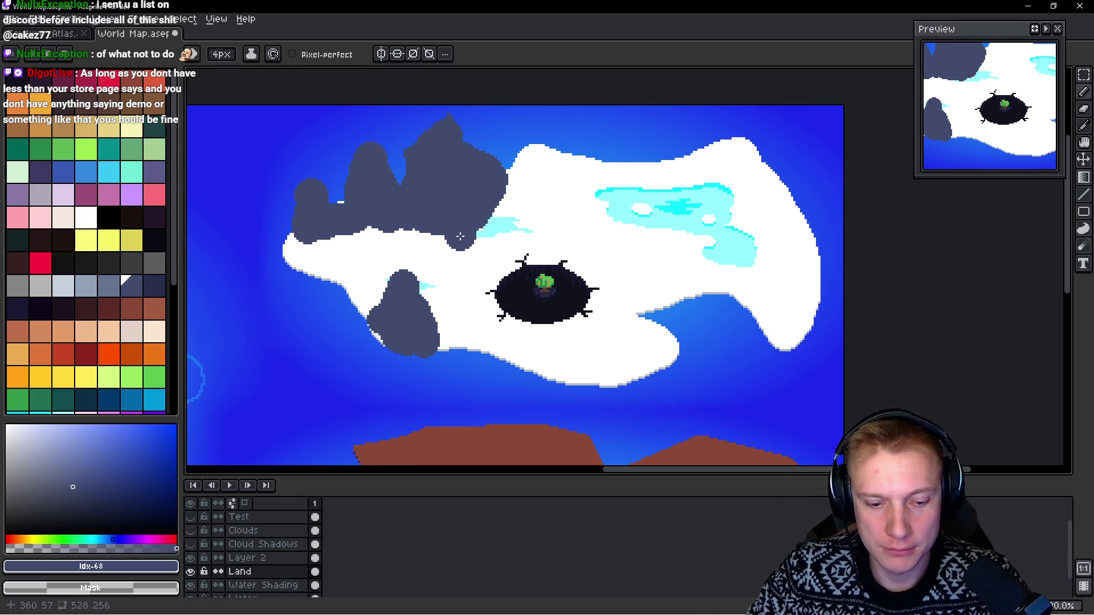
key("w")
left_click(469, 200)
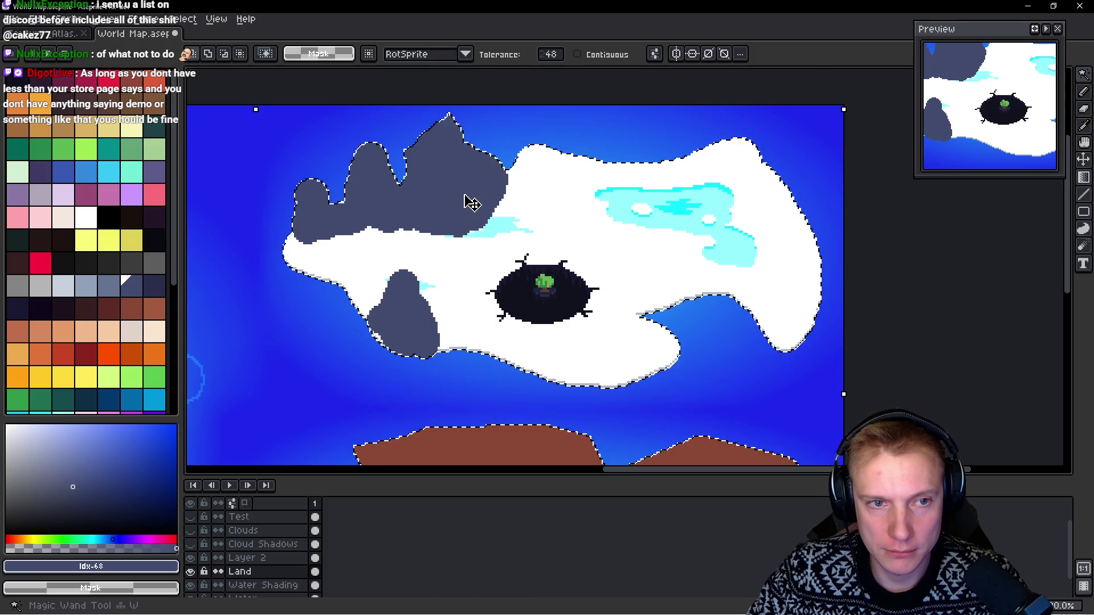
Step: Undo the recent mountain strokes, then redo to bring back the grey mountain shapes
mouse_move(549, 54)
left_mouse_down()
mouse_move(629, 79)
mouse_move(540, 73)
left_mouse_up()
key("ctrl+x")
key("ctrl+z")
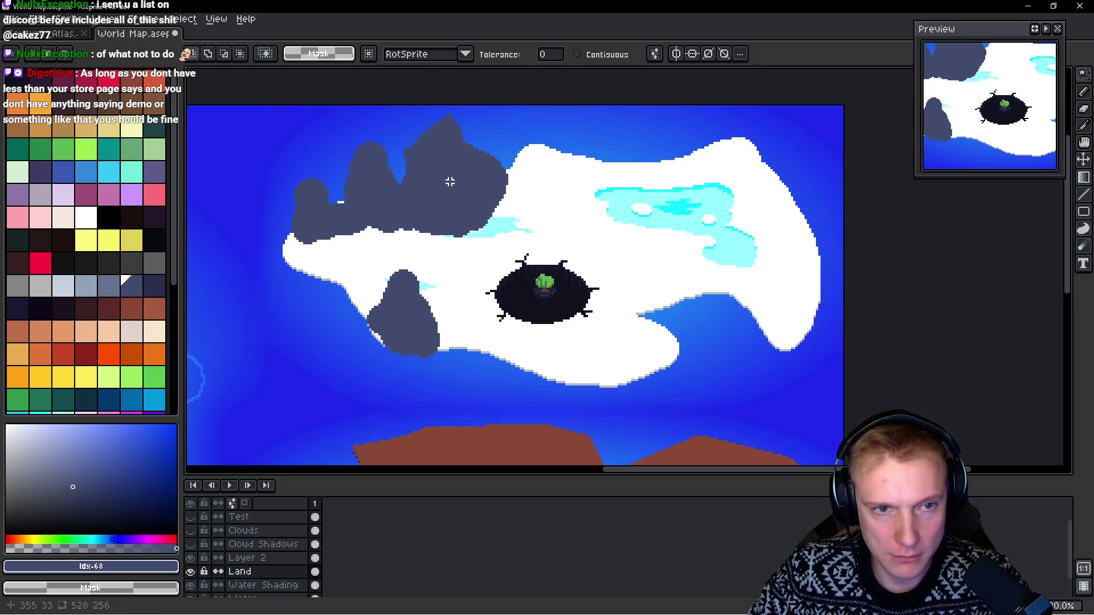
key("ctrl+z")
key("ctrl+z")
key("ctrl+z")
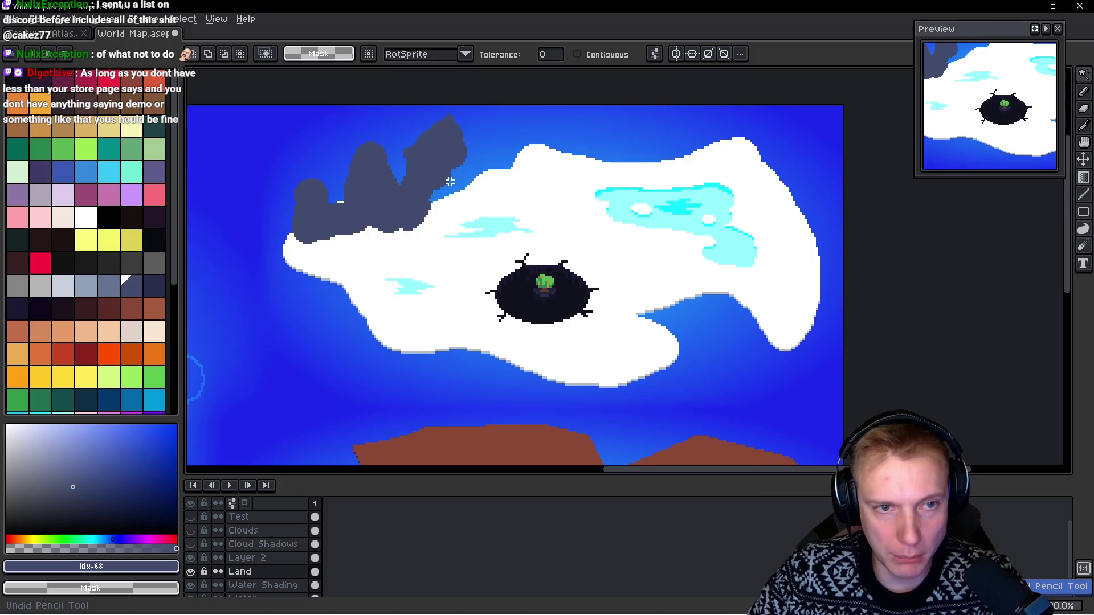
key("ctrl+z")
key("ctrl+z")
key("ctrl+z")
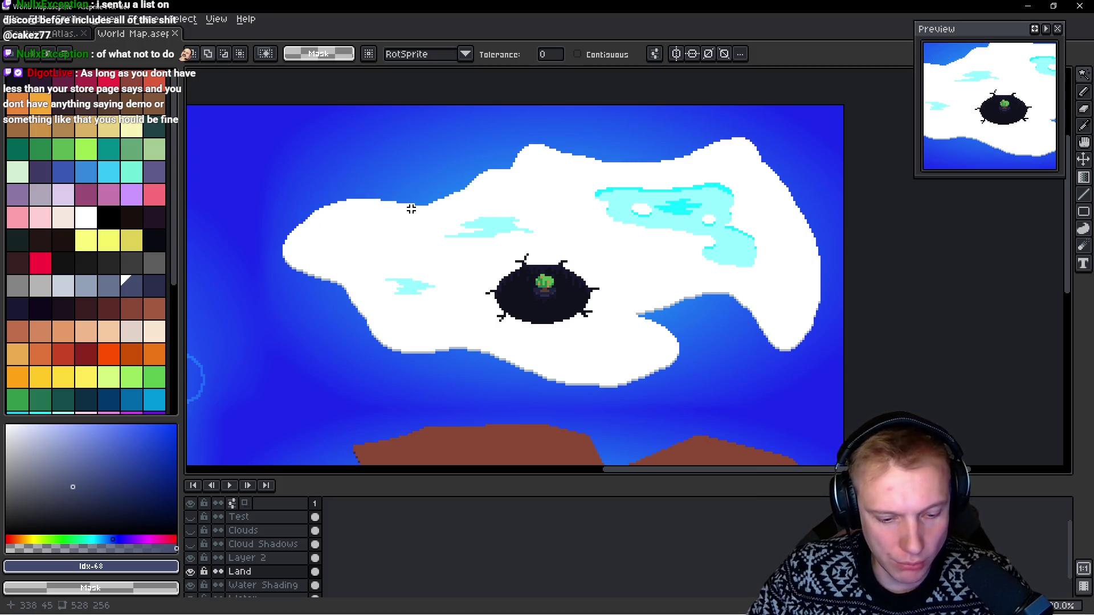
left_click_drag(379, 203, 447, 203)
key("ctrl+y")
key("ctrl+y")
key("ctrl+y")
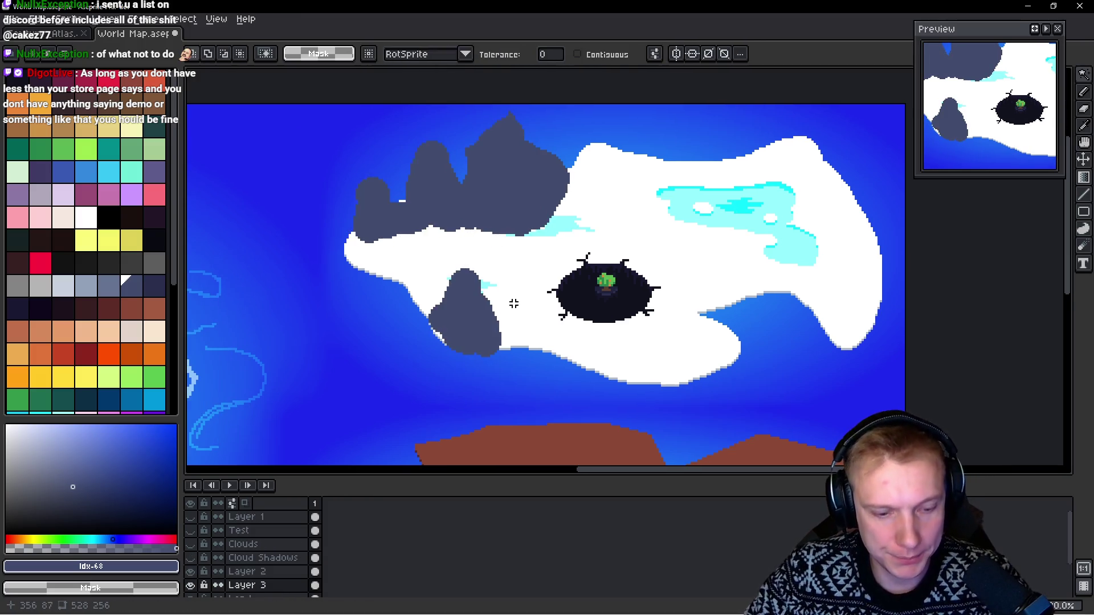
Step: With the 4px Pencil, reshape the grey rock into a two-peaked mountain with a tall peak
key("b")
scroll(442, 278, "up", 2)
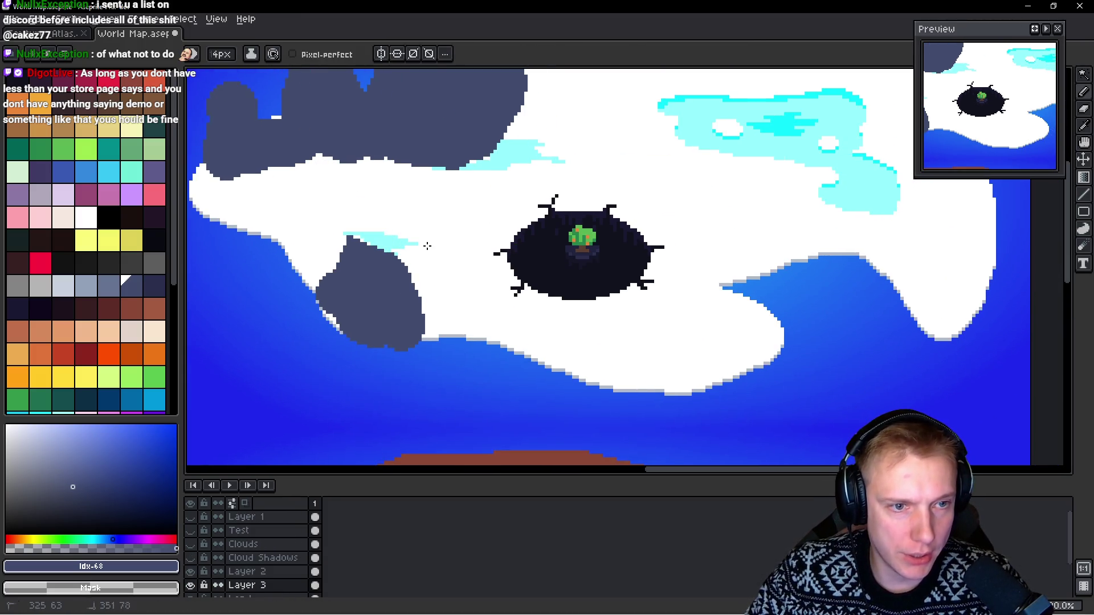
left_click_drag(398, 247, 370, 324)
mouse_move(333, 272)
left_mouse_down()
mouse_move(456, 330)
mouse_move(433, 342)
mouse_move(450, 290)
mouse_move(482, 323)
mouse_move(479, 349)
mouse_move(518, 279)
mouse_move(579, 372)
mouse_move(689, 382)
mouse_move(785, 337)
mouse_move(735, 290)
mouse_move(726, 216)
mouse_move(704, 302)
left_mouse_up()
left_click(780, 261)
mouse_move(780, 261)
left_mouse_down()
mouse_move(764, 247)
mouse_move(805, 231)
mouse_move(834, 256)
left_mouse_up()
Step: Paint grey mountain strokes down the island's right coast, extending out over the sea
left_click_drag(848, 251, 729, 314)
left_click_drag(674, 134, 584, 225)
left_click_drag(584, 225, 616, 172)
mouse_move(655, 131)
left_mouse_down()
mouse_move(678, 194)
mouse_move(645, 194)
mouse_move(721, 251)
left_mouse_up()
mouse_move(741, 148)
left_mouse_down()
mouse_move(735, 285)
mouse_move(690, 129)
left_mouse_up()
mouse_move(712, 217)
left_mouse_down()
mouse_move(741, 240)
mouse_move(752, 308)
mouse_move(727, 345)
mouse_move(701, 245)
mouse_move(687, 369)
left_mouse_up()
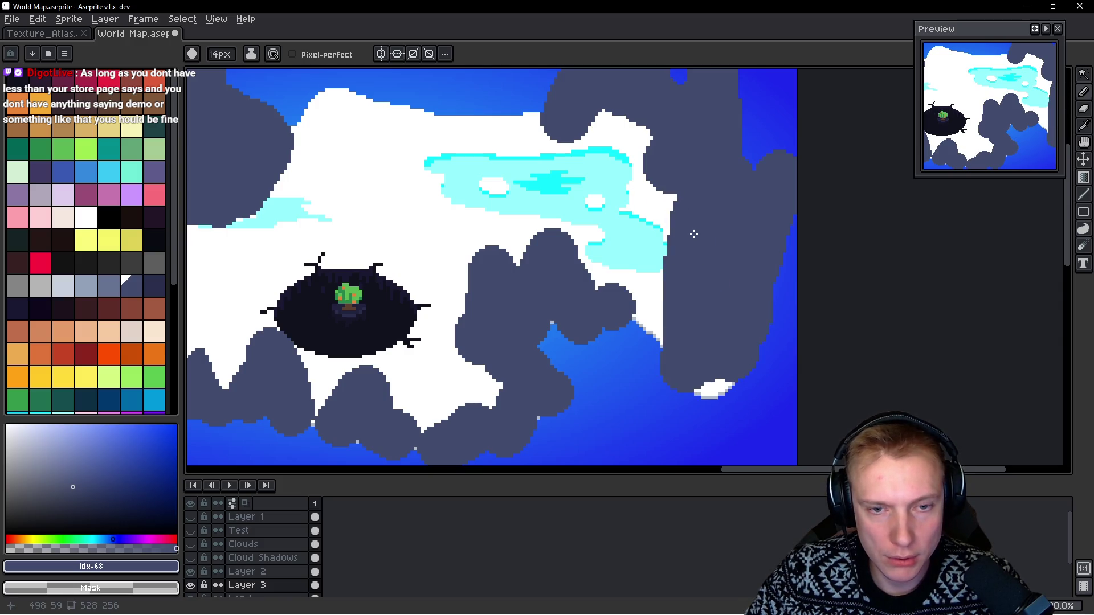
Step: Undo the last stroke and cover the white strip on the island's right edge with grey
key("ctrl+z")
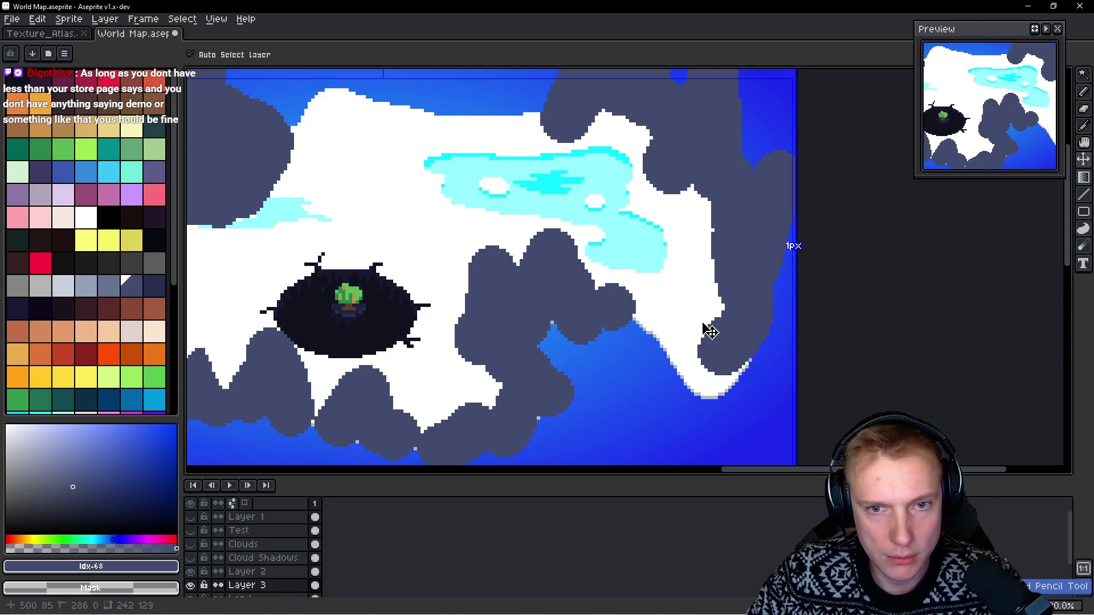
key("b")
mouse_move(710, 322)
left_mouse_down()
mouse_move(684, 227)
mouse_move(708, 377)
left_mouse_up()
left_click_drag(675, 345, 648, 311)
Step: Add grey mountain bumps extending left along the island's top edge
scroll(648, 310, "up", 2)
mouse_move(575, 165)
left_mouse_down()
mouse_move(493, 188)
mouse_move(532, 182)
mouse_move(512, 151)
mouse_move(479, 181)
left_mouse_up()
mouse_move(544, 144)
left_mouse_down()
mouse_move(464, 182)
mouse_move(430, 156)
mouse_move(393, 166)
mouse_move(396, 112)
mouse_move(402, 189)
mouse_move(435, 232)
left_mouse_up()
scroll(426, 185, "left", 2)
scroll(506, 324, "left", 4)
scroll(535, 281, "down", 1)
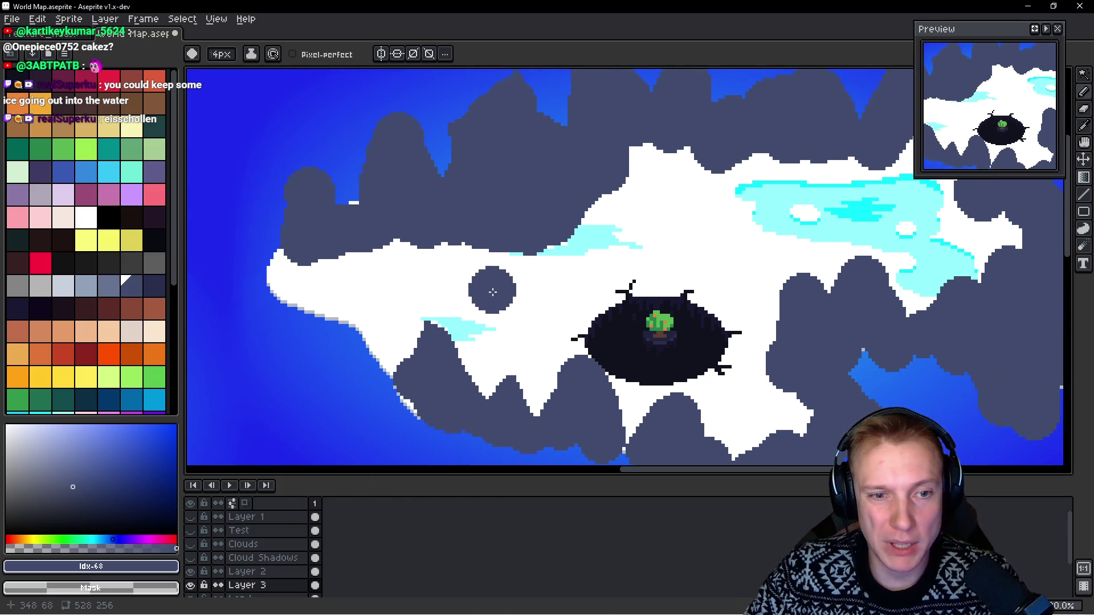
scroll(792, 239, "right", 6)
scroll(792, 239, "up", 1)
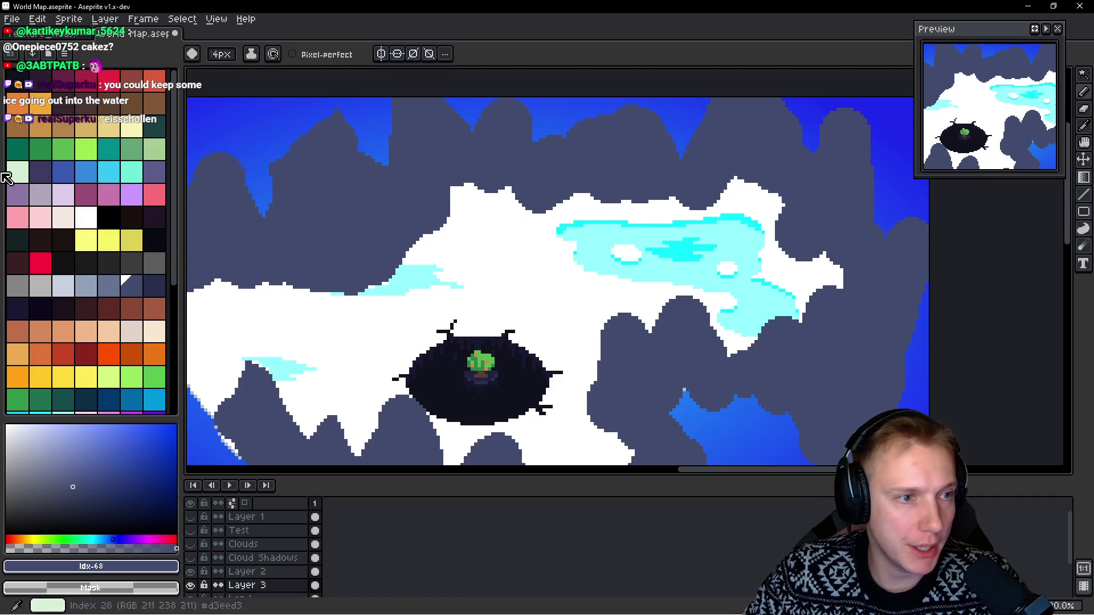
left_click(18, 285)
Step: Undo a trial grey stroke and add a new layer (Layer 4) for the shading
left_click_drag(612, 207, 688, 206)
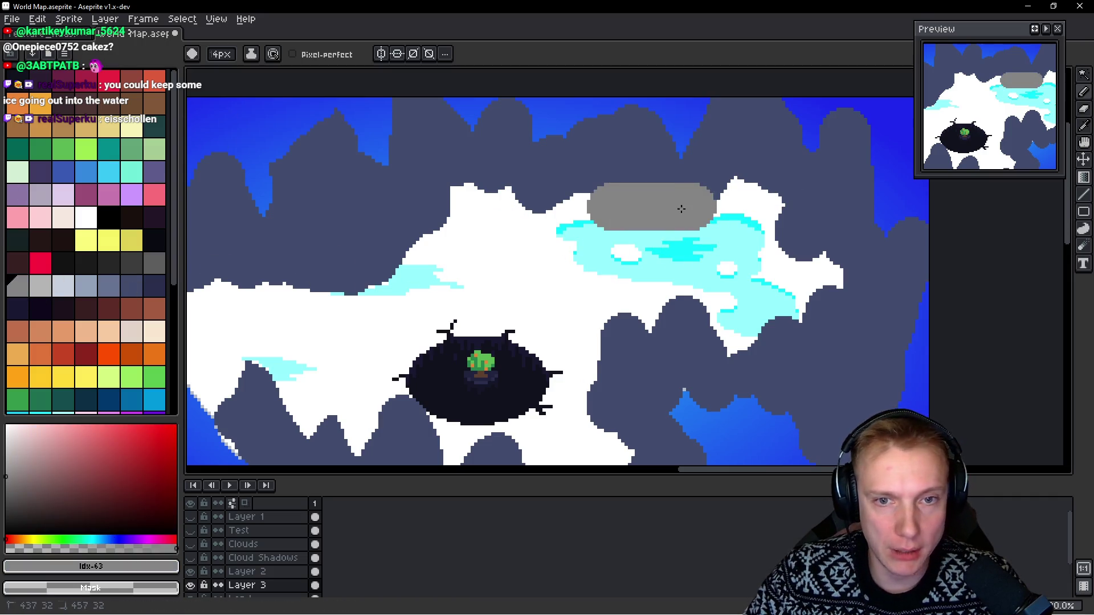
key("ctrl+z")
key("shift+n")
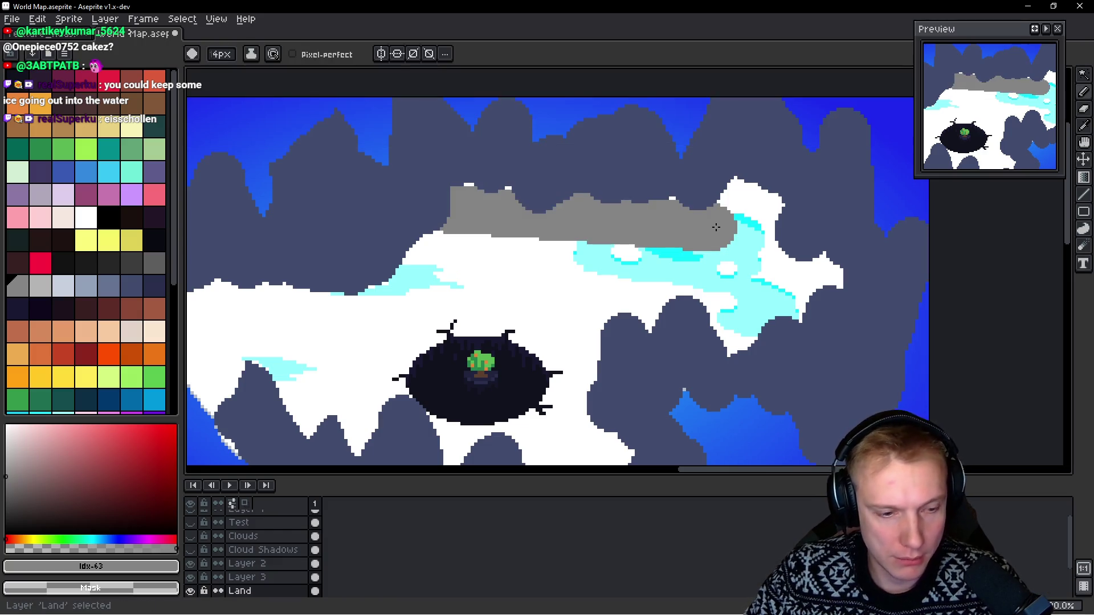
Step: Brush light grey over the top and right-side ice, covering the last cyan speck
mouse_move(769, 195)
left_mouse_down()
mouse_move(570, 213)
mouse_move(516, 202)
left_mouse_up()
mouse_move(570, 238)
left_mouse_down()
mouse_move(515, 273)
mouse_move(569, 279)
mouse_move(613, 322)
left_mouse_up()
mouse_move(758, 349)
left_mouse_down()
mouse_move(821, 268)
mouse_move(741, 234)
mouse_move(684, 274)
mouse_move(627, 279)
left_mouse_up()
mouse_move(718, 321)
left_mouse_down()
mouse_move(567, 336)
mouse_move(540, 354)
left_mouse_up()
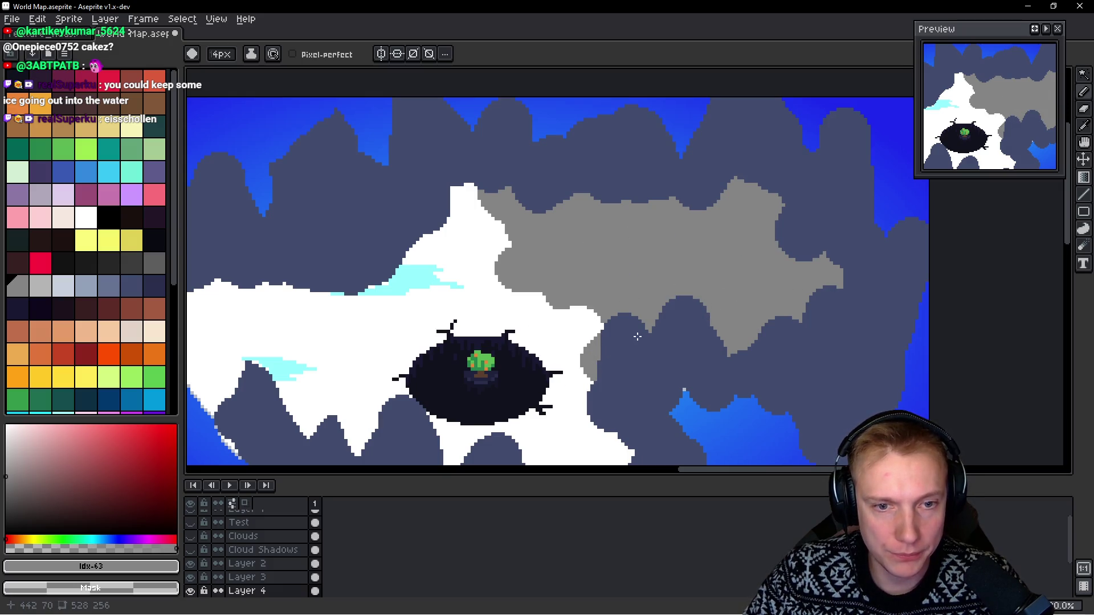
scroll(779, 308, "down", 5)
scroll(772, 285, "up", 3)
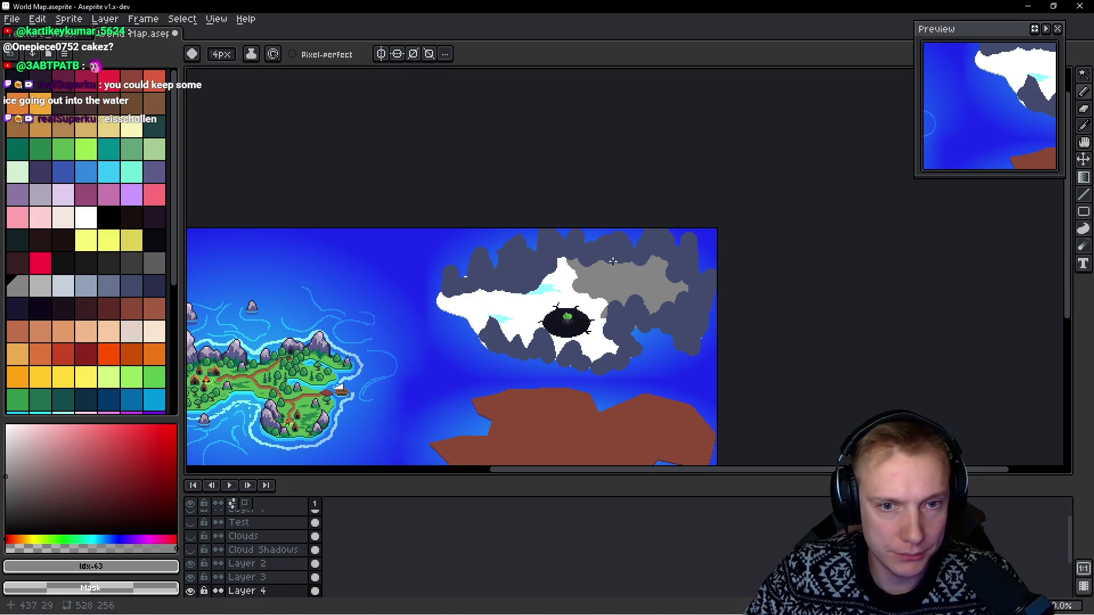
scroll(570, 342, "down", 3)
Step: On the Land layer, lasso the brown landmass and delete it
left_click(601, 294, "ctrl")
key("v")
left_click_drag(507, 293, 374, 376)
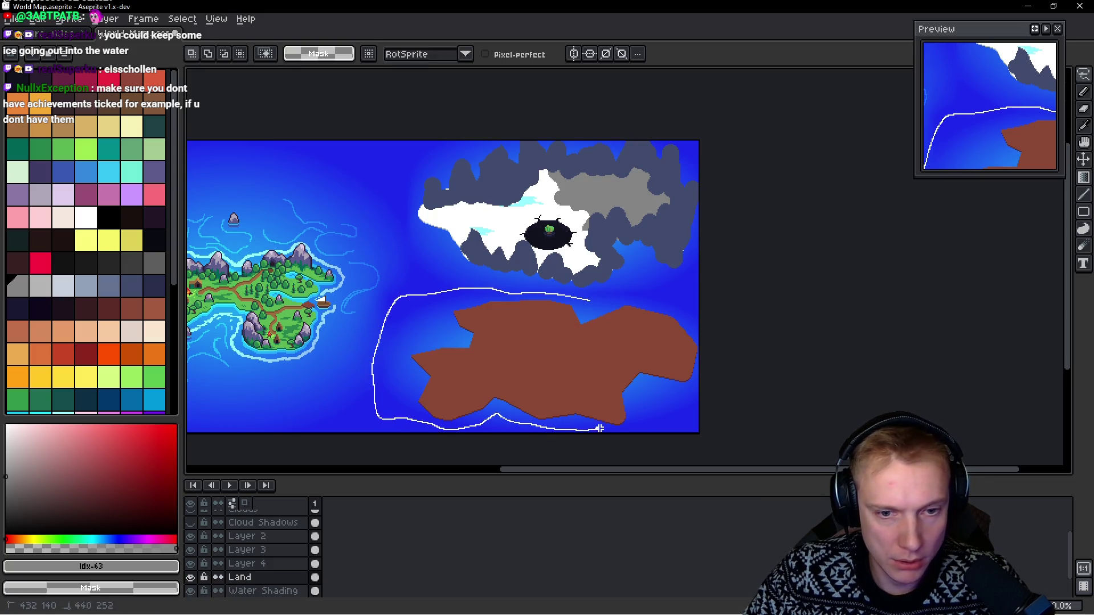
left_click_drag(655, 296, 654, 297)
key("Delete")
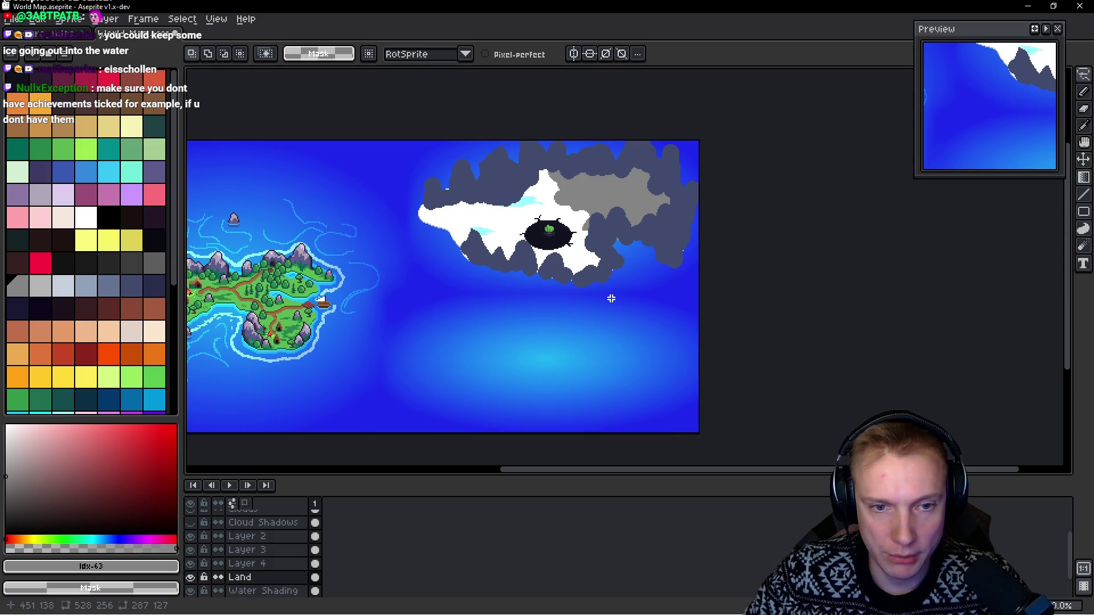
scroll(615, 295, "left", 3)
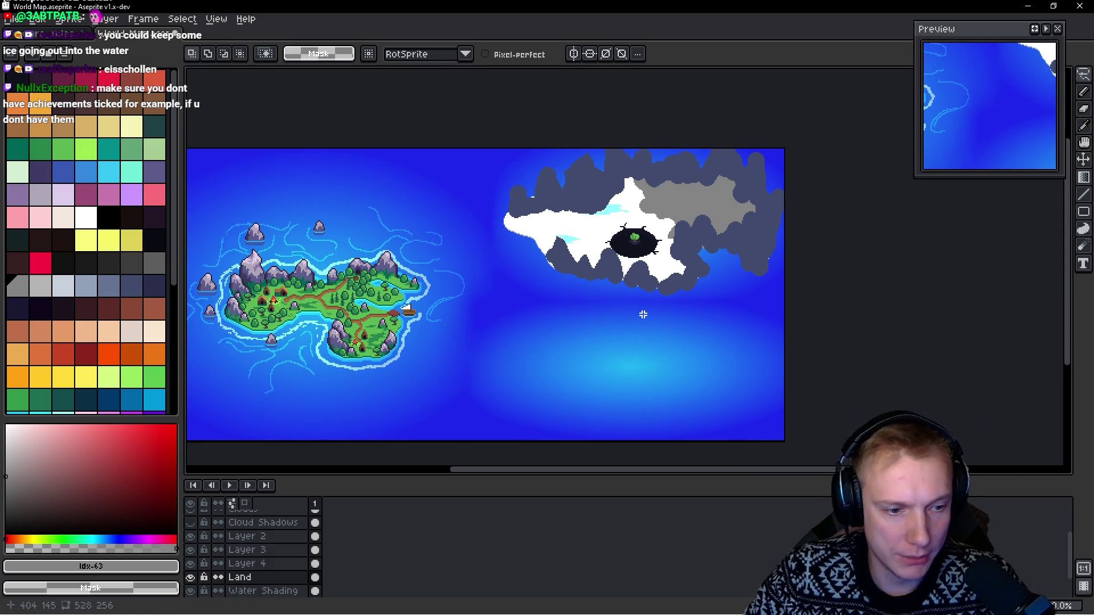
left_click_drag(643, 314, 602, 316)
Step: Lasso the snowy island and its mountains, selecting Layer 2 through Land together
mouse_move(432, 166)
left_mouse_down()
mouse_move(542, 330)
mouse_move(733, 289)
left_mouse_up()
left_click(276, 551, "shift")
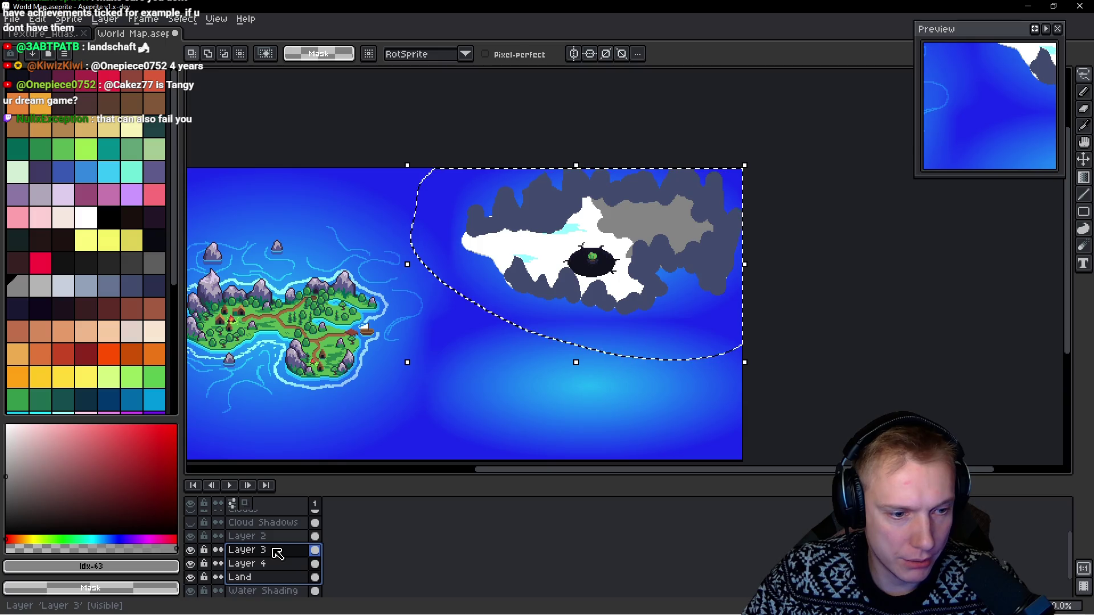
left_click(276, 542, "shift")
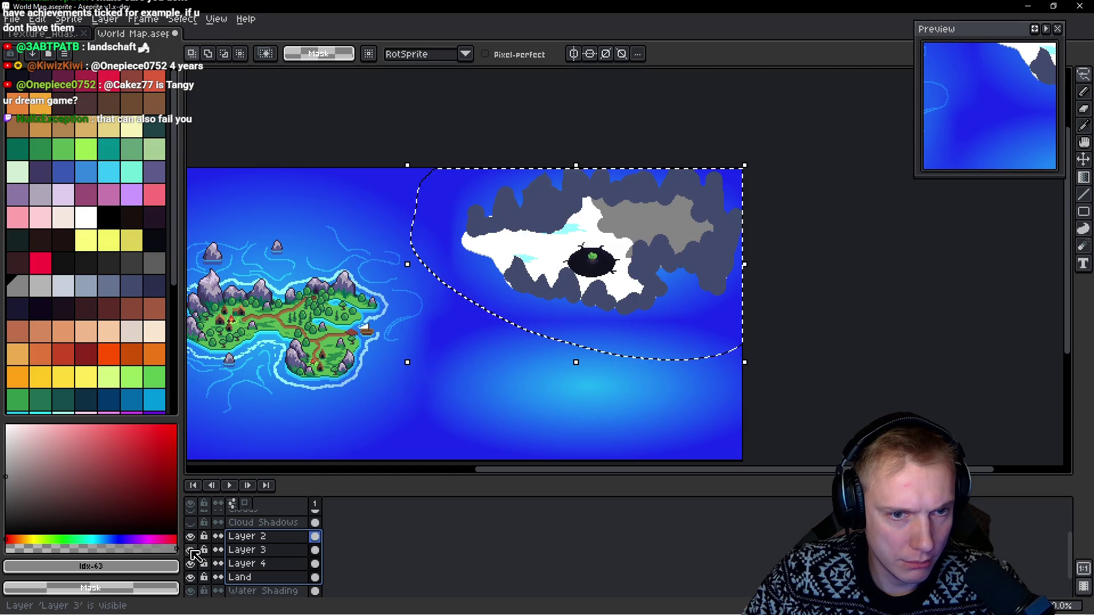
left_click(194, 579)
left_click(194, 579)
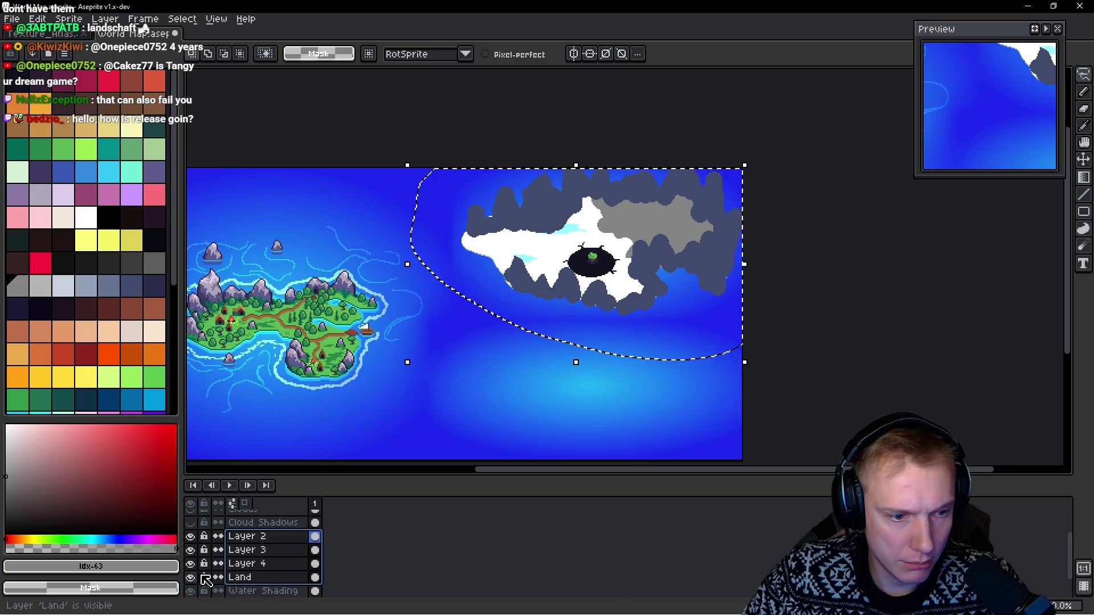
left_click(279, 578)
scroll(288, 566, "up", 1)
left_click(268, 531, "shift")
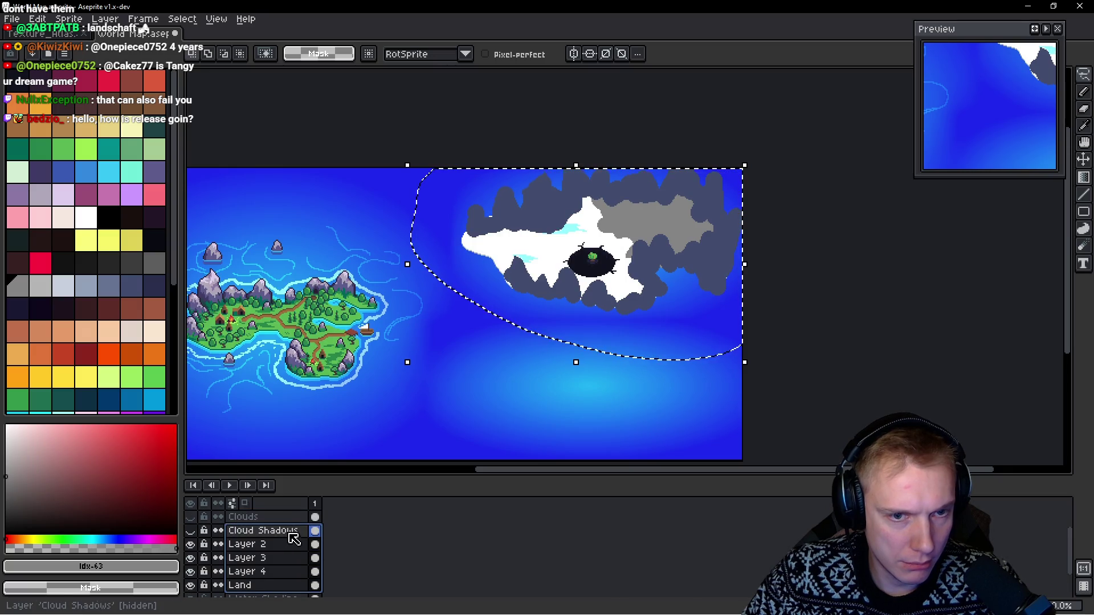
left_click(608, 327)
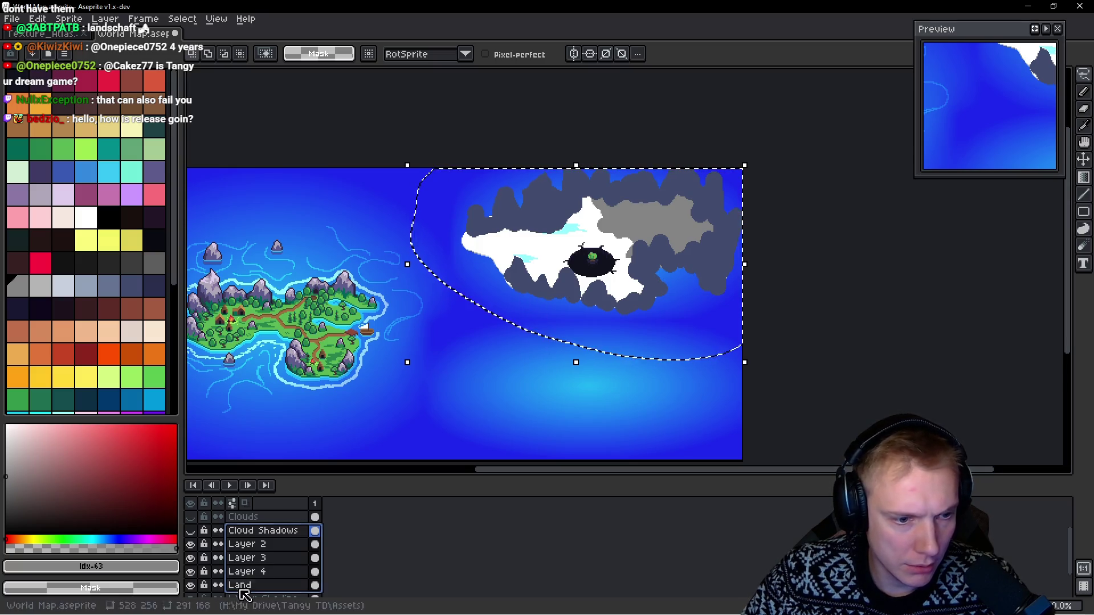
left_click(261, 587)
left_click(264, 546, "shift")
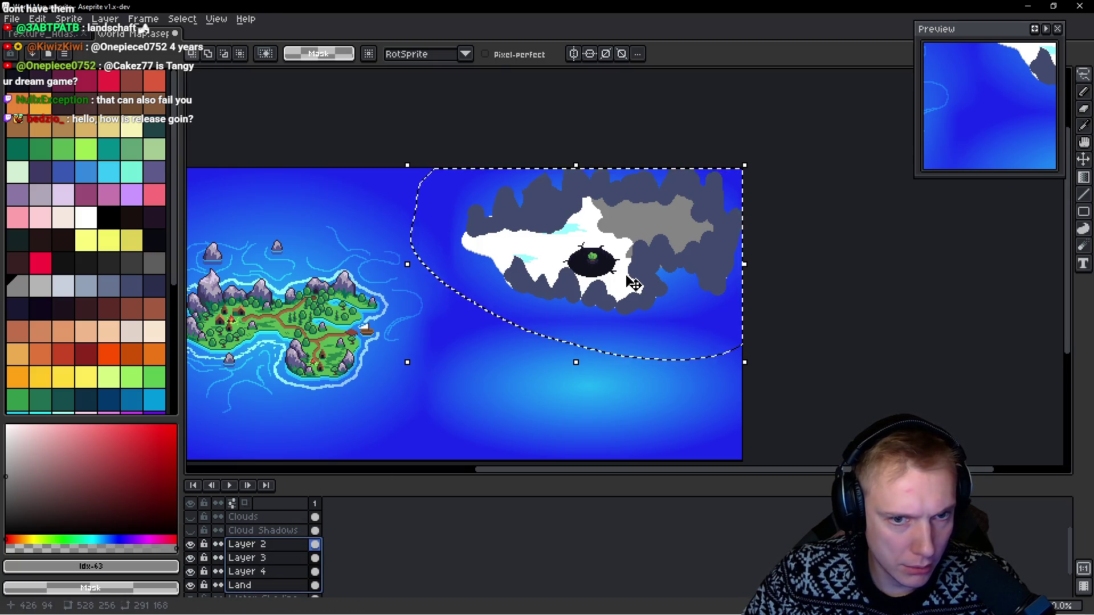
Step: Try moving the island down-left toward the green island, cancelling each move with Esc
left_click_drag(631, 284, 606, 329)
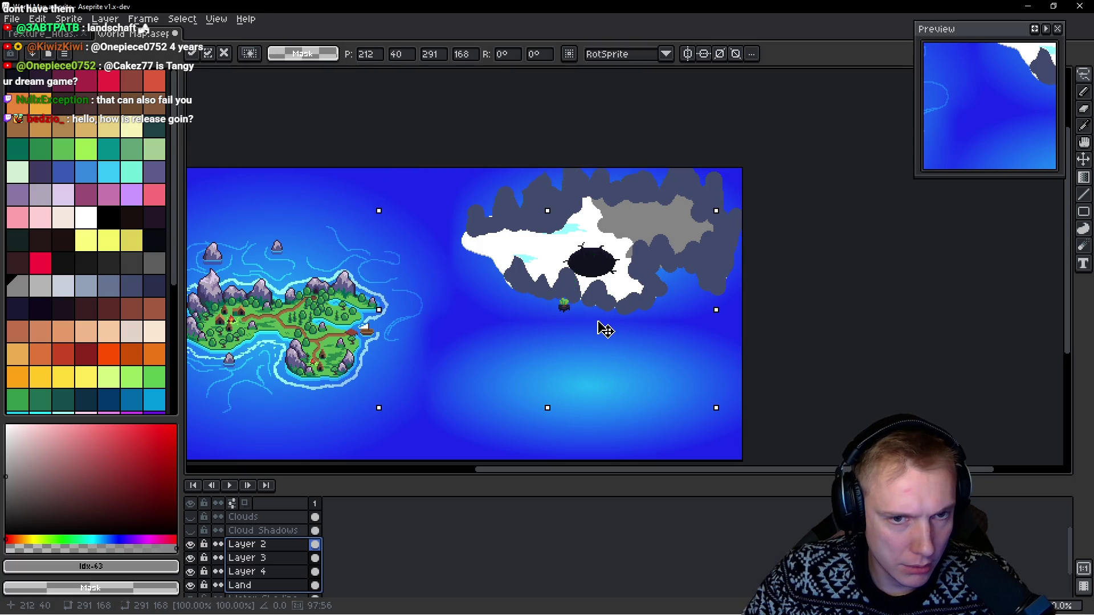
key("Escape")
left_click(273, 546)
left_click(277, 572, "shift")
left_click(277, 586, "shift")
mouse_move(644, 298)
left_mouse_down()
mouse_move(600, 341)
mouse_move(606, 366)
mouse_move(588, 351)
mouse_move(599, 349)
left_mouse_up()
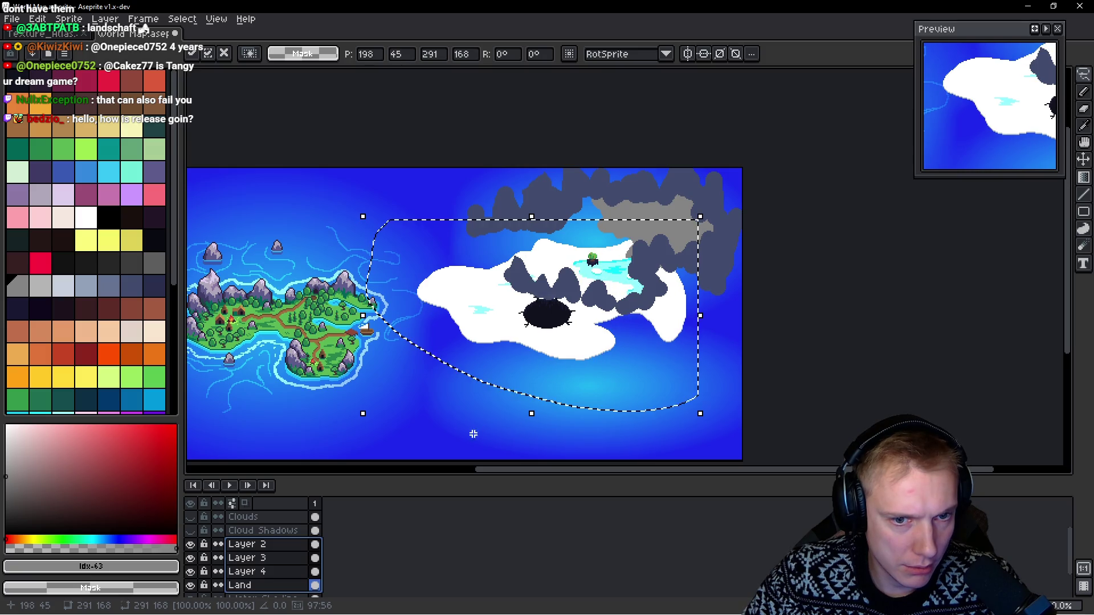
key("Escape")
Step: Reselect Layer 2 through Land and clear the island selection with Ctrl+D
scroll(576, 281, "left", 2)
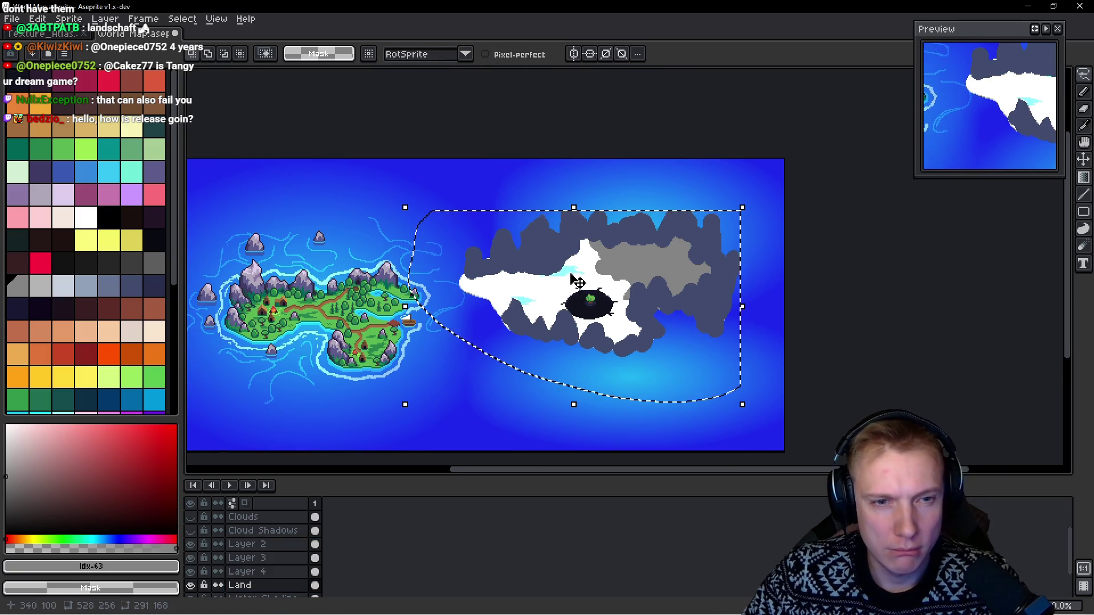
scroll(577, 282, "down", 1)
scroll(572, 281, "up", 2)
scroll(509, 291, "down", 2)
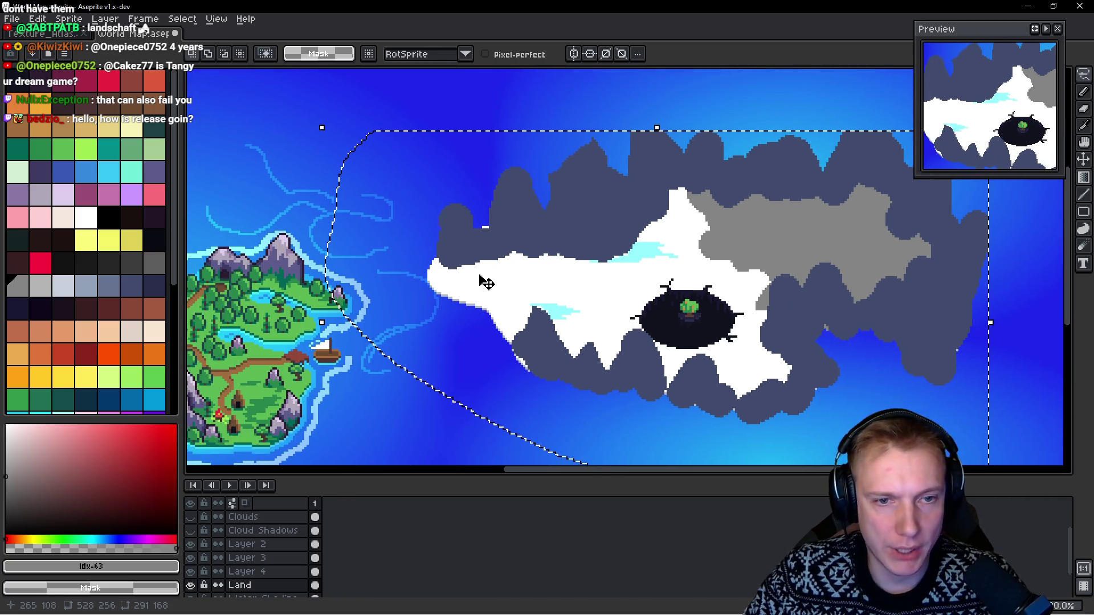
left_click(277, 583, "shift")
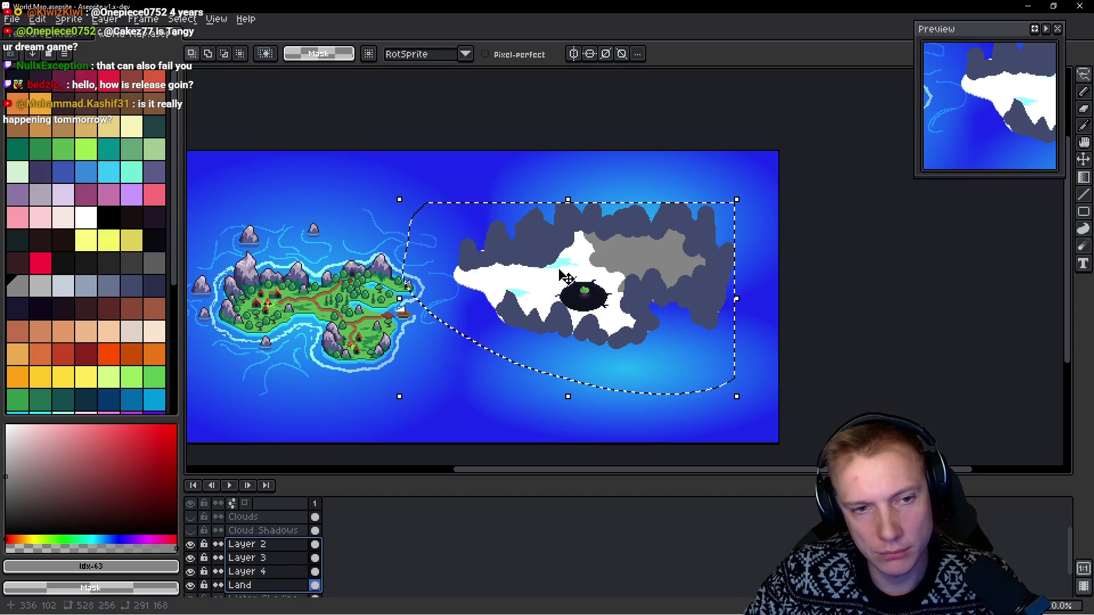
key("ctrl+d")
scroll(573, 236, "up", 3)
left_click_drag(577, 219, 545, 241)
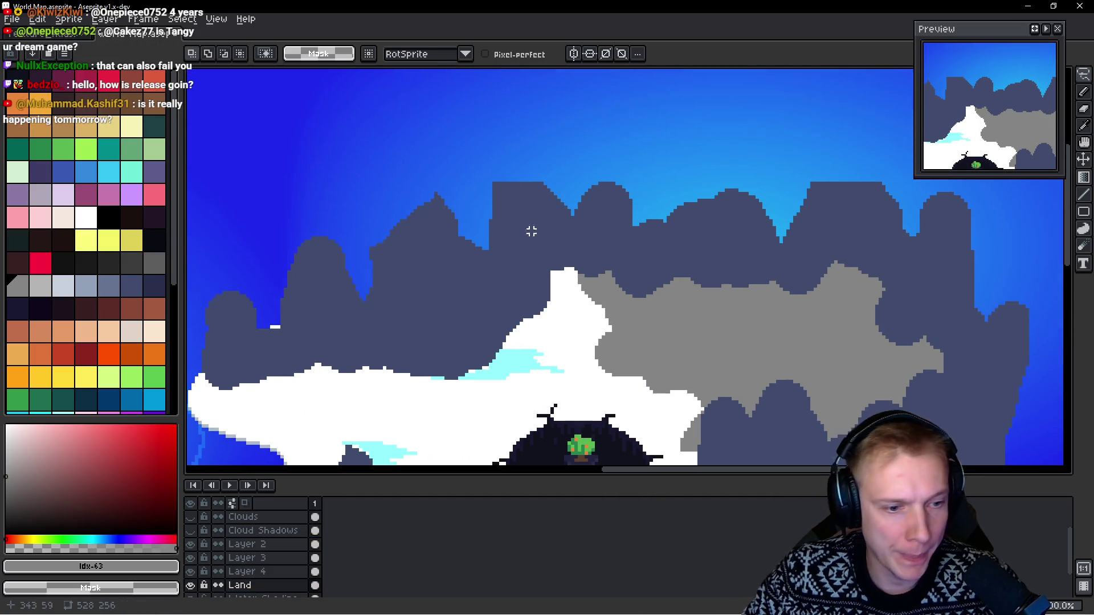
Step: Toggle Layer 4 to check the grey shading, then switch to Layer 3
left_click(545, 219, "ctrl")
left_click(191, 572)
left_click(191, 572)
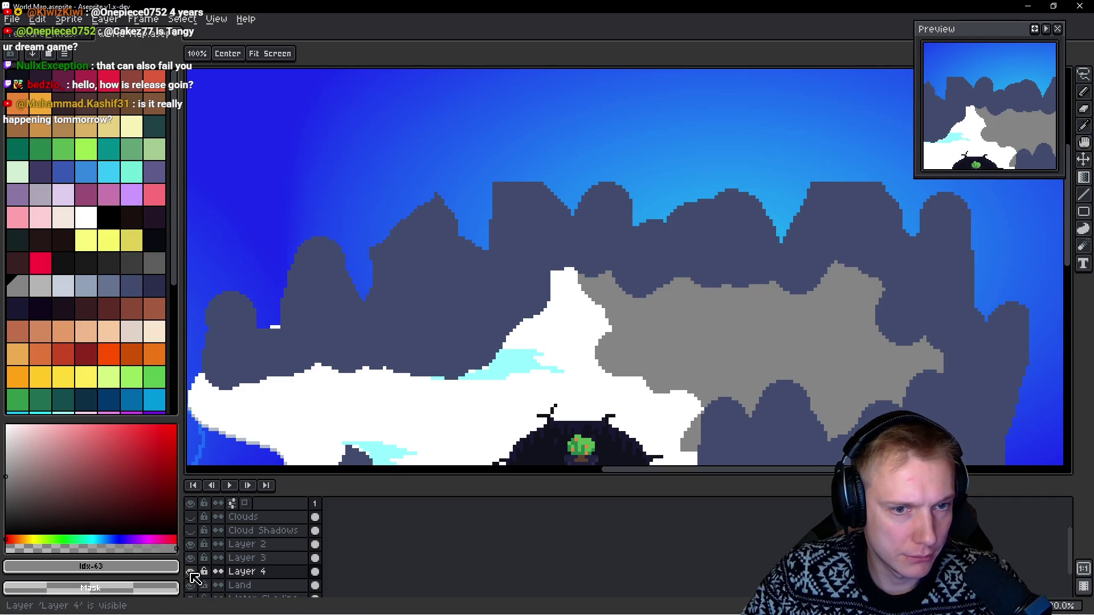
left_click(265, 558)
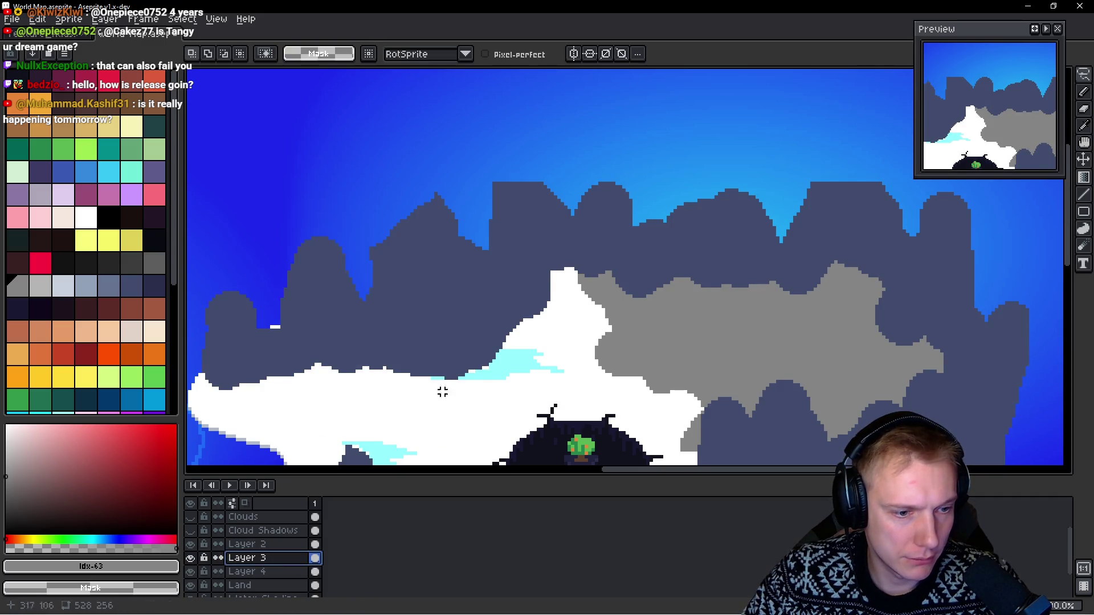
scroll(494, 227, "up", 3)
Step: Paint a tall dark peak on top and carve sky into it to narrow its tip
key("b")
left_click(482, 272, "alt")
mouse_move(488, 228)
left_mouse_down()
mouse_move(456, 245)
mouse_move(503, 186)
mouse_move(527, 253)
left_mouse_up()
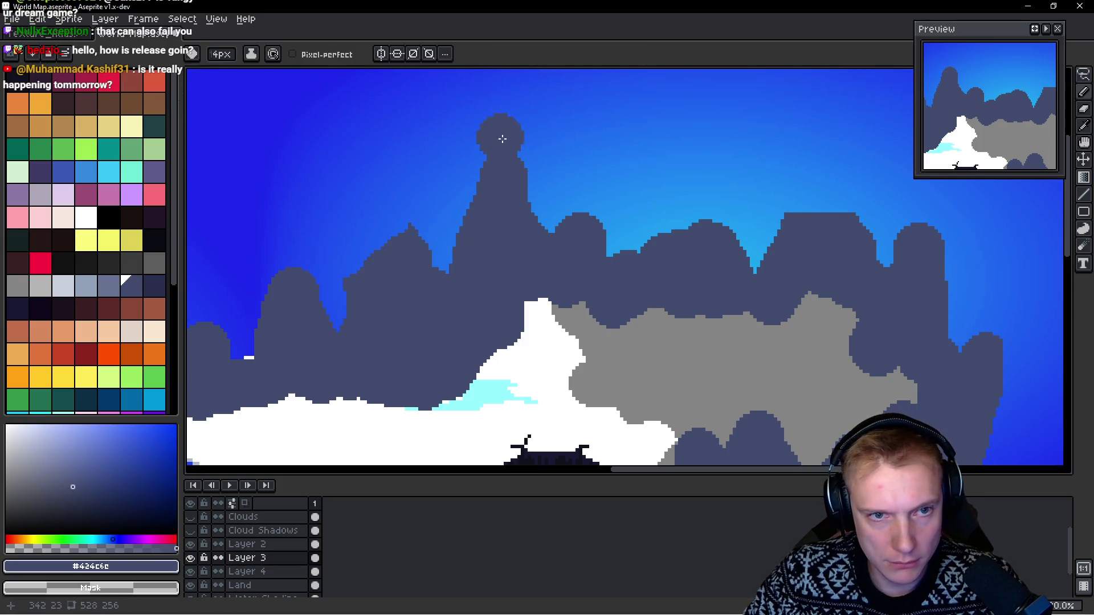
left_click_drag(526, 132, 544, 182)
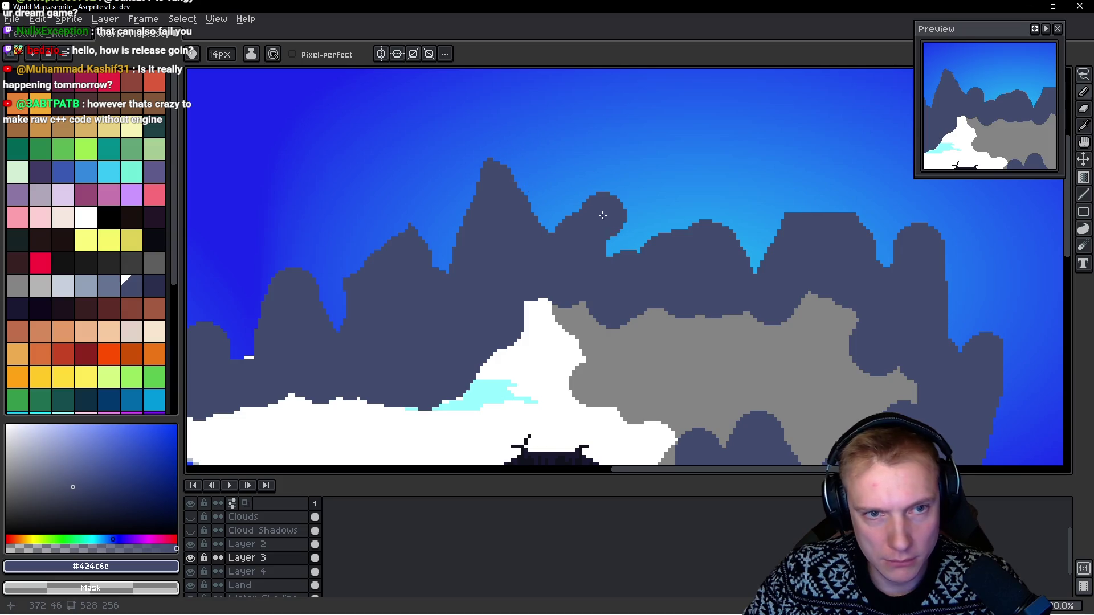
scroll(609, 202, "down", 1)
scroll(496, 212, "down", 1)
scroll(698, 205, "up", 2)
Step: Build the right dark mountain peak taller with the mountain colour
left_click_drag(703, 213, 752, 129)
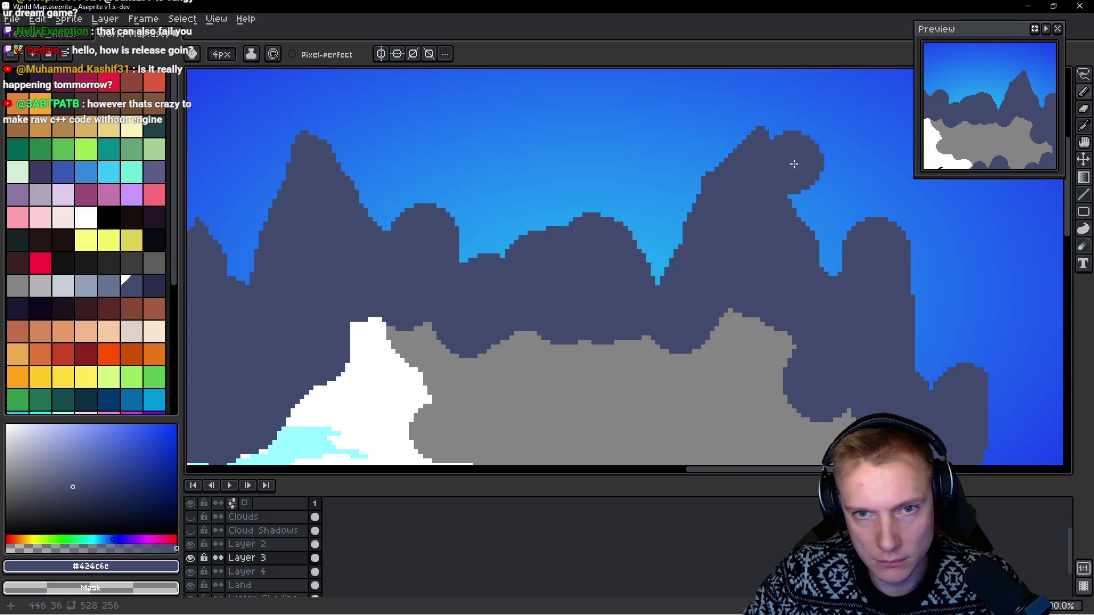
scroll(757, 206, "down", 3)
scroll(681, 255, "up", 1)
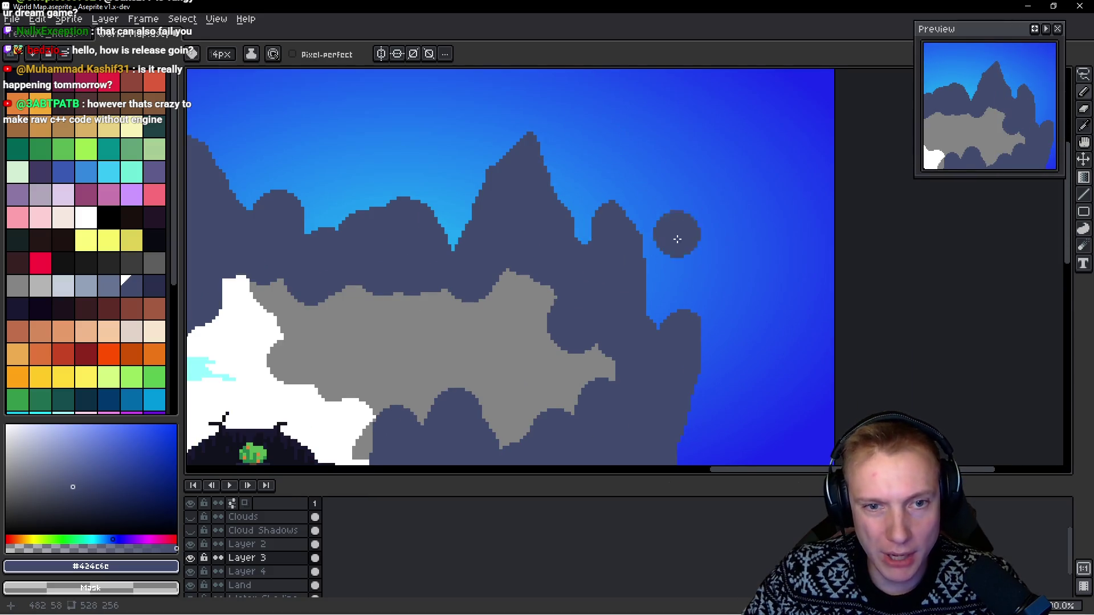
scroll(695, 251, "down", 1)
scroll(684, 268, "down", 2)
scroll(730, 223, "left", 3)
scroll(656, 234, "left", 5)
scroll(570, 242, "up", 3)
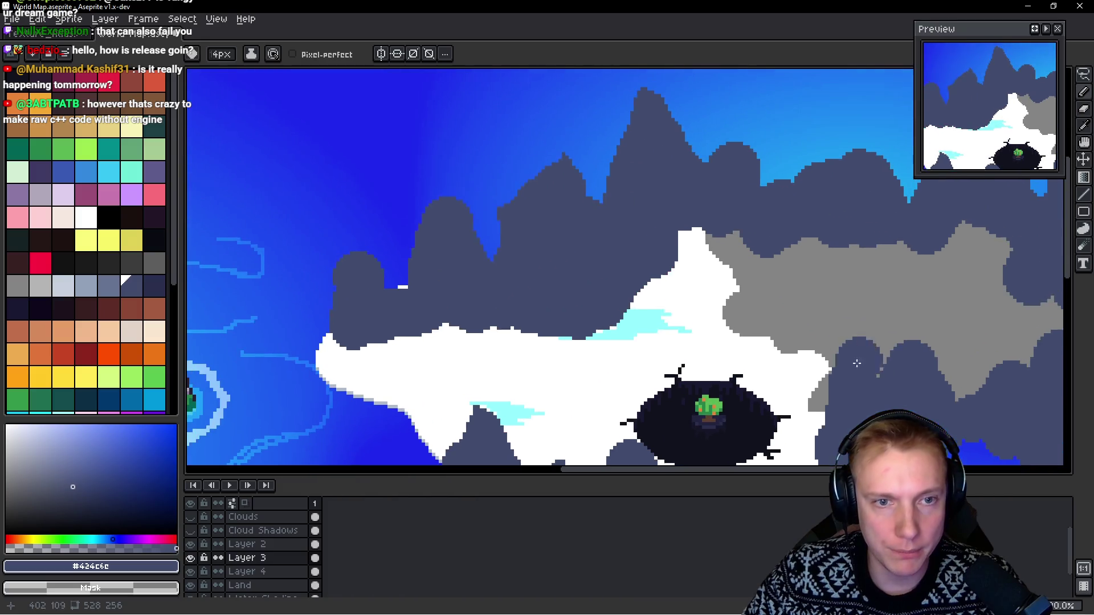
scroll(477, 240, "down", 3)
scroll(530, 255, "up", 3)
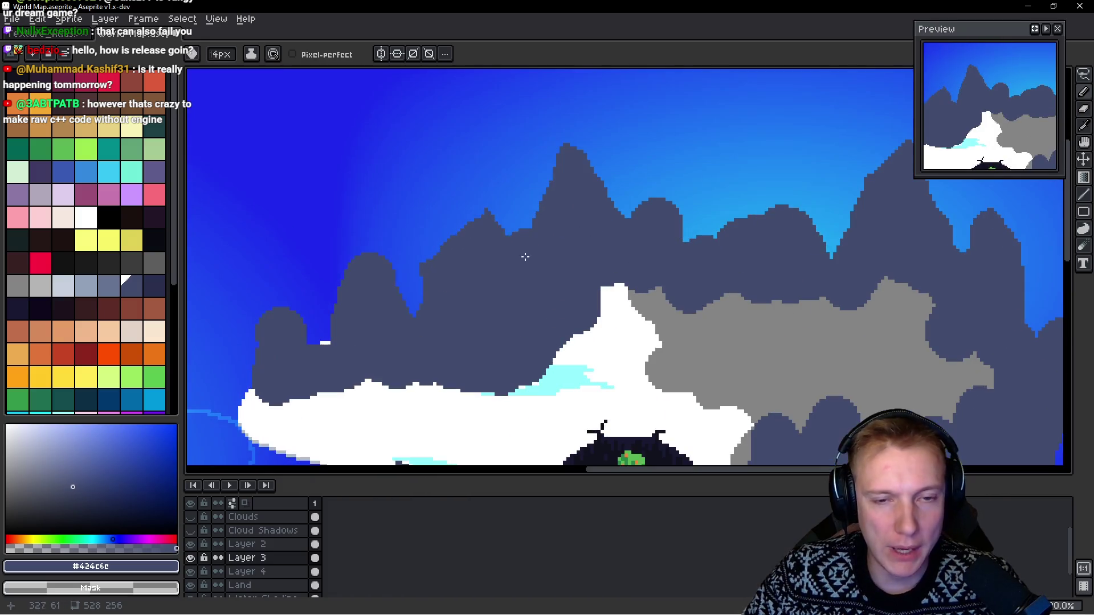
scroll(507, 239, "down", 2)
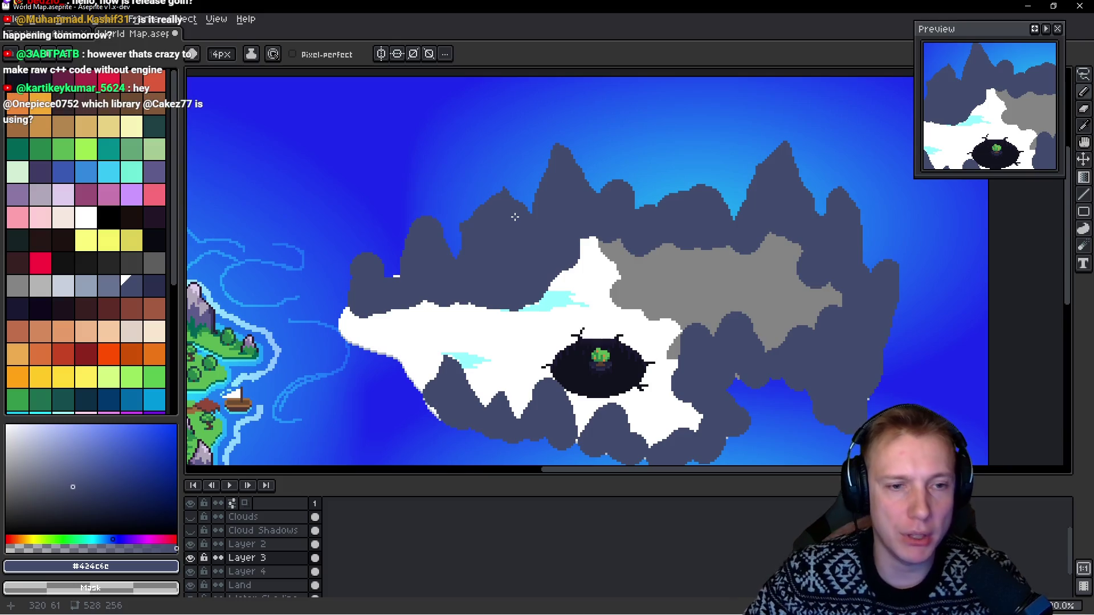
scroll(334, 273, "up", 2)
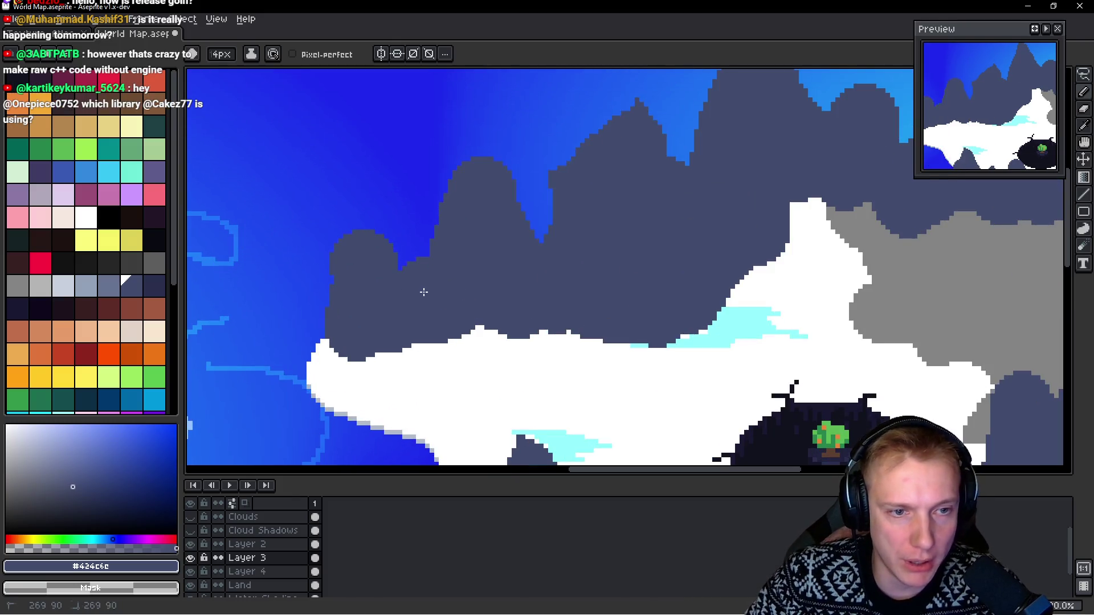
scroll(425, 291, "down", 2)
scroll(403, 310, "up", 2)
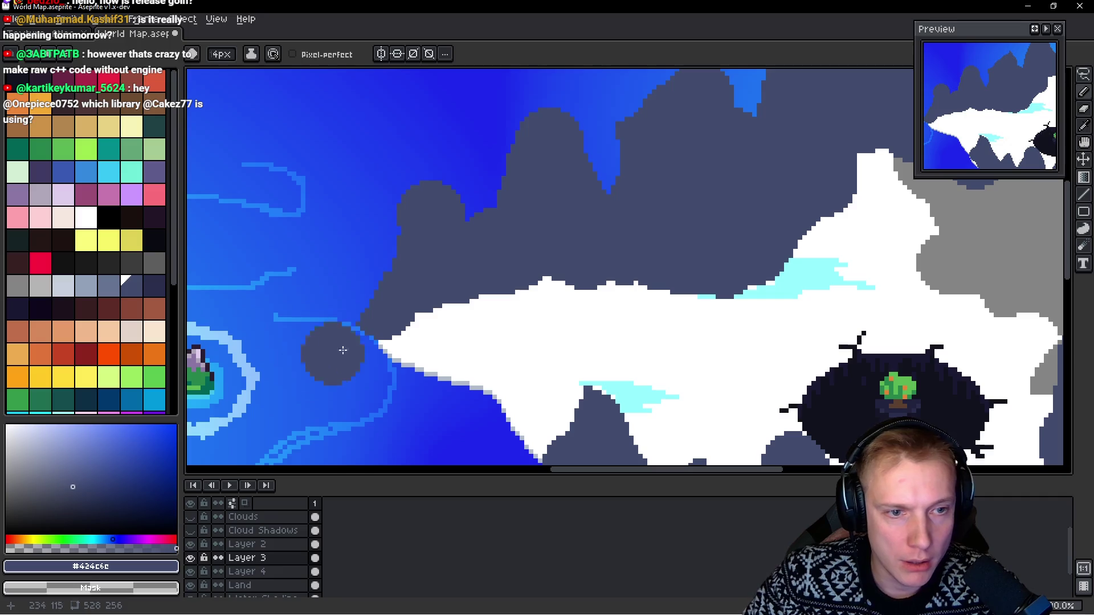
scroll(524, 337, "down", 4)
scroll(562, 281, "up", 2)
scroll(571, 279, "down", 2)
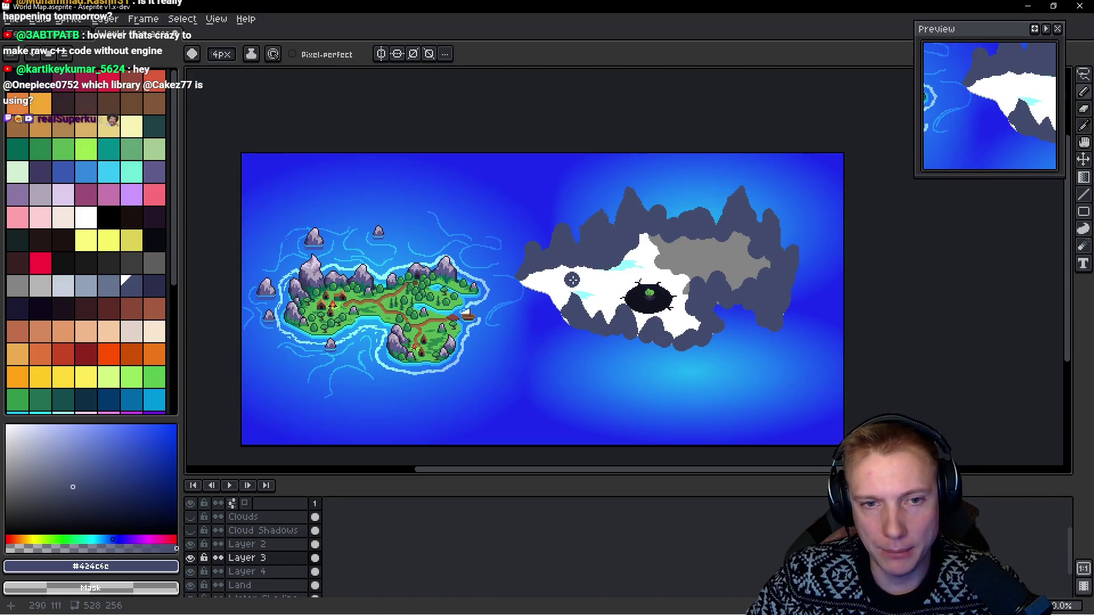
scroll(574, 279, "up", 2)
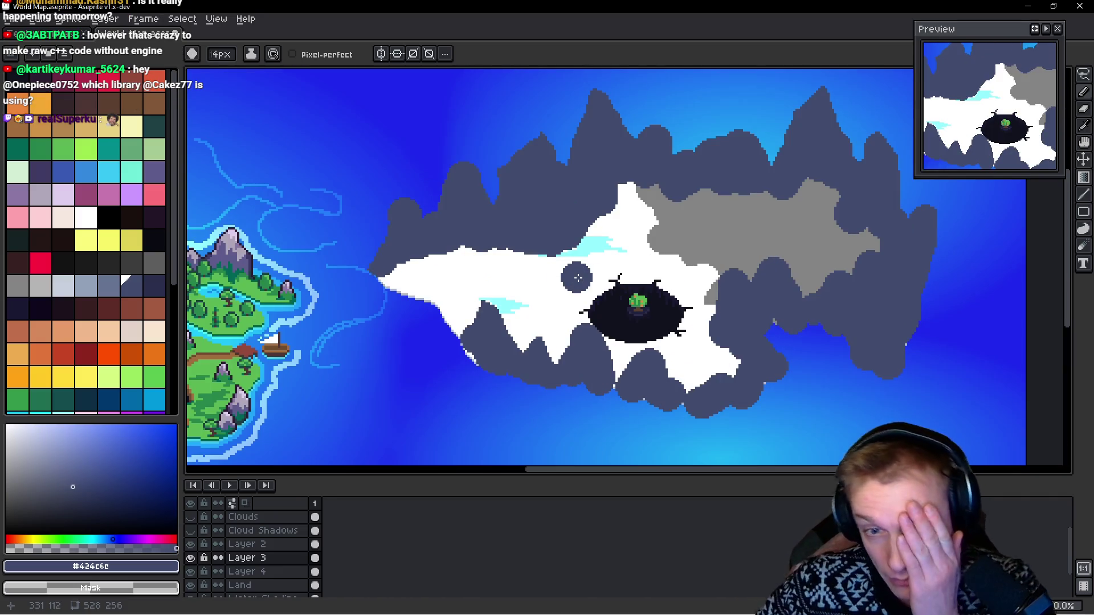
left_click_drag(411, 300, 564, 259)
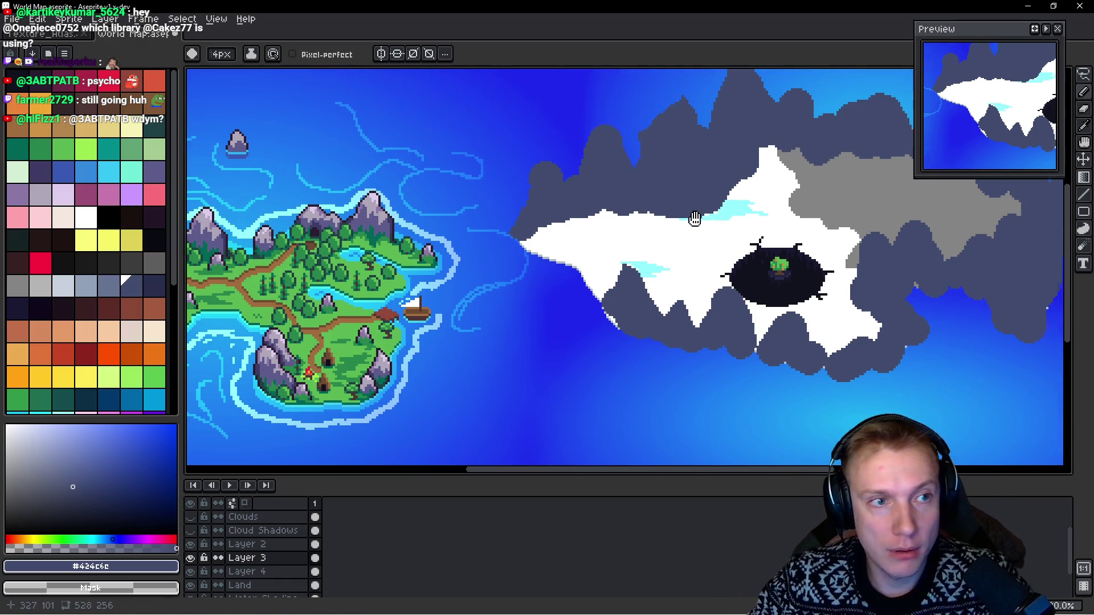
Step: Resize the brush and sharpen the rounded upper peak into a point with mountain colour
scroll(272, 69, "right", 3)
mouse_move(225, 57)
left_mouse_down()
mouse_move(244, 72)
mouse_move(184, 83)
left_mouse_up()
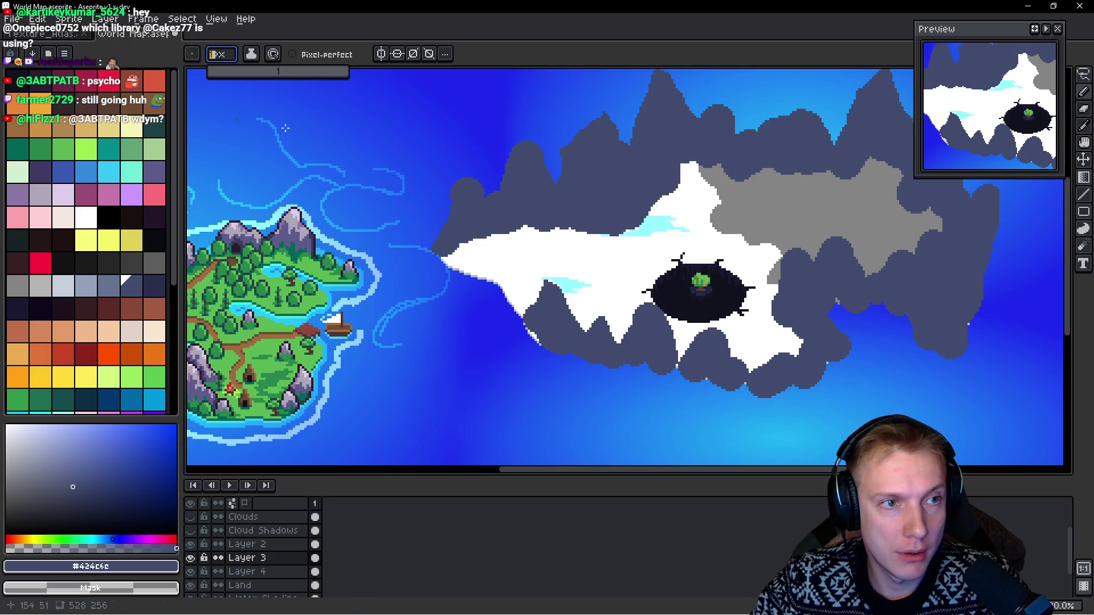
scroll(505, 148, "up", 3)
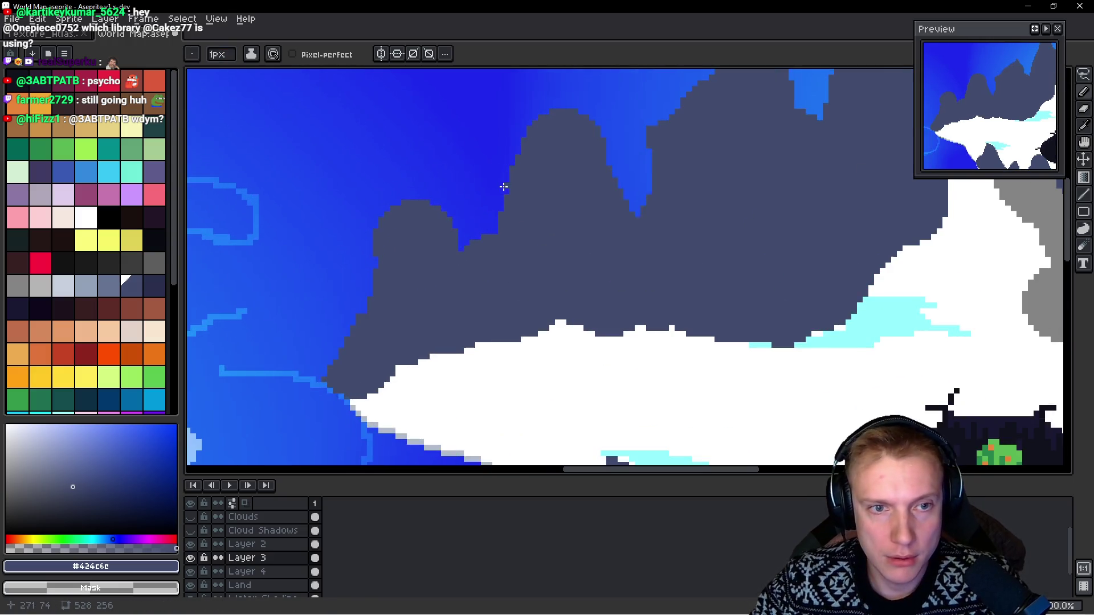
left_click_drag(242, 53, 249, 54)
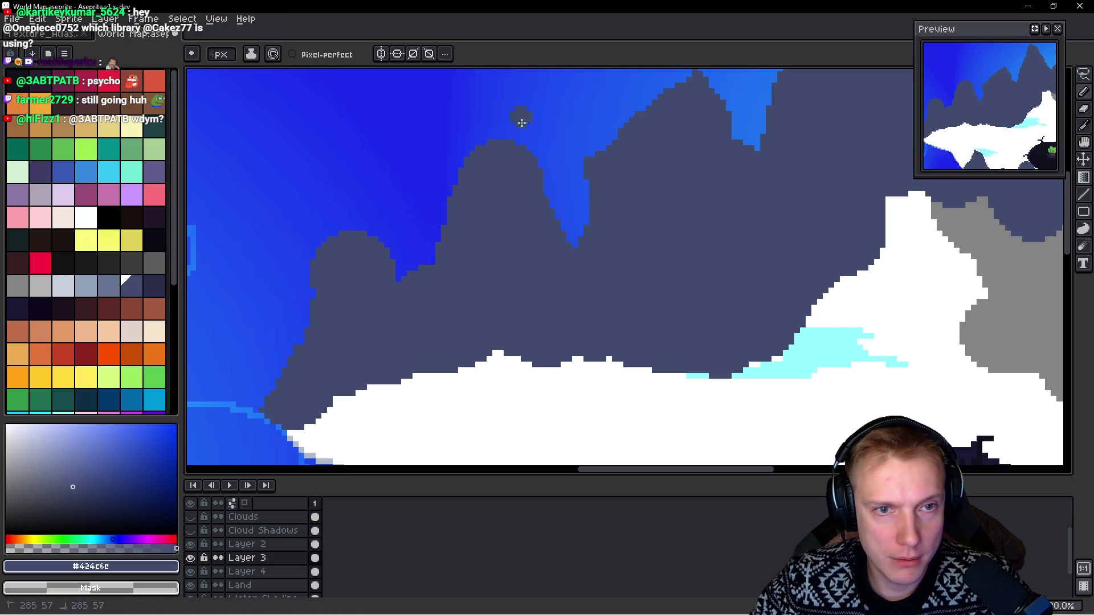
mouse_move(439, 208)
left_mouse_down()
mouse_move(383, 200)
mouse_move(521, 141)
left_mouse_up()
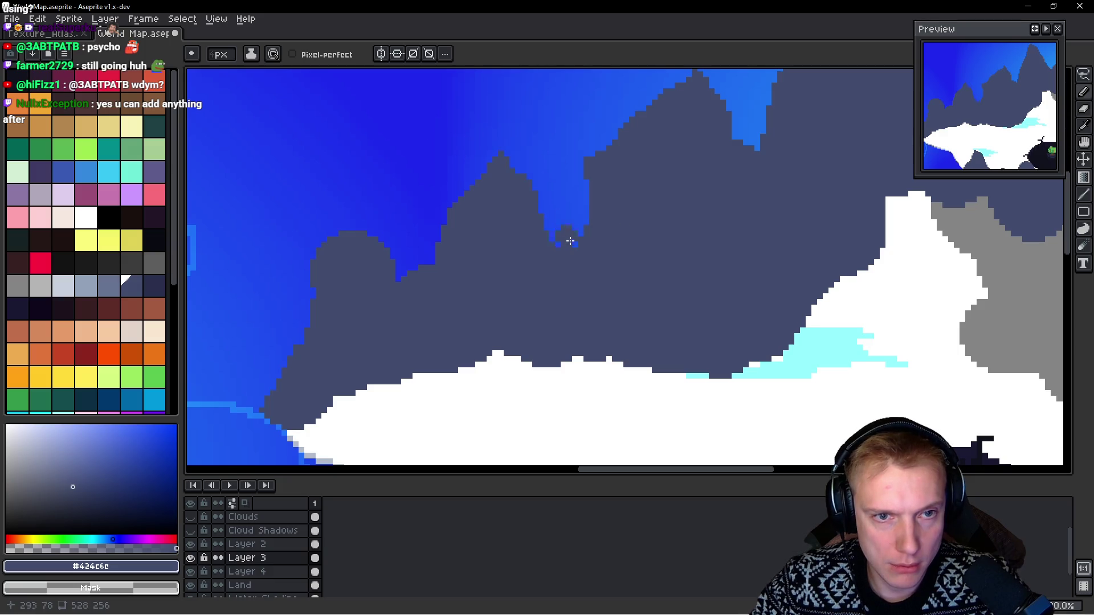
left_click_drag(530, 181, 499, 162)
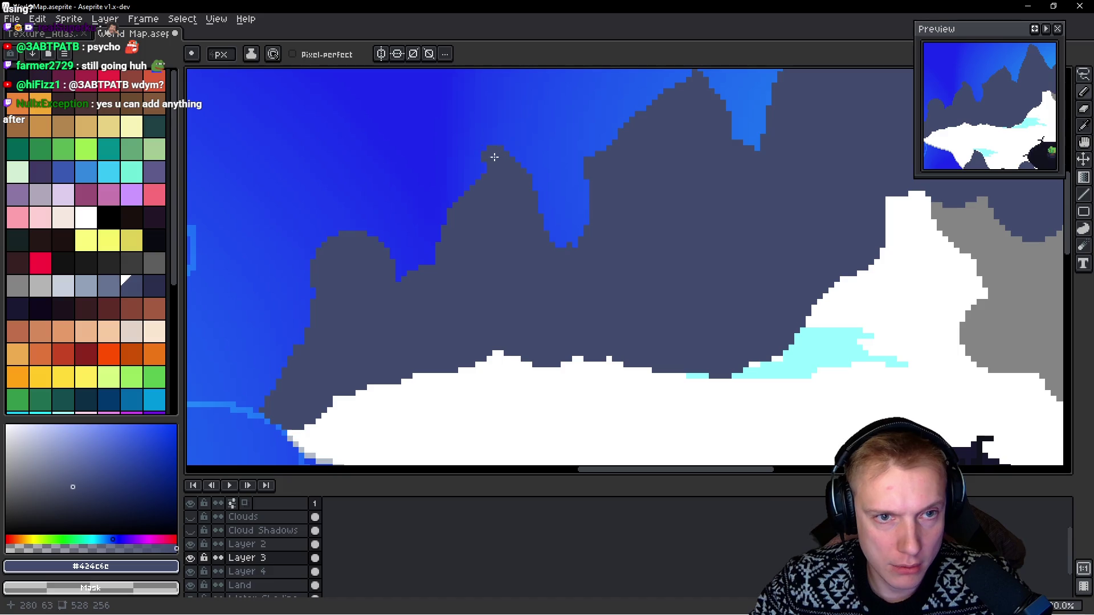
Step: Turn the rounded hill into a sharp peak and deepen the sky valley between peaks
scroll(440, 228, "left", 2)
mouse_move(432, 285)
left_mouse_down()
mouse_move(371, 221)
mouse_move(354, 252)
mouse_move(350, 332)
left_mouse_up()
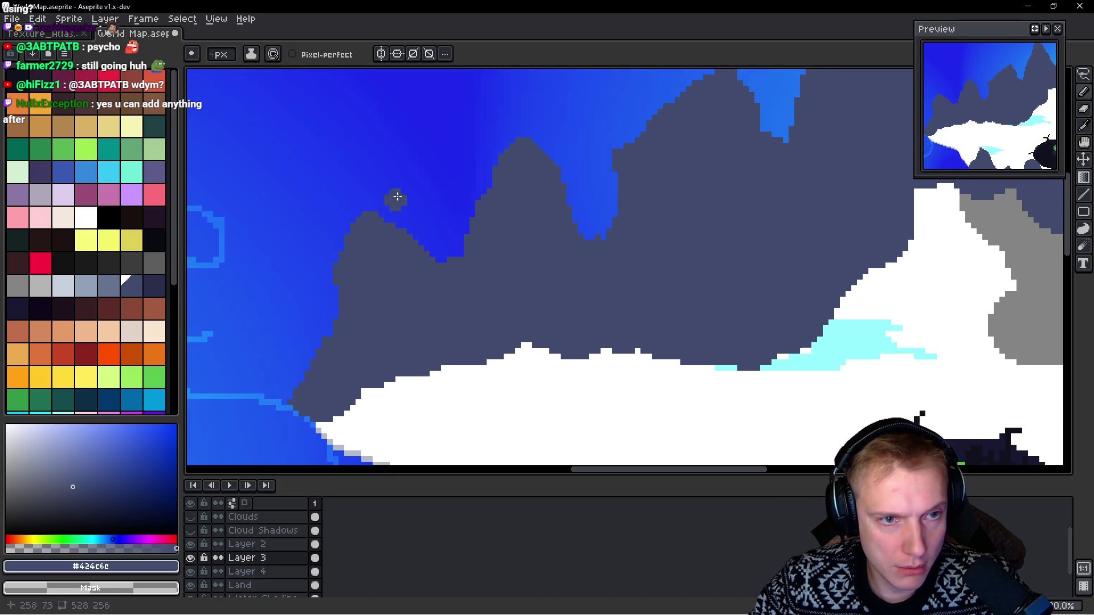
mouse_move(360, 203)
left_mouse_down()
mouse_move(445, 288)
mouse_move(497, 255)
mouse_move(463, 257)
mouse_move(443, 312)
mouse_move(442, 241)
mouse_move(430, 232)
mouse_move(451, 224)
mouse_move(427, 220)
mouse_move(444, 239)
left_mouse_up()
scroll(447, 231, "down", 3)
scroll(423, 204, "up", 4)
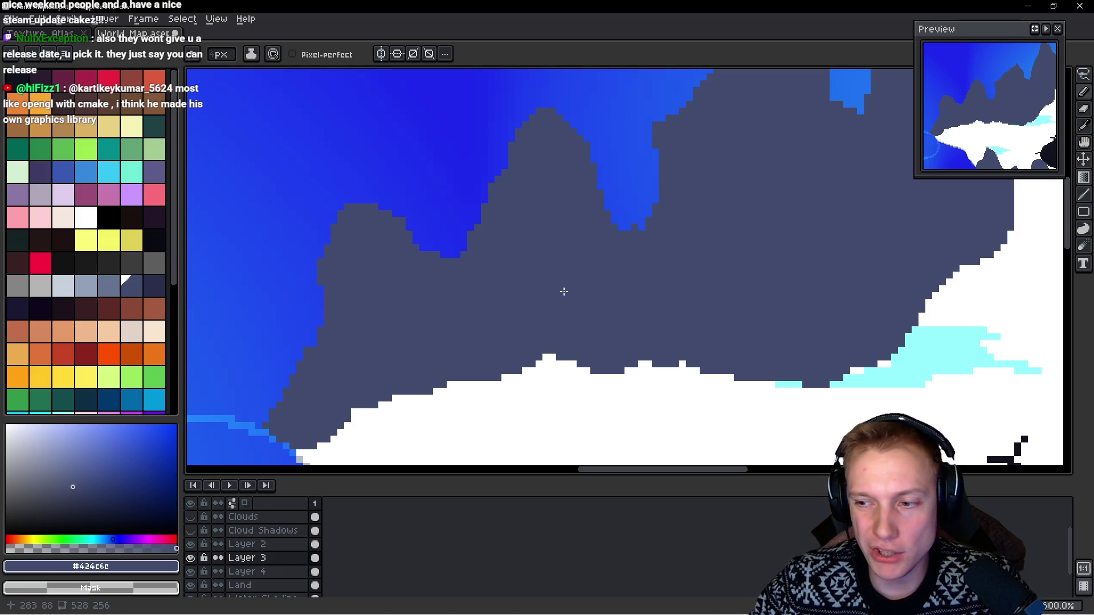
scroll(476, 296, "down", 2)
Step: Extend the mountain's left edge into the sea down toward the coast, trimming it with sea blue
mouse_move(371, 357)
left_mouse_down()
mouse_move(349, 298)
mouse_move(361, 310)
mouse_move(372, 281)
mouse_move(342, 285)
mouse_move(332, 313)
mouse_move(358, 401)
mouse_move(366, 379)
mouse_move(349, 291)
left_mouse_up()
scroll(354, 389, "down", 1)
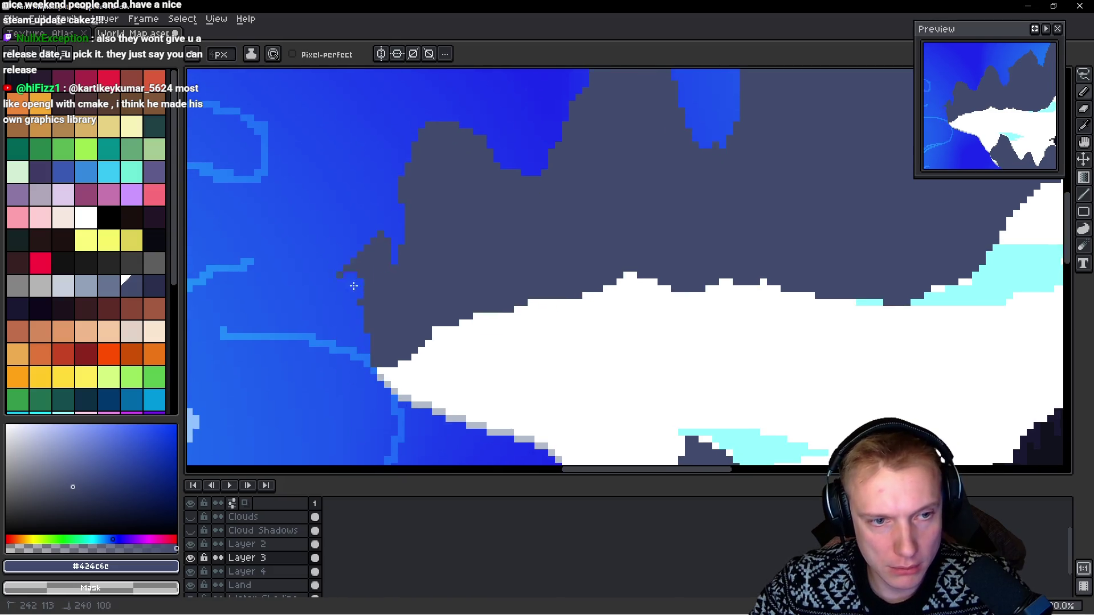
left_click_drag(370, 243, 359, 314)
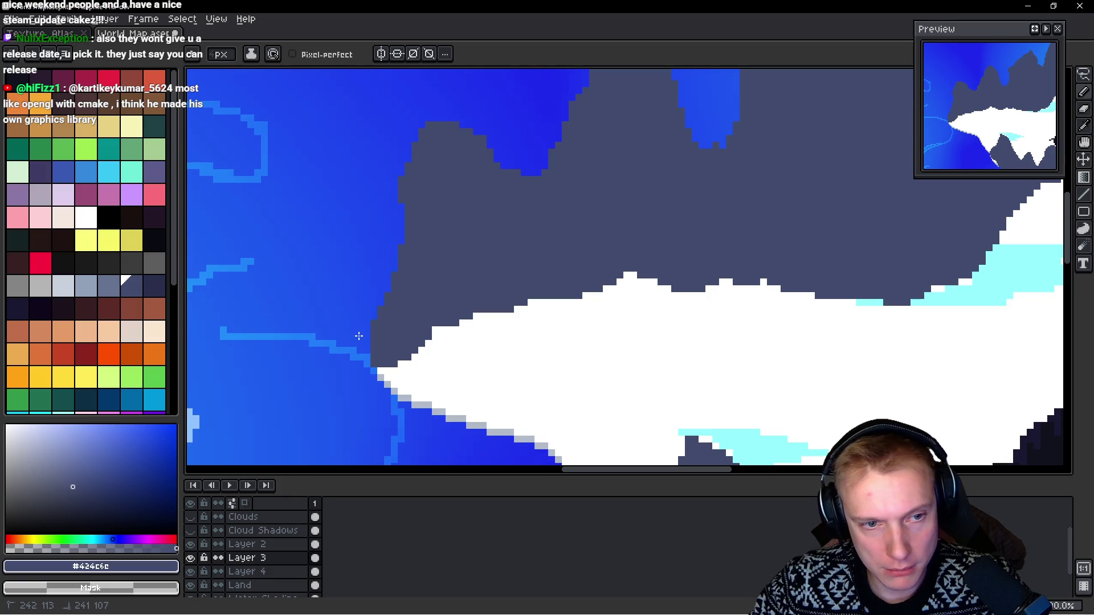
left_click_drag(379, 317, 364, 379)
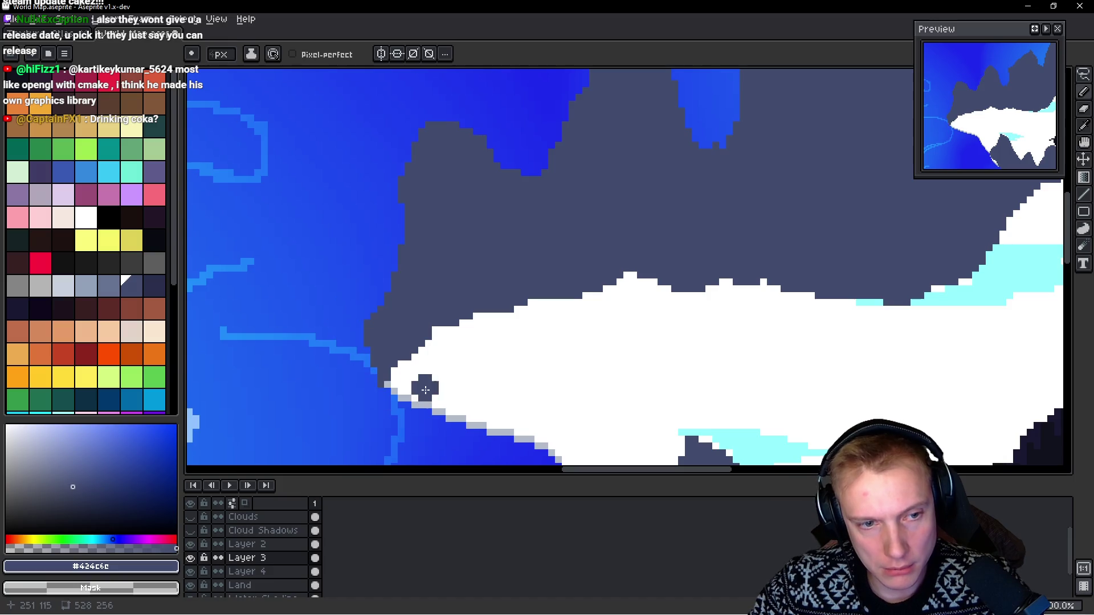
scroll(455, 354, "down", 1)
scroll(457, 324, "up", 1)
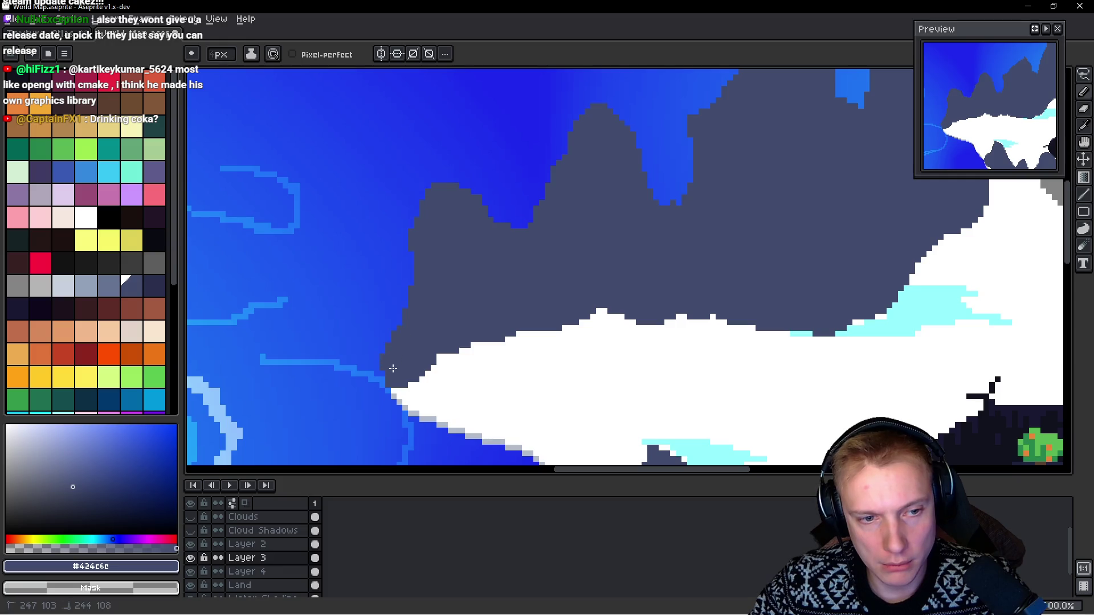
scroll(489, 306, "up", 3)
scroll(495, 308, "right", 5)
Step: Redraw the upper mountain ridge outline and dab a small mountain-coloured blob
mouse_move(459, 281)
left_mouse_down()
mouse_move(493, 220)
mouse_move(576, 177)
left_mouse_up()
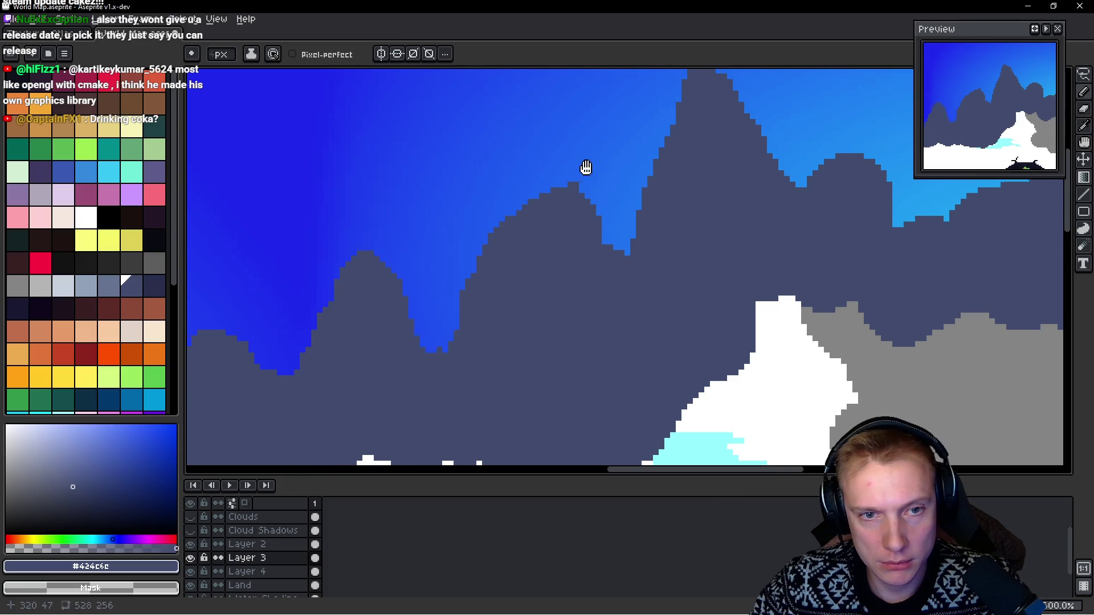
scroll(593, 166, "right", 4)
scroll(461, 234, "up", 2)
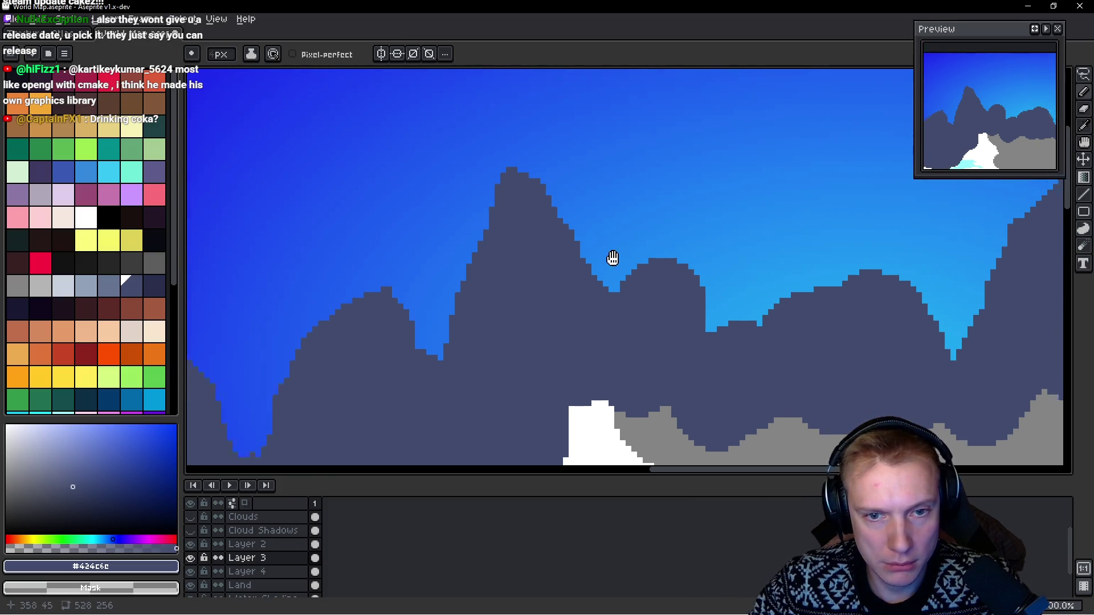
scroll(623, 262, "right", 4)
scroll(624, 262, "down", 2)
left_click(619, 261)
Step: Undo the stray blob and rework the peak's left slope, undoing the extra strokes beside it
key("ctrl+z")
mouse_move(605, 270)
left_mouse_down()
mouse_move(586, 277)
mouse_move(625, 287)
mouse_move(595, 285)
mouse_move(632, 259)
mouse_move(722, 282)
mouse_move(603, 322)
left_mouse_up()
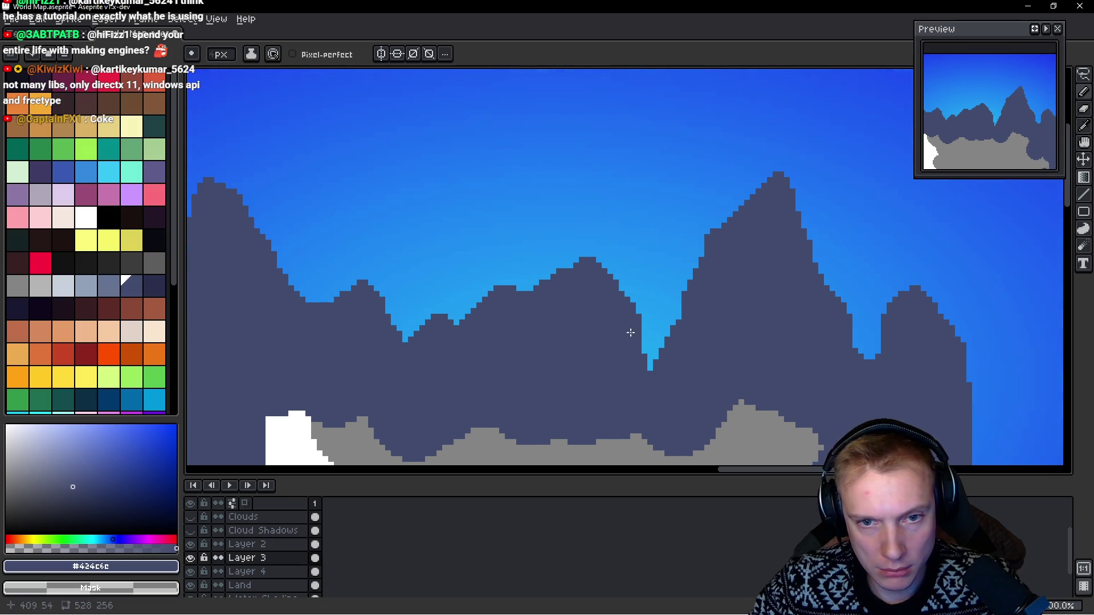
mouse_move(643, 382)
left_mouse_down()
mouse_move(696, 305)
mouse_move(708, 240)
mouse_move(764, 207)
mouse_move(601, 277)
mouse_move(589, 231)
mouse_move(583, 313)
mouse_move(684, 245)
left_mouse_up()
key("ctrl+z")
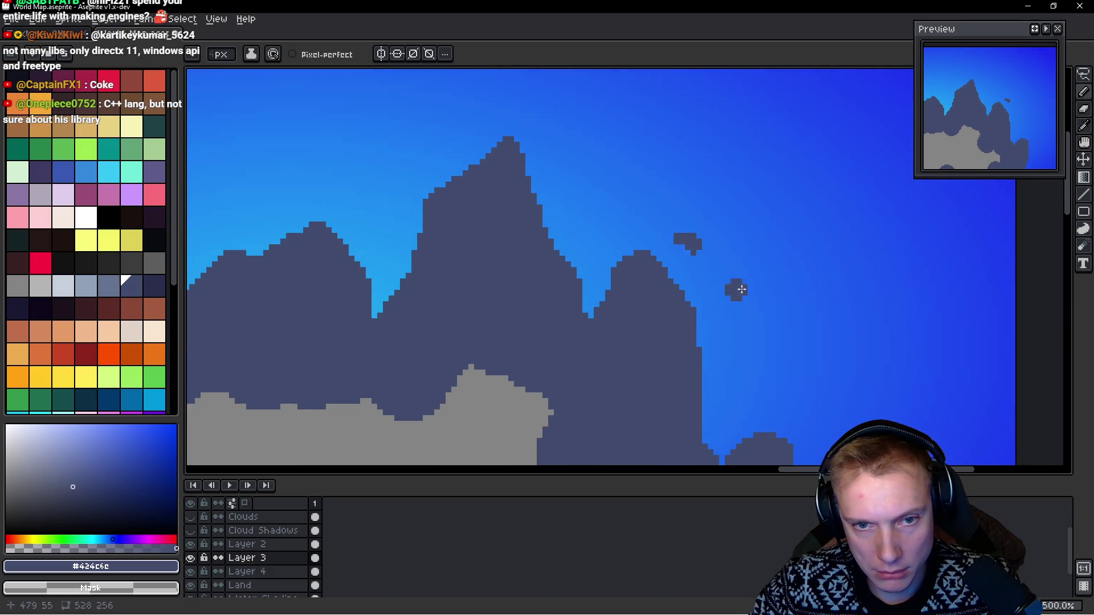
key("ctrl+z")
Step: Redraw the small peak's slopes and widen the mountain's right edge, filling its notch
mouse_move(613, 282)
left_mouse_down()
mouse_move(659, 258)
mouse_move(703, 302)
left_mouse_up()
left_click_drag(704, 363, 665, 278)
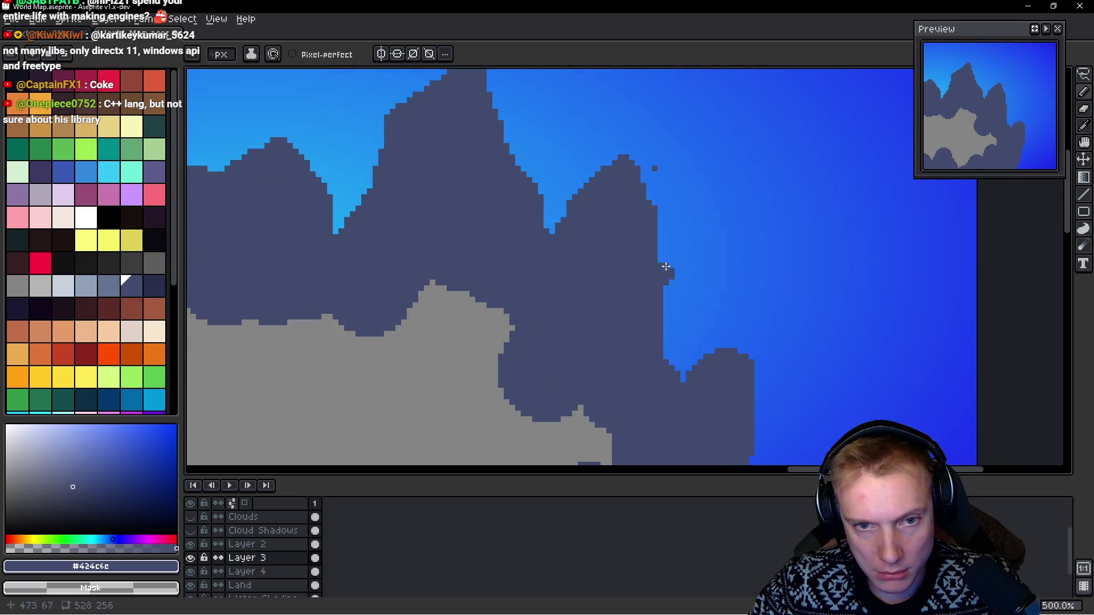
mouse_move(651, 232)
left_mouse_down()
mouse_move(678, 286)
mouse_move(655, 344)
mouse_move(646, 293)
left_mouse_up()
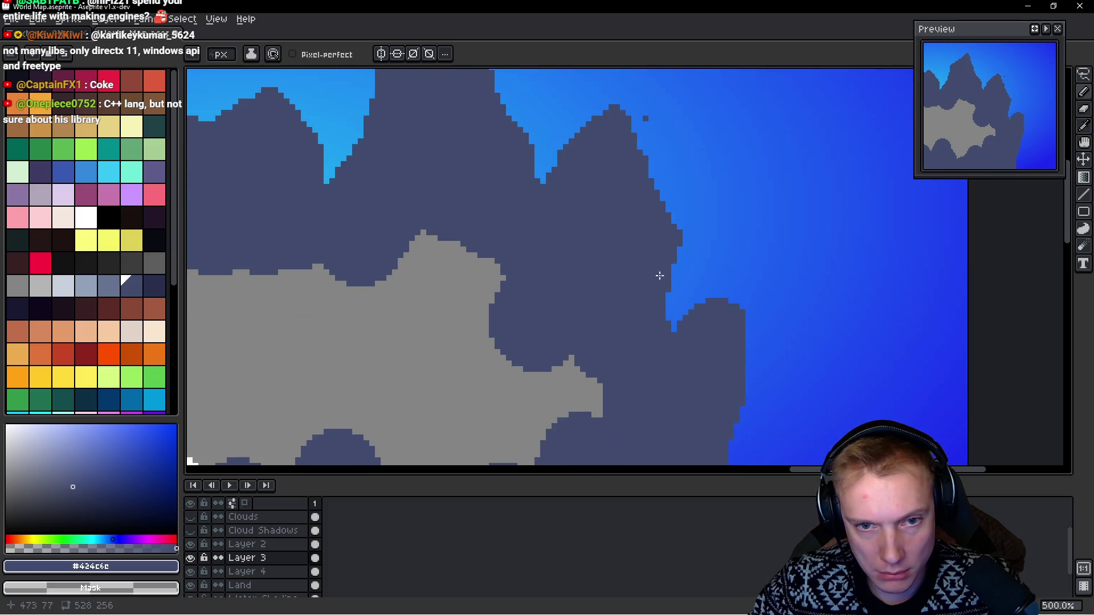
mouse_move(657, 345)
left_mouse_down()
mouse_move(670, 272)
mouse_move(679, 335)
left_mouse_up()
mouse_move(680, 261)
left_mouse_down()
mouse_move(689, 284)
mouse_move(693, 208)
left_mouse_up()
Step: Fill the coast notch, paint dark #424c6c bumps over the grey land, then undo them
scroll(682, 237, "down", 2)
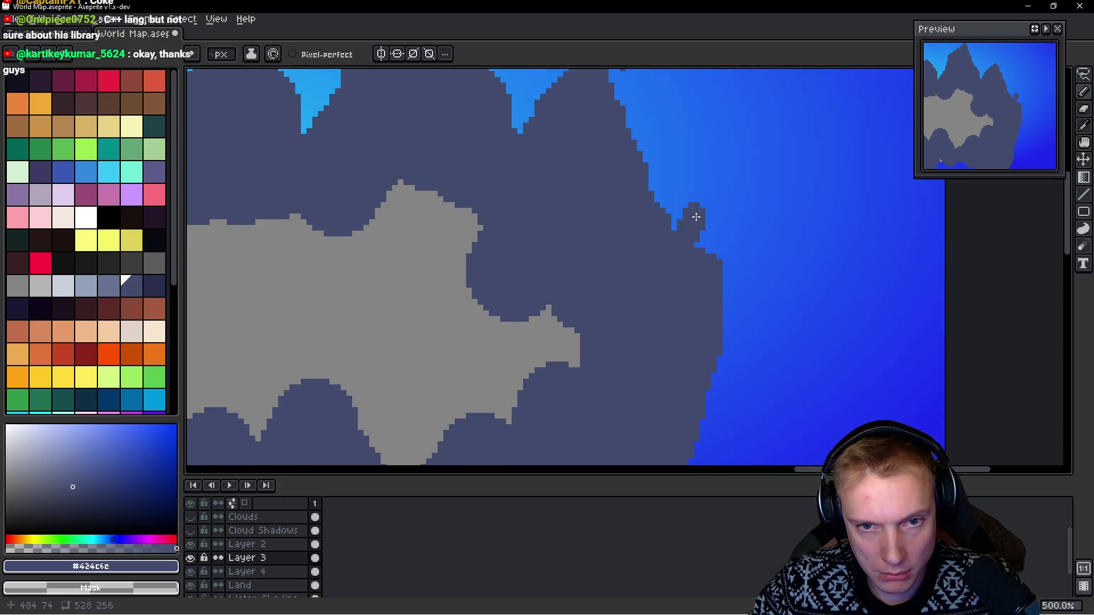
scroll(718, 274, "down", 2)
left_click_drag(695, 245, 697, 277)
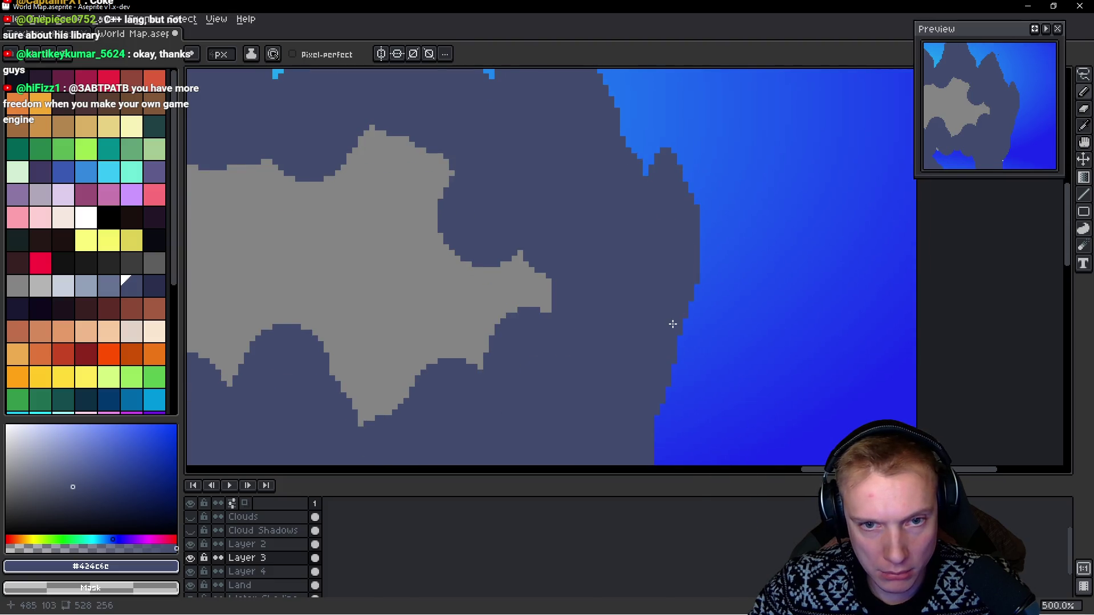
scroll(644, 297, "down", 4)
mouse_move(556, 251)
left_mouse_down()
mouse_move(587, 183)
mouse_move(613, 182)
left_mouse_up()
mouse_move(541, 246)
left_mouse_down()
mouse_move(520, 240)
mouse_move(475, 317)
left_mouse_up()
key("ctrl+z")
key("ctrl+z")
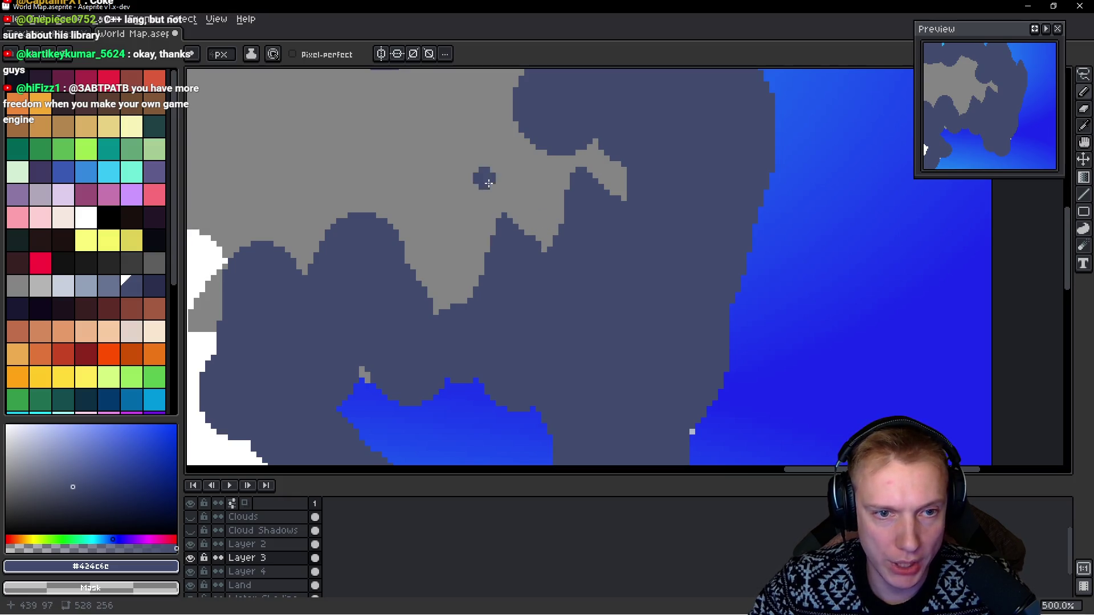
key("ctrl+y")
key("ctrl+z")
scroll(464, 258, "down", 4)
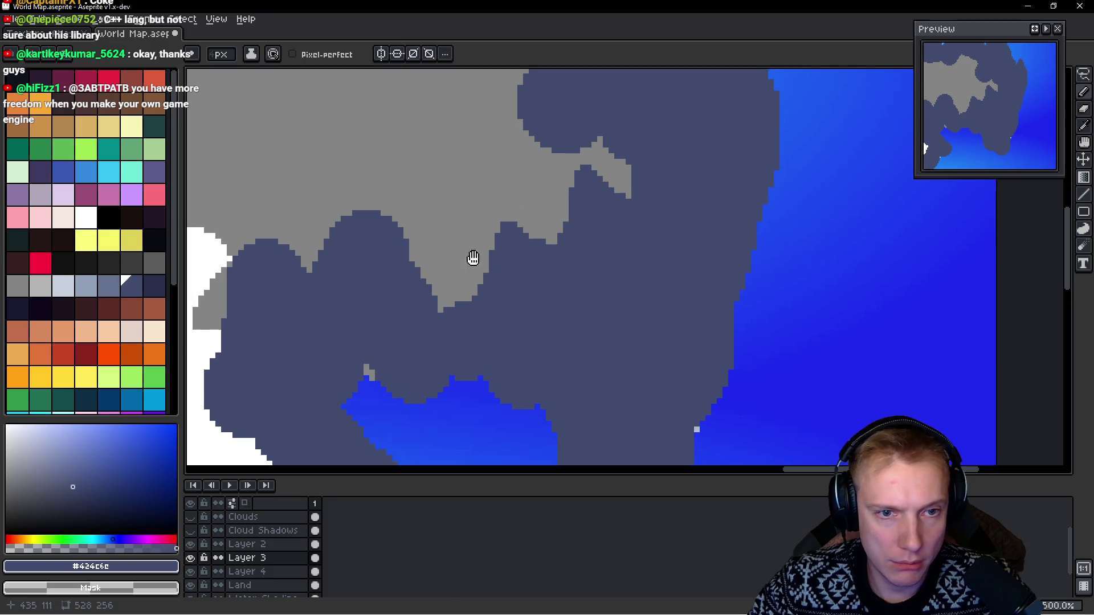
Step: Paint the grey land edge dark slate and extend the mountains along the white snow edge
scroll(529, 260, "up", 4)
scroll(529, 260, "up", 1)
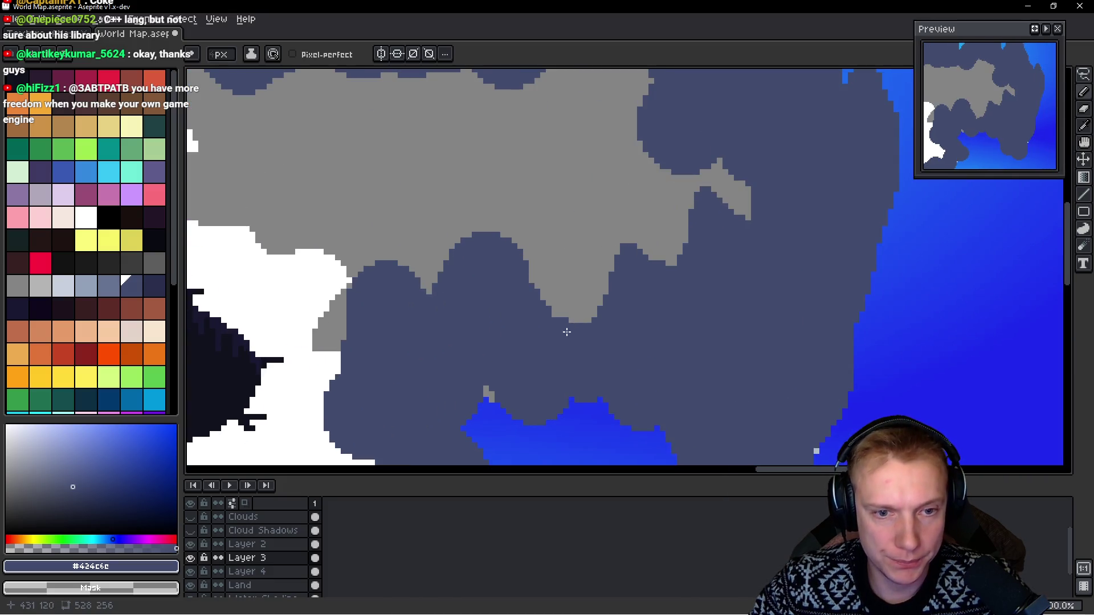
left_click_drag(569, 349, 604, 341)
mouse_move(514, 261)
left_mouse_down()
mouse_move(494, 204)
mouse_move(422, 298)
mouse_move(484, 290)
left_mouse_up()
mouse_move(450, 242)
left_mouse_down()
mouse_move(416, 268)
mouse_move(399, 308)
left_mouse_up()
left_click_drag(426, 311, 465, 267)
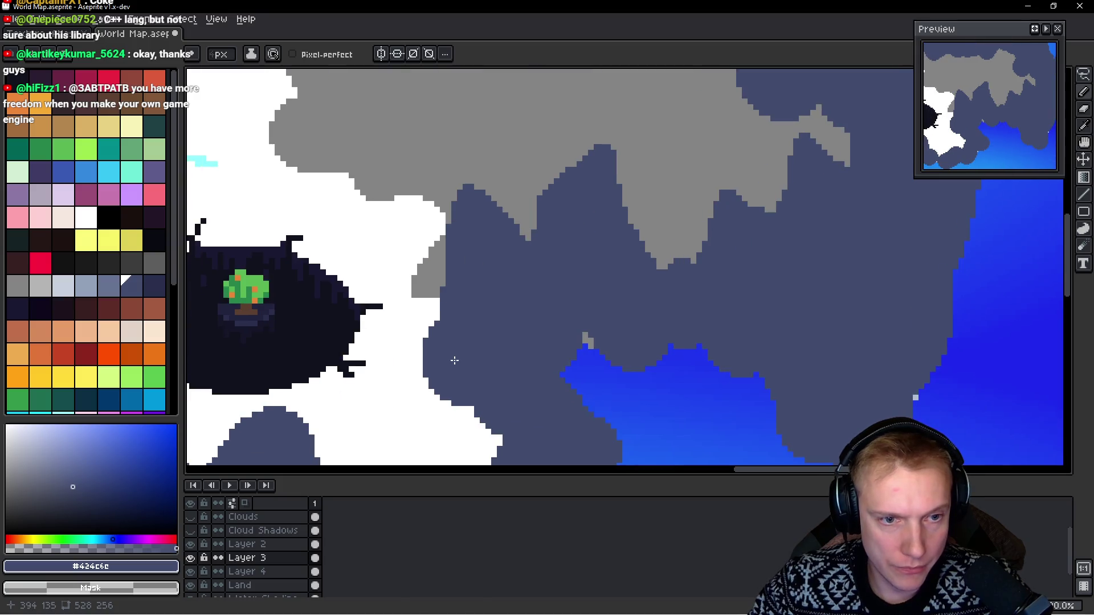
mouse_move(432, 367)
left_mouse_down()
mouse_move(412, 288)
mouse_move(430, 374)
mouse_move(449, 289)
left_mouse_up()
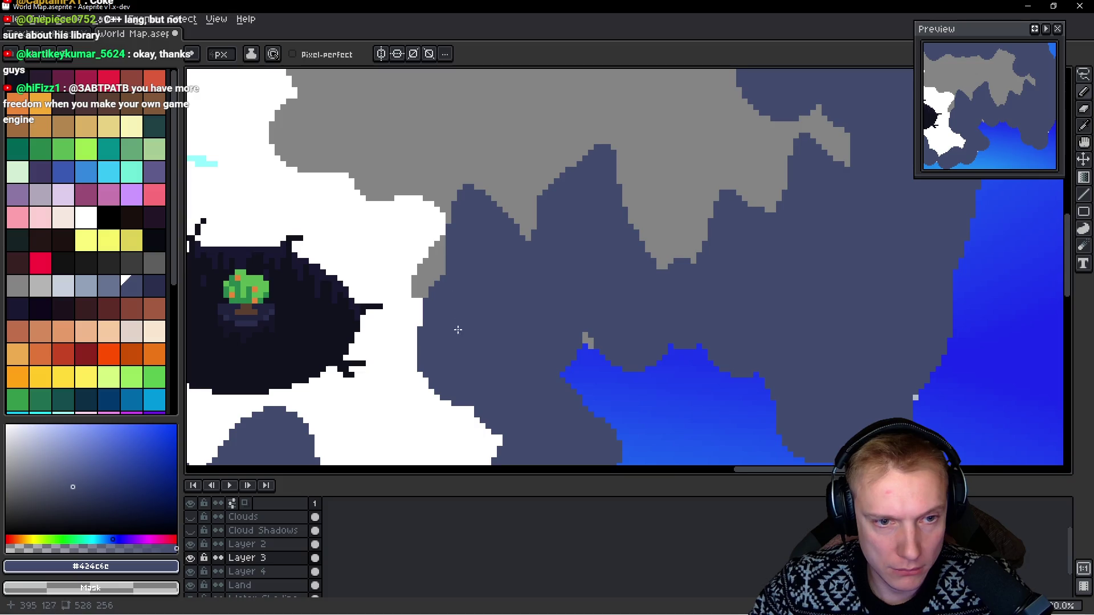
Step: Push the mountain edge into the snow, raising the central peak to the crater's underside
scroll(457, 316, "down", 5)
mouse_move(489, 344)
left_mouse_down()
mouse_move(459, 284)
mouse_move(416, 351)
mouse_move(393, 329)
left_mouse_up()
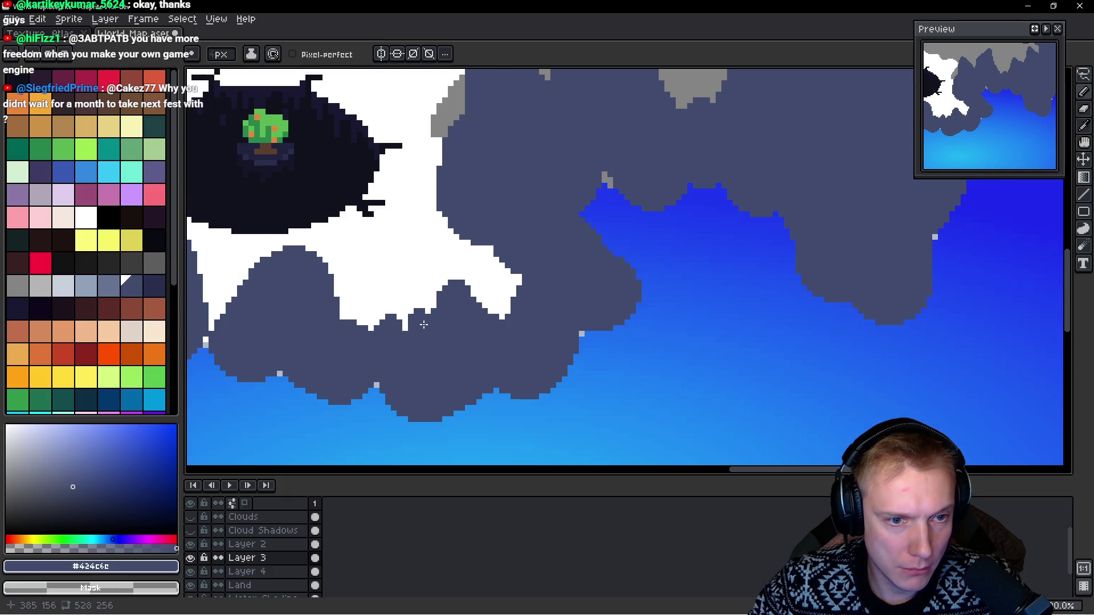
scroll(503, 310, "up", 1)
mouse_move(467, 265)
left_mouse_down()
mouse_move(447, 248)
mouse_move(408, 292)
left_mouse_up()
scroll(386, 333, "left", 1)
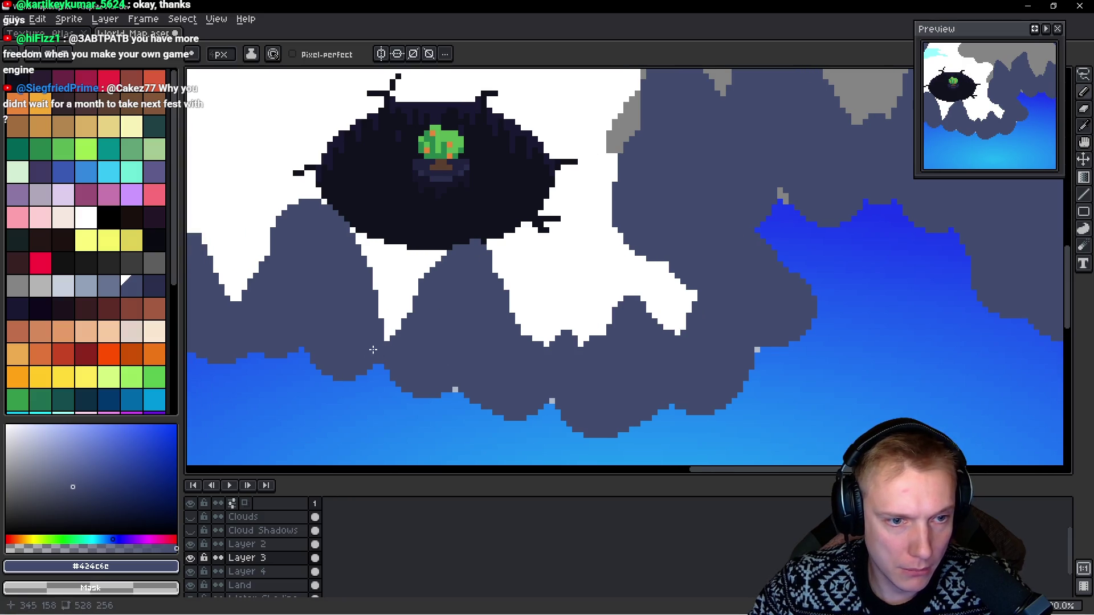
scroll(410, 299, "up", 1)
scroll(410, 299, "left", 1)
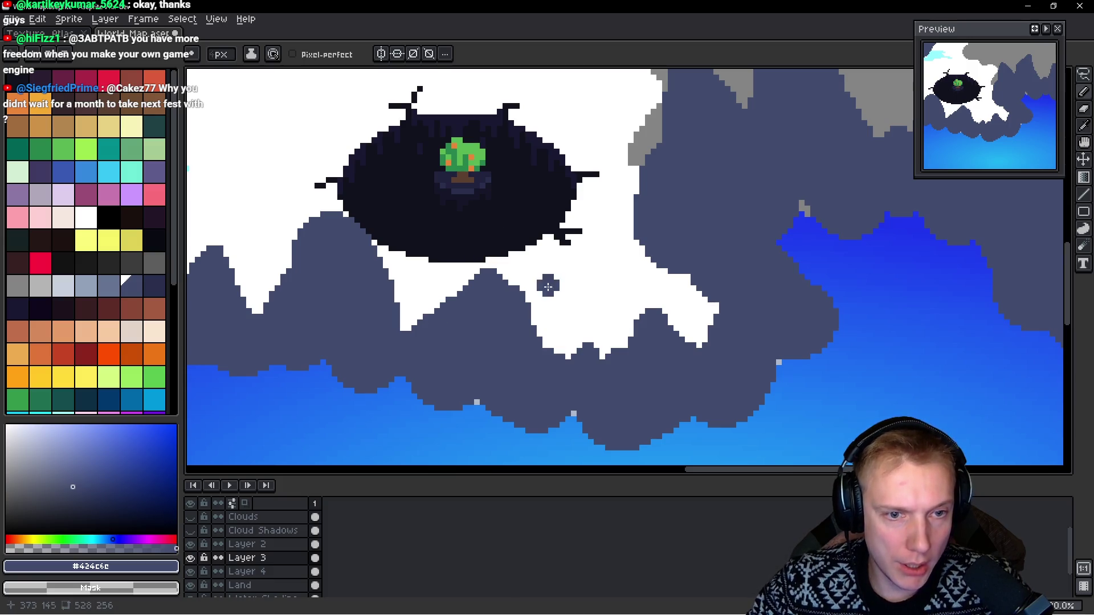
scroll(502, 319, "up", 1)
scroll(501, 319, "left", 2)
mouse_move(451, 357)
left_mouse_down()
mouse_move(443, 310)
mouse_move(436, 318)
mouse_move(438, 274)
mouse_move(406, 284)
left_mouse_up()
mouse_move(462, 329)
left_mouse_down()
mouse_move(459, 280)
mouse_move(460, 354)
left_mouse_up()
Step: Fill the white notch and slope left of the crater with slate peaks, adding a small peak
scroll(497, 288, "up", 2)
scroll(496, 288, "left", 2)
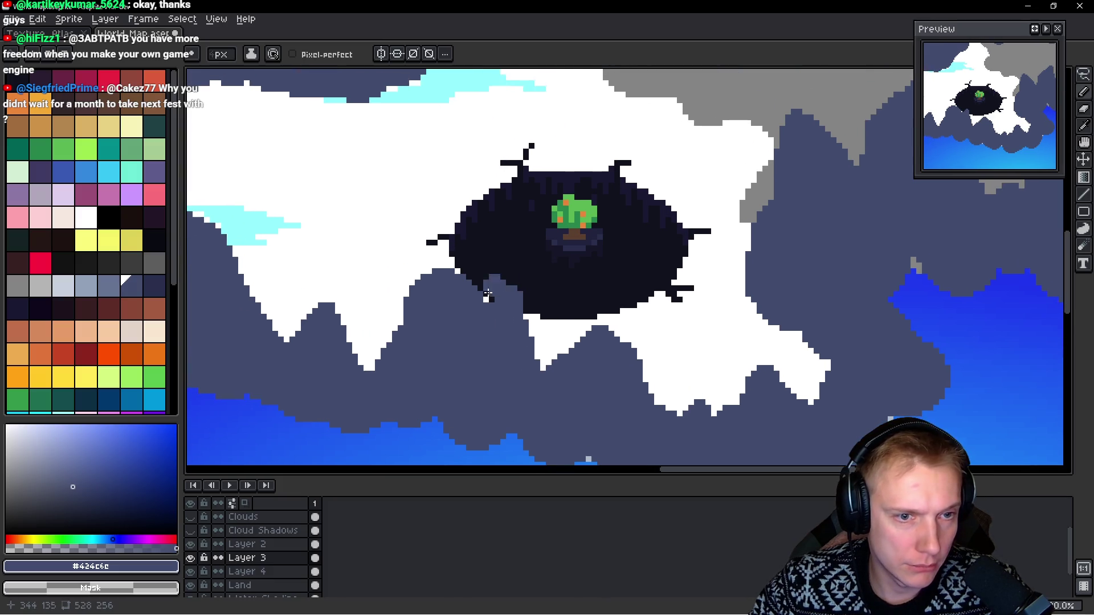
mouse_move(474, 313)
left_mouse_down()
mouse_move(419, 251)
mouse_move(412, 312)
left_mouse_up()
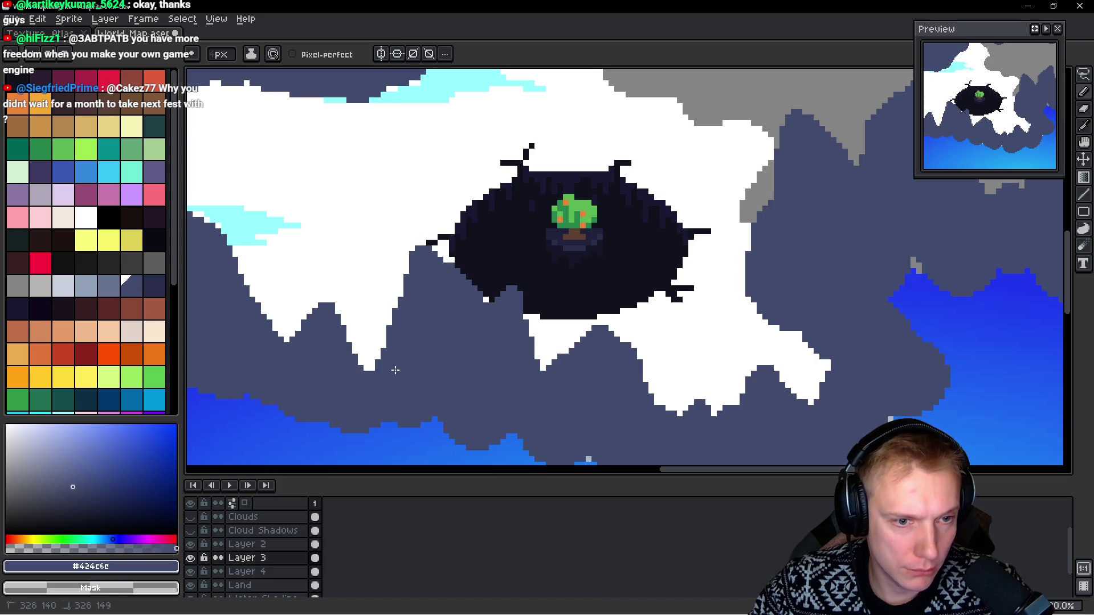
scroll(390, 386, "left", 1)
mouse_move(390, 372)
left_mouse_down()
mouse_move(362, 308)
mouse_move(330, 279)
left_mouse_up()
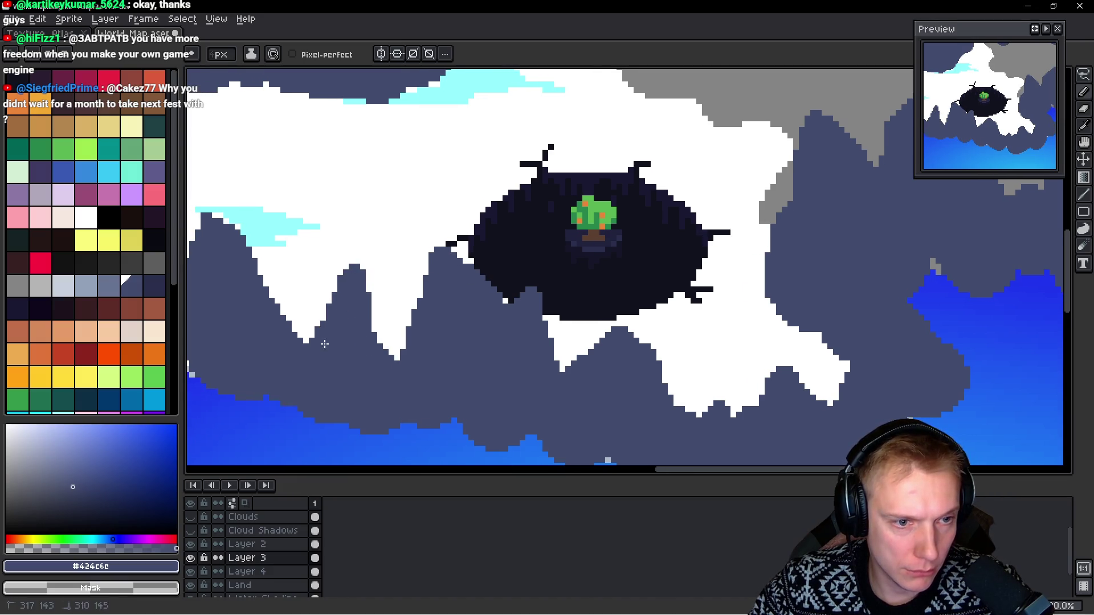
scroll(370, 256, "left", 3)
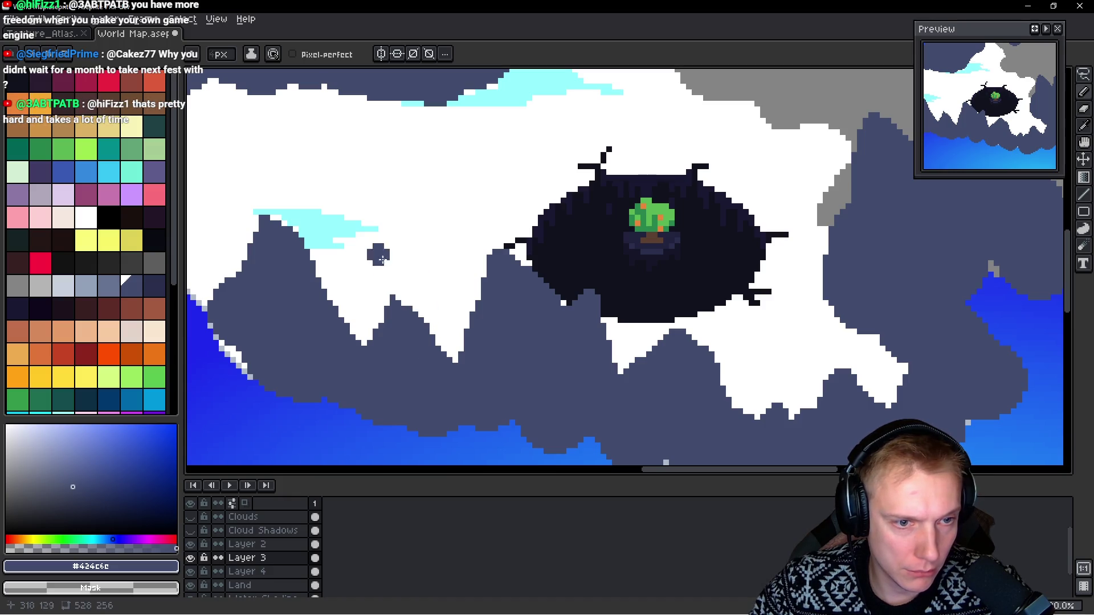
left_click_drag(389, 302, 346, 347)
mouse_move(425, 370)
left_mouse_down()
mouse_move(445, 310)
mouse_move(457, 344)
left_mouse_up()
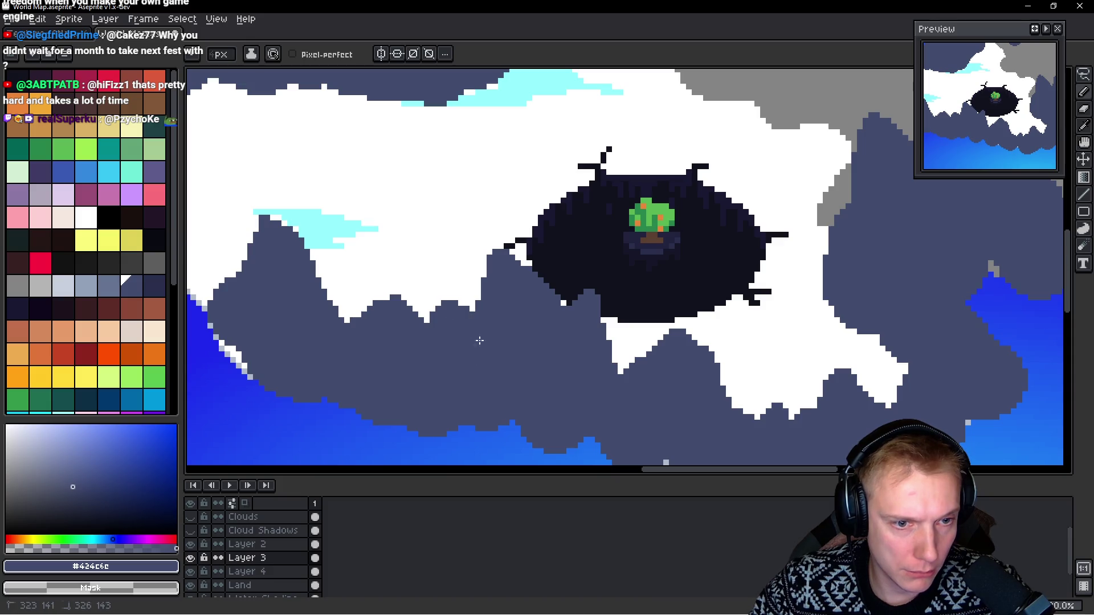
scroll(456, 342, "left", 4)
scroll(440, 354, "up", 1)
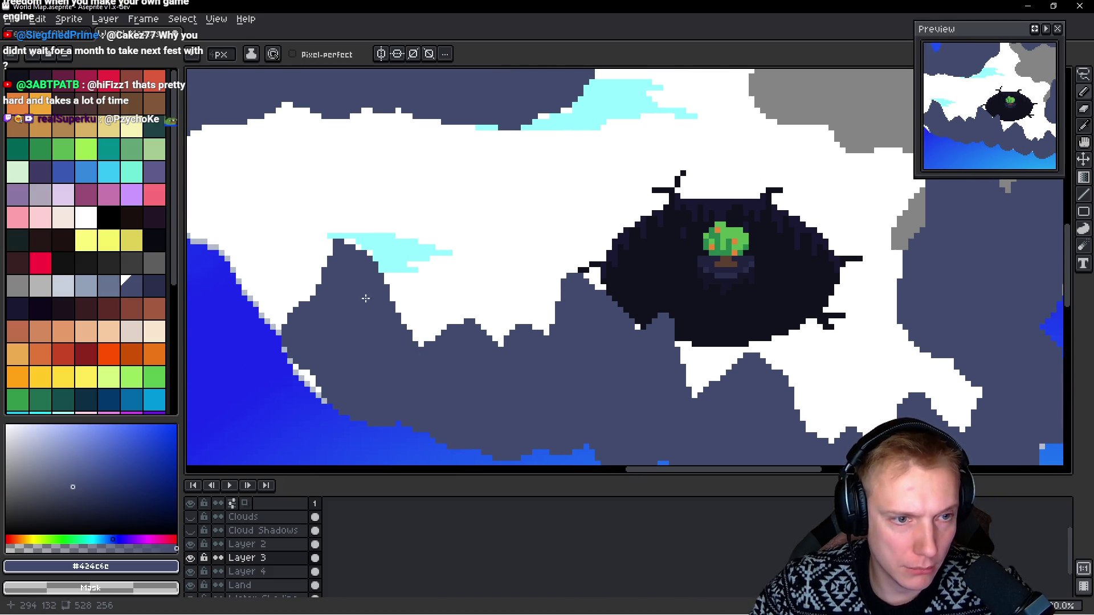
mouse_move(296, 352)
left_mouse_down()
mouse_move(298, 378)
mouse_move(337, 395)
left_mouse_up()
scroll(353, 387, "left", 3)
scroll(353, 387, "down", 2)
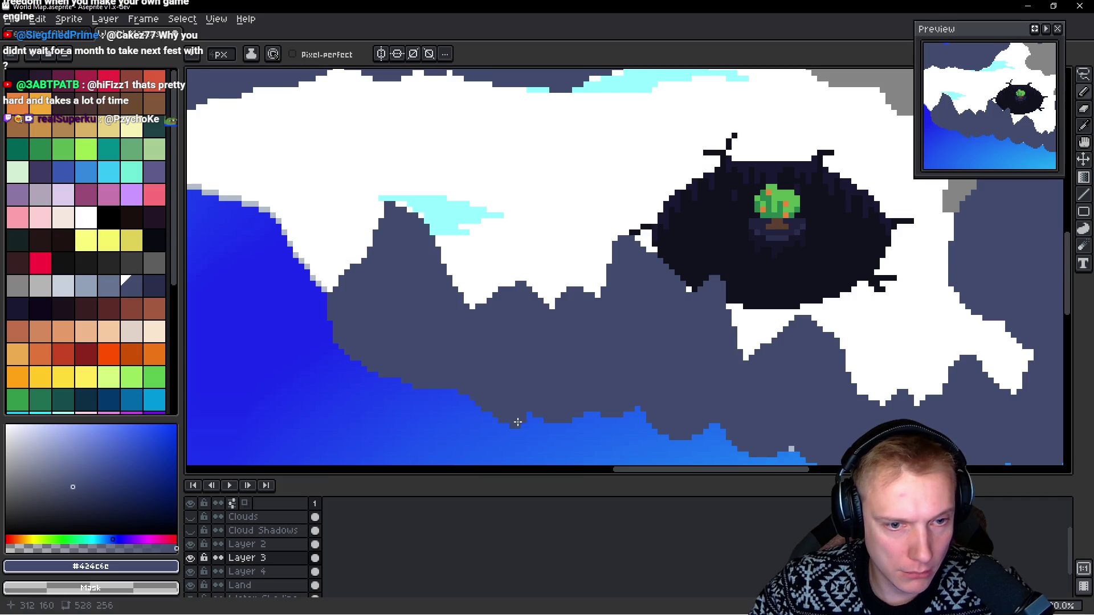
Step: Reshape the eastern bay coastline, extending the water and turning a blue bump into land
left_click_drag(576, 414, 472, 365)
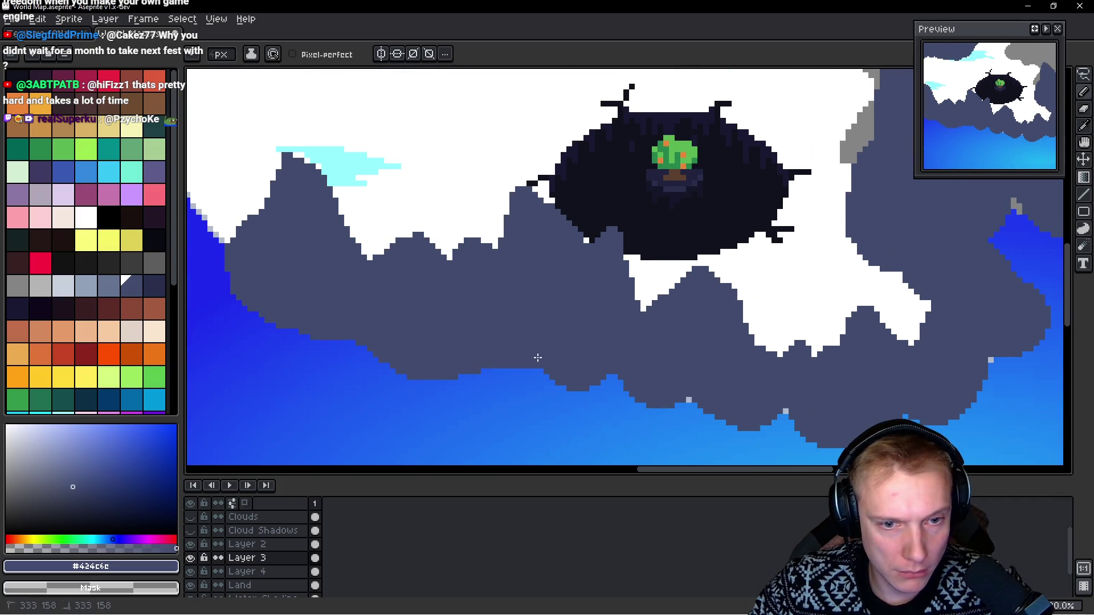
left_click_drag(623, 373, 551, 352)
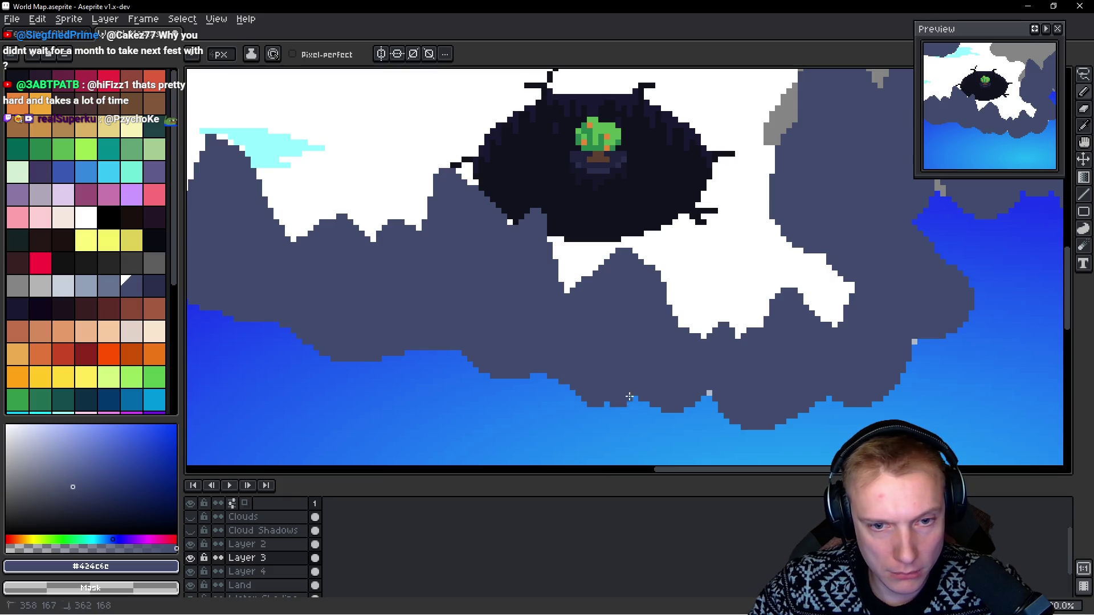
left_click_drag(686, 414, 598, 398)
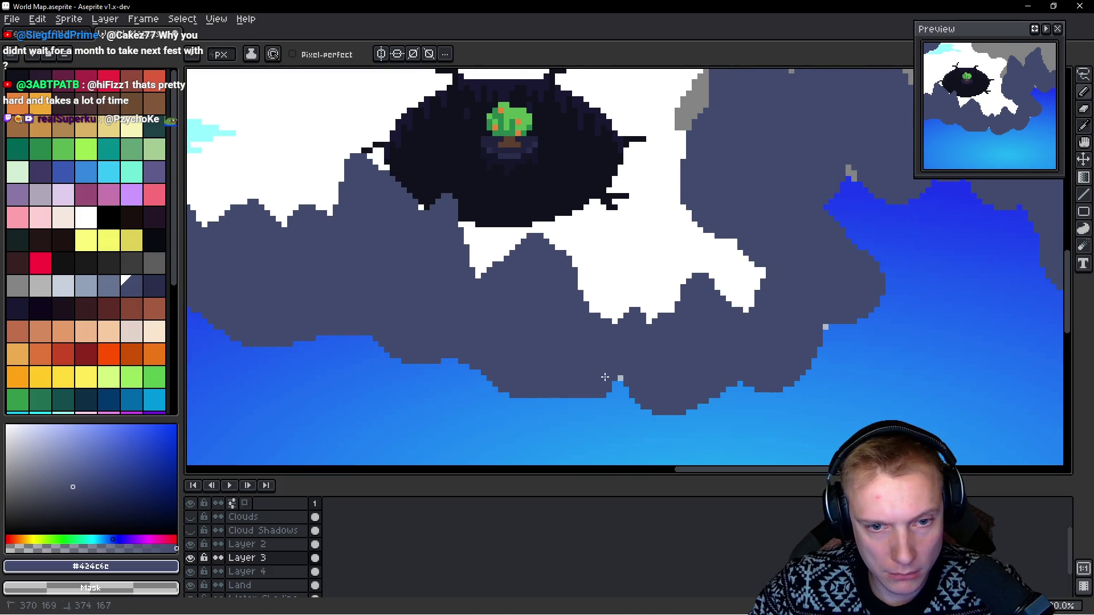
left_click_drag(672, 394, 623, 386)
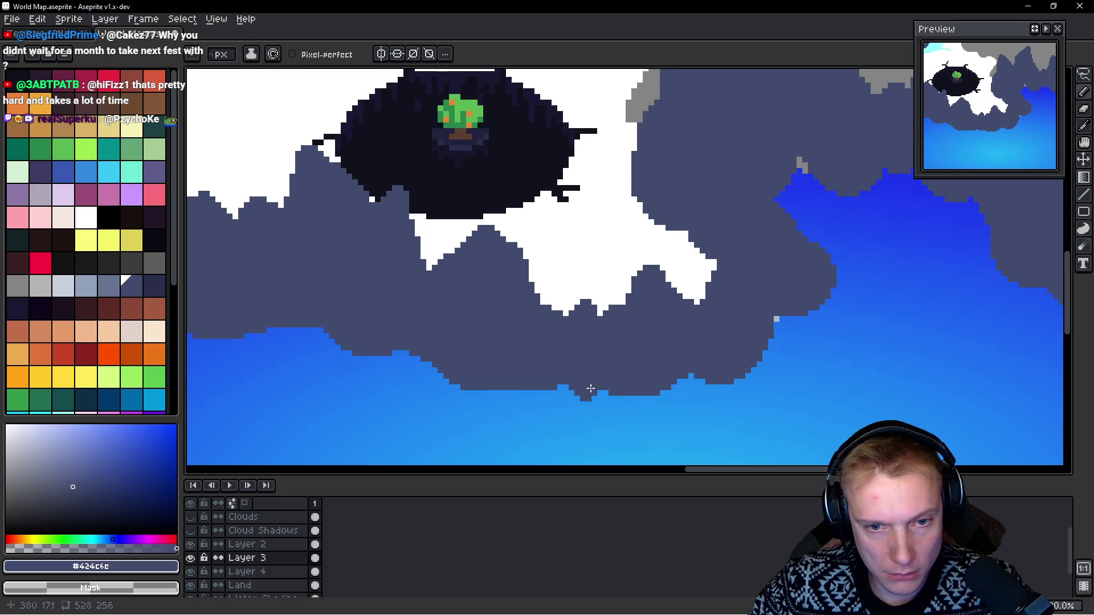
left_click_drag(740, 375, 647, 391)
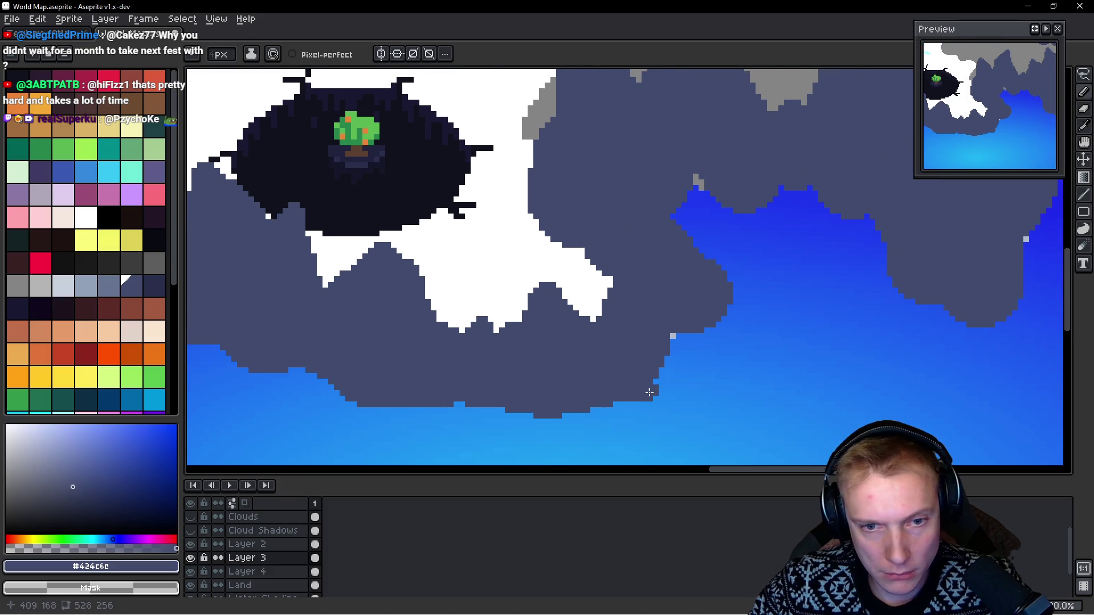
mouse_move(683, 345)
left_mouse_down()
mouse_move(710, 349)
mouse_move(745, 290)
left_mouse_up()
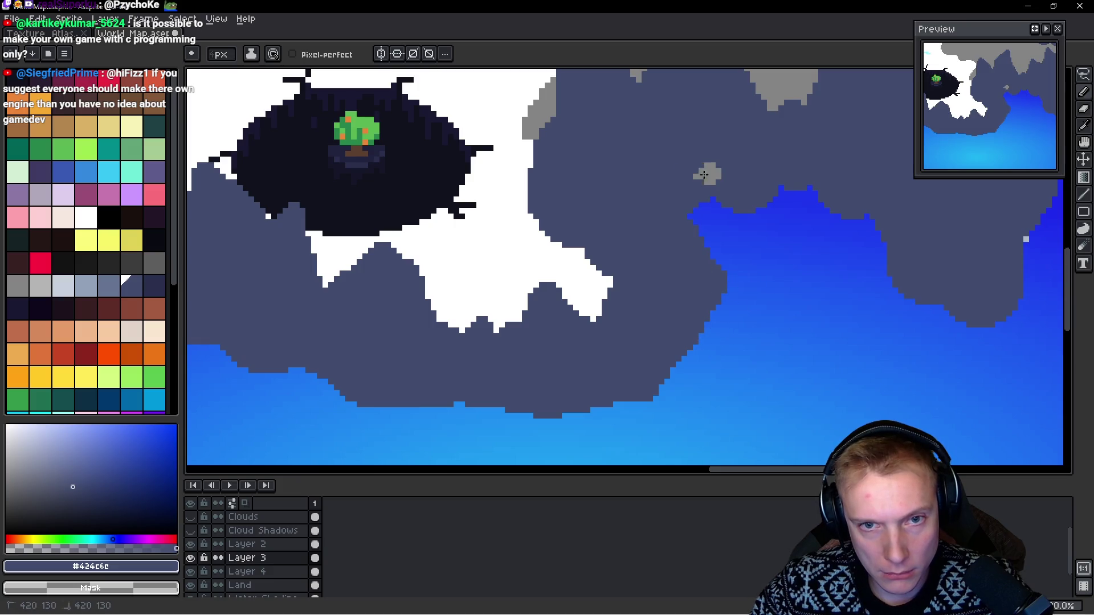
left_click_drag(661, 174, 554, 225)
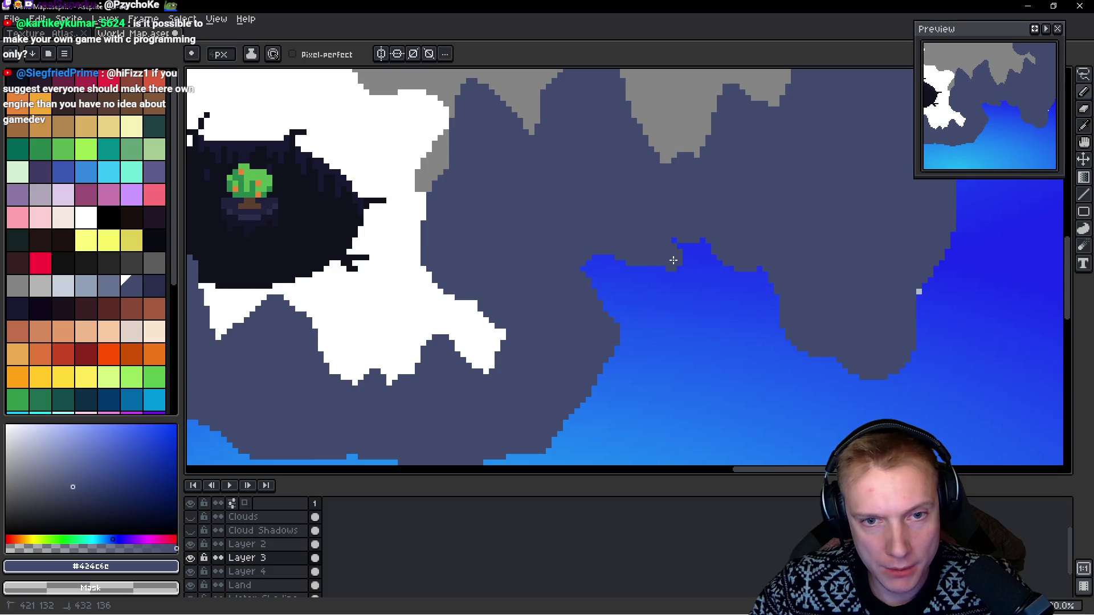
left_click_drag(656, 257, 684, 242)
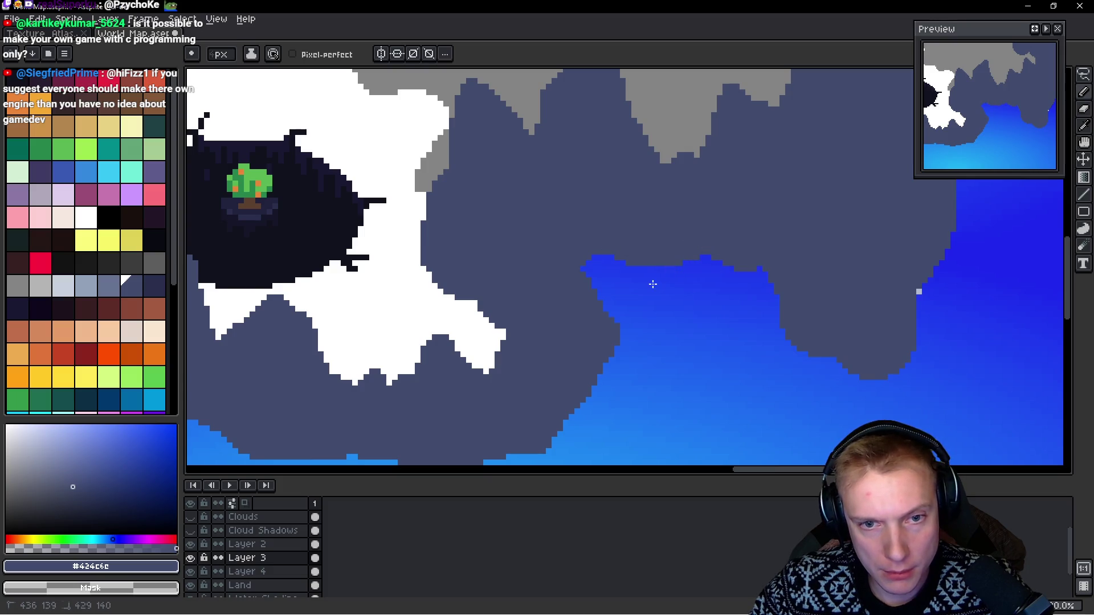
scroll(678, 304, "right", 3)
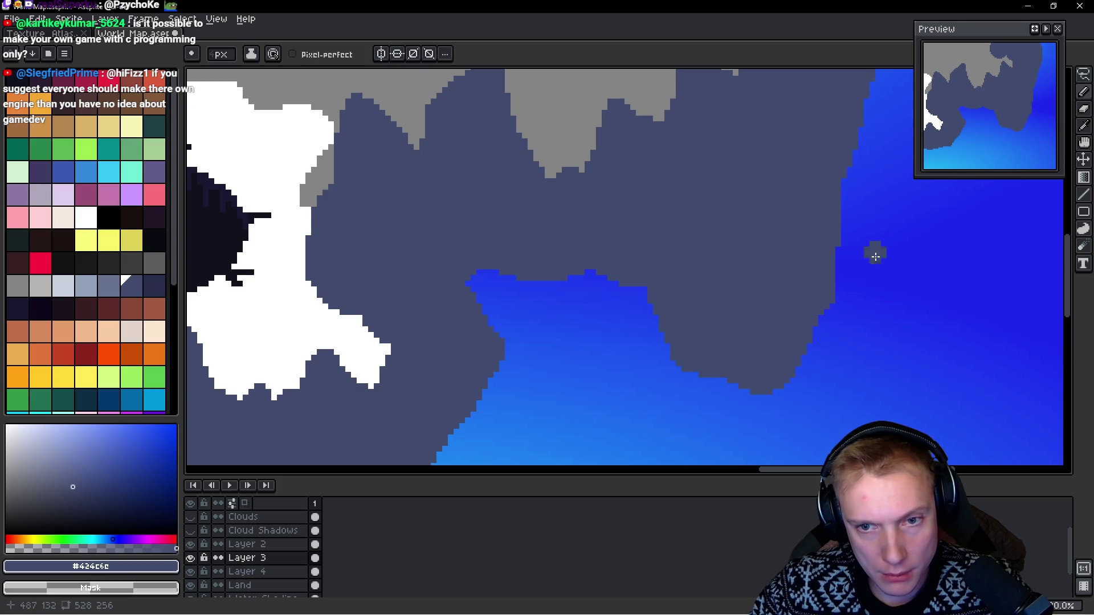
scroll(854, 268, "right", 4)
left_click_drag(694, 308, 696, 274)
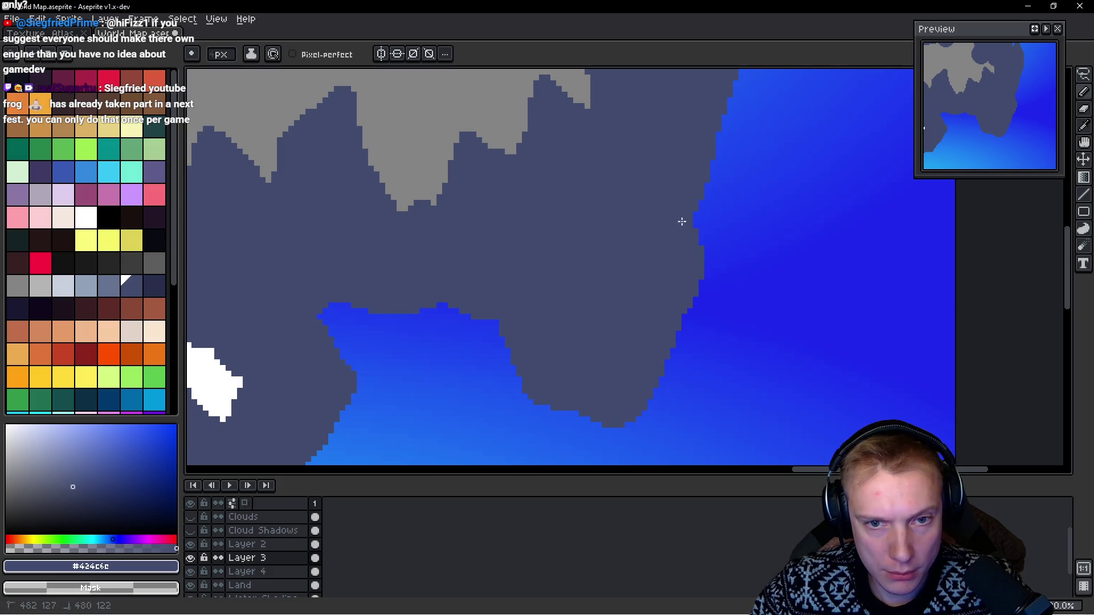
Step: Move the view to the island's western side and shift the snow's top edge by one pixel row
scroll(614, 342, "up", 2)
scroll(689, 348, "up", 3)
scroll(689, 348, "left", 3)
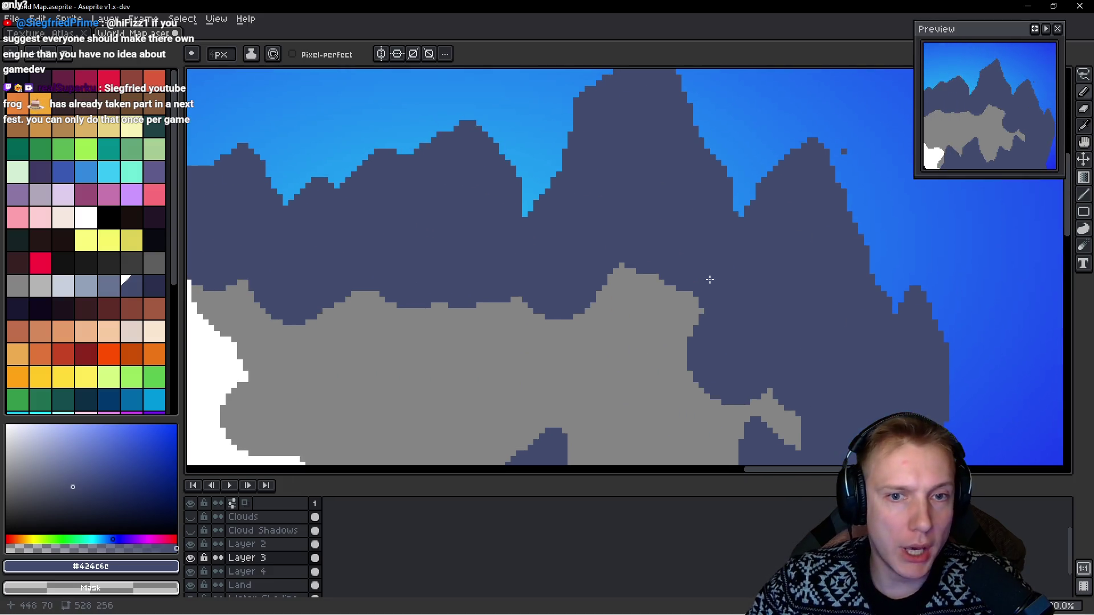
scroll(770, 161, "up", 1)
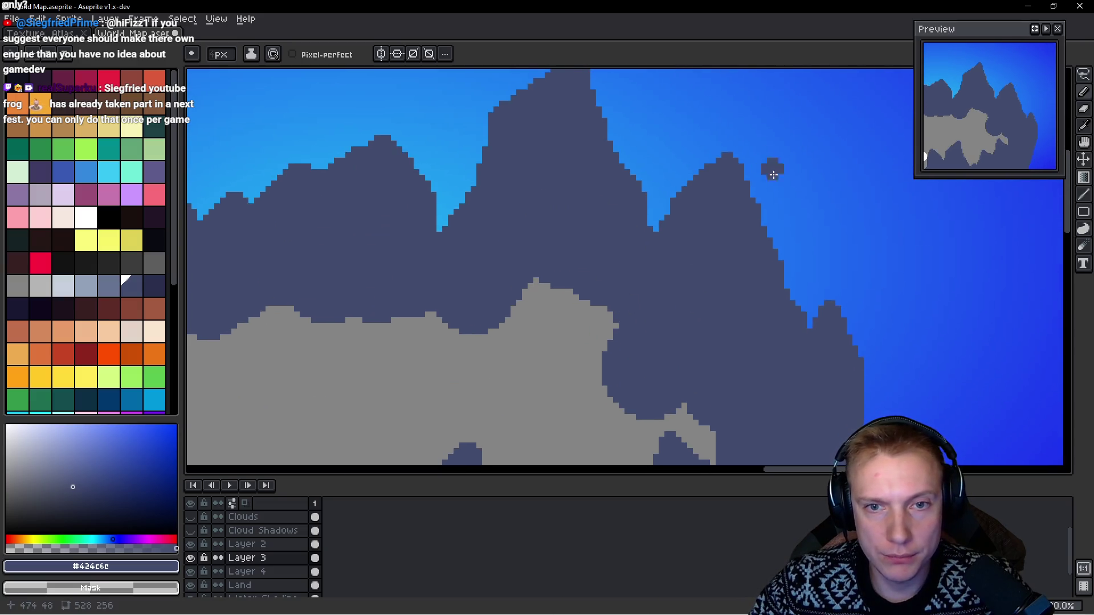
scroll(771, 163, "down", 1)
scroll(604, 249, "up", 2)
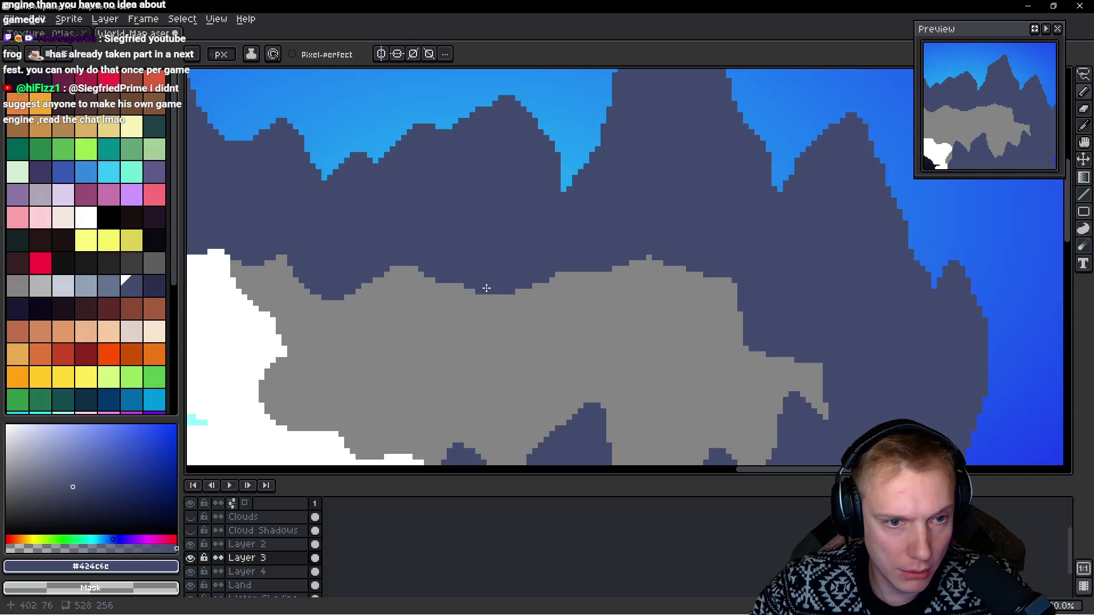
scroll(524, 301, "left", 1)
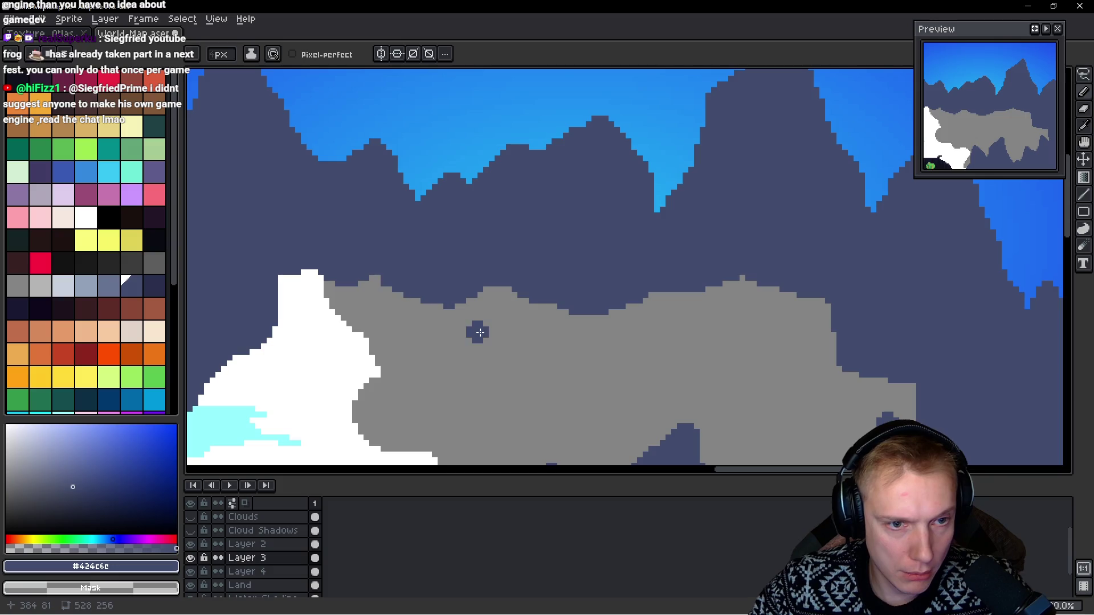
scroll(588, 290, "left", 3)
scroll(589, 289, "up", 1)
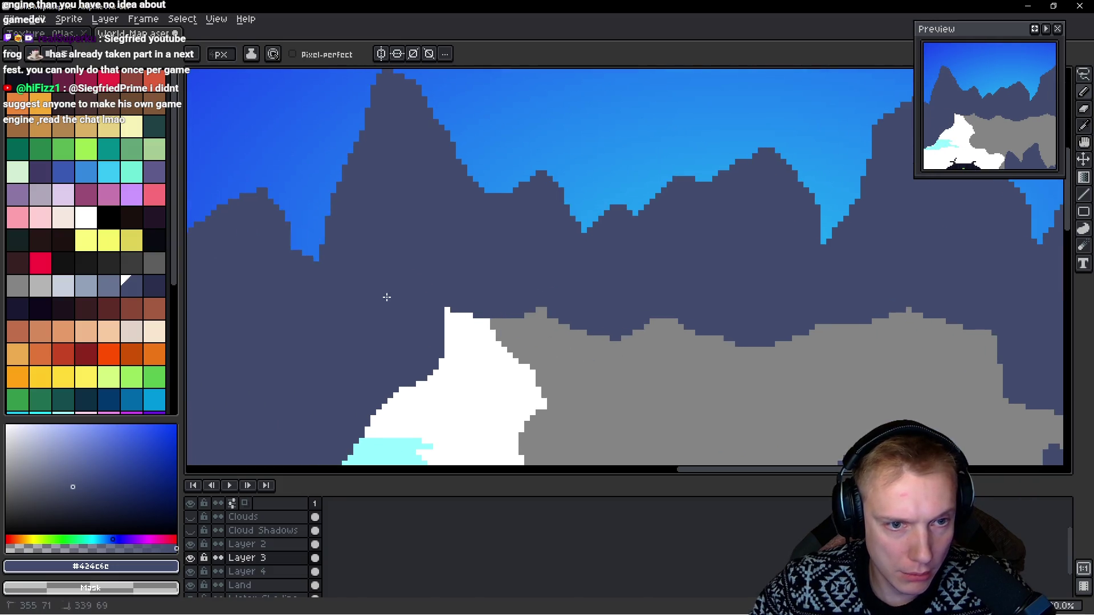
scroll(424, 276, "down", 2)
scroll(425, 276, "left", 1)
scroll(524, 209, "down", 1)
scroll(525, 210, "left", 1)
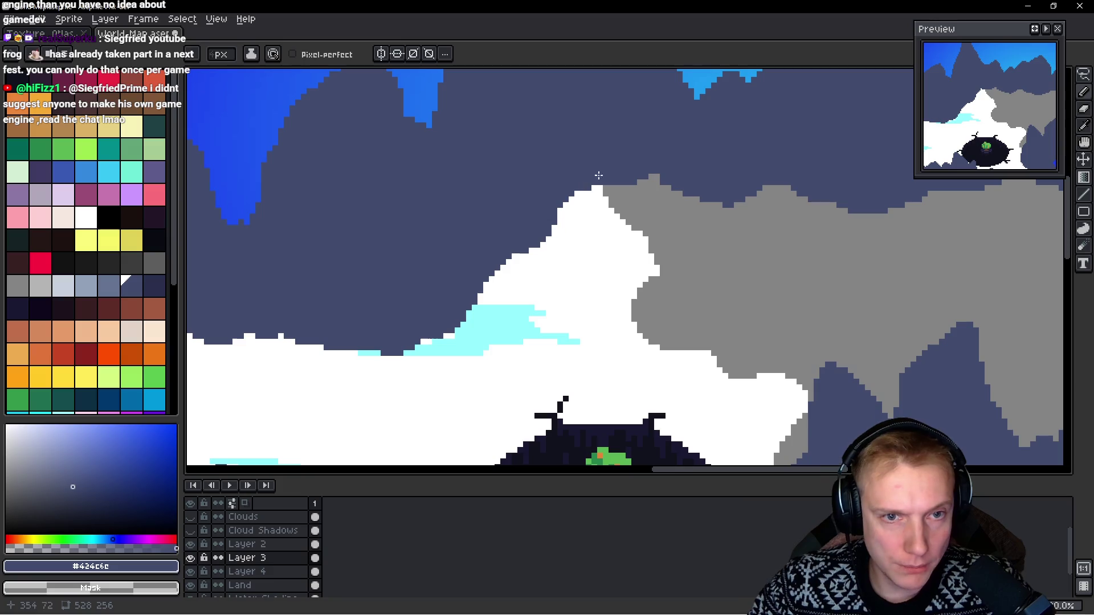
scroll(567, 182, "left", 1)
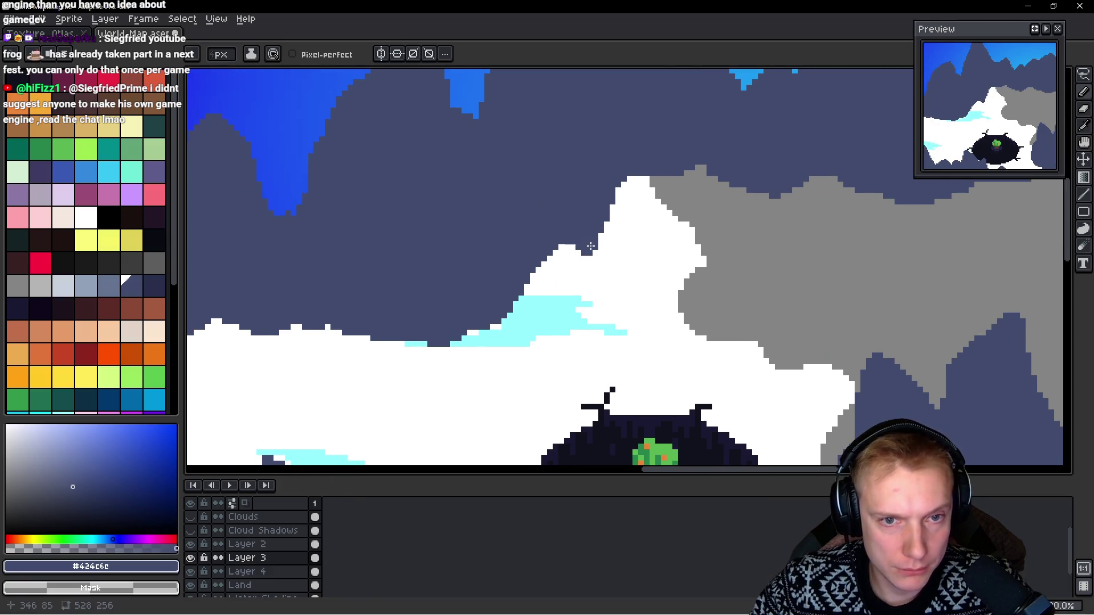
scroll(552, 364, "left", 2)
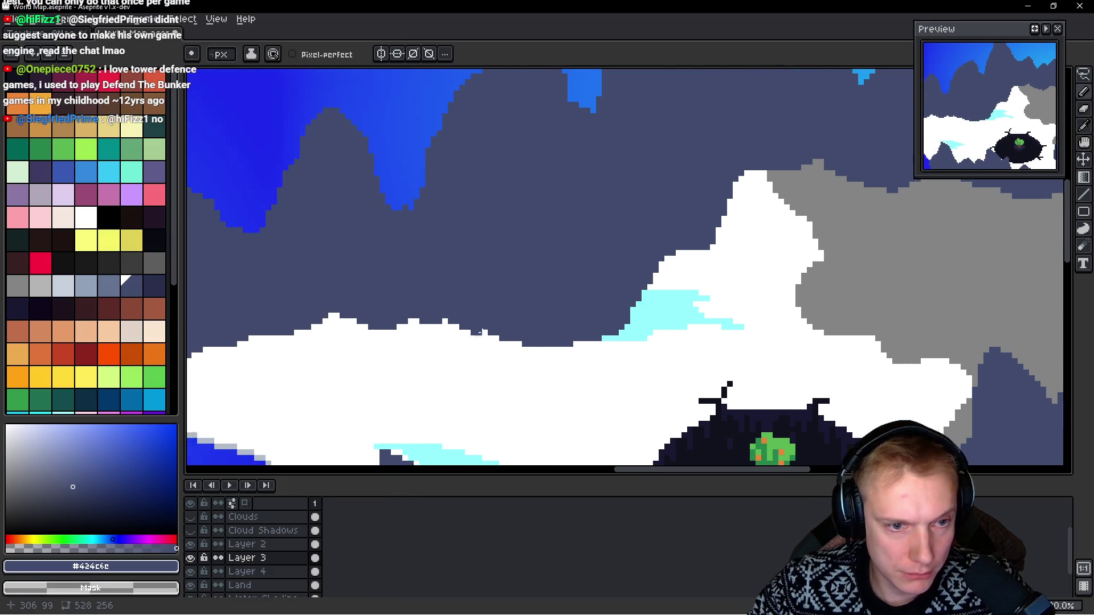
scroll(450, 333, "left", 2)
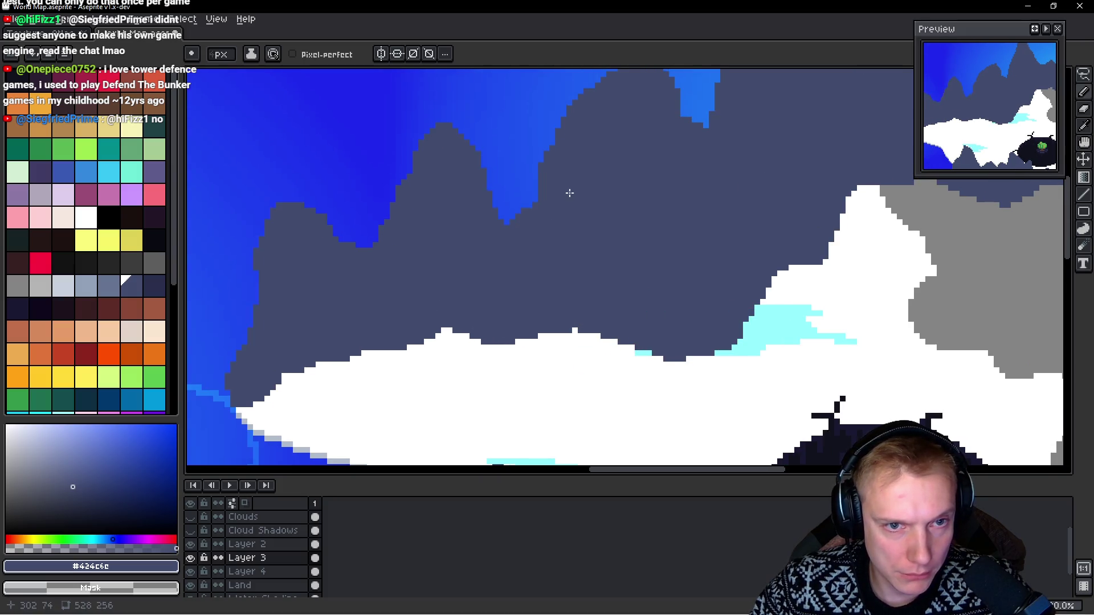
scroll(545, 264, "left", 1)
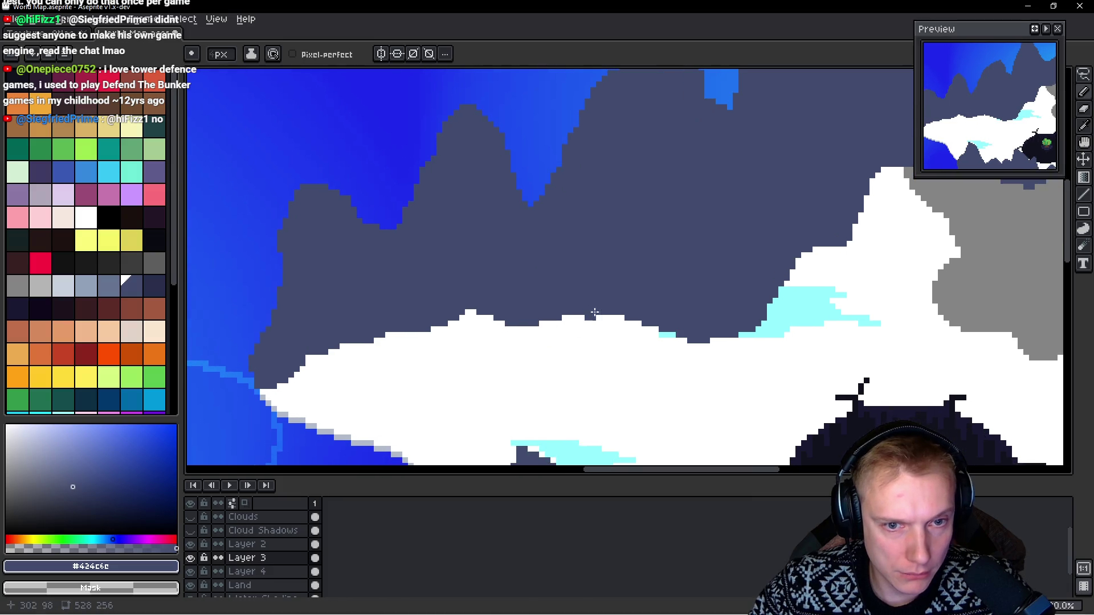
left_click_drag(604, 311, 574, 311)
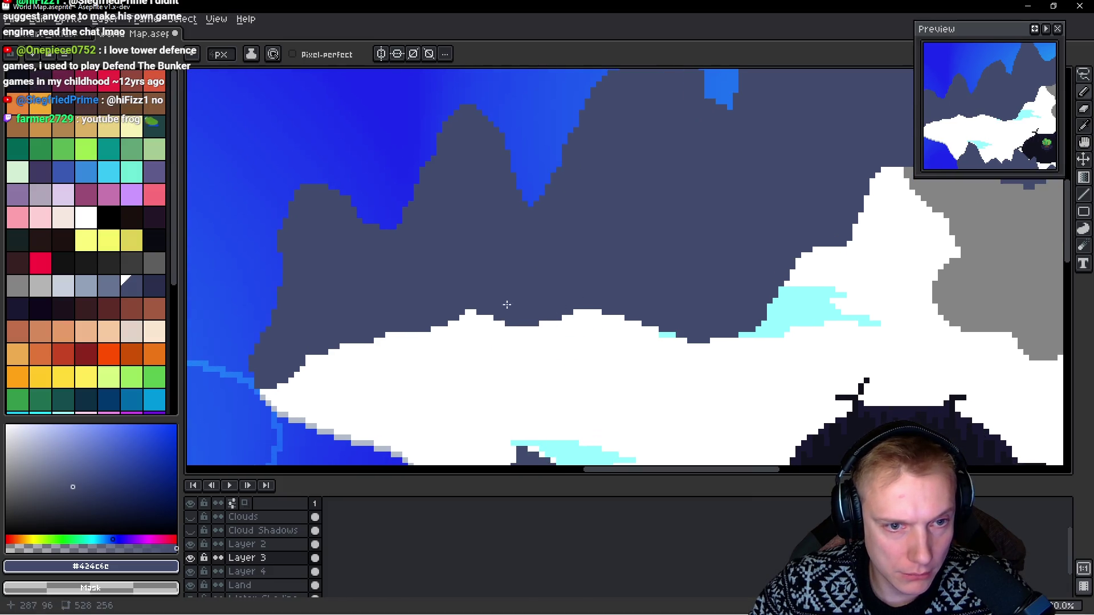
Step: Cover the remaining white snow edge and snow spike with the #424c6c mountain colour
scroll(362, 332, "left", 3)
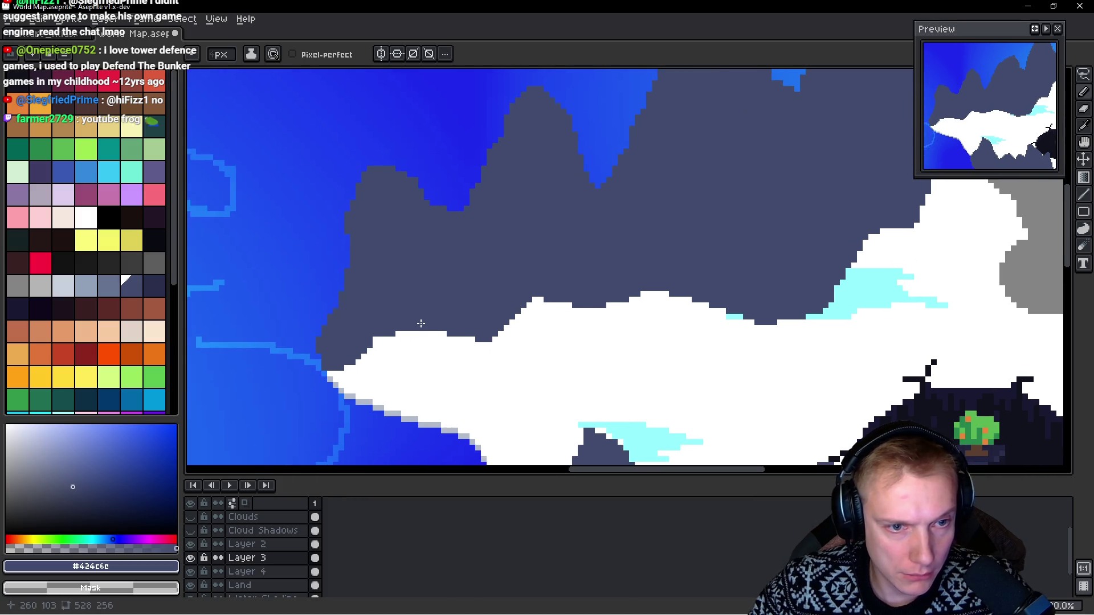
mouse_move(442, 329)
left_mouse_down()
mouse_move(418, 336)
mouse_move(471, 333)
left_mouse_up()
left_click_drag(396, 342, 341, 393)
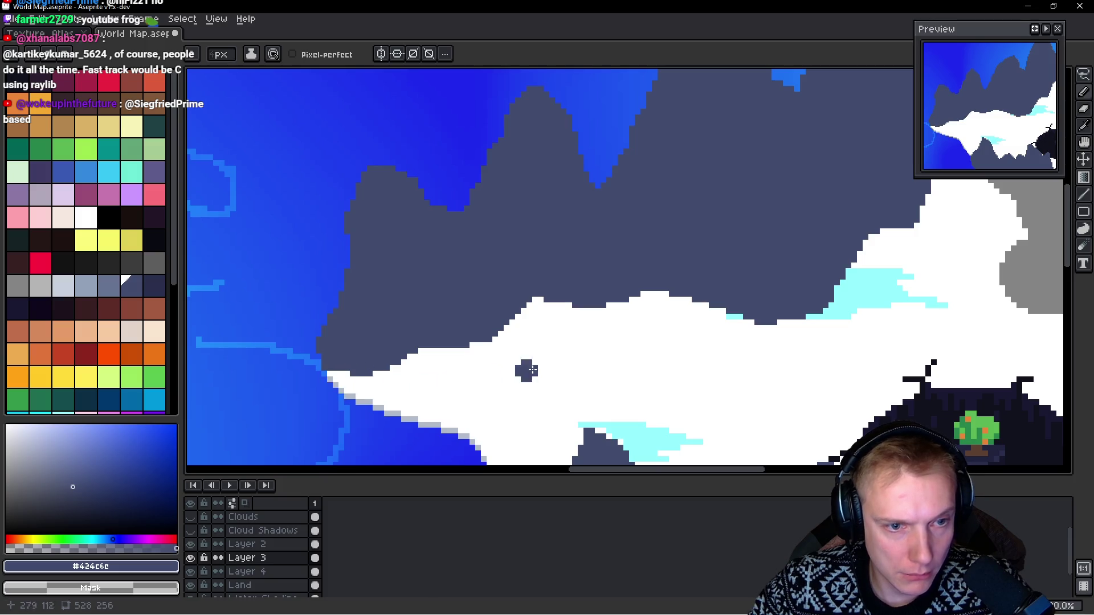
scroll(551, 360, "down", 5)
mouse_move(590, 373)
left_mouse_down()
mouse_move(487, 333)
mouse_move(541, 333)
left_mouse_up()
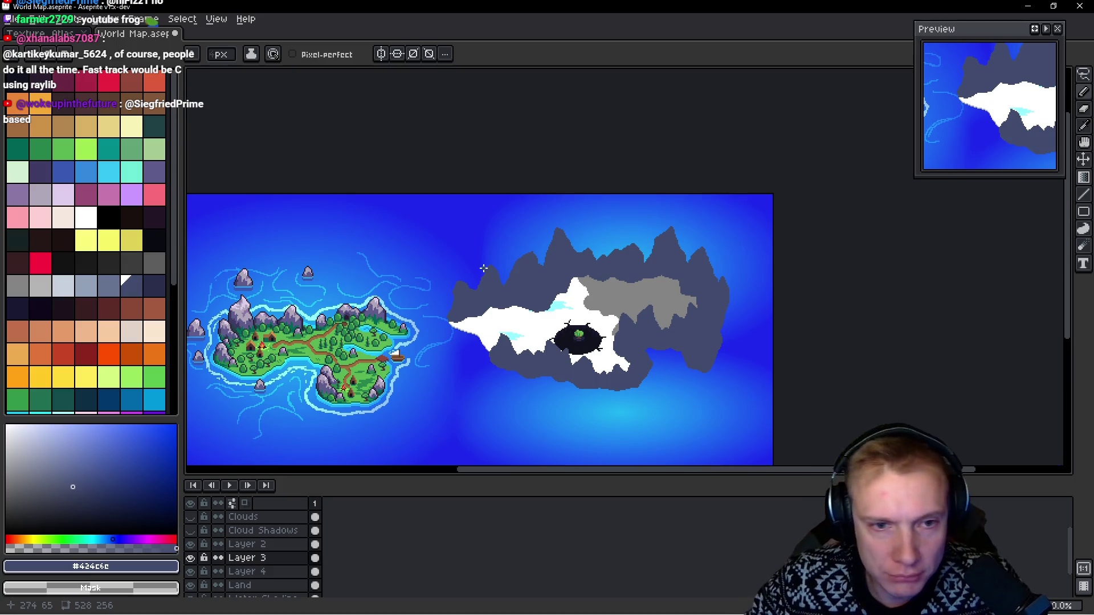
Step: Sample the dark mountain shade Idx-69 from the canvas and swap foreground and background colours
scroll(483, 268, "up", 5)
mouse_move(612, 202)
left_mouse_down()
mouse_move(593, 176)
mouse_move(567, 211)
left_mouse_up()
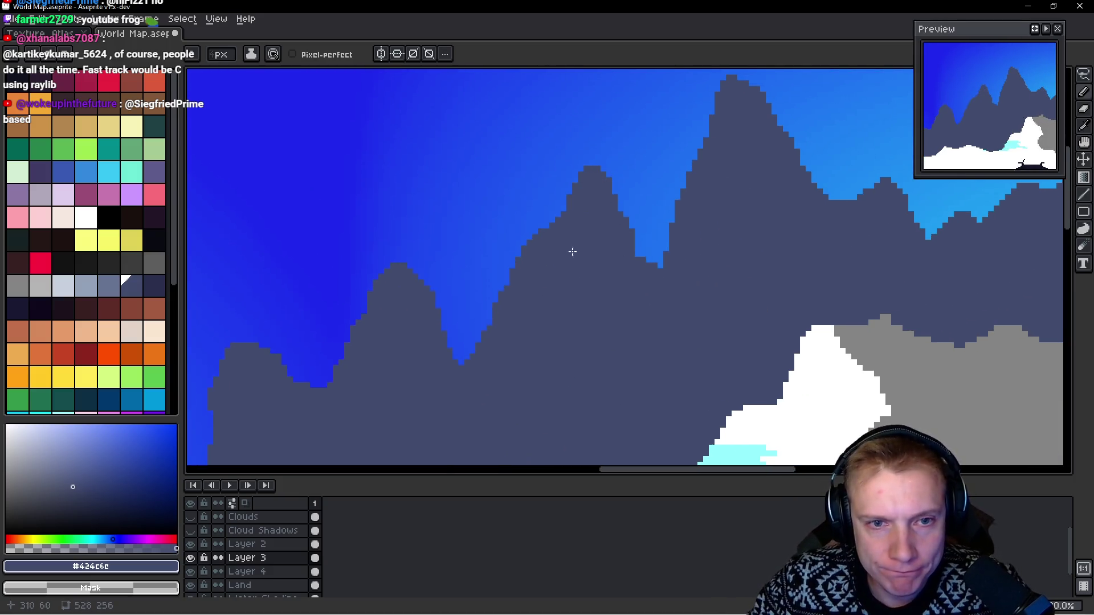
scroll(567, 257, "down", 4)
scroll(624, 253, "up", 3)
scroll(601, 107, "up", 2)
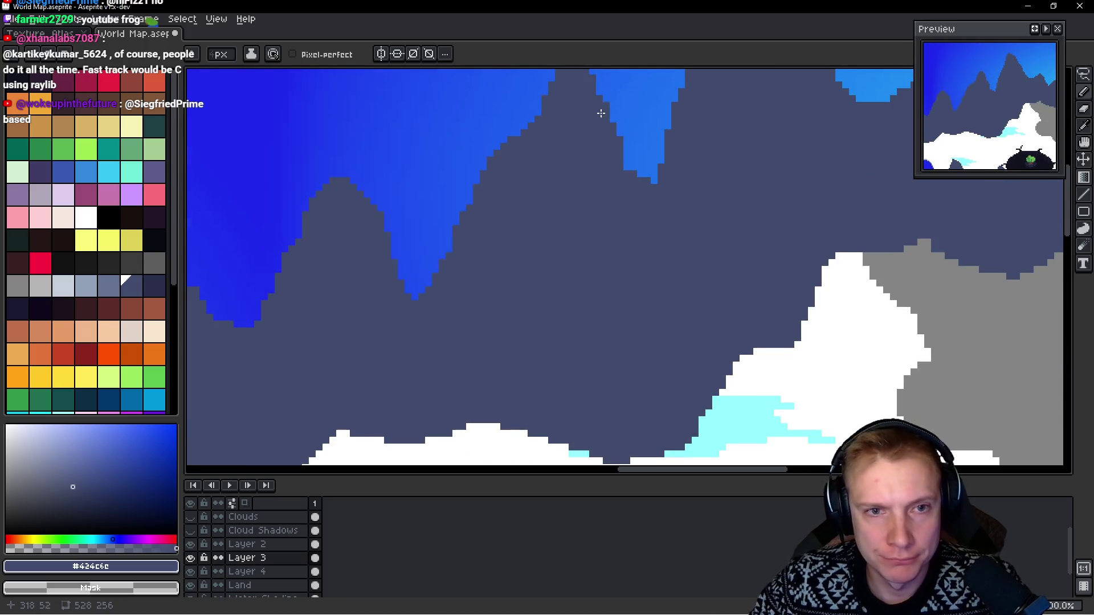
scroll(435, 201, "down", 1)
scroll(564, 271, "down", 2)
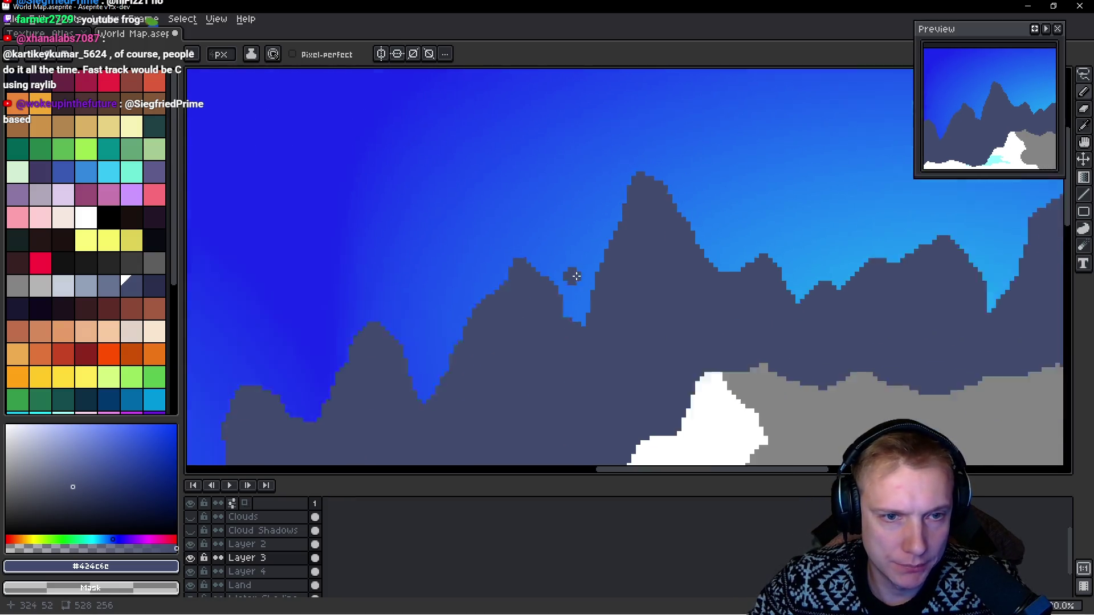
scroll(634, 367, "down", 3)
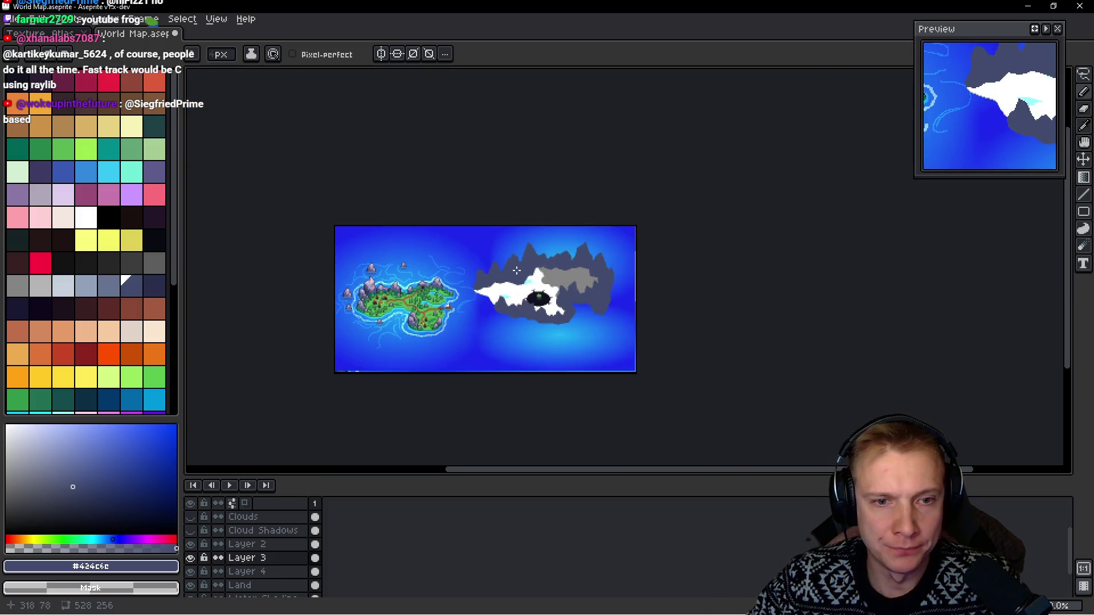
scroll(446, 246, "up", 4)
scroll(467, 259, "left", 3)
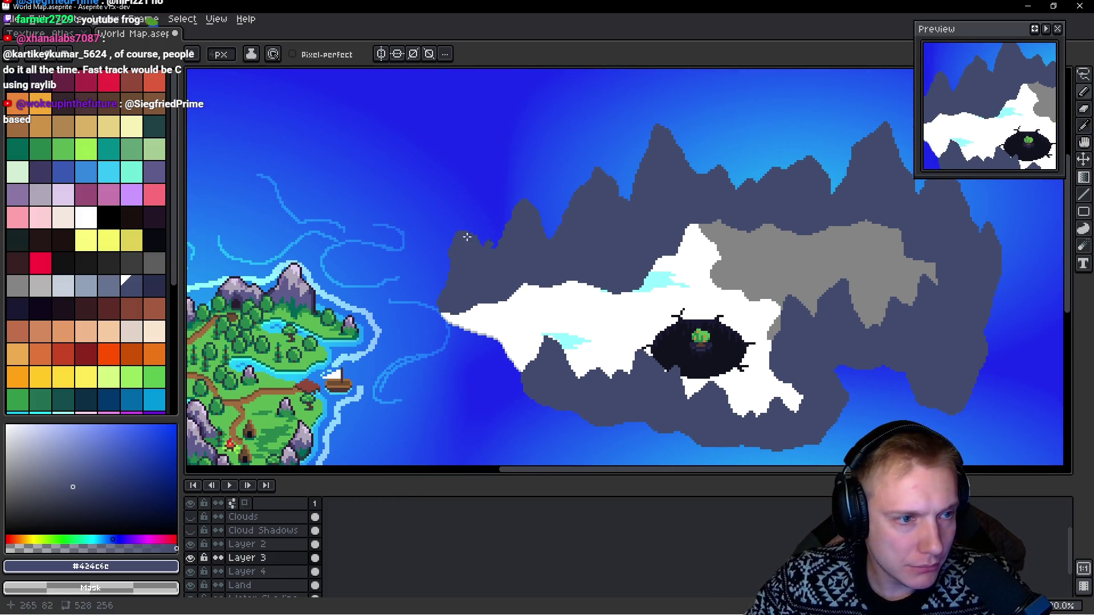
left_click(492, 246, "alt")
scroll(493, 246, "up", 2)
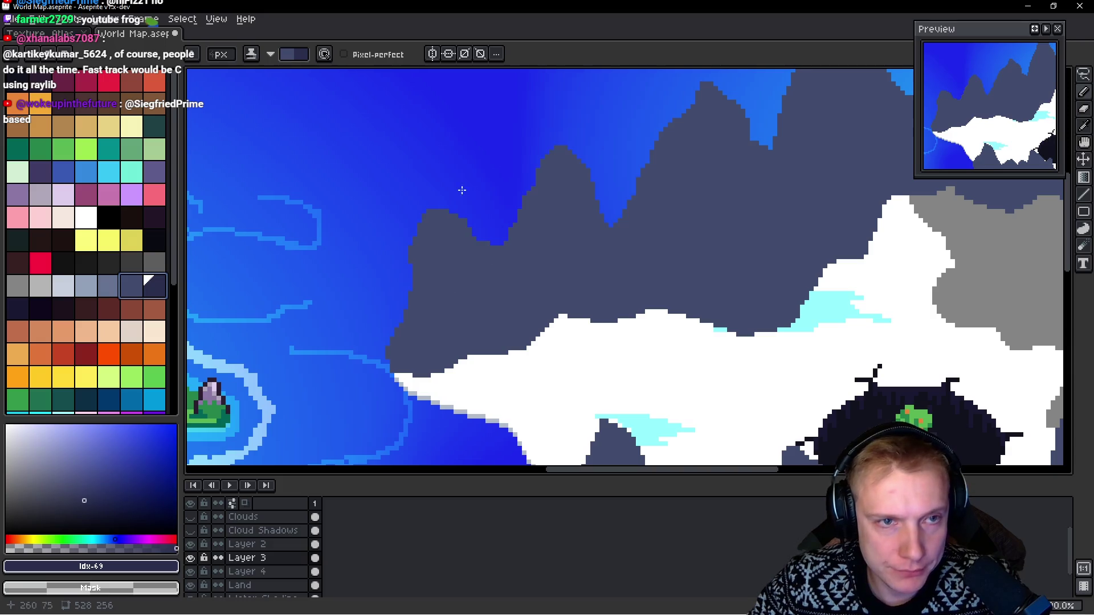
key("x")
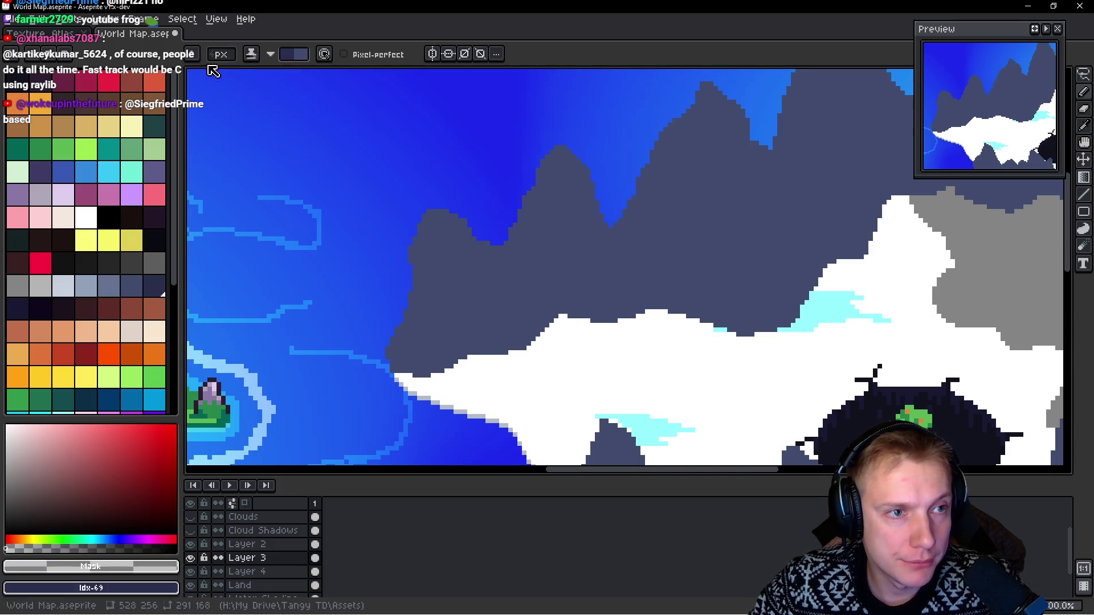
scroll(417, 239, "down", 2)
Step: Shade the left mountain ridges and the valley between the two mountains in dark navy
left_click_drag(416, 239, 689, 299)
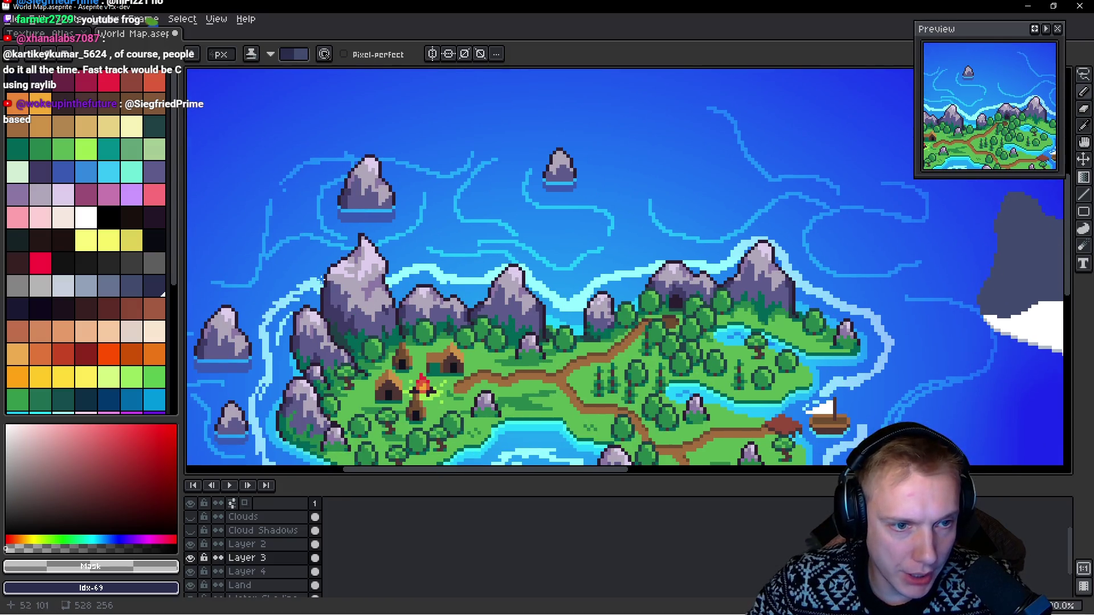
left_click_drag(332, 279, 85, 302)
scroll(530, 303, "up", 3)
left_click_drag(536, 302, 578, 217)
mouse_move(544, 268)
left_mouse_down()
mouse_move(589, 321)
mouse_move(580, 368)
mouse_move(603, 388)
left_mouse_up()
scroll(467, 329, "left", 1)
mouse_move(466, 330)
left_mouse_down()
mouse_move(461, 302)
mouse_move(490, 345)
mouse_move(454, 374)
mouse_move(503, 361)
mouse_move(522, 450)
left_mouse_up()
Step: Darken the left mountain's outer edge and lower flank
scroll(500, 353, "down", 2)
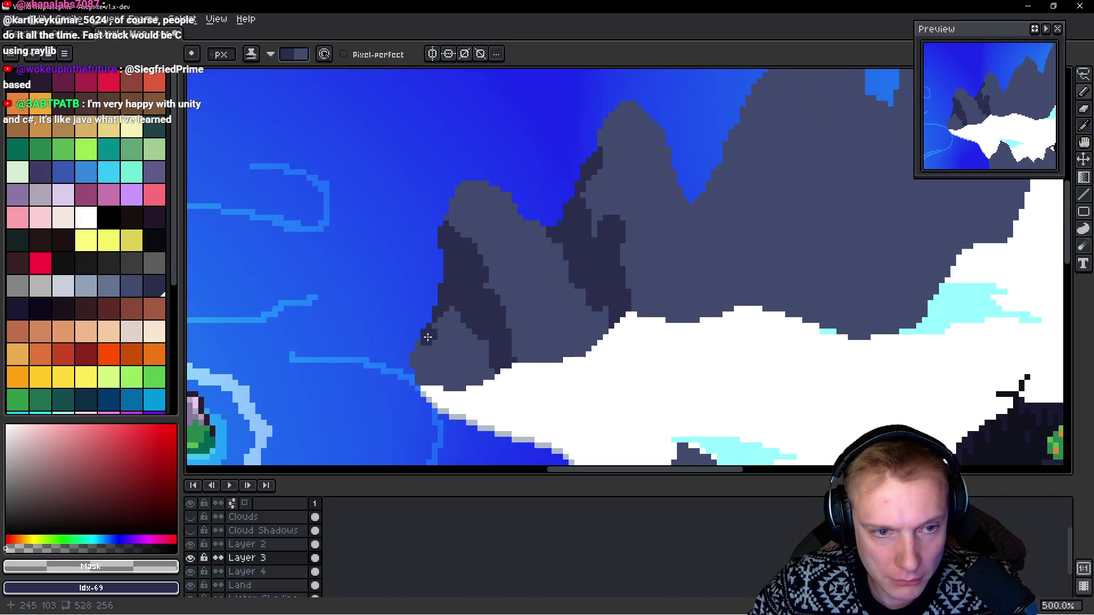
left_click_drag(427, 337, 427, 358)
mouse_move(484, 273)
left_mouse_down()
mouse_move(513, 353)
mouse_move(541, 365)
mouse_move(569, 341)
mouse_move(602, 348)
left_mouse_up()
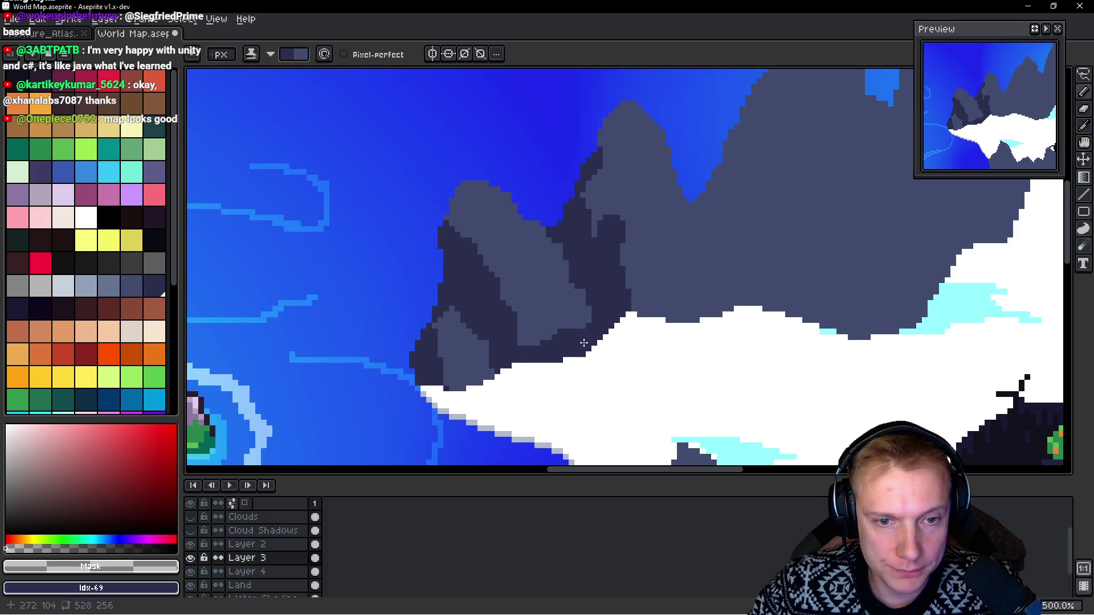
scroll(584, 343, "down", 4)
scroll(615, 297, "up", 4)
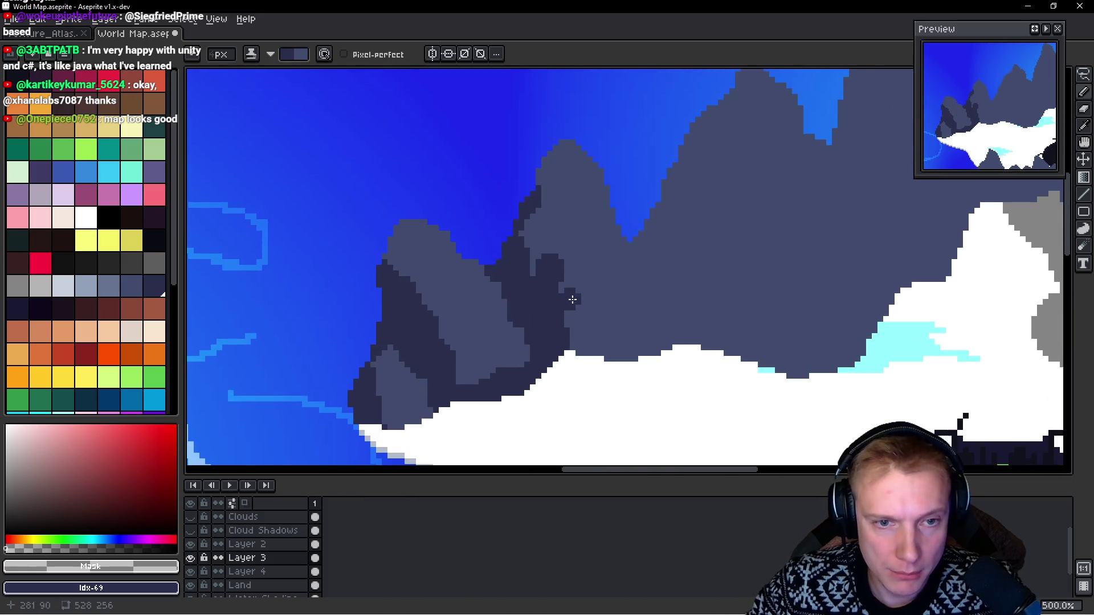
Step: Shadow the tall mountain's left ridge with thick diagonal strips, trimming excess back to mountain colour
mouse_move(644, 137)
left_mouse_down()
mouse_move(624, 168)
mouse_move(683, 93)
mouse_move(671, 121)
mouse_move(694, 107)
mouse_move(704, 117)
left_mouse_up()
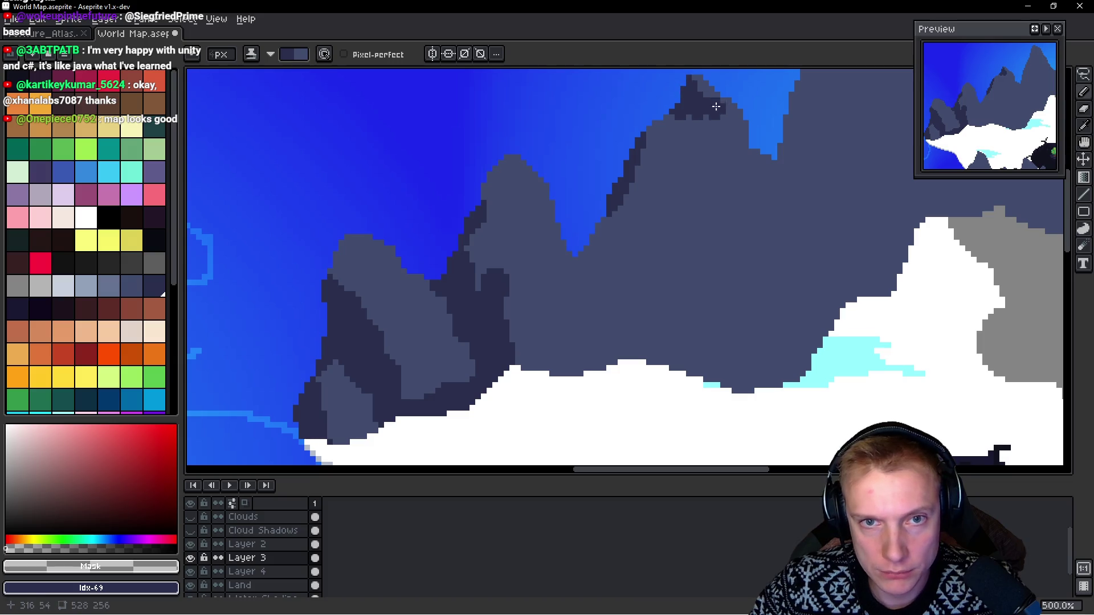
mouse_move(636, 156)
left_mouse_down()
mouse_move(637, 205)
mouse_move(655, 134)
mouse_move(649, 199)
mouse_move(664, 183)
left_mouse_up()
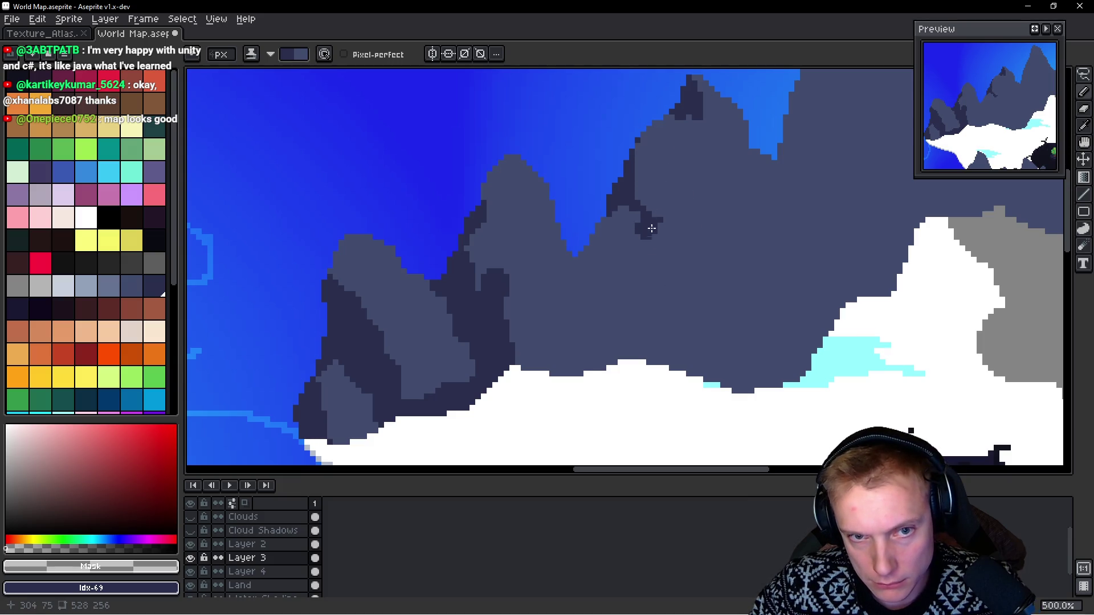
left_click_drag(652, 225, 683, 253)
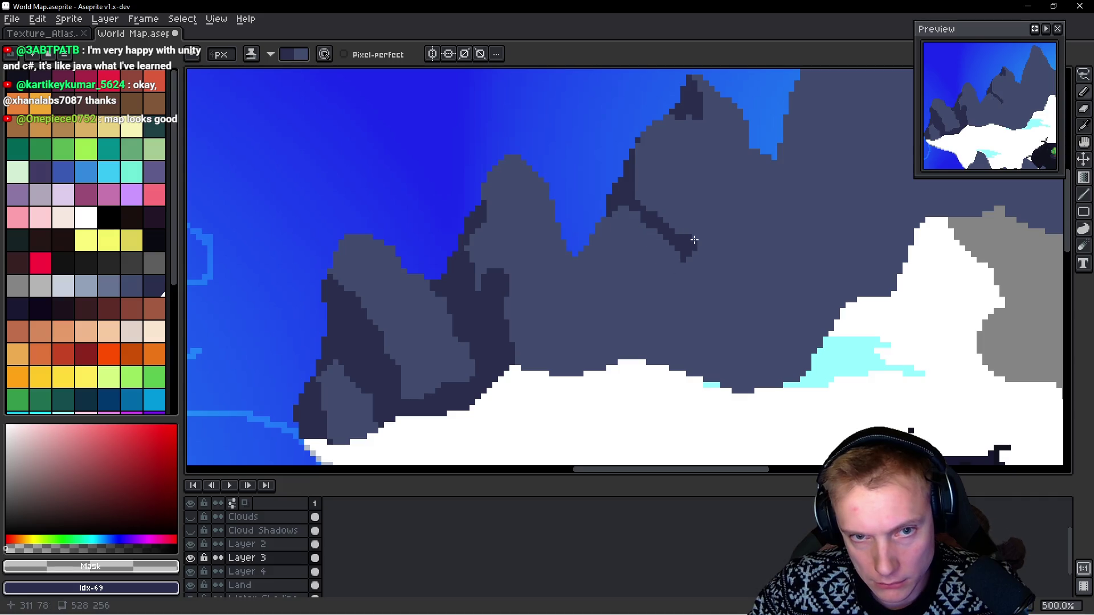
left_click_drag(686, 296, 659, 268)
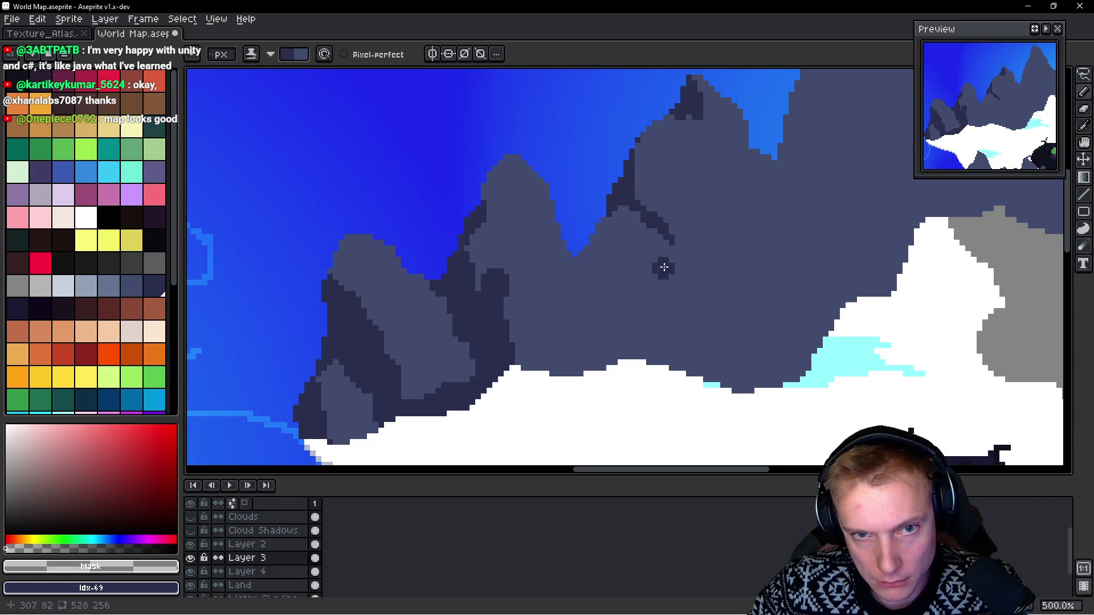
mouse_move(603, 227)
left_mouse_down()
mouse_move(587, 268)
mouse_move(584, 257)
mouse_move(598, 308)
left_mouse_up()
mouse_move(605, 266)
left_mouse_down()
mouse_move(622, 293)
mouse_move(605, 314)
mouse_move(608, 336)
mouse_move(565, 357)
mouse_move(527, 349)
mouse_move(522, 371)
left_mouse_up()
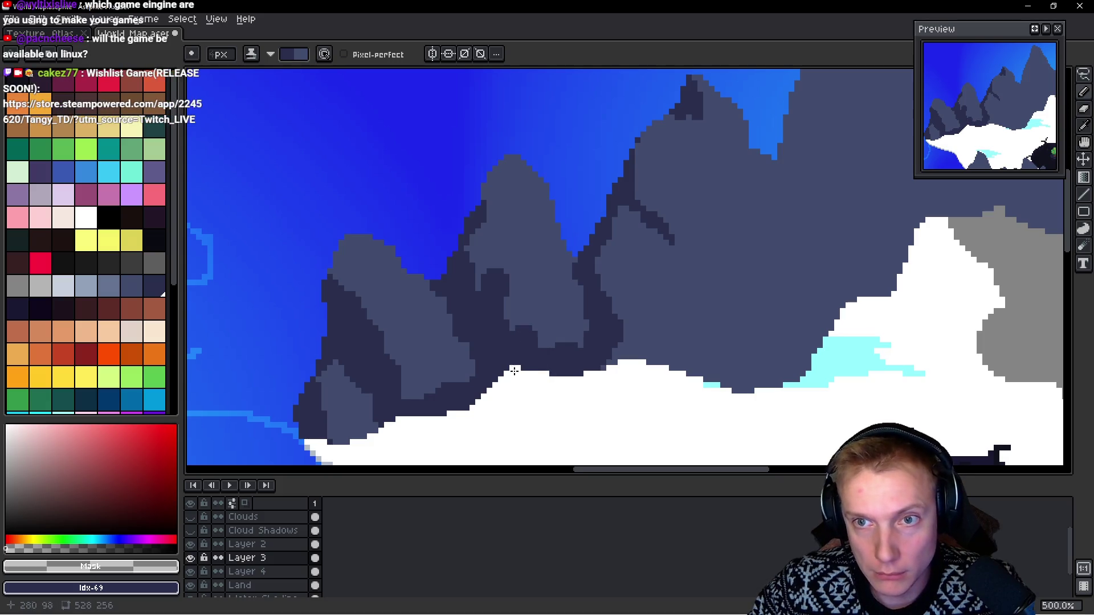
Step: Recentre the mountains and darken the light ridge with navy shading
scroll(591, 369, "down", 4)
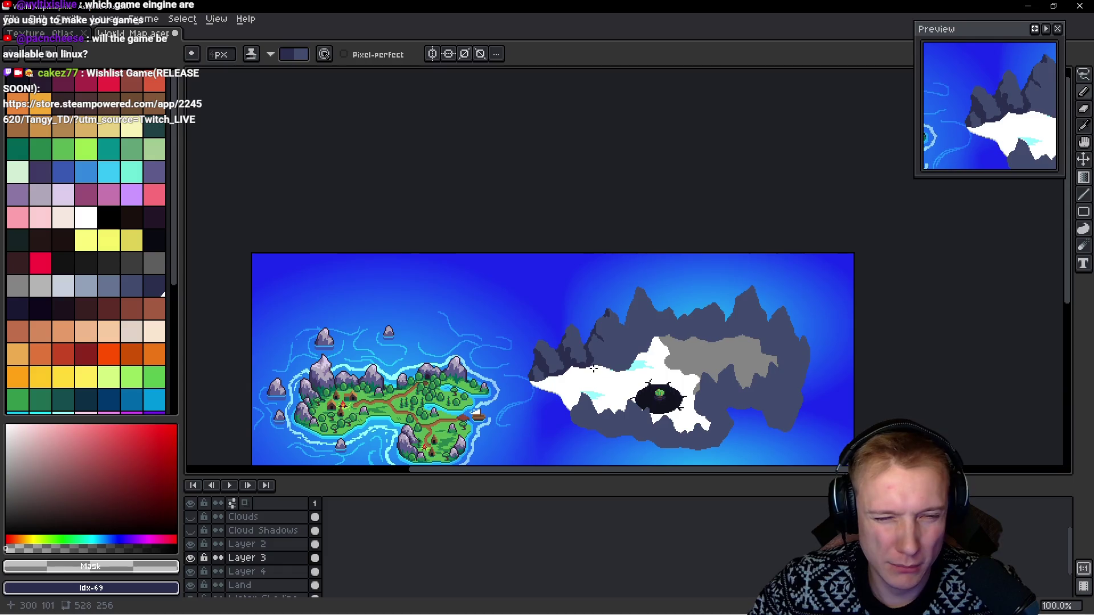
scroll(593, 370, "up", 5)
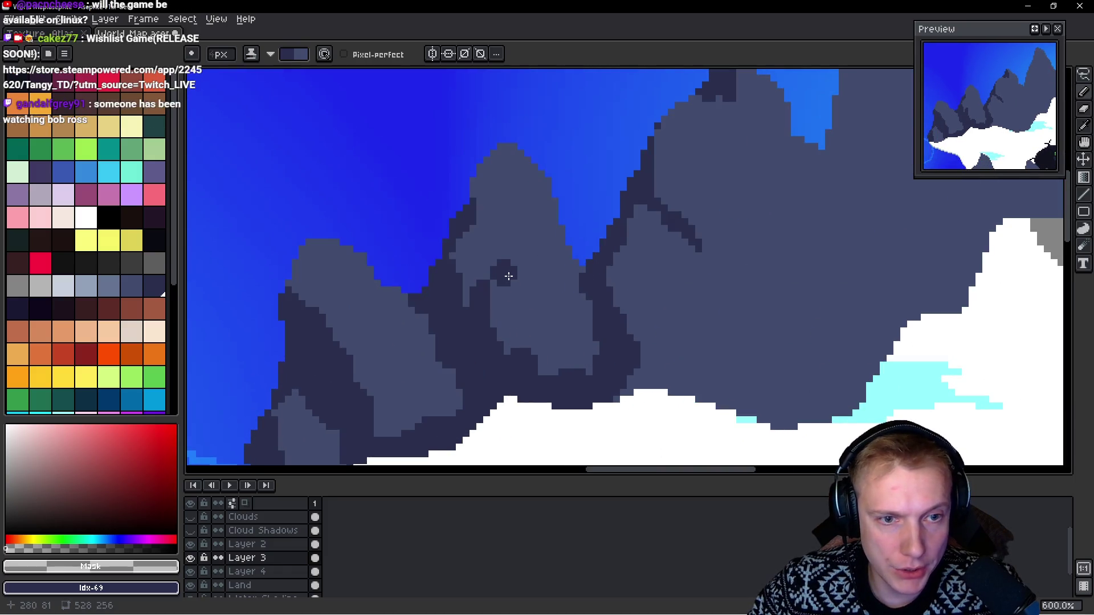
scroll(535, 308, "down", 1)
scroll(510, 312, "up", 2)
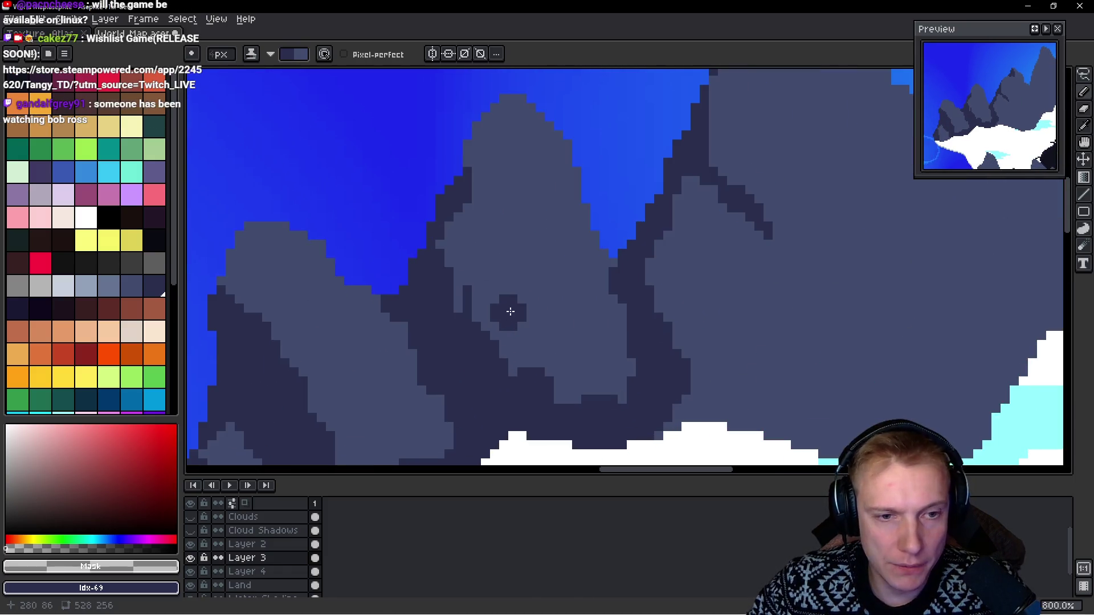
scroll(564, 318, "down", 3)
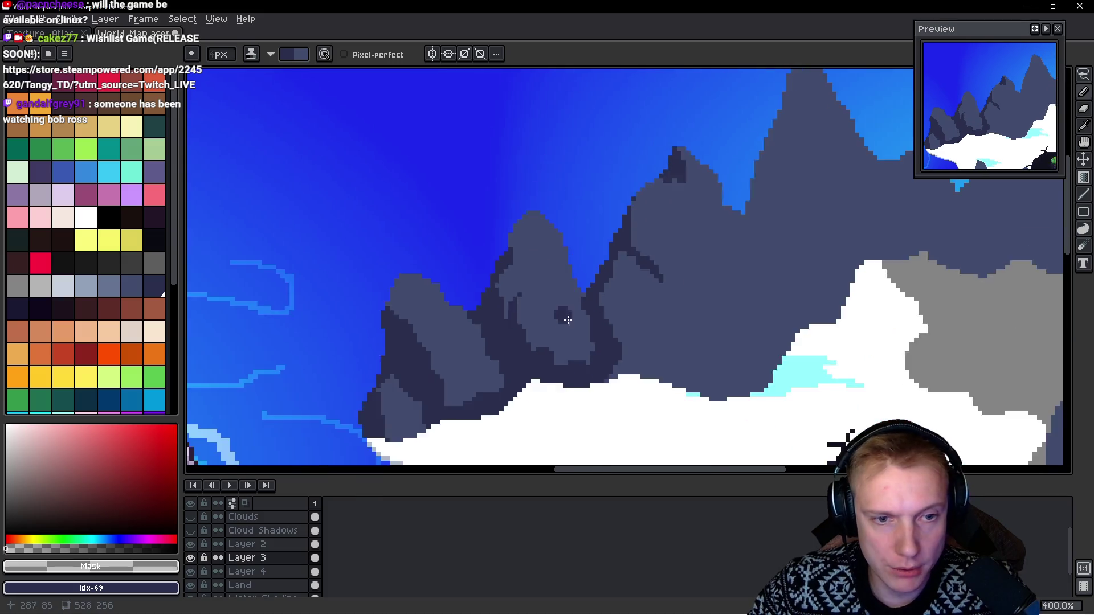
scroll(564, 318, "down", 2)
left_click_drag(611, 332, 579, 305)
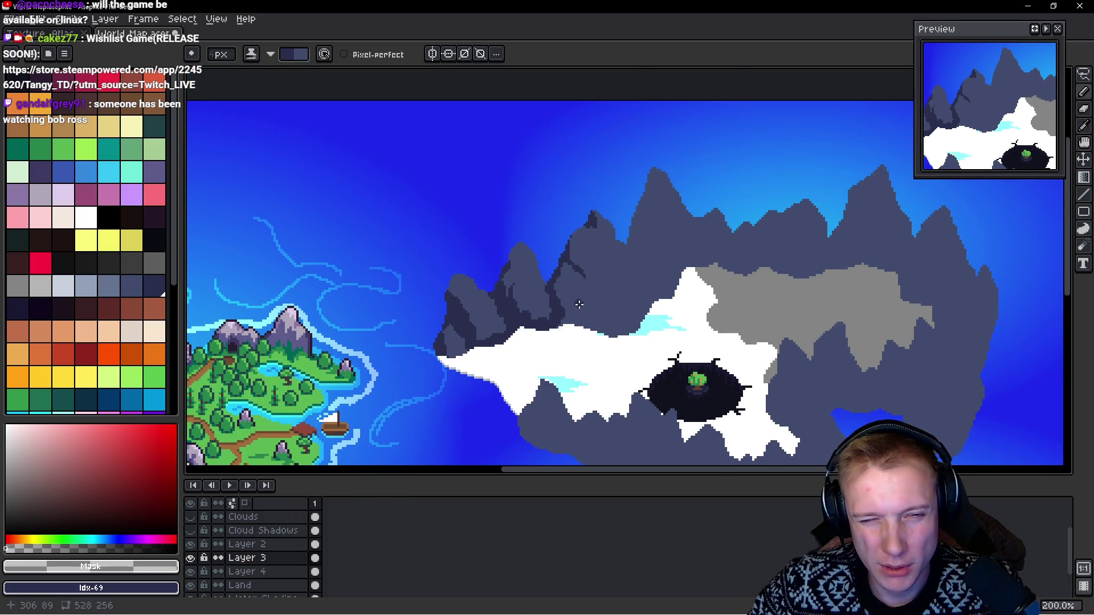
scroll(530, 295, "up", 3)
mouse_move(369, 340)
left_mouse_down()
mouse_move(400, 294)
mouse_move(387, 302)
left_mouse_up()
scroll(484, 311, "down", 4)
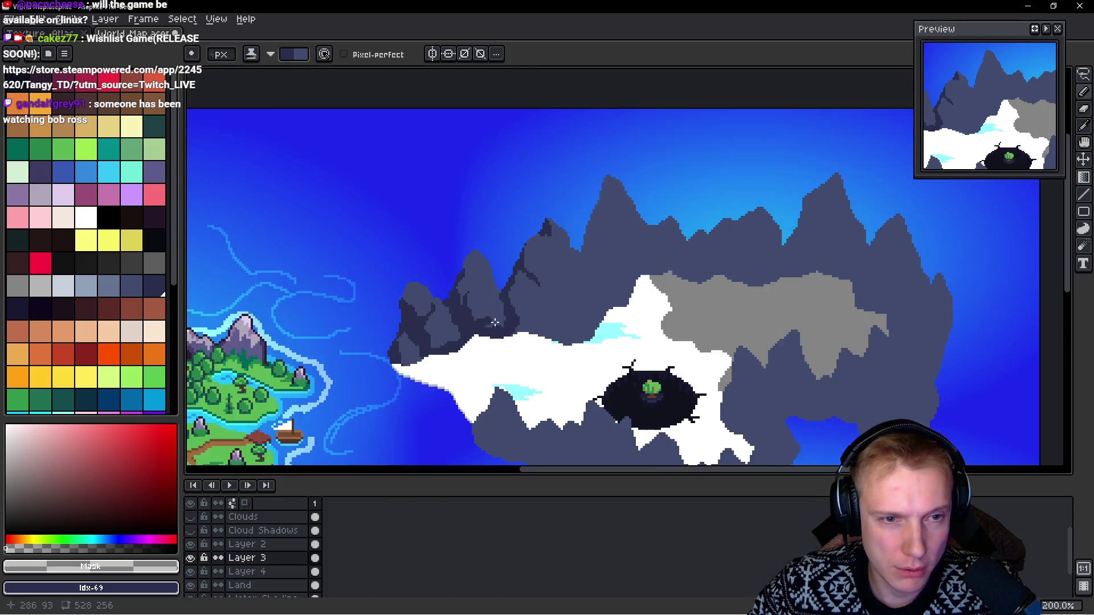
scroll(534, 306, "up", 4)
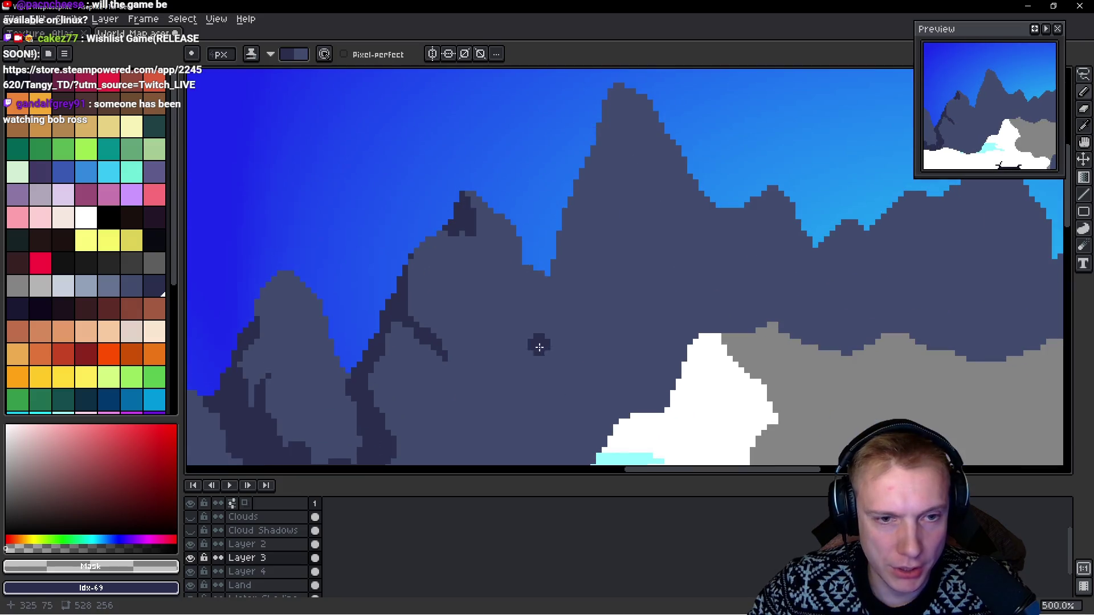
Step: Shade the central peak's left edge and the area below it, undoing overlong strokes
mouse_move(517, 93)
left_mouse_down()
mouse_move(505, 163)
mouse_move(533, 276)
left_mouse_up()
key("ctrl+z")
key("ctrl+z")
left_click_drag(490, 231, 468, 287)
left_click_drag(481, 226, 478, 230)
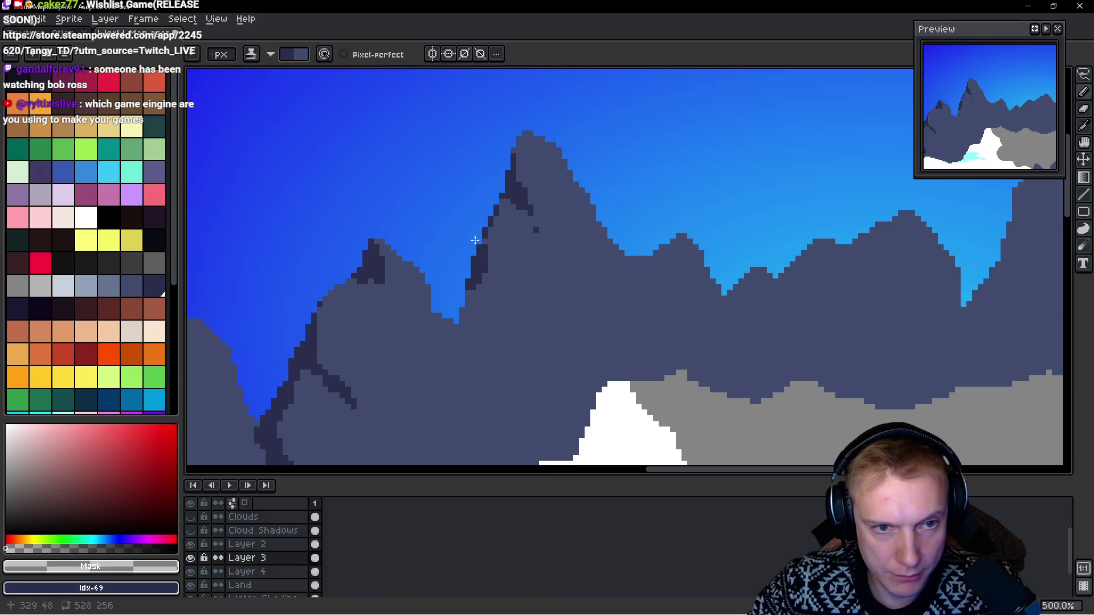
mouse_move(467, 270)
left_mouse_down()
mouse_move(470, 310)
mouse_move(513, 320)
mouse_move(538, 349)
left_mouse_up()
scroll(470, 319, "down", 2)
left_click_drag(501, 306, 482, 321)
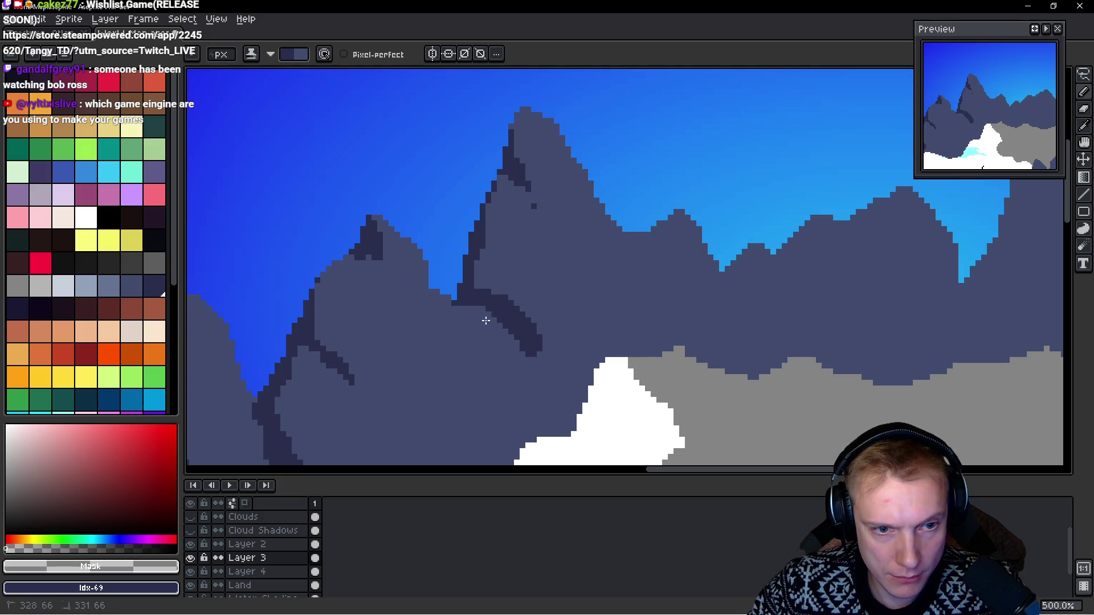
key("ctrl+z")
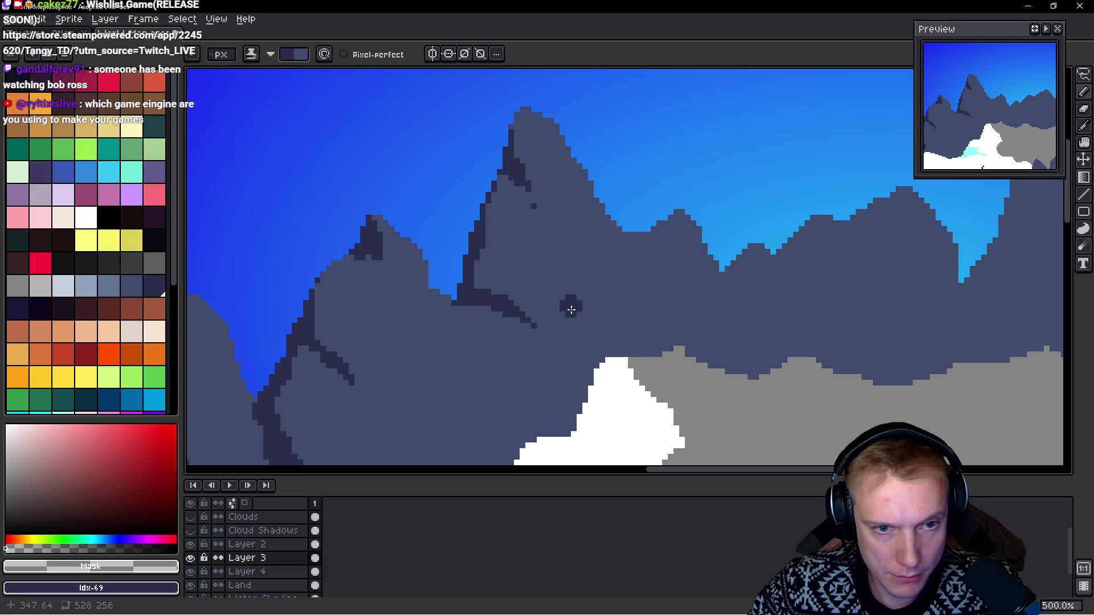
Step: Paint vertical crevices above the snow, touching parts back up with the lighter mountain tone
mouse_move(549, 318)
left_mouse_down()
mouse_move(544, 393)
mouse_move(593, 270)
mouse_move(584, 235)
mouse_move(597, 302)
left_mouse_up()
scroll(550, 329, "down", 2)
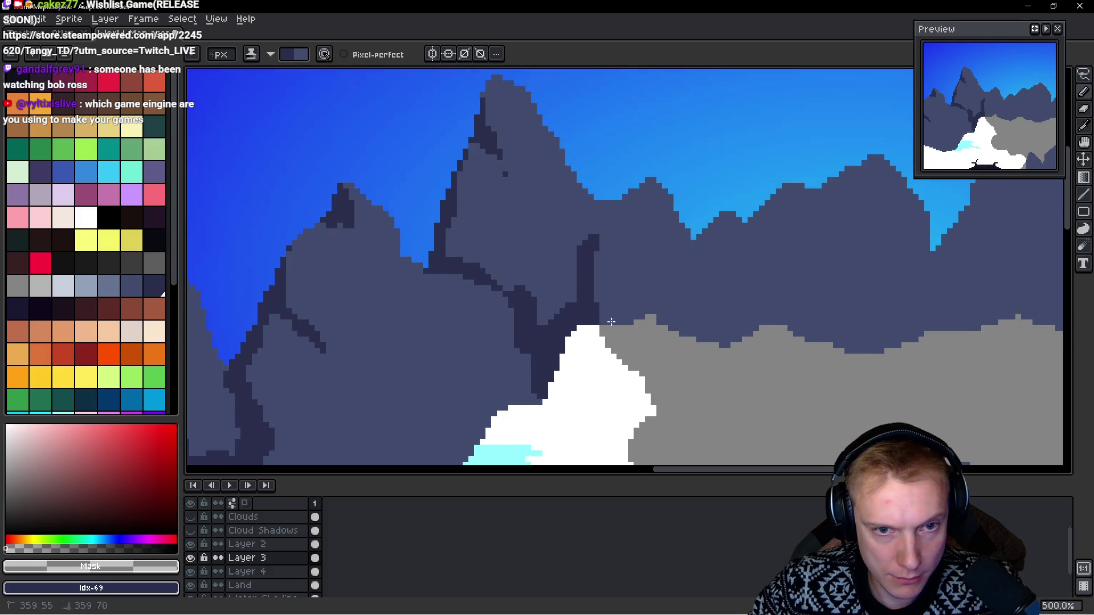
left_click(617, 285)
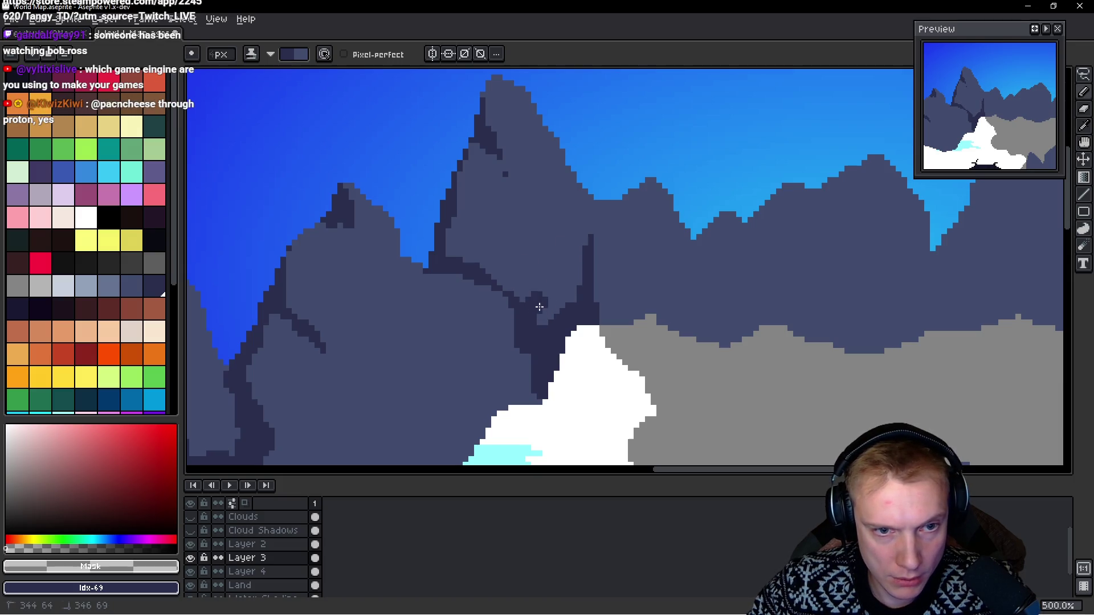
left_click_drag(540, 307, 538, 405)
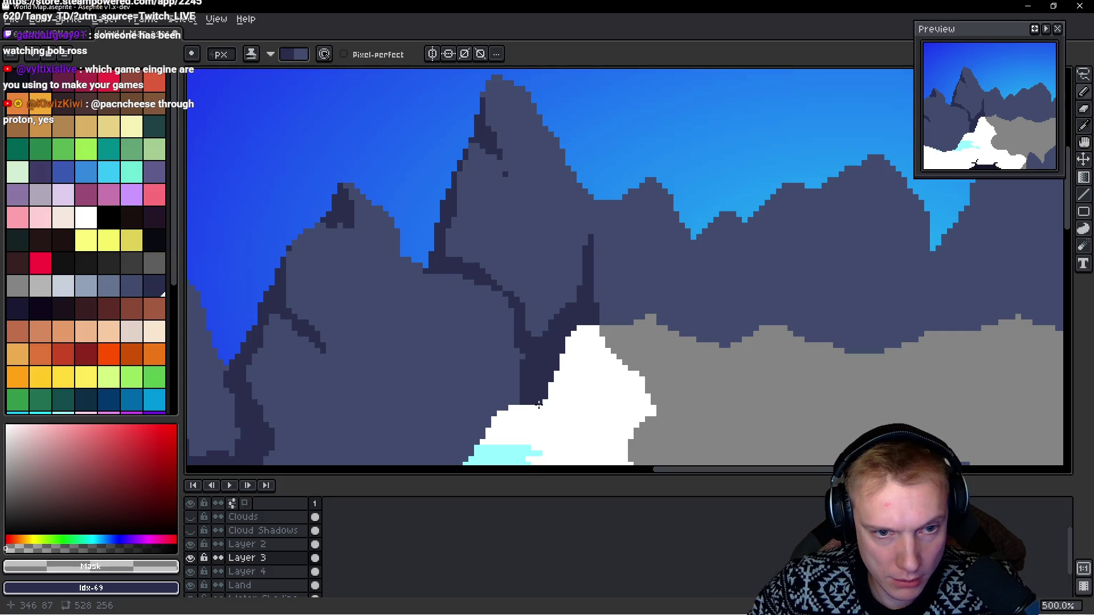
scroll(532, 400, "down", 3)
mouse_move(472, 264)
left_mouse_down()
mouse_move(490, 336)
mouse_move(476, 367)
left_mouse_up()
left_click_drag(362, 362, 373, 376)
mouse_move(391, 336)
left_mouse_down()
mouse_move(390, 357)
mouse_move(344, 360)
mouse_move(305, 388)
left_mouse_up()
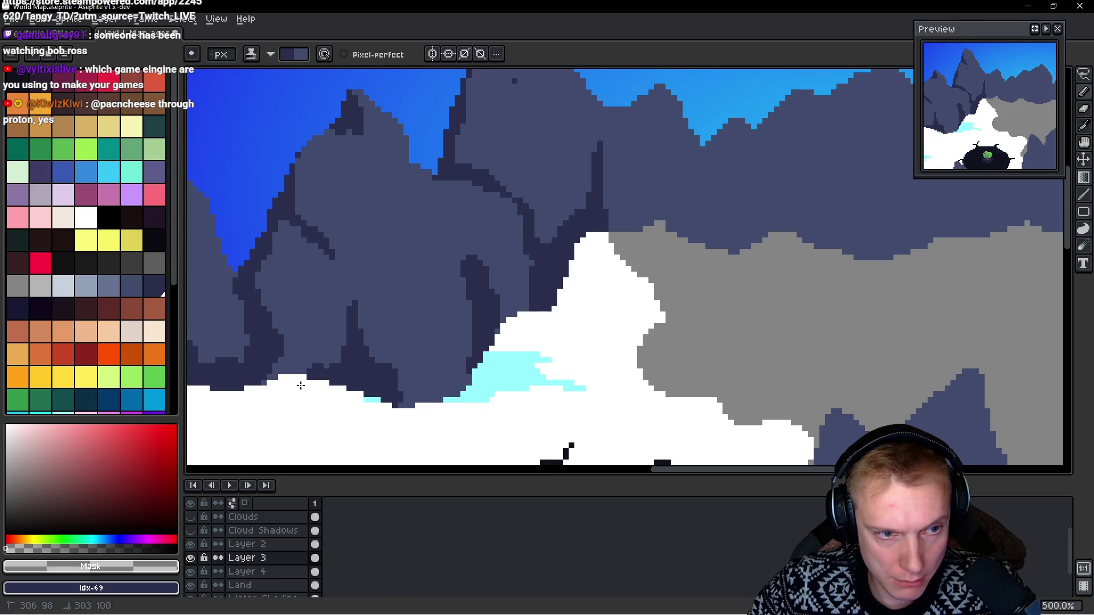
Step: Add a dark shadow column and shade between it and the snow peak, discarding a trial ridge outline
scroll(432, 325, "down", 4)
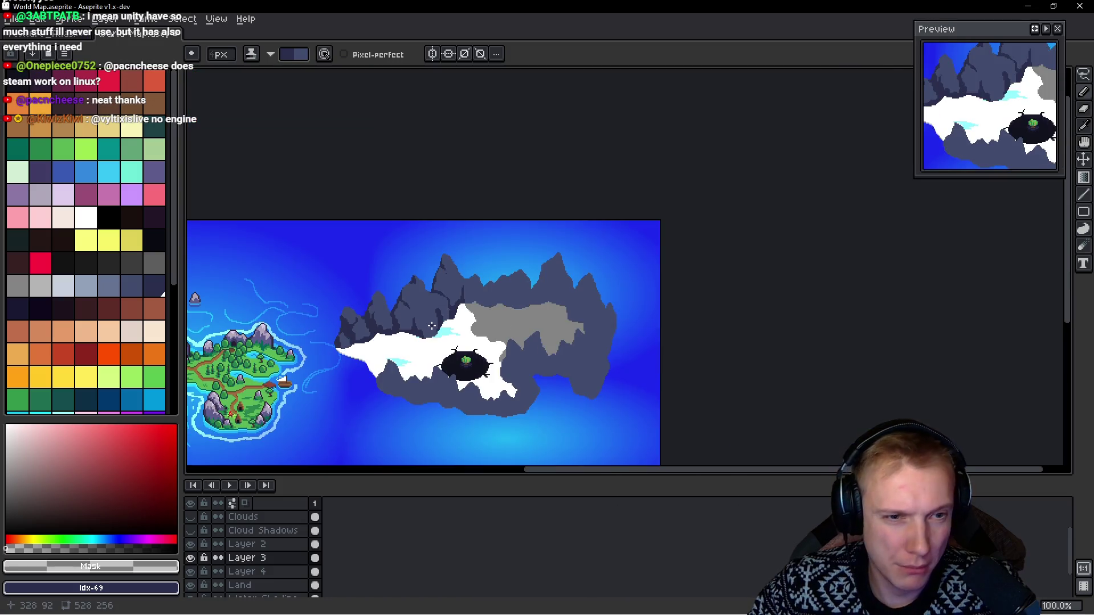
scroll(433, 315, "up", 5)
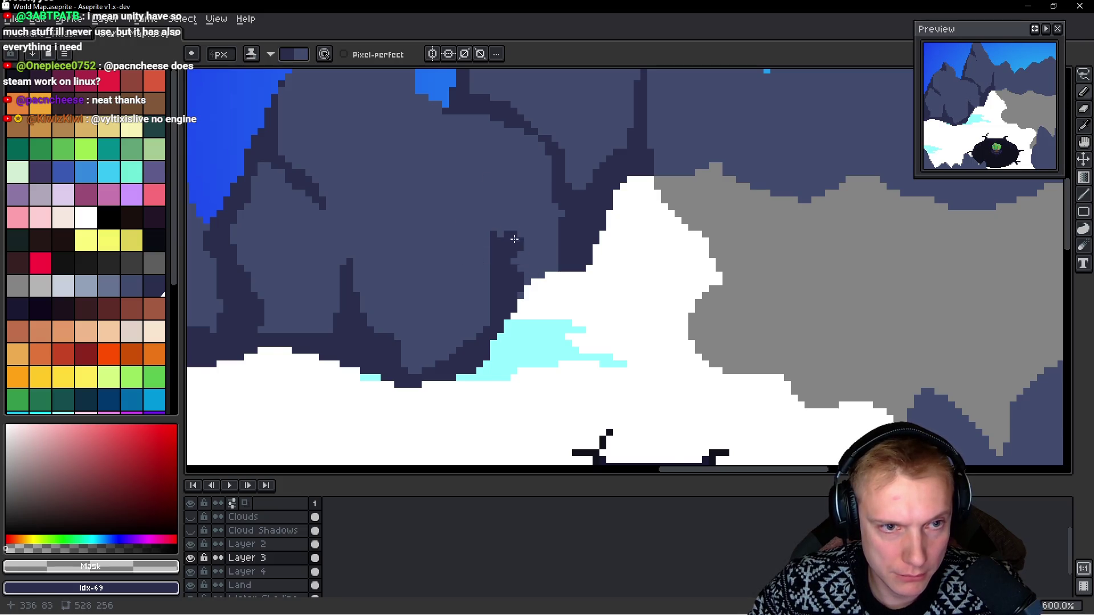
scroll(518, 245, "down", 5)
mouse_move(488, 184)
left_mouse_down()
mouse_move(457, 193)
mouse_move(523, 215)
mouse_move(553, 246)
left_mouse_up()
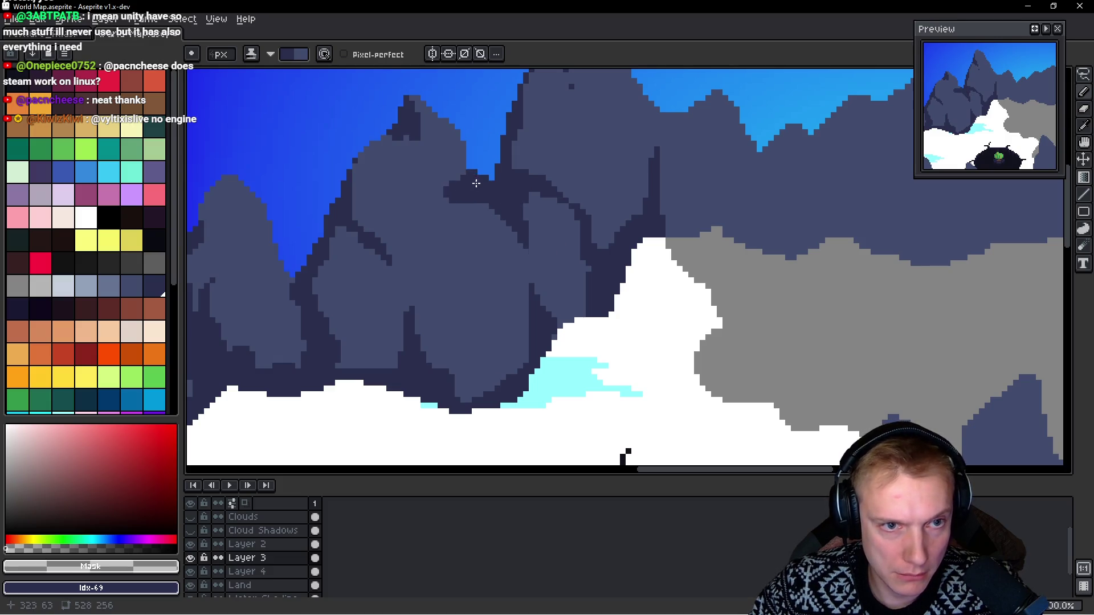
key("ctrl+z")
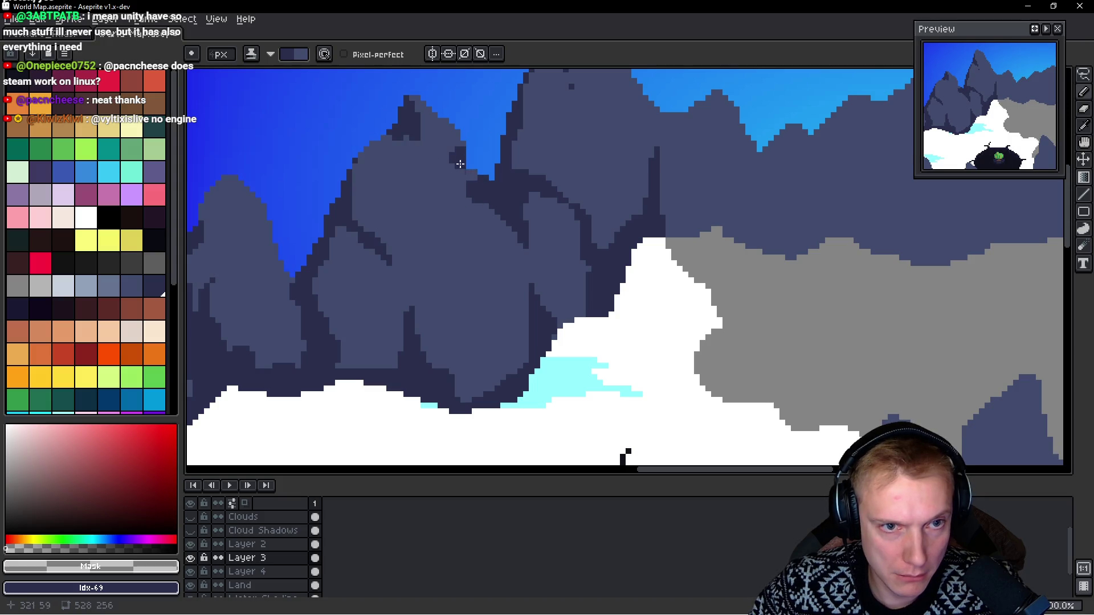
scroll(477, 173, "down", 5)
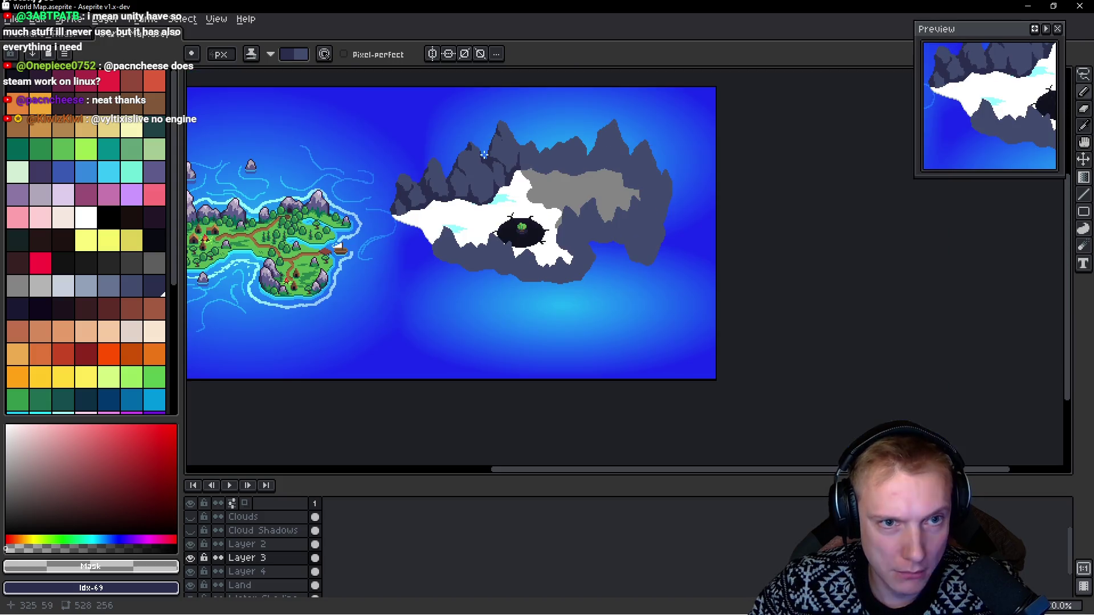
scroll(517, 162, "up", 5)
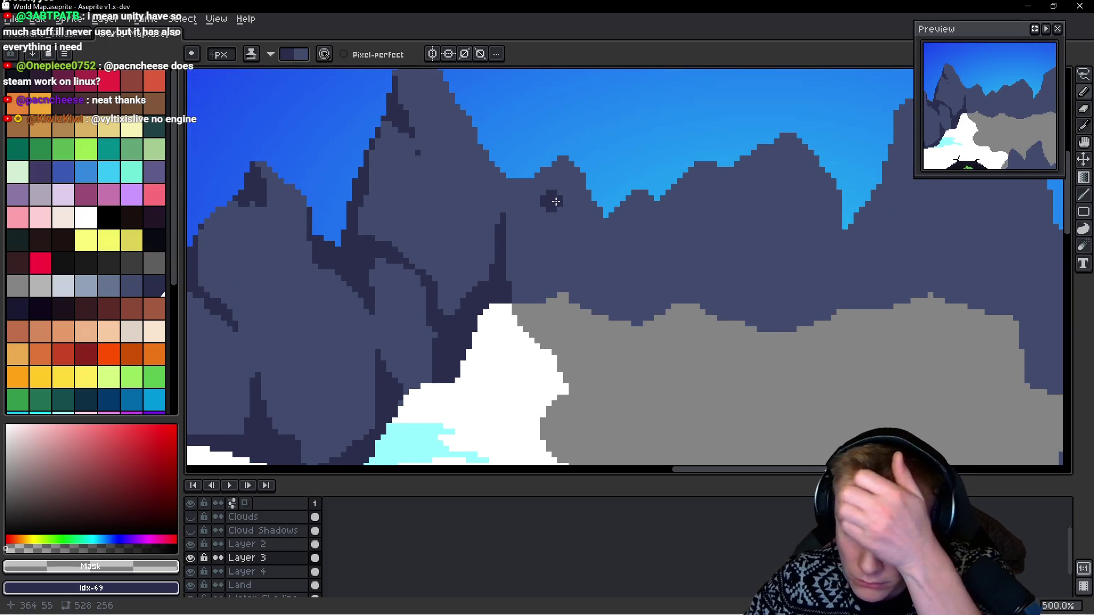
scroll(556, 201, "down", 3)
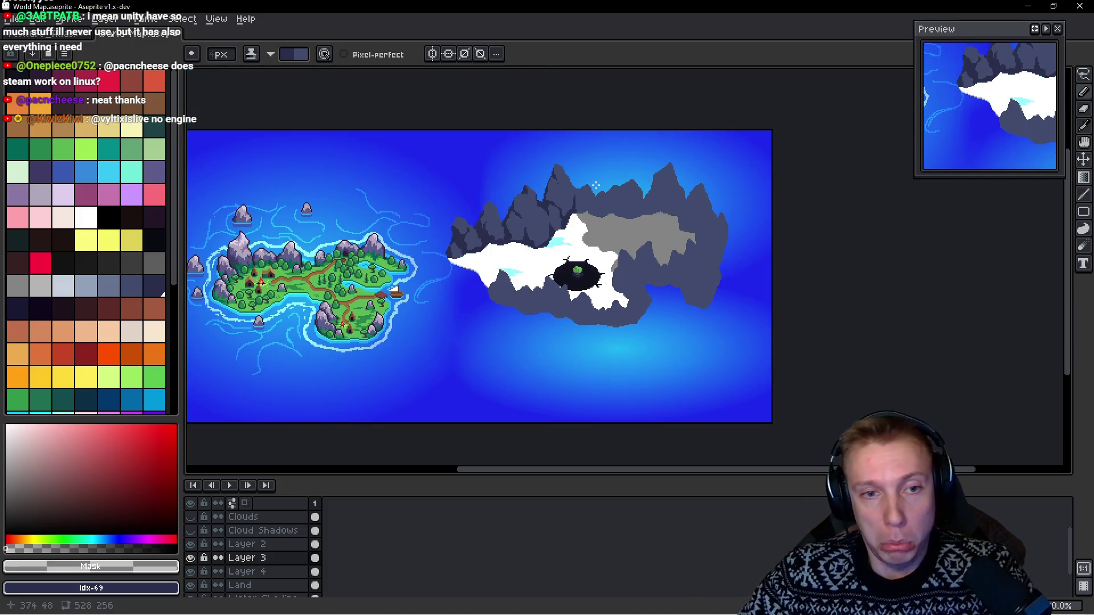
scroll(596, 185, "up", 3)
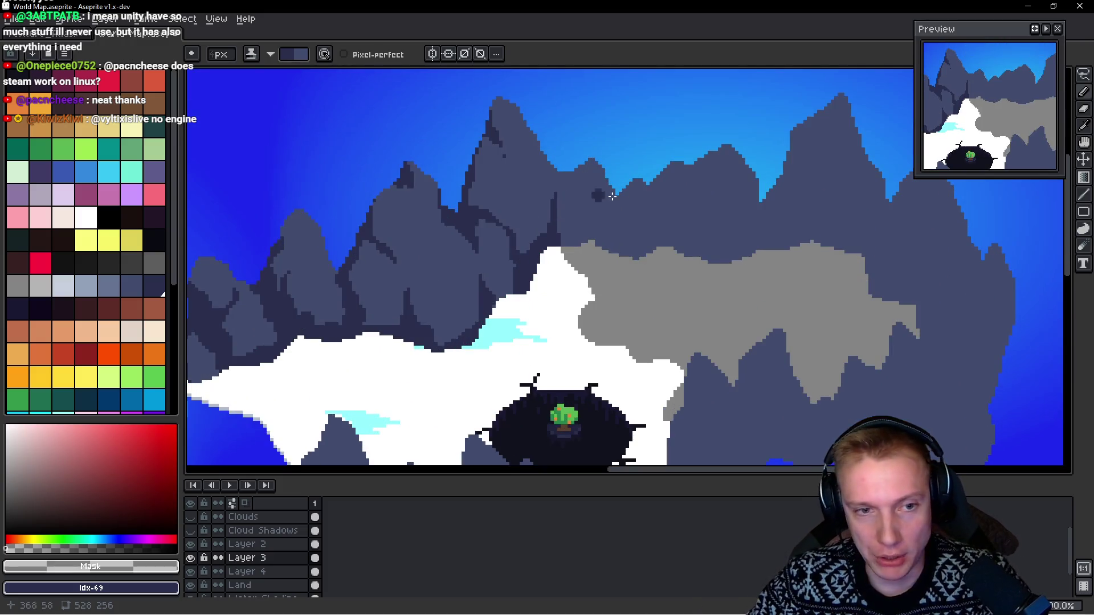
scroll(584, 213, "down", 4)
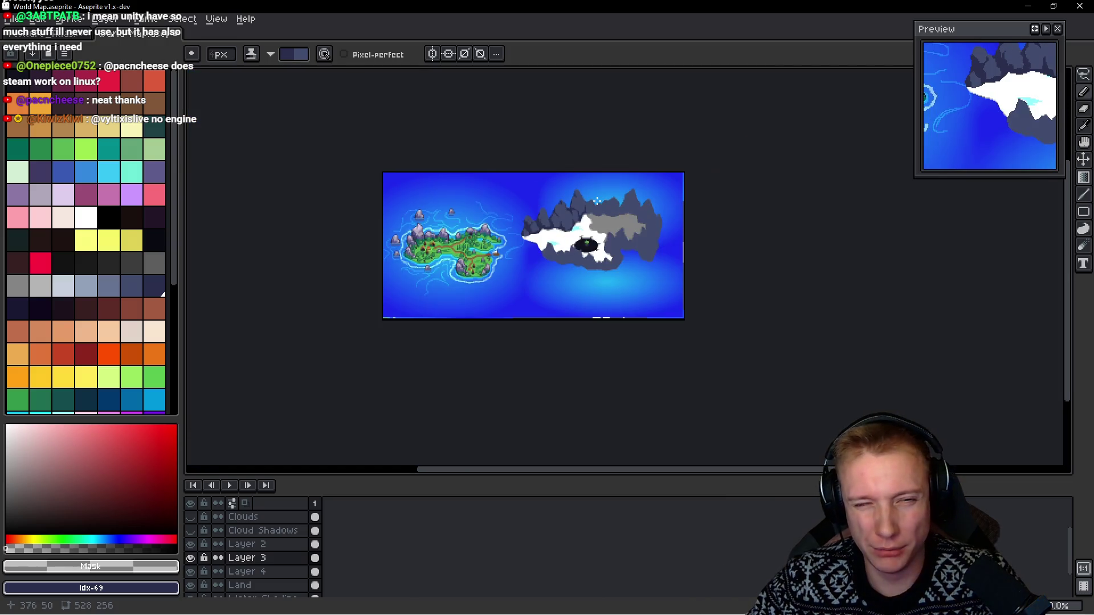
scroll(577, 225, "up", 5)
scroll(577, 225, "up", 2)
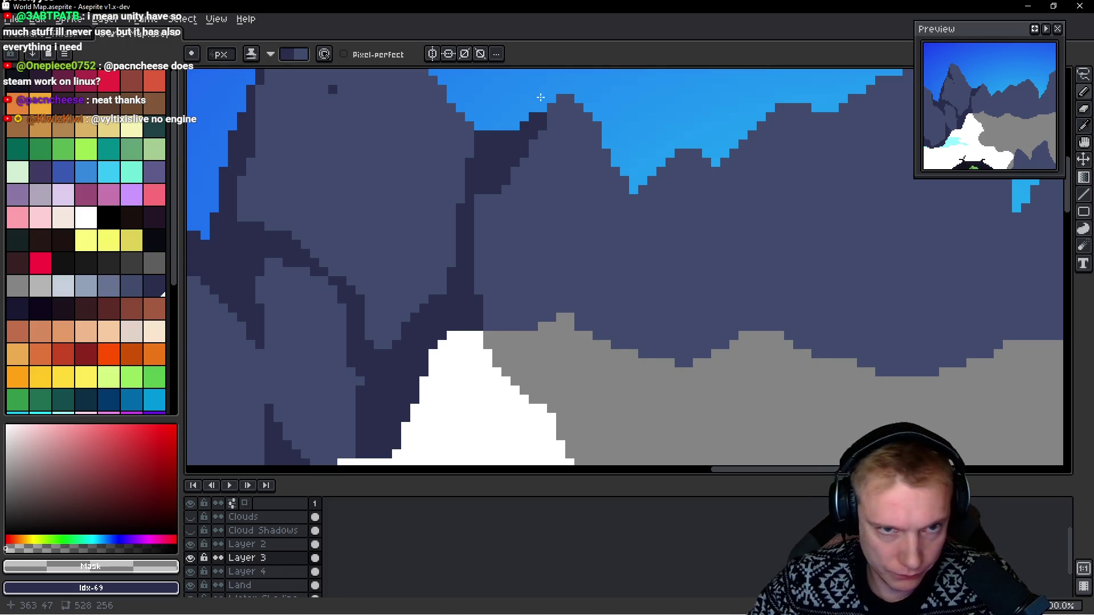
left_click_drag(574, 254, 595, 312)
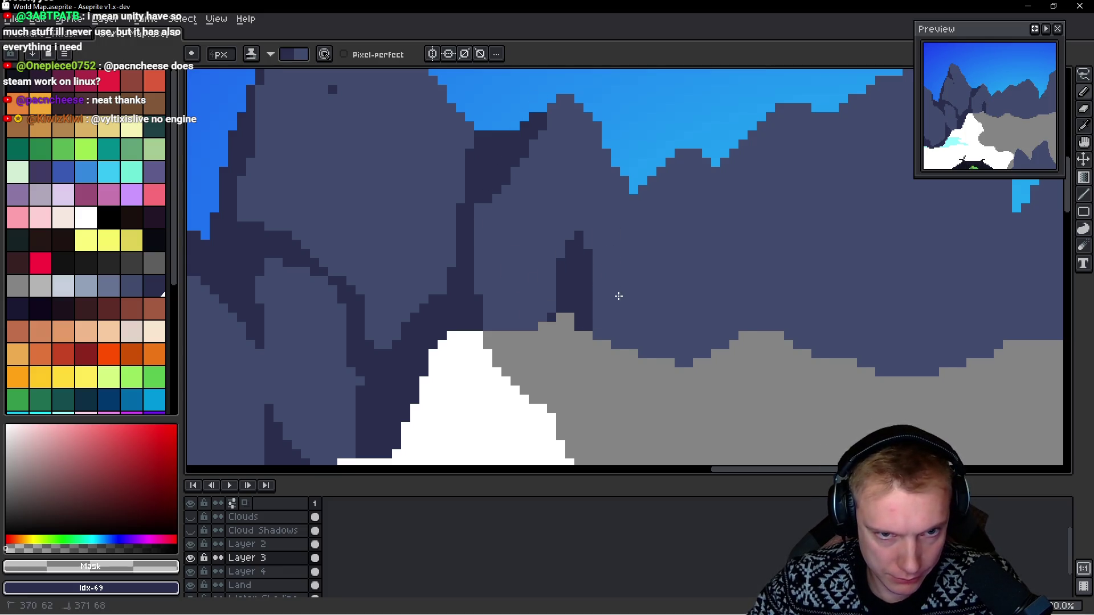
mouse_move(492, 336)
left_mouse_down()
mouse_move(530, 310)
mouse_move(532, 268)
mouse_move(512, 300)
left_mouse_up()
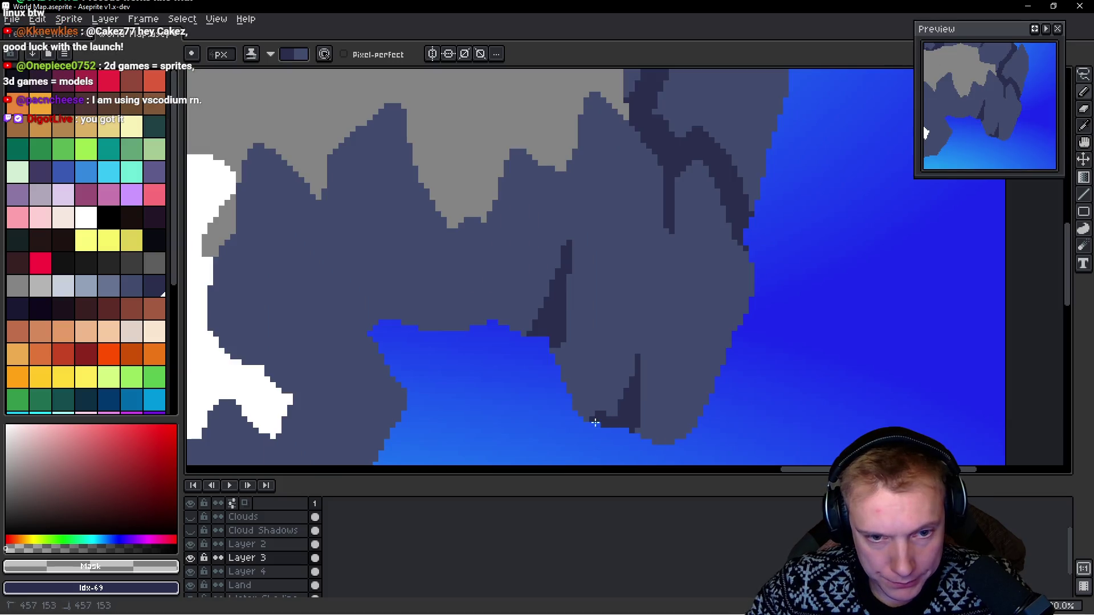
Step: Outline the mountain's lower edge and the right coastline edges in dark navy
mouse_move(546, 347)
left_mouse_down()
mouse_move(598, 398)
mouse_move(665, 415)
mouse_move(650, 405)
mouse_move(668, 316)
mouse_move(686, 327)
left_mouse_up()
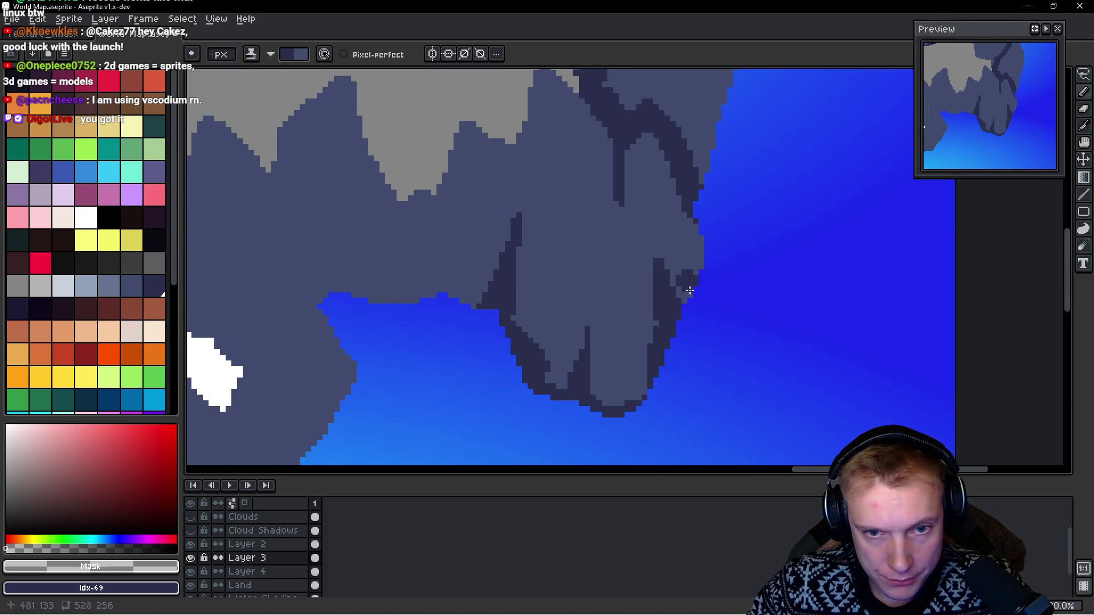
left_click_drag(688, 285, 705, 214)
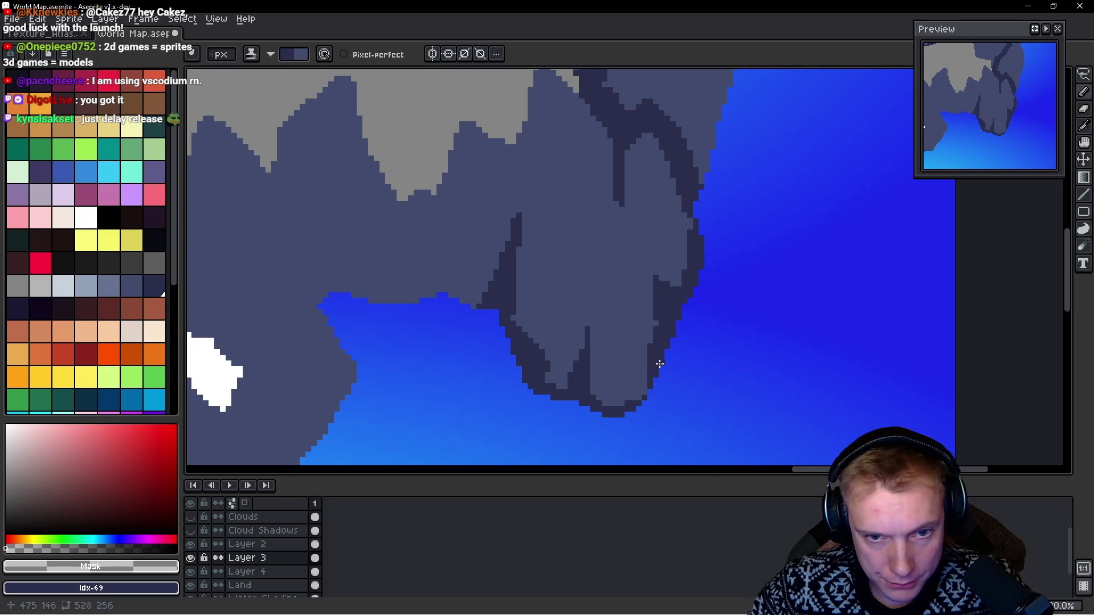
left_click_drag(662, 342, 643, 406)
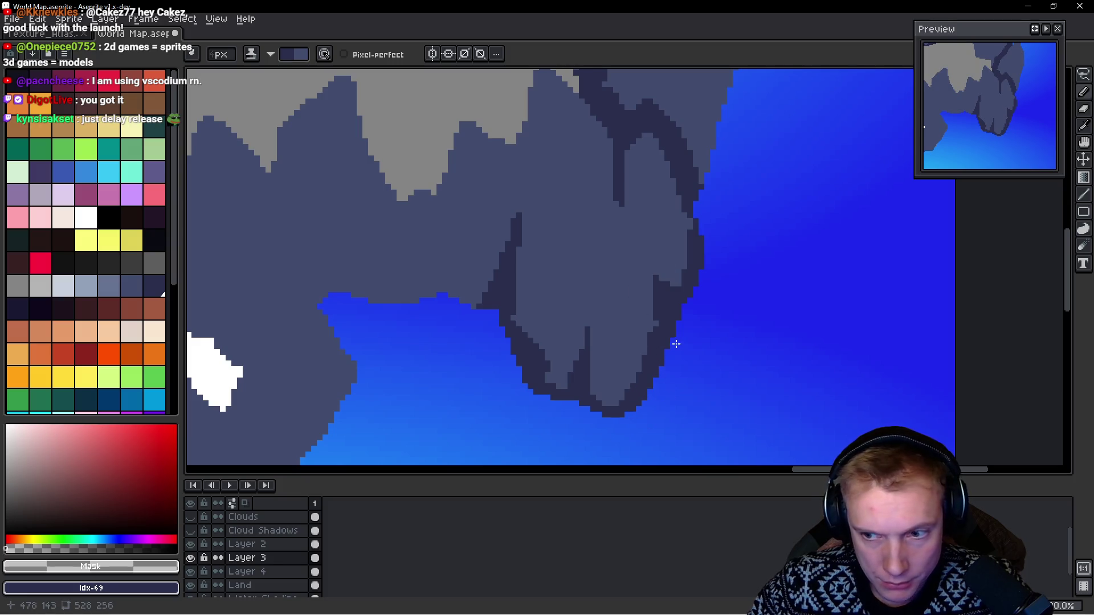
mouse_move(638, 243)
left_mouse_down()
mouse_move(657, 256)
mouse_move(660, 278)
left_mouse_up()
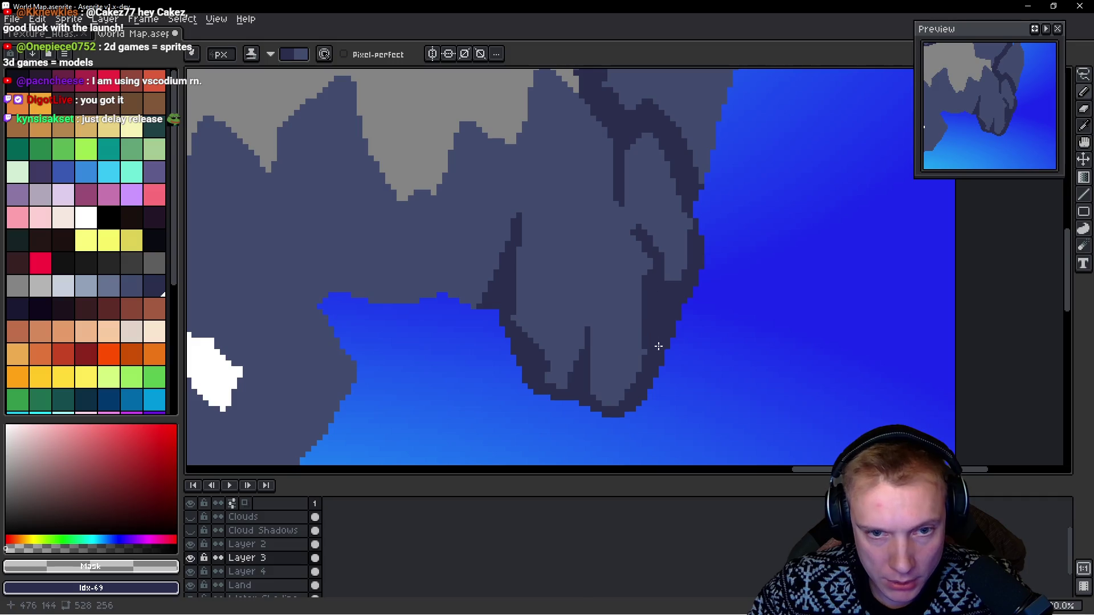
key("ctrl+z")
key("ctrl+z")
Step: Draw two dark vertical crevice lines down the rock and dot a dark pixel on the face
scroll(619, 233, "down", 3)
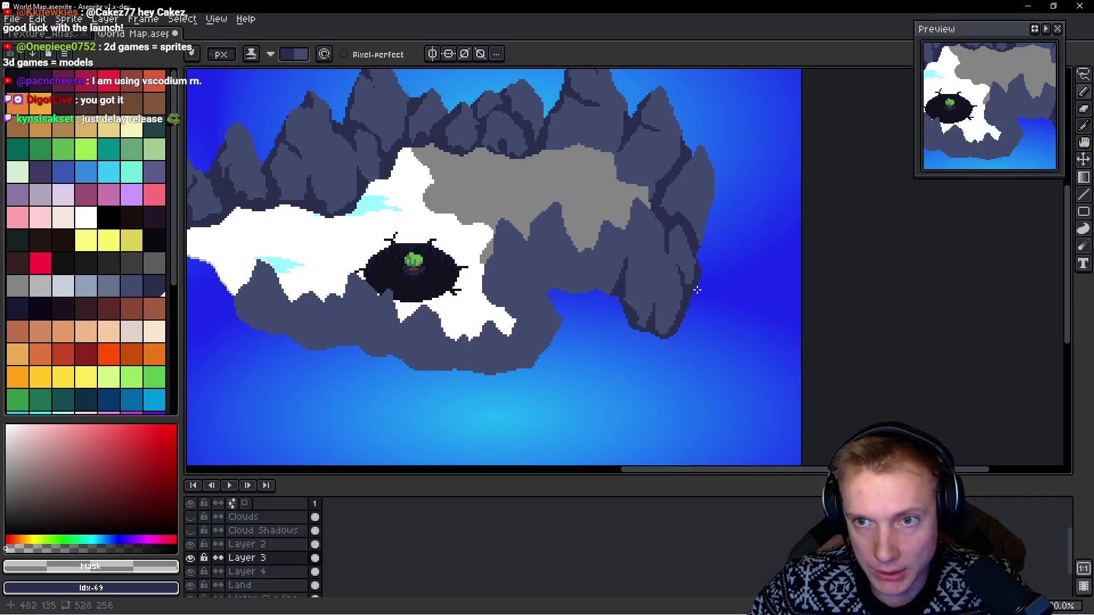
scroll(610, 245, "up", 4)
scroll(604, 247, "up", 3)
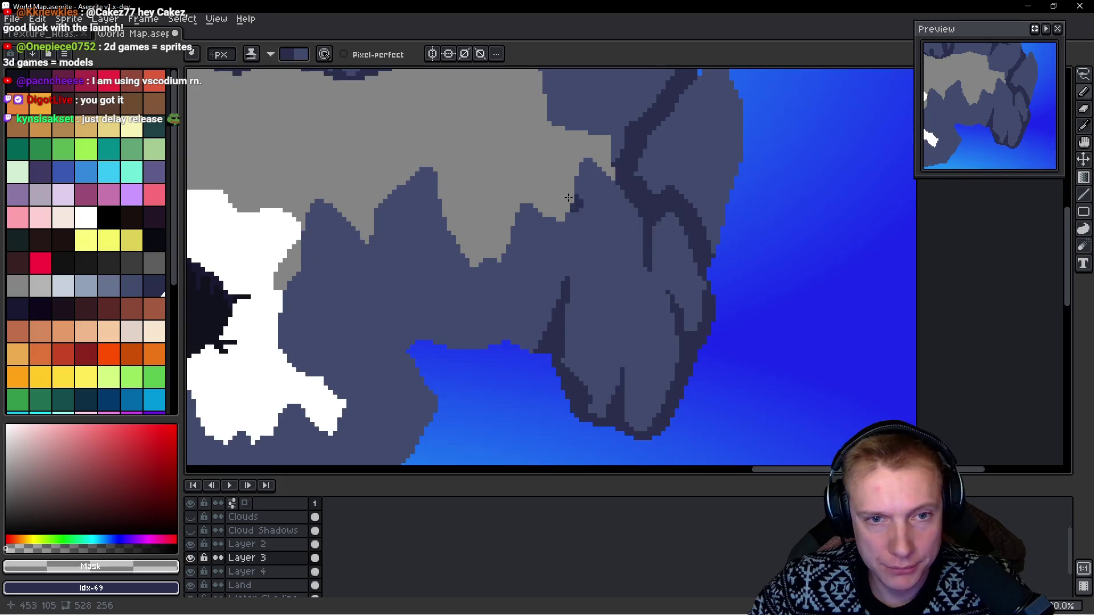
left_click_drag(588, 146, 569, 258)
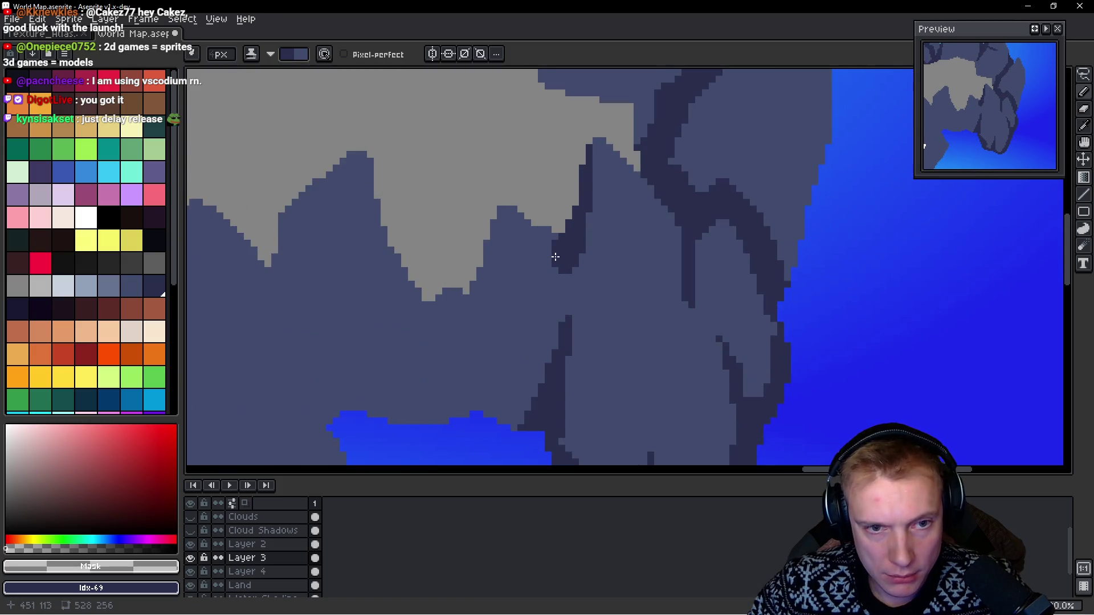
scroll(538, 197, "down", 1)
mouse_move(537, 205)
left_mouse_down()
mouse_move(529, 339)
mouse_move(508, 415)
mouse_move(568, 214)
left_mouse_up()
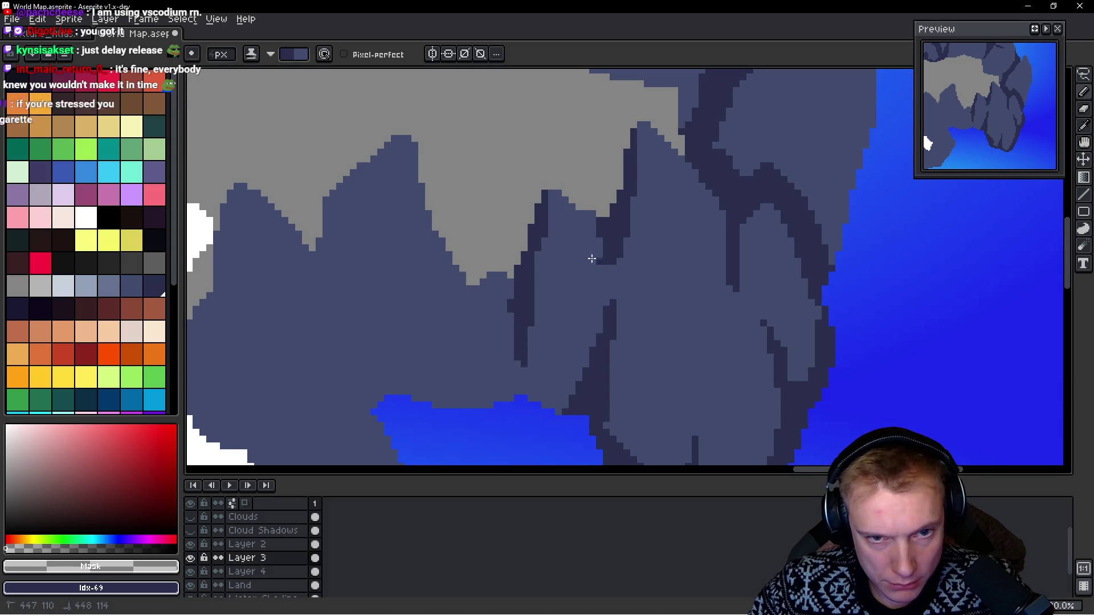
scroll(647, 325, "down", 3)
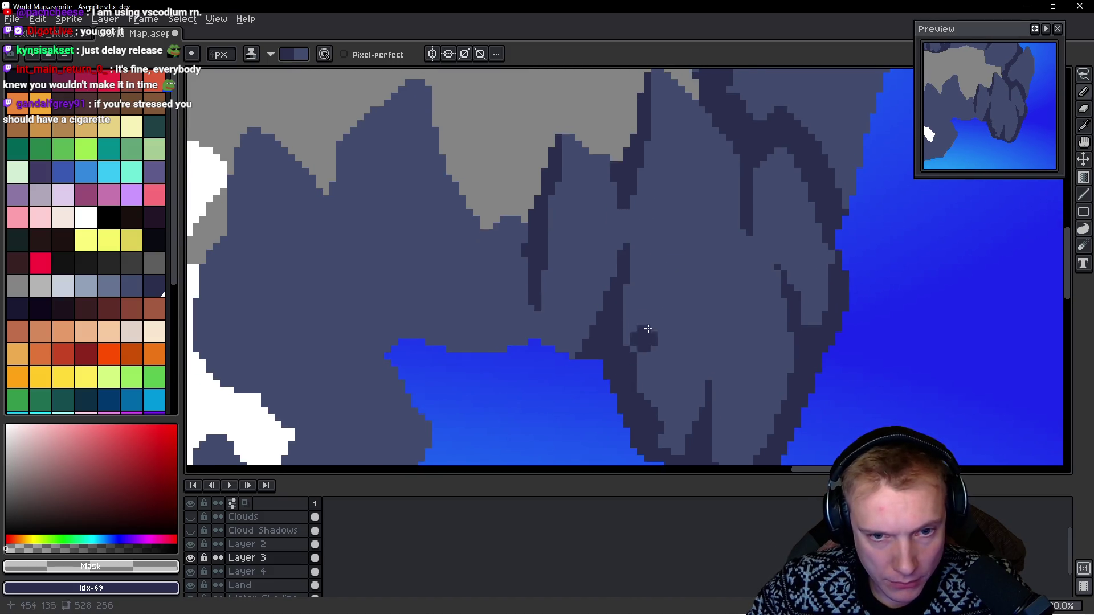
left_click(654, 367)
Step: Add a dark curled shadow arc, then thin it with the lighter mountain tone
scroll(684, 276, "down", 3)
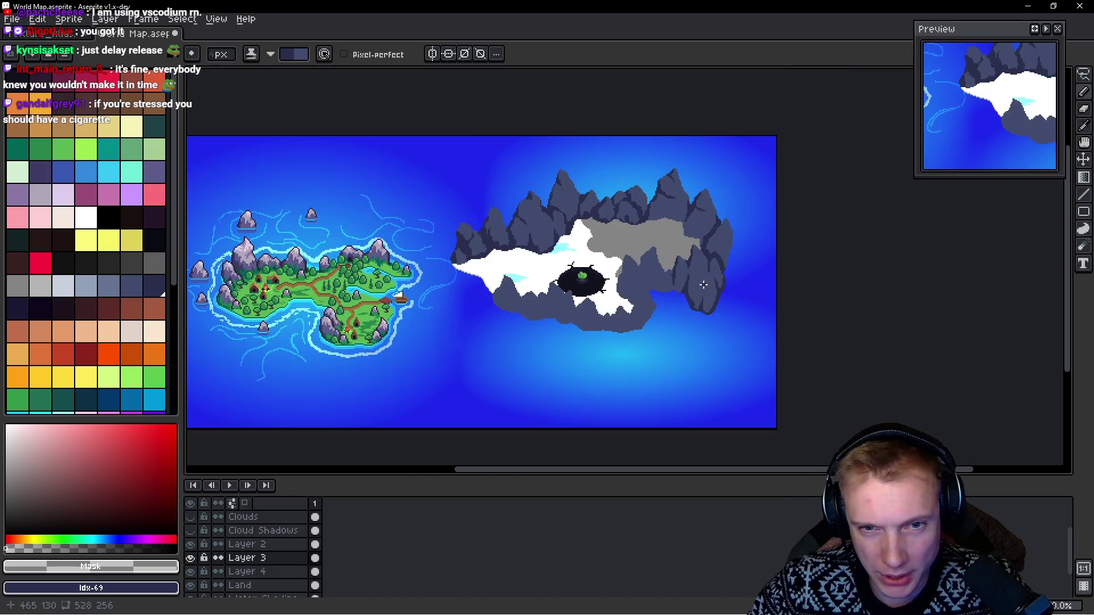
scroll(697, 272, "up", 3)
scroll(655, 225, "up", 2)
mouse_move(681, 174)
left_mouse_down()
mouse_move(621, 245)
mouse_move(634, 271)
mouse_move(695, 225)
mouse_move(706, 265)
mouse_move(739, 227)
left_mouse_up()
key("ctrl+z")
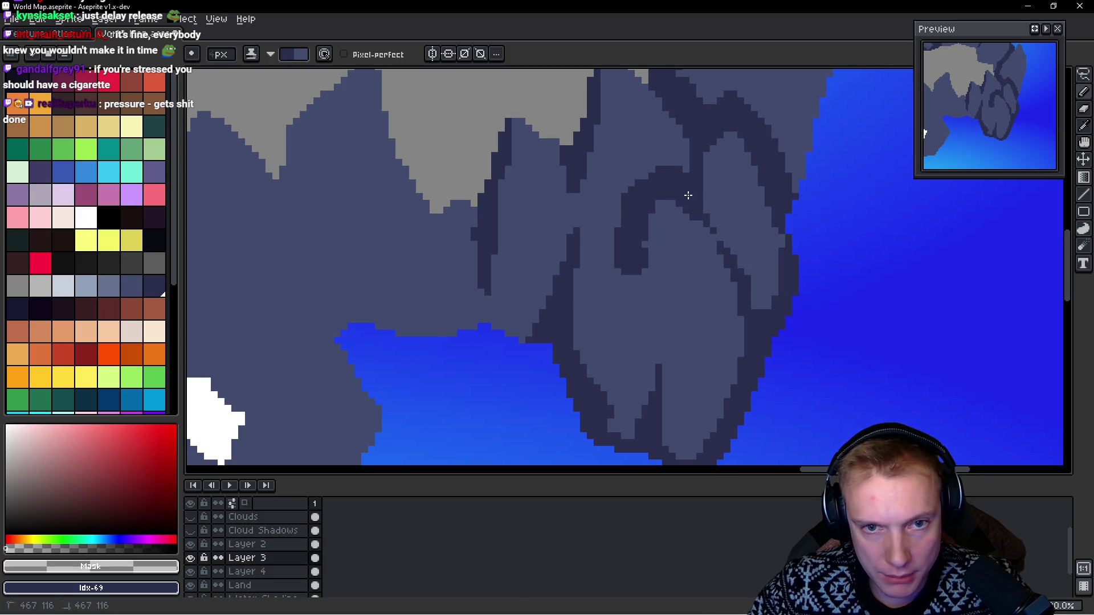
left_click_drag(662, 234, 640, 303)
left_click_drag(624, 197, 684, 162)
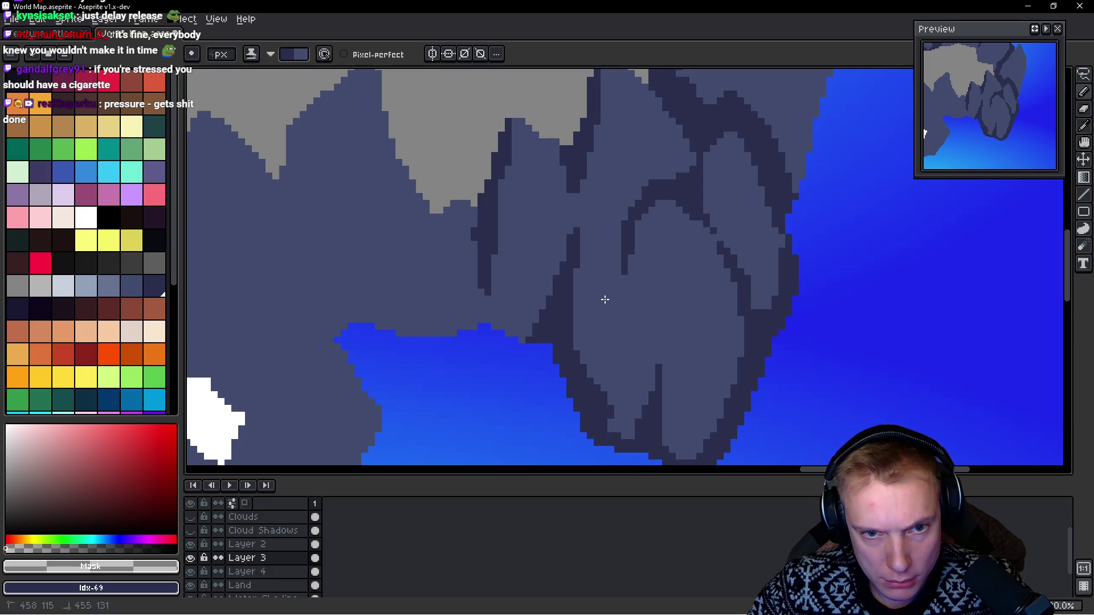
Step: Paint darker shading down the mountain face
scroll(605, 299, "down", 3)
scroll(620, 289, "up", 3)
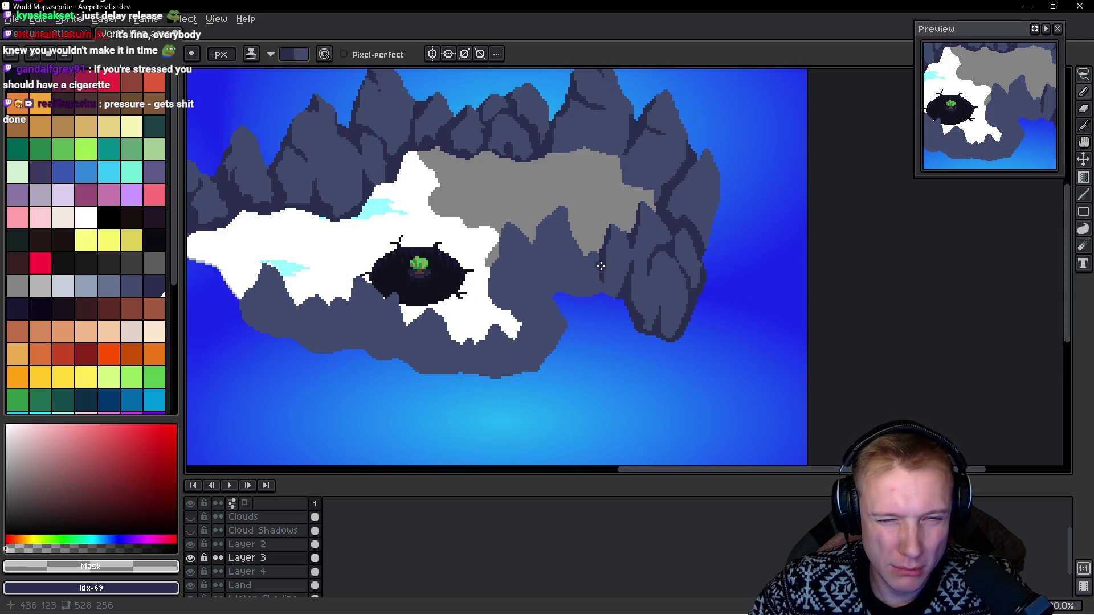
scroll(599, 265, "up", 3)
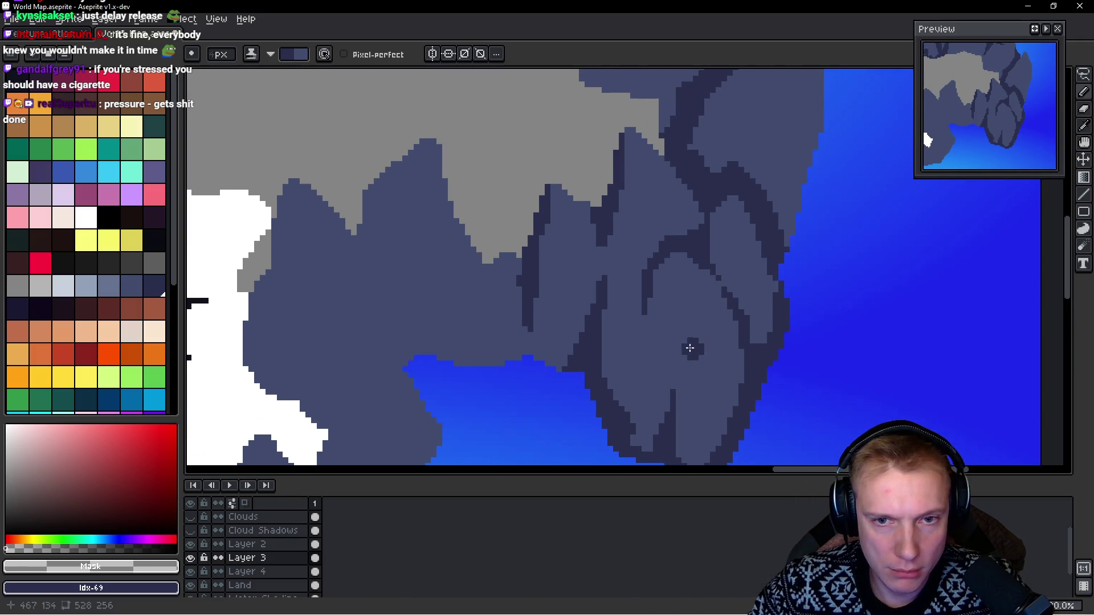
scroll(694, 350, "down", 1)
scroll(605, 311, "up", 1)
left_click_drag(590, 306, 597, 392)
Step: Paint diagonal dark shading strokes across the mountain, undoing one stray stroke
mouse_move(684, 401)
left_mouse_down()
mouse_move(633, 367)
mouse_move(640, 399)
left_mouse_up()
key("ctrl+z")
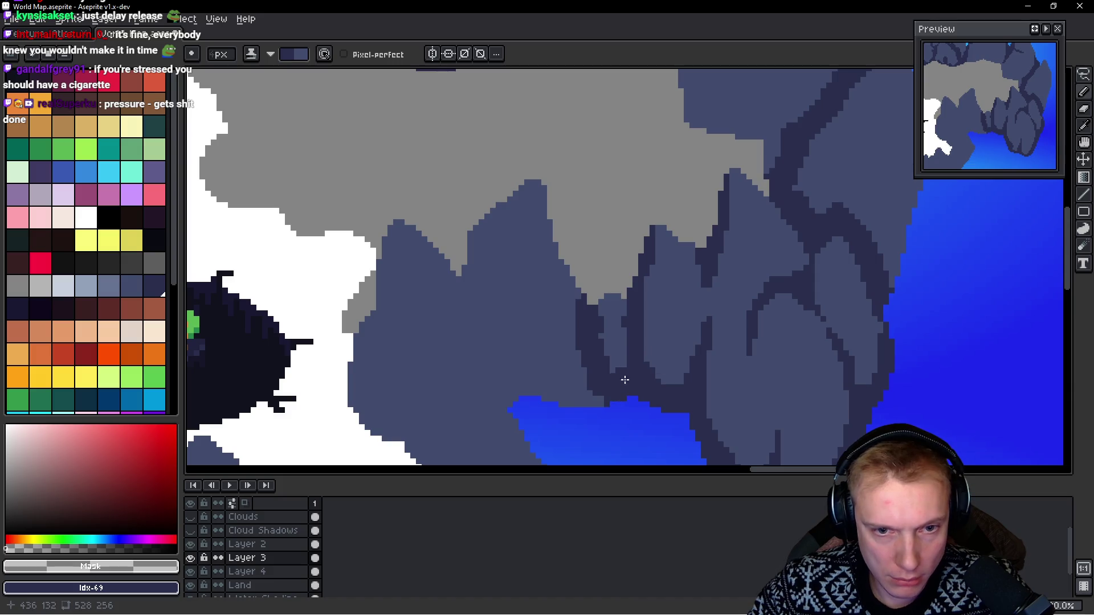
left_click_drag(478, 333, 538, 393)
left_click_drag(516, 375, 568, 294)
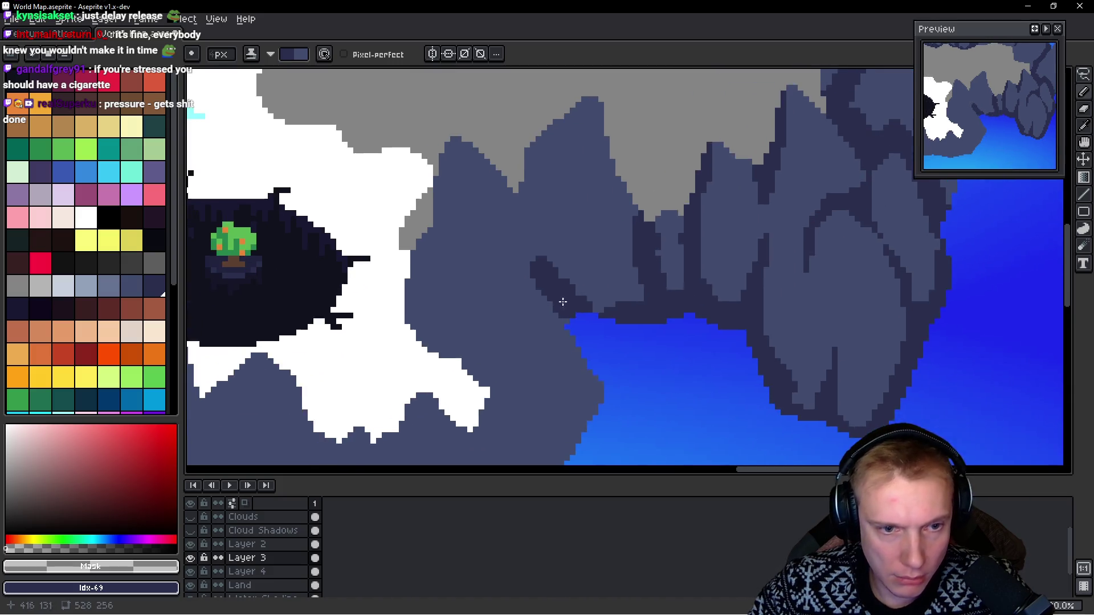
scroll(569, 294, "down", 3)
scroll(542, 302, "left", 10)
scroll(626, 297, "up", 3)
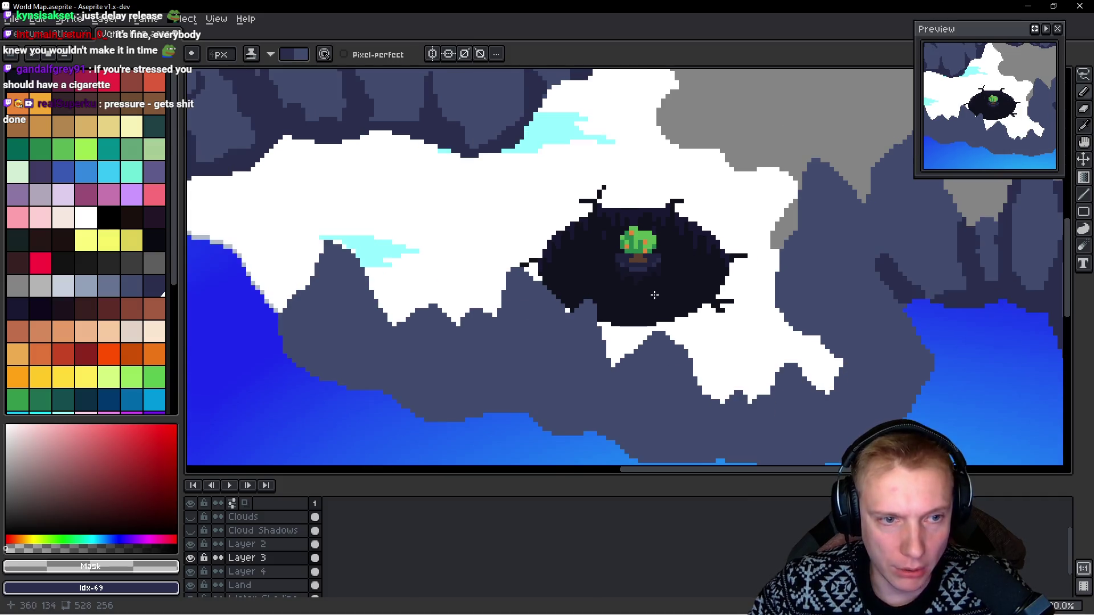
scroll(651, 296, "right", 10)
scroll(494, 286, "up", 3)
Step: Shade the mountain ridges and run dark lines down the left slope
mouse_move(509, 189)
left_mouse_down()
mouse_move(472, 219)
mouse_move(530, 232)
mouse_move(522, 265)
mouse_move(539, 282)
left_mouse_up()
mouse_move(473, 225)
left_mouse_down()
mouse_move(451, 257)
mouse_move(450, 294)
mouse_move(410, 274)
mouse_move(442, 268)
mouse_move(465, 342)
mouse_move(499, 320)
mouse_move(560, 318)
left_mouse_up()
scroll(450, 293, "down", 3)
scroll(472, 271, "down", 1)
left_click_drag(391, 208, 376, 311)
scroll(348, 214, "down", 4)
left_click_drag(399, 222, 396, 308)
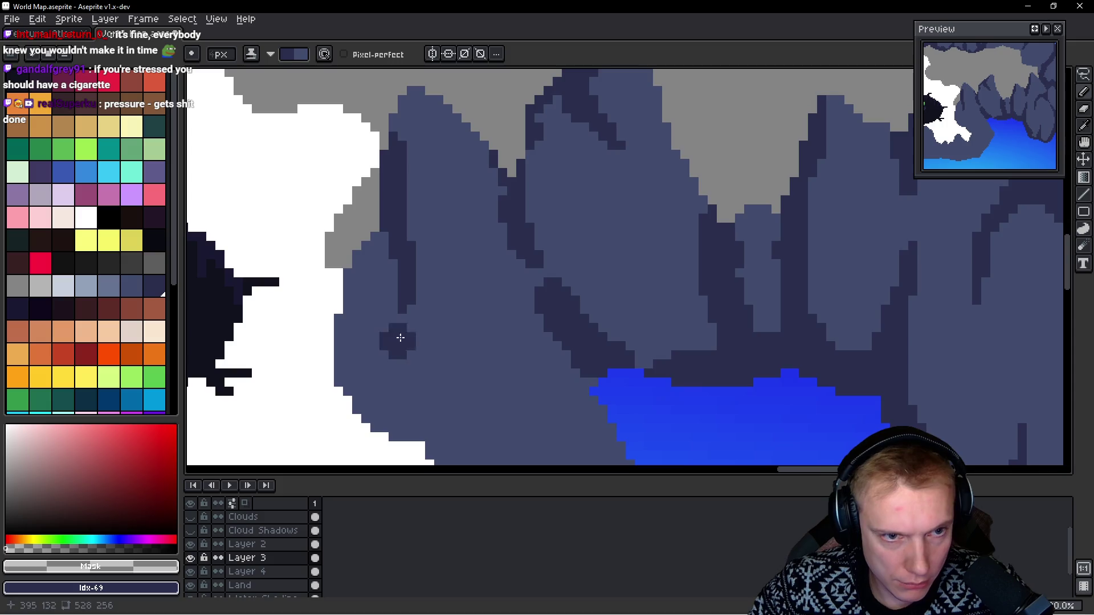
Step: Add dark shading beside the white snow and widen the ridge shadow toward the water
left_click_drag(328, 336, 371, 289)
mouse_move(394, 253)
left_mouse_down()
mouse_move(380, 296)
mouse_move(476, 402)
mouse_move(513, 391)
mouse_move(457, 291)
mouse_move(486, 362)
mouse_move(501, 300)
mouse_move(515, 317)
mouse_move(542, 242)
mouse_move(650, 337)
mouse_move(609, 289)
left_mouse_up()
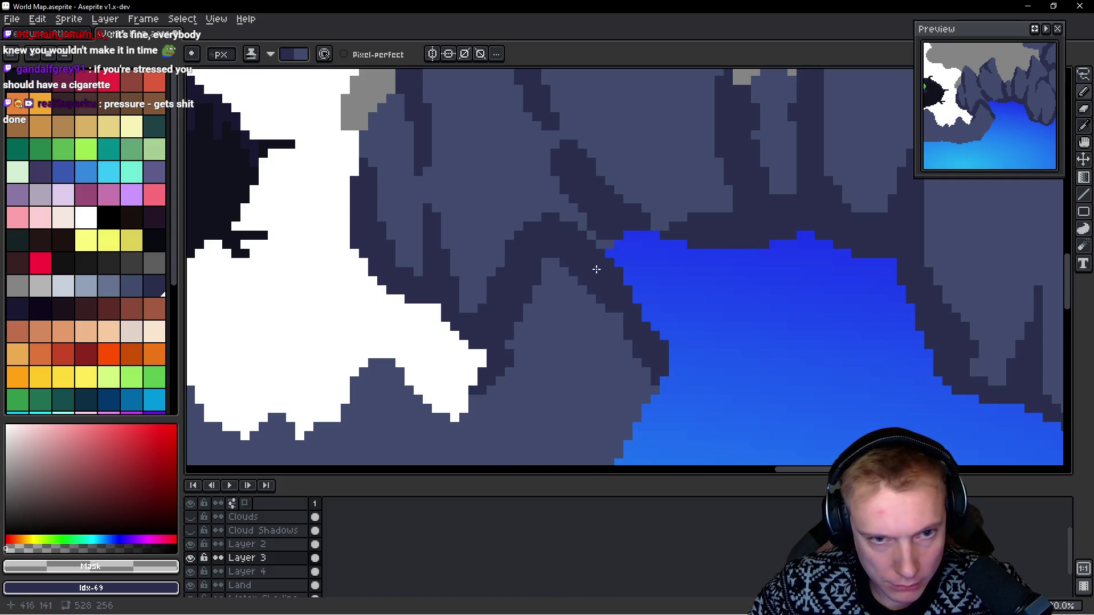
left_click_drag(558, 242, 550, 154)
left_click_drag(576, 217, 616, 279)
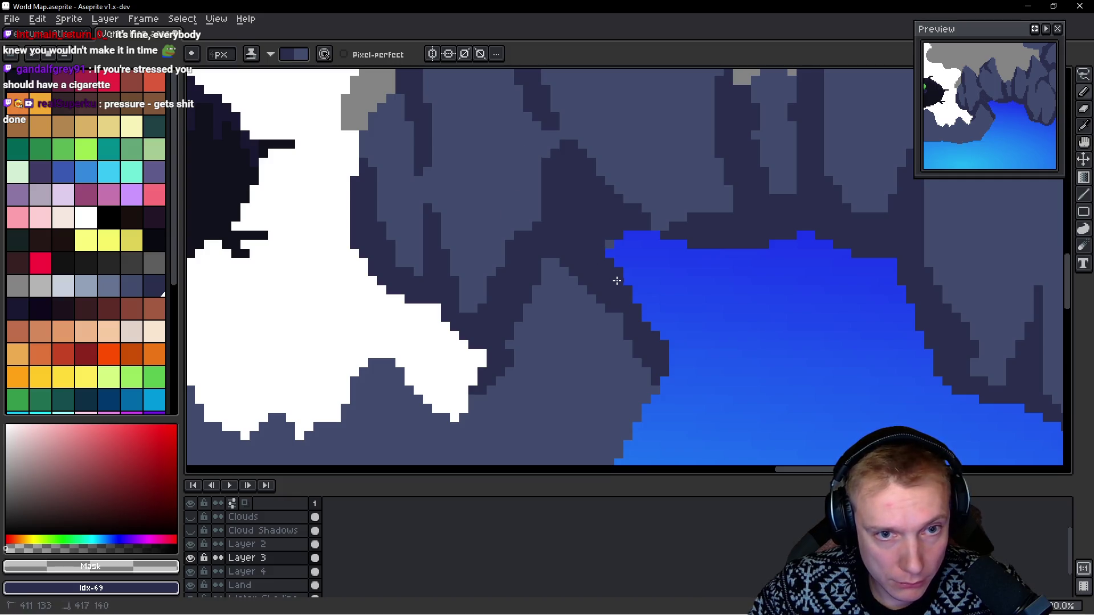
Step: Repaint stray dark pixels in the lighter rock tone and turn a water-edge pixel blue
left_click_drag(514, 203, 493, 289)
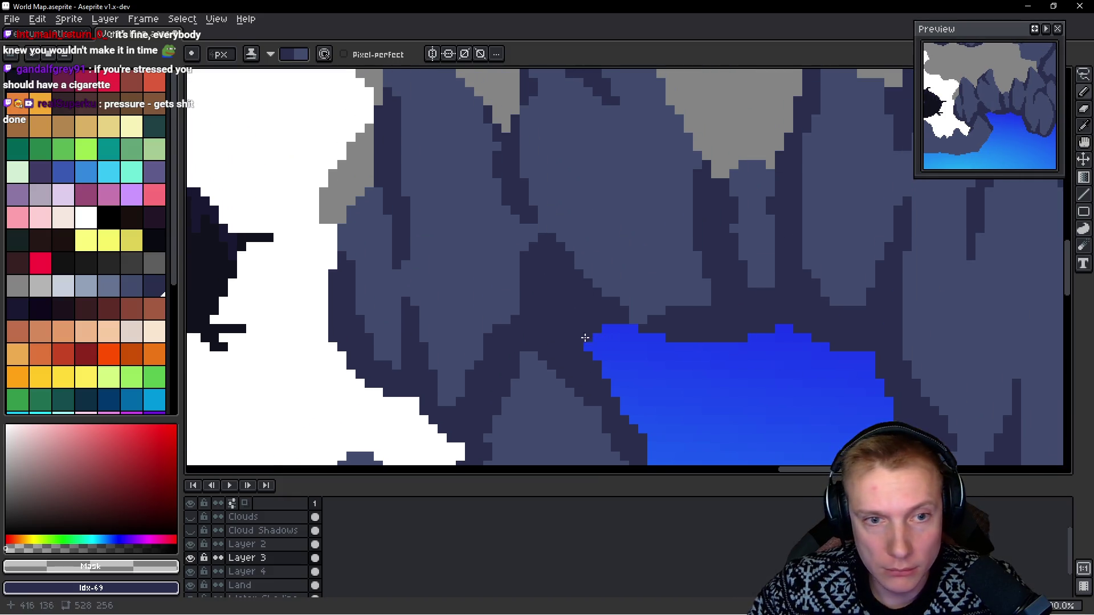
left_click_drag(628, 301, 596, 339)
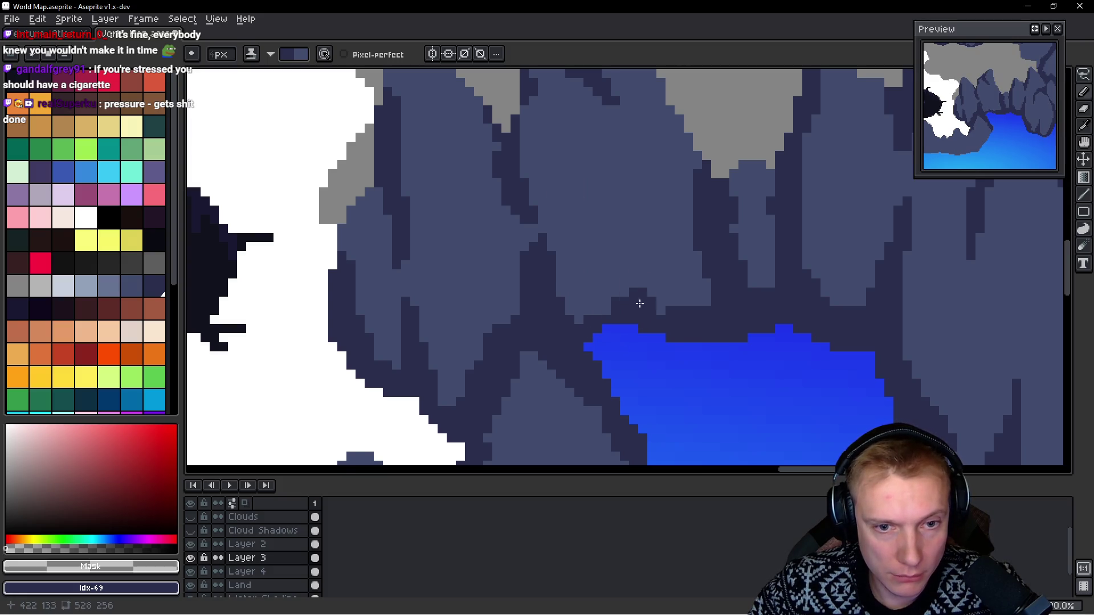
scroll(637, 311, "down", 5)
scroll(438, 311, "up", 5)
mouse_move(438, 310)
left_mouse_down()
mouse_move(480, 292)
mouse_move(567, 293)
left_mouse_up()
scroll(566, 292, "down", 5)
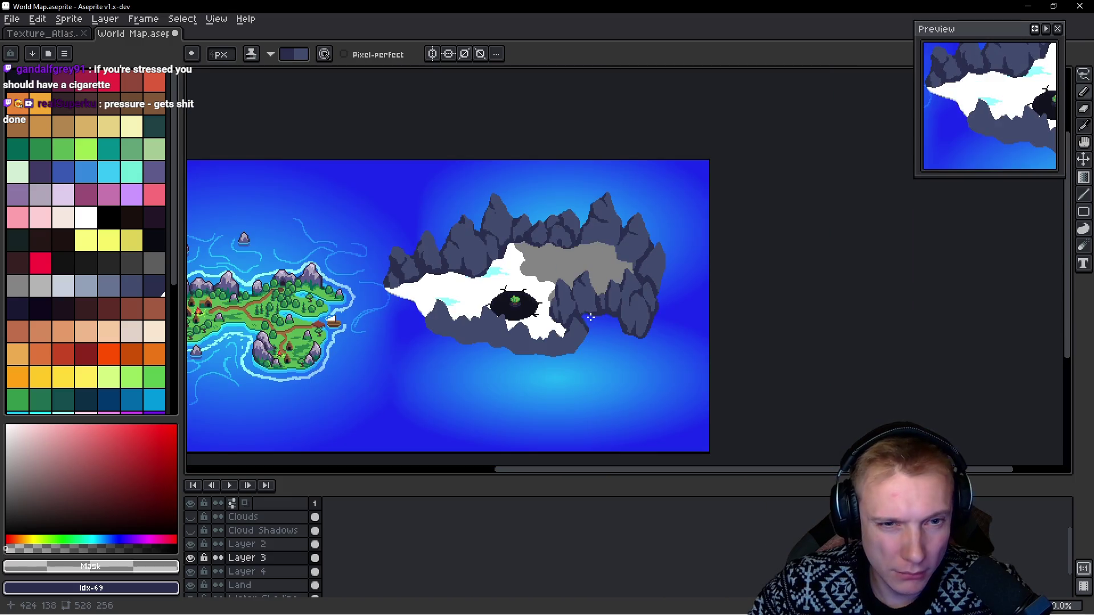
scroll(583, 334, "up", 5)
Step: Darken and reshape the rock edge above the water and along the snow's lower edge
left_click_drag(583, 334, 599, 319)
mouse_move(521, 318)
left_mouse_down()
mouse_move(593, 392)
mouse_move(608, 366)
left_mouse_up()
scroll(608, 366, "down", 2)
scroll(590, 294, "up", 2)
mouse_move(587, 291)
left_mouse_down()
mouse_move(579, 335)
mouse_move(569, 310)
mouse_move(596, 296)
mouse_move(580, 288)
mouse_move(590, 364)
mouse_move(576, 302)
mouse_move(597, 380)
mouse_move(570, 296)
mouse_move(611, 342)
left_mouse_up()
mouse_move(605, 395)
left_mouse_down()
mouse_move(638, 342)
mouse_move(668, 336)
left_mouse_up()
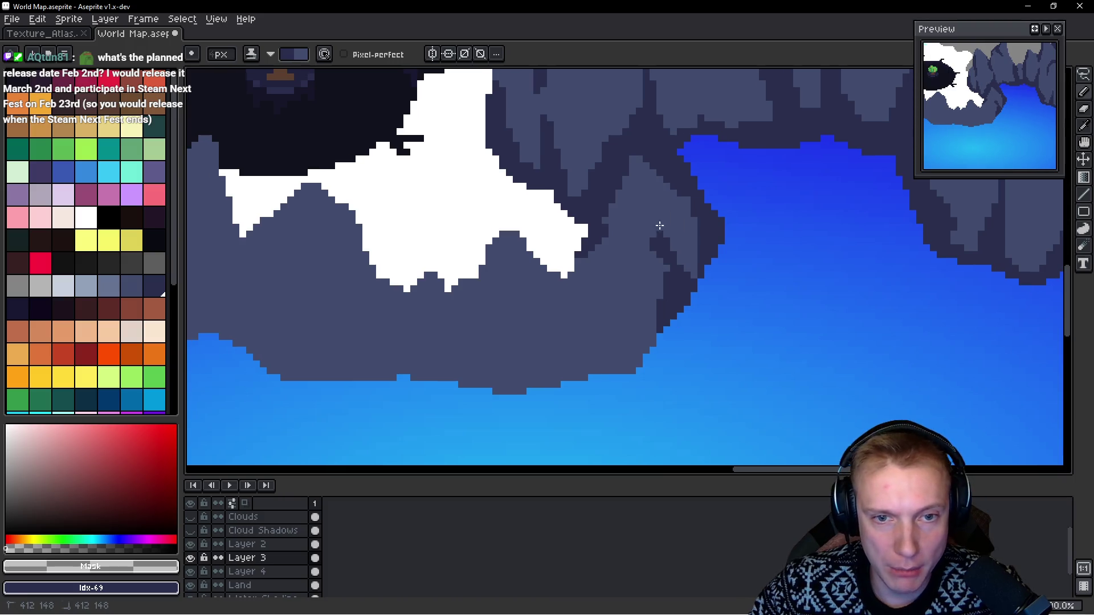
mouse_move(669, 320)
left_mouse_down()
mouse_move(655, 354)
mouse_move(596, 365)
mouse_move(591, 379)
mouse_move(604, 323)
mouse_move(600, 337)
left_mouse_up()
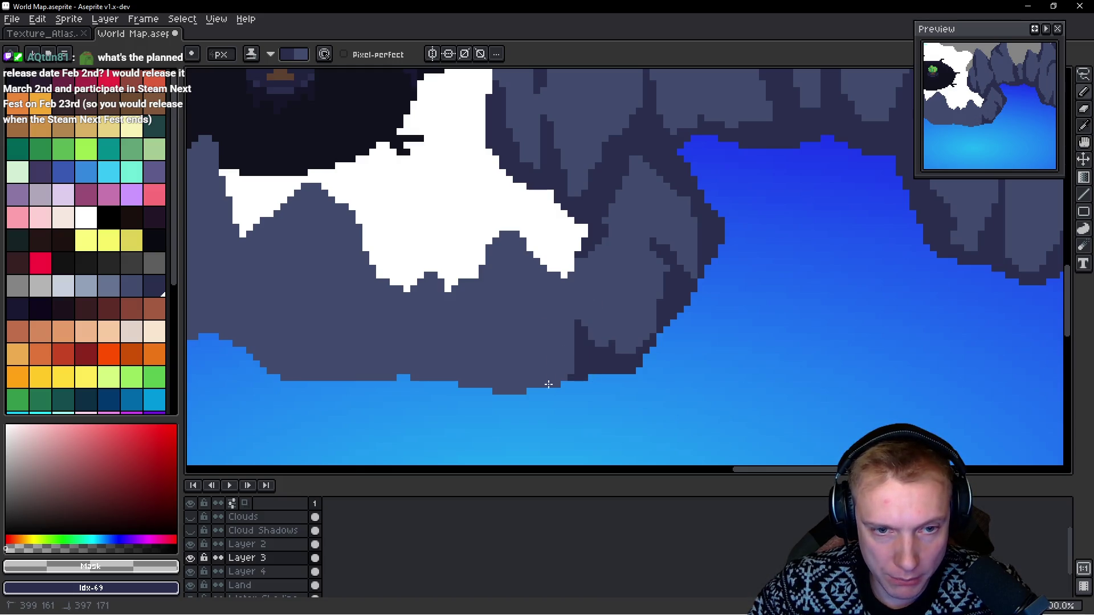
mouse_move(582, 249)
left_mouse_down()
mouse_move(566, 285)
mouse_move(584, 319)
left_mouse_up()
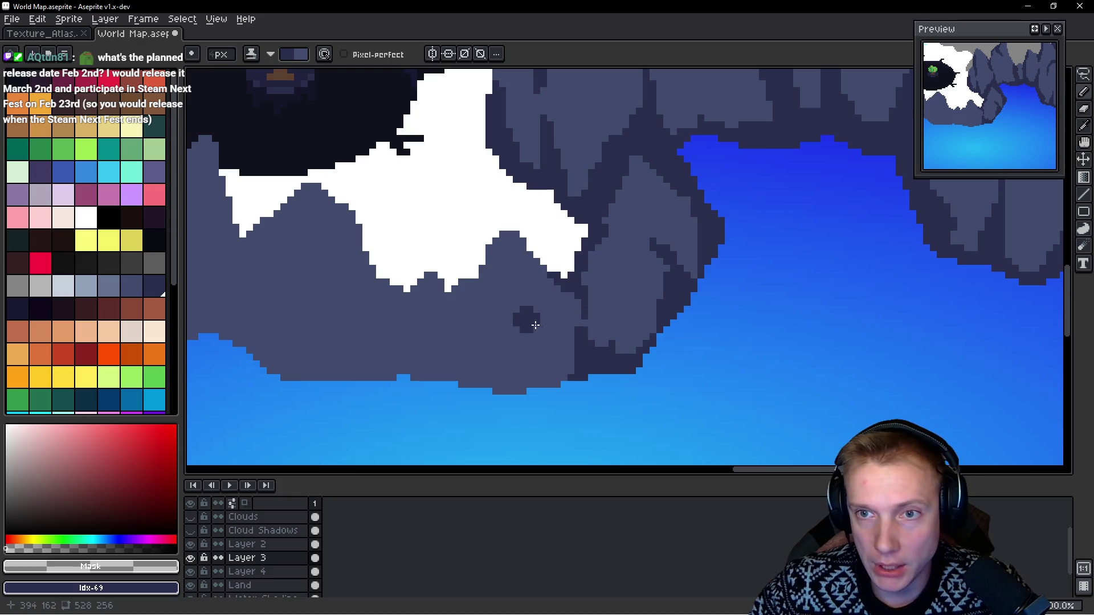
Step: Paint shadow below the snow and along the mountain base, undoing one stroke
scroll(678, 298, "down", 3)
scroll(678, 319, "up", 3)
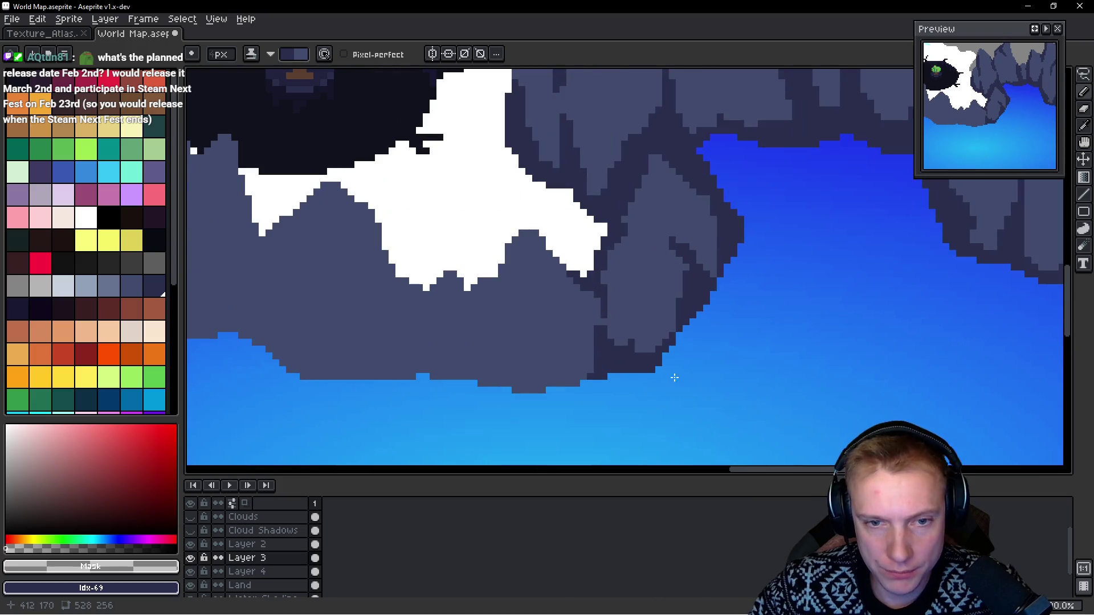
mouse_move(516, 230)
left_mouse_down()
mouse_move(495, 296)
mouse_move(463, 292)
mouse_move(489, 296)
mouse_move(473, 308)
mouse_move(496, 330)
left_mouse_up()
left_click_drag(550, 306, 675, 277)
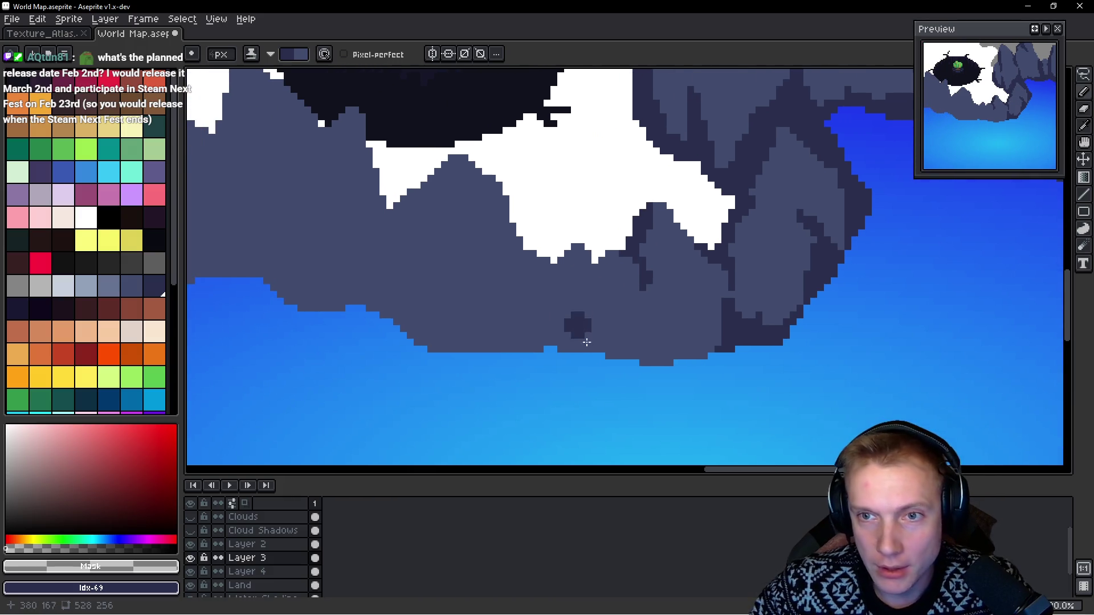
key("ctrl+z")
mouse_move(718, 353)
left_mouse_down()
mouse_move(654, 357)
mouse_move(647, 317)
mouse_move(618, 310)
mouse_move(629, 357)
left_mouse_up()
left_click(601, 250)
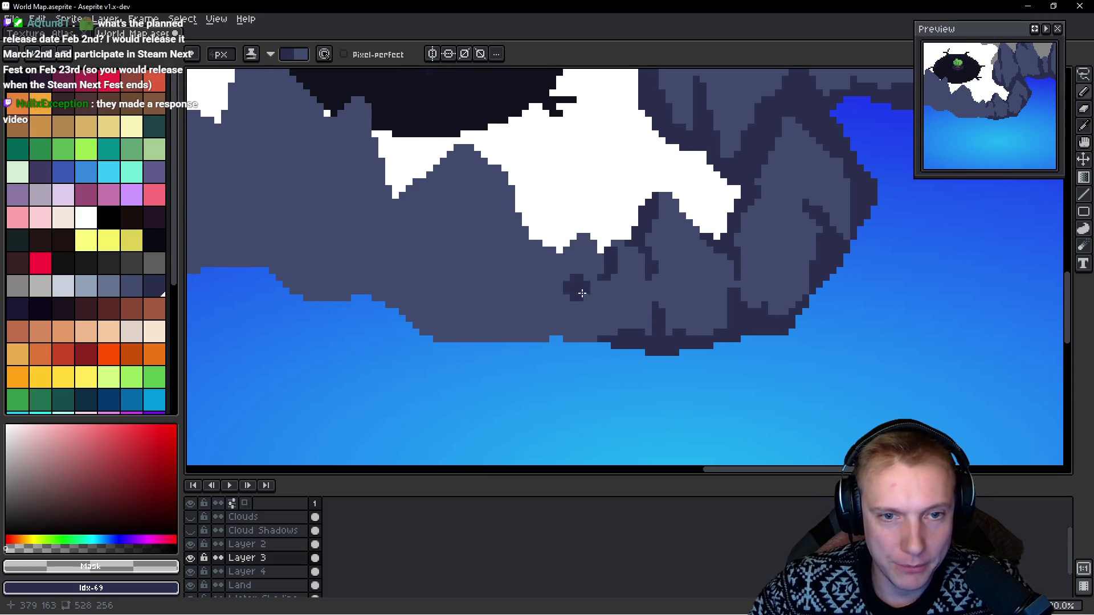
left_click(603, 329)
mouse_move(608, 334)
left_mouse_down()
mouse_move(657, 340)
mouse_move(593, 341)
mouse_move(609, 285)
left_mouse_up()
mouse_move(570, 337)
left_mouse_down()
mouse_move(584, 341)
mouse_move(568, 342)
left_mouse_up()
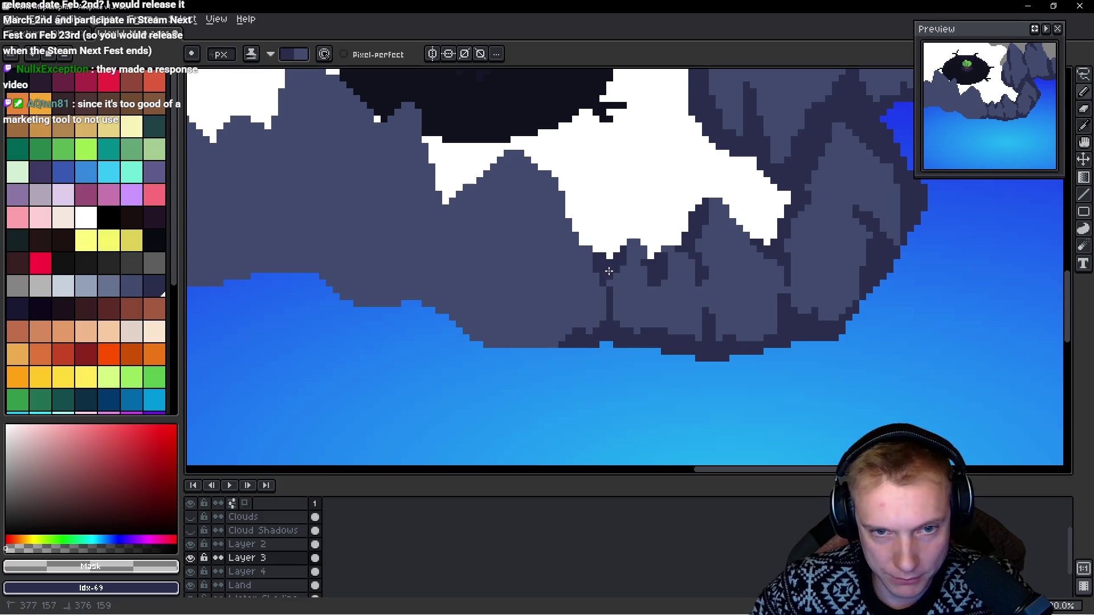
mouse_move(665, 255)
left_mouse_down()
mouse_move(664, 298)
mouse_move(669, 282)
left_mouse_up()
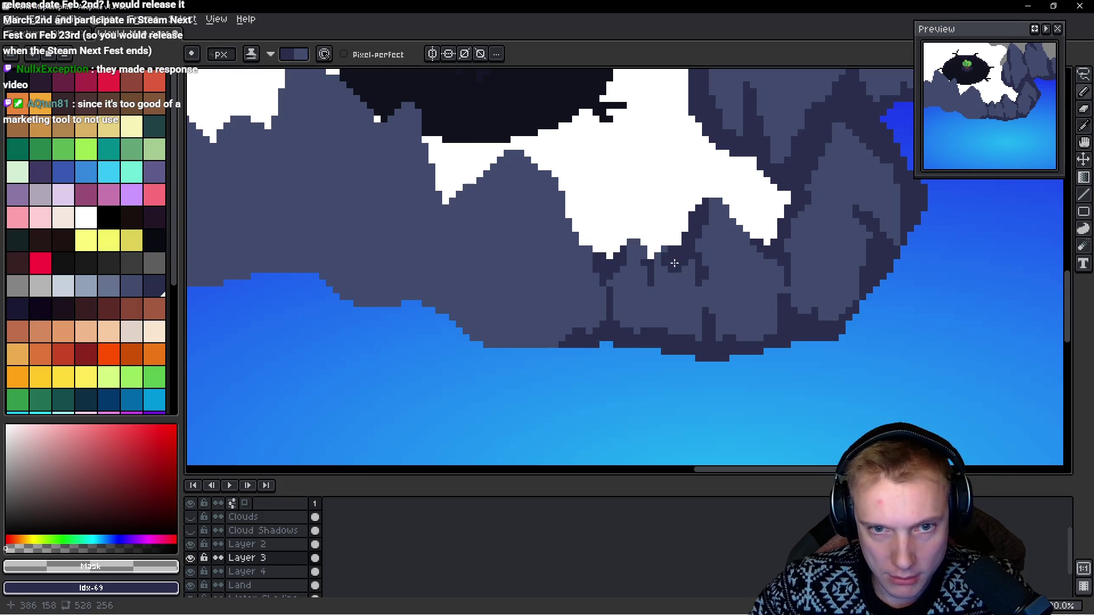
Step: Shade the right part of the mountain base and up its lower slope
mouse_move(596, 301)
left_mouse_down()
mouse_move(644, 306)
mouse_move(703, 266)
mouse_move(694, 305)
left_mouse_up()
scroll(644, 285, "right", 2)
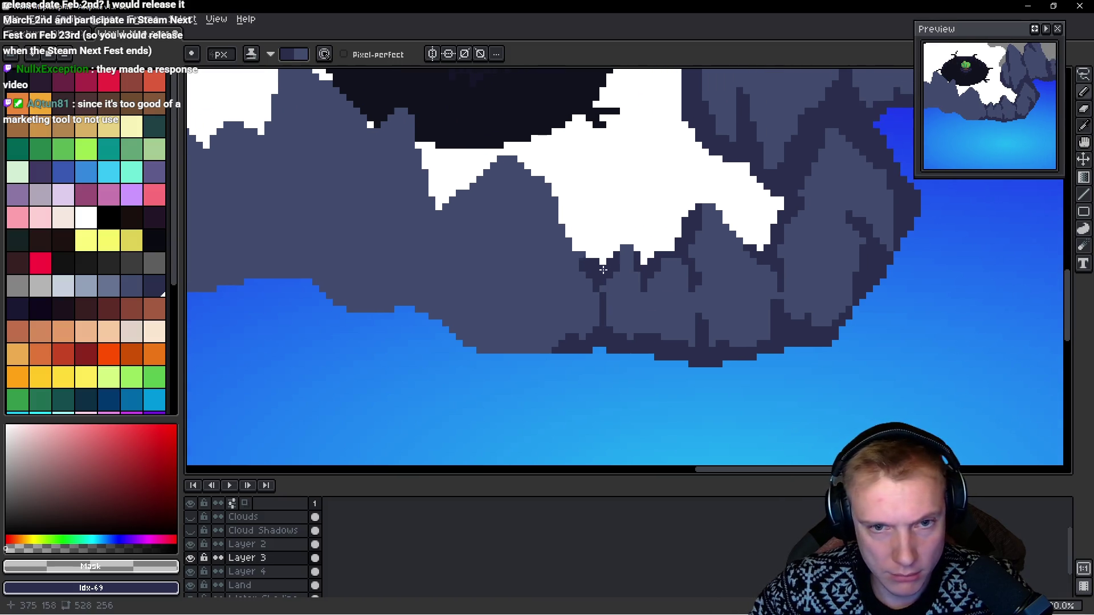
scroll(626, 241, "down", 2)
scroll(630, 257, "left", 2)
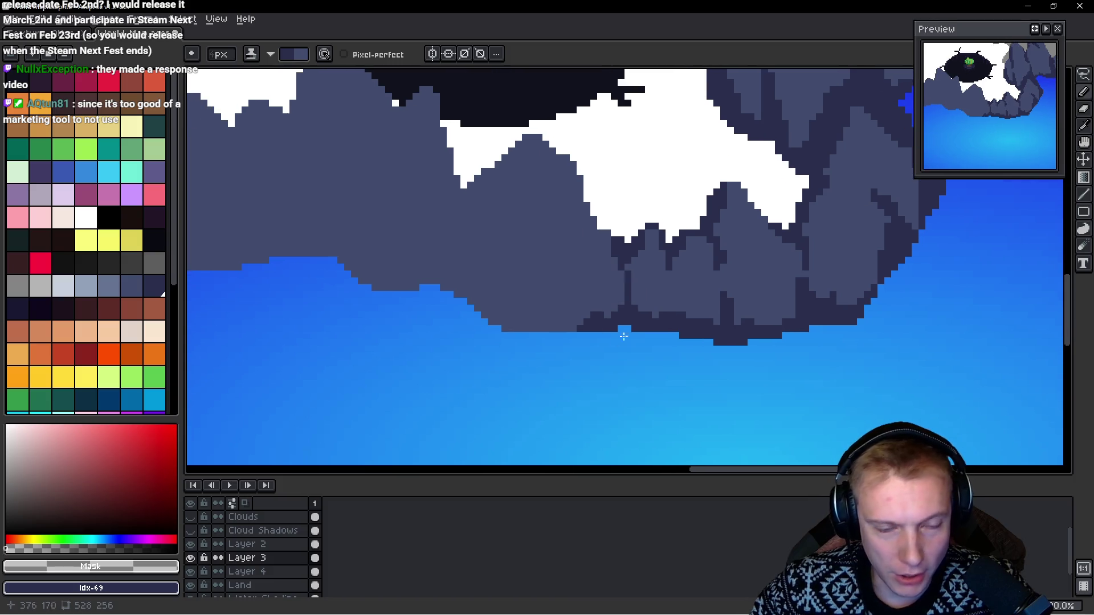
left_click_drag(576, 331, 502, 297)
scroll(570, 285, "left", 4)
mouse_move(570, 273)
left_mouse_down()
mouse_move(578, 222)
mouse_move(630, 159)
left_mouse_up()
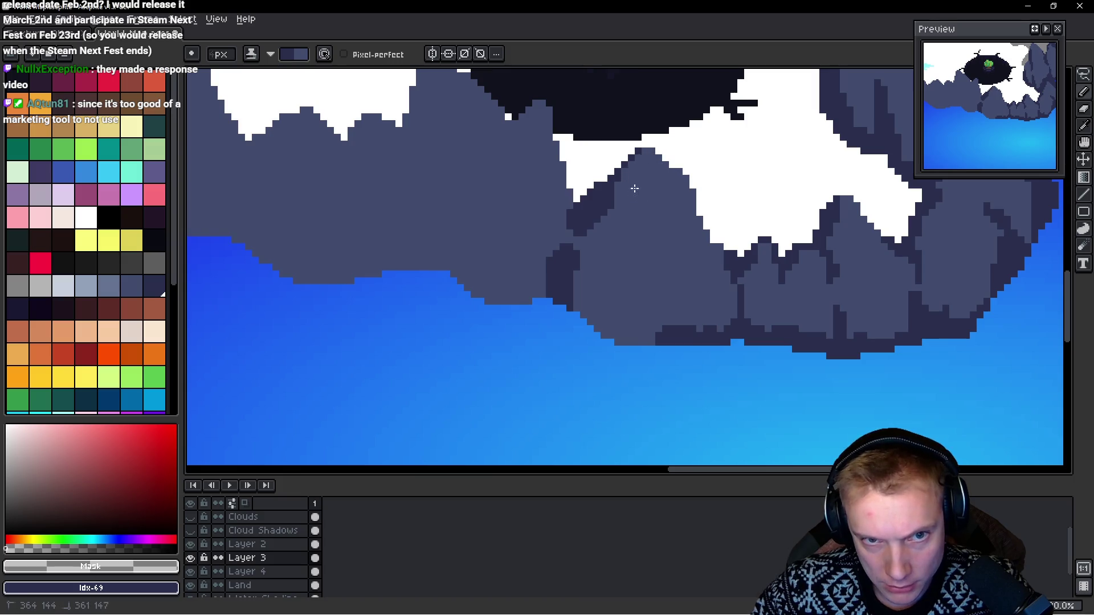
left_click_drag(612, 225, 644, 231)
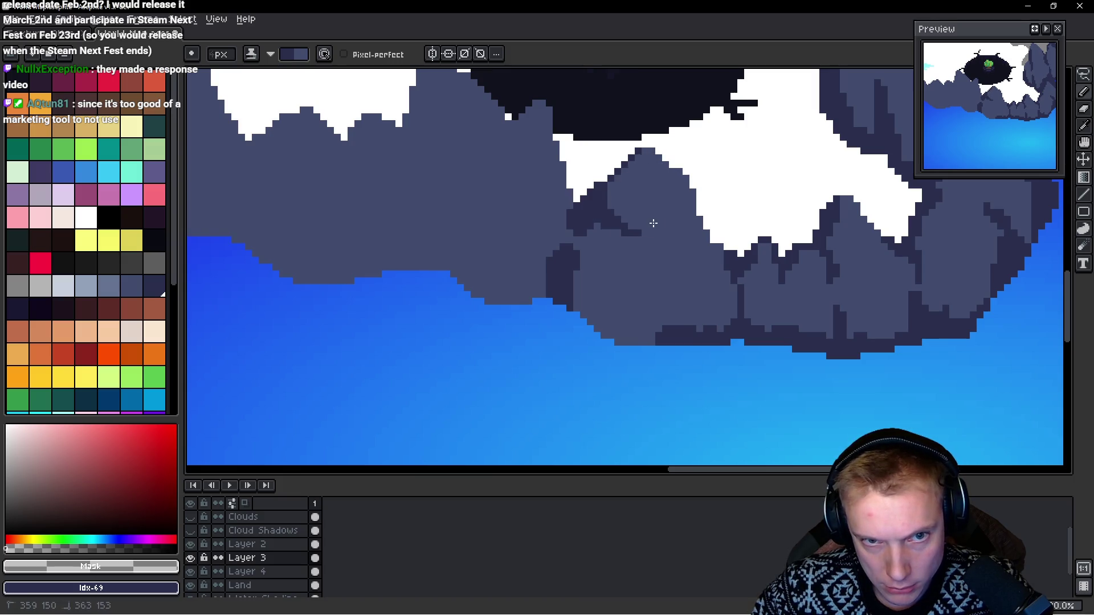
mouse_move(700, 231)
left_mouse_down()
mouse_move(673, 211)
mouse_move(688, 218)
mouse_move(707, 267)
left_mouse_up()
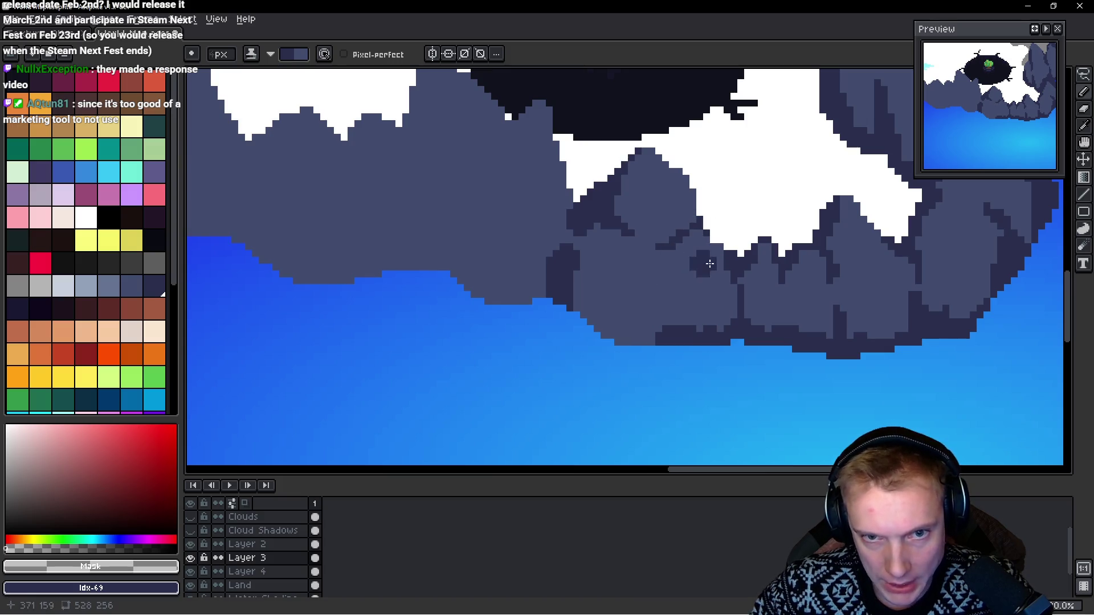
mouse_move(654, 223)
left_mouse_down()
mouse_move(703, 215)
mouse_move(690, 264)
mouse_move(724, 248)
mouse_move(717, 283)
left_mouse_up()
scroll(718, 281, "down", 3)
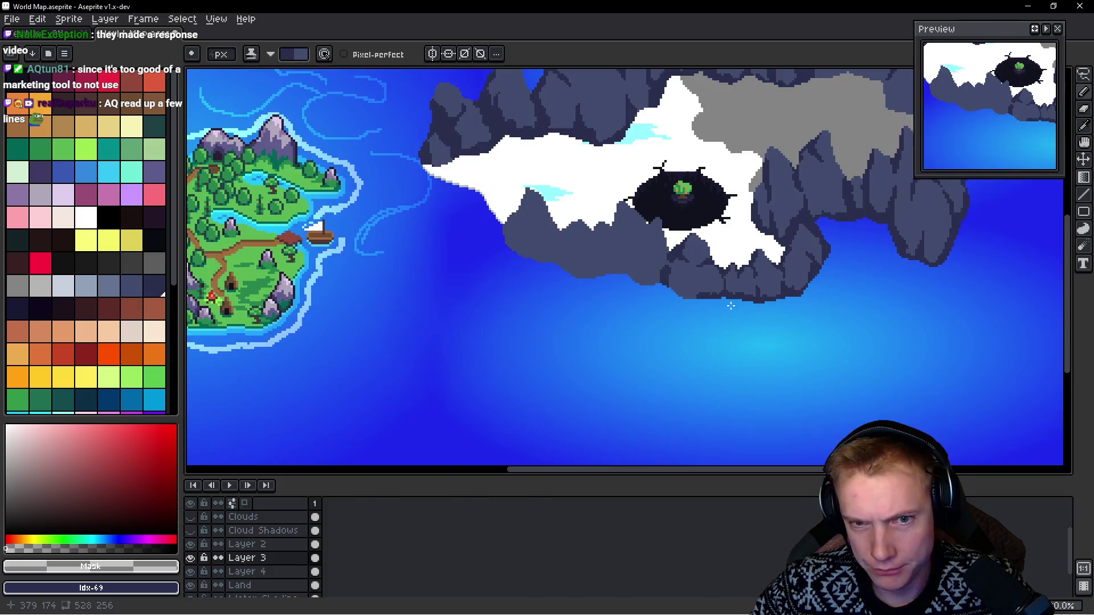
Step: Add dark shadow patches to the rock below the crater
scroll(701, 285, "up", 2)
scroll(690, 306, "up", 1)
scroll(687, 336, "up", 1)
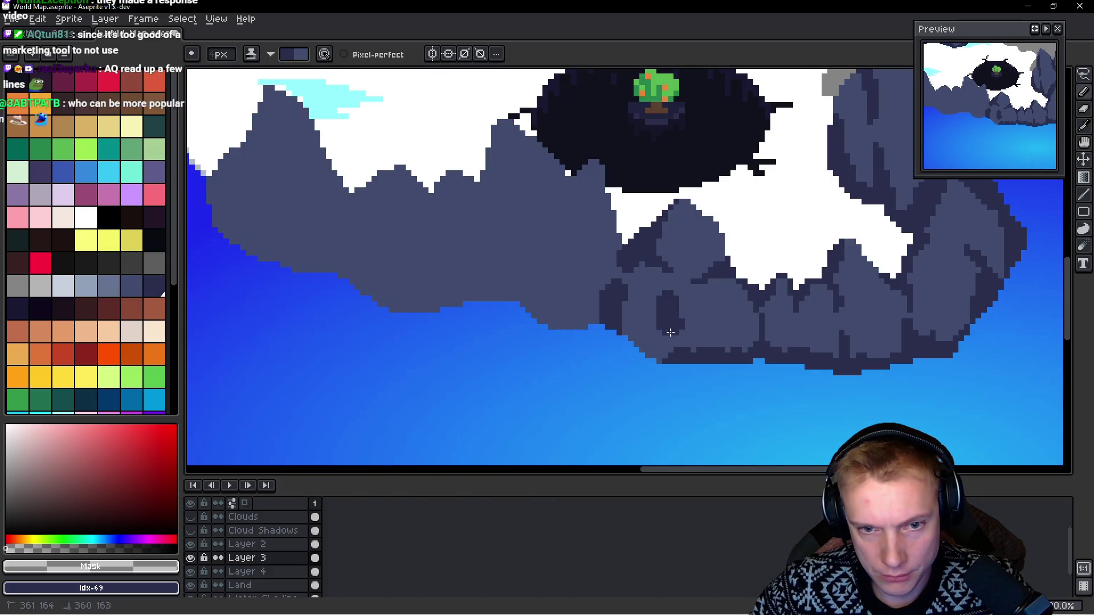
mouse_move(685, 338)
left_mouse_down()
mouse_move(644, 340)
mouse_move(661, 325)
mouse_move(652, 347)
left_mouse_up()
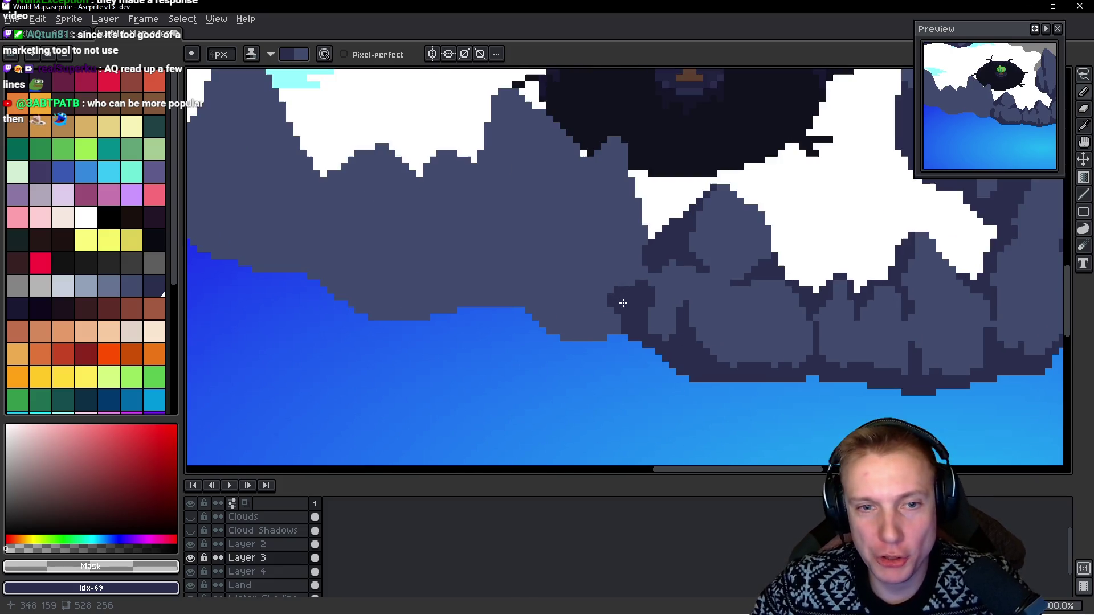
scroll(623, 308, "up", 1)
left_click_drag(609, 245, 602, 272)
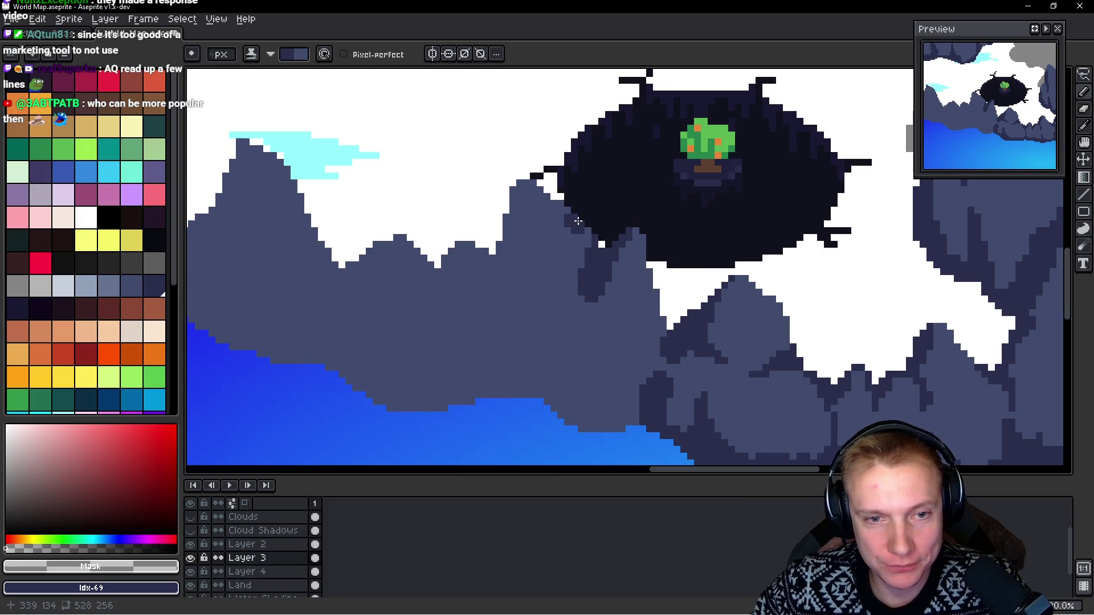
mouse_move(579, 280)
left_mouse_down()
mouse_move(593, 276)
mouse_move(610, 319)
mouse_move(577, 305)
mouse_move(633, 312)
mouse_move(616, 288)
mouse_move(636, 323)
left_mouse_up()
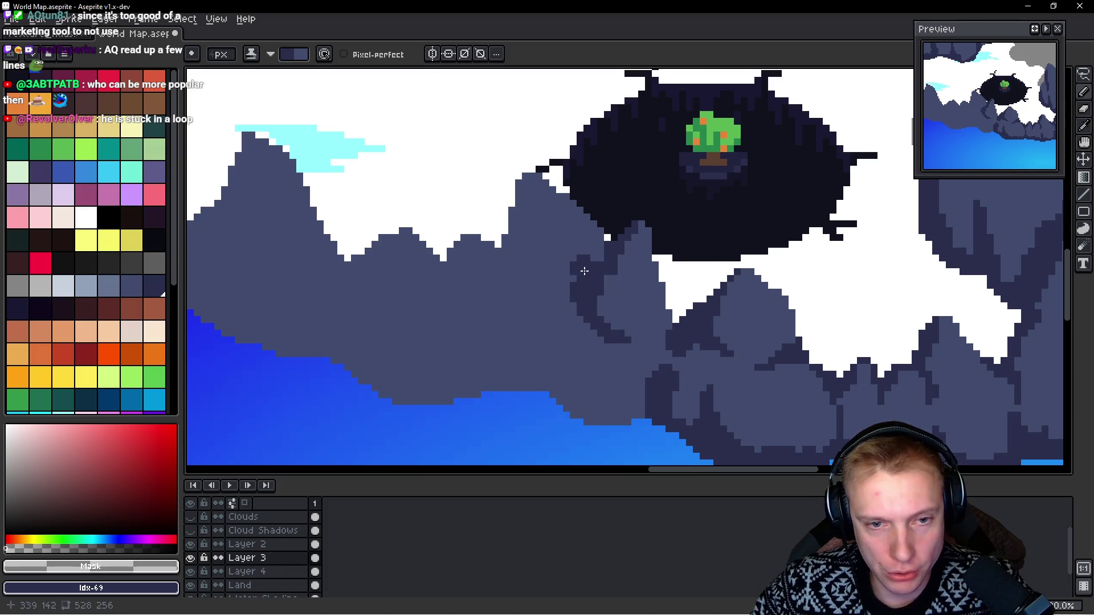
Step: Shade the mountain base above the water and draw a shadow line down its edge
scroll(593, 302, "down", 2)
scroll(593, 302, "left", 2)
mouse_move(625, 312)
left_mouse_down()
mouse_move(638, 380)
mouse_move(686, 365)
mouse_move(671, 379)
left_mouse_up()
scroll(622, 370, "up", 2)
scroll(621, 371, "right", 1)
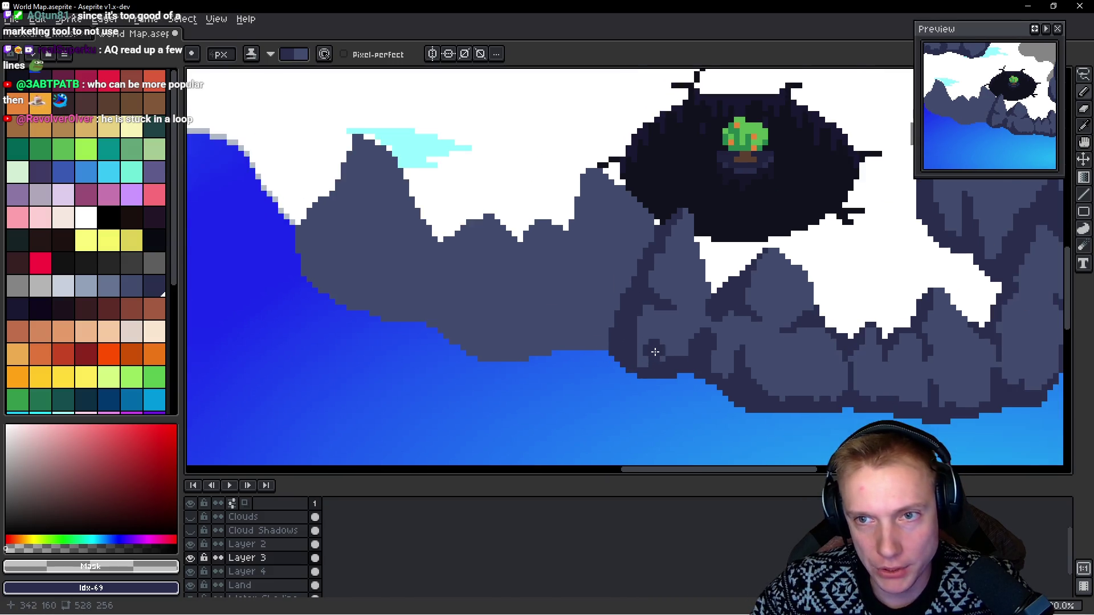
scroll(638, 285, "down", 2)
scroll(638, 284, "left", 1)
left_click_drag(572, 170, 573, 256)
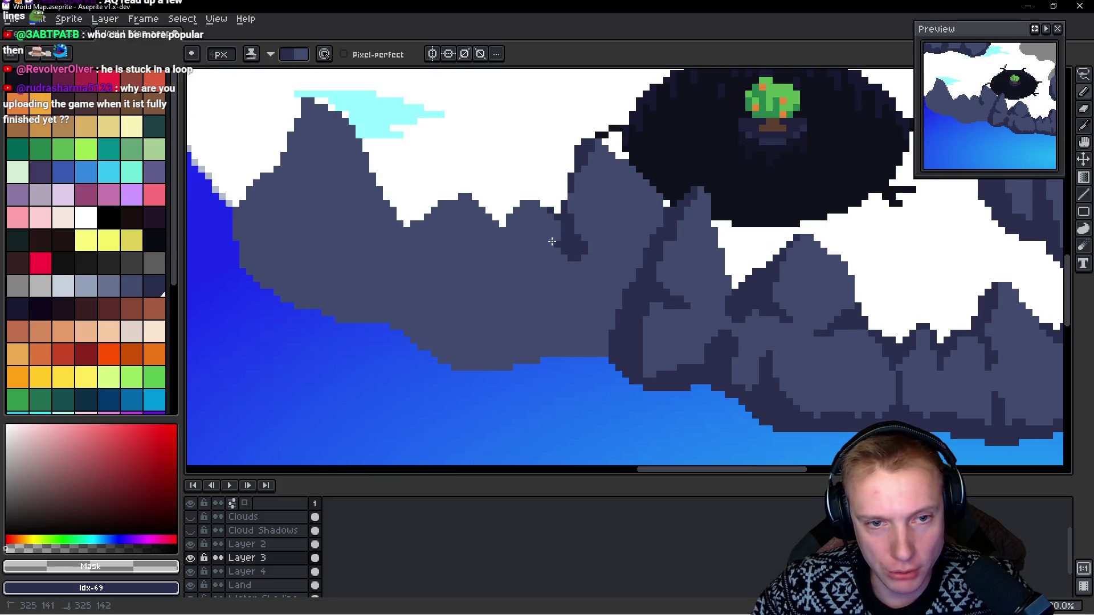
scroll(542, 313, "up", 1)
Step: Extend dark shadow along the water edge, undoing a bad shadow patch
mouse_move(586, 360)
left_mouse_down()
mouse_move(635, 366)
mouse_move(593, 357)
mouse_move(500, 378)
left_mouse_up()
mouse_move(506, 292)
left_mouse_down()
mouse_move(506, 378)
mouse_move(419, 357)
mouse_move(396, 368)
left_mouse_up()
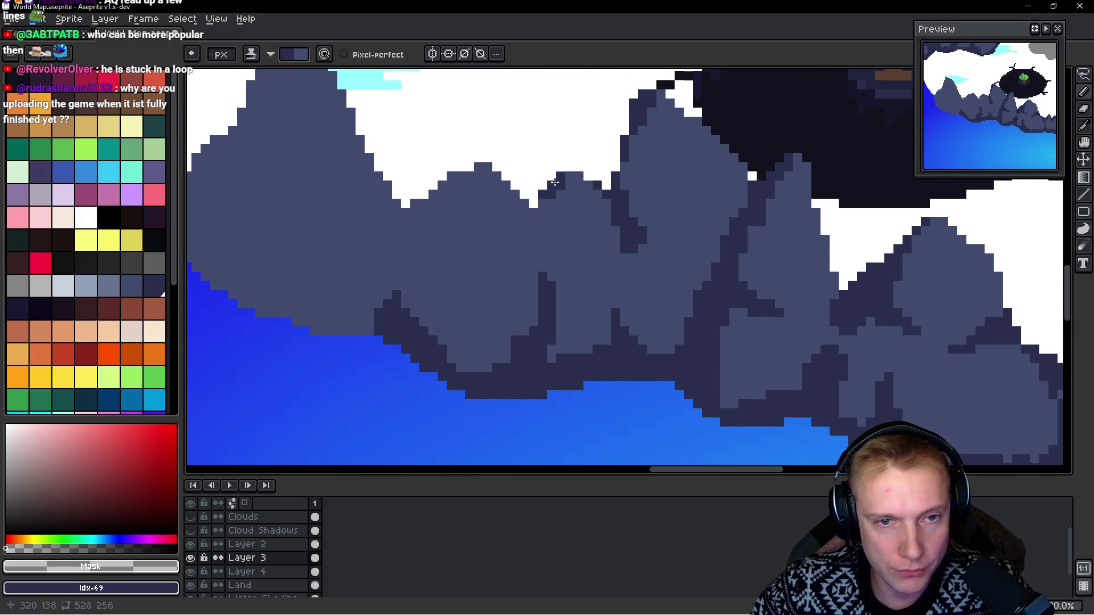
left_click(553, 232)
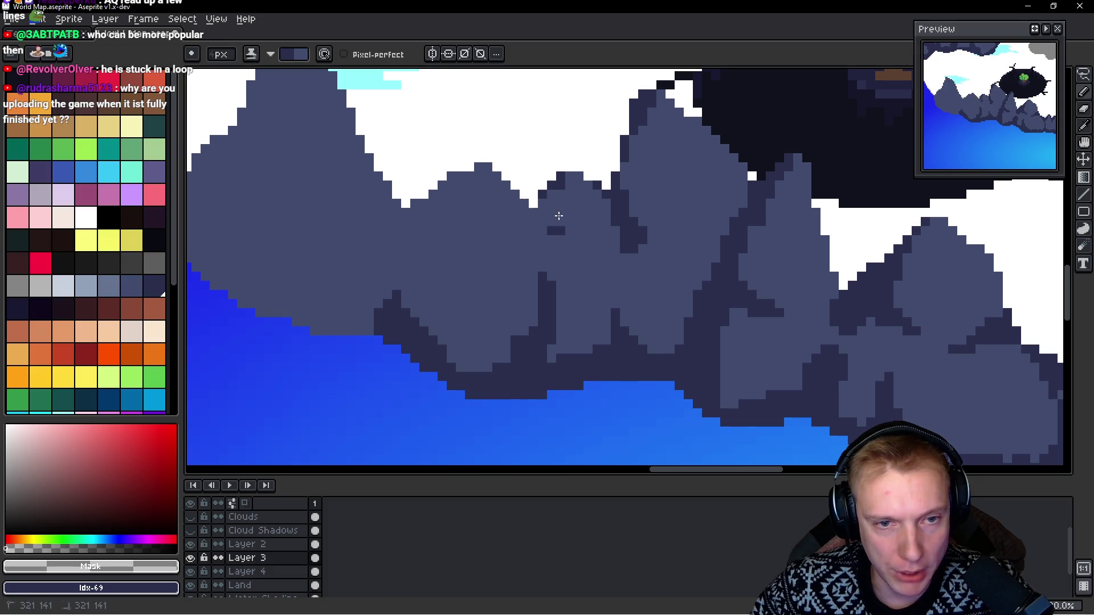
left_click_drag(530, 194, 546, 235)
key("ctrl+z")
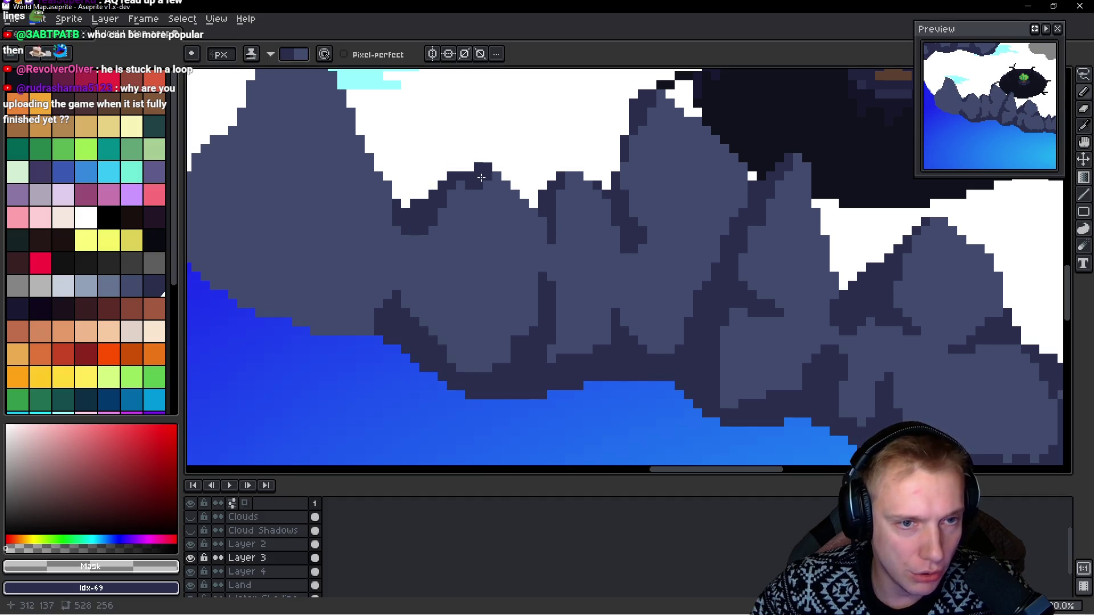
Step: Shade the left edge of the westernmost mountain peak
left_click_drag(425, 204, 520, 221)
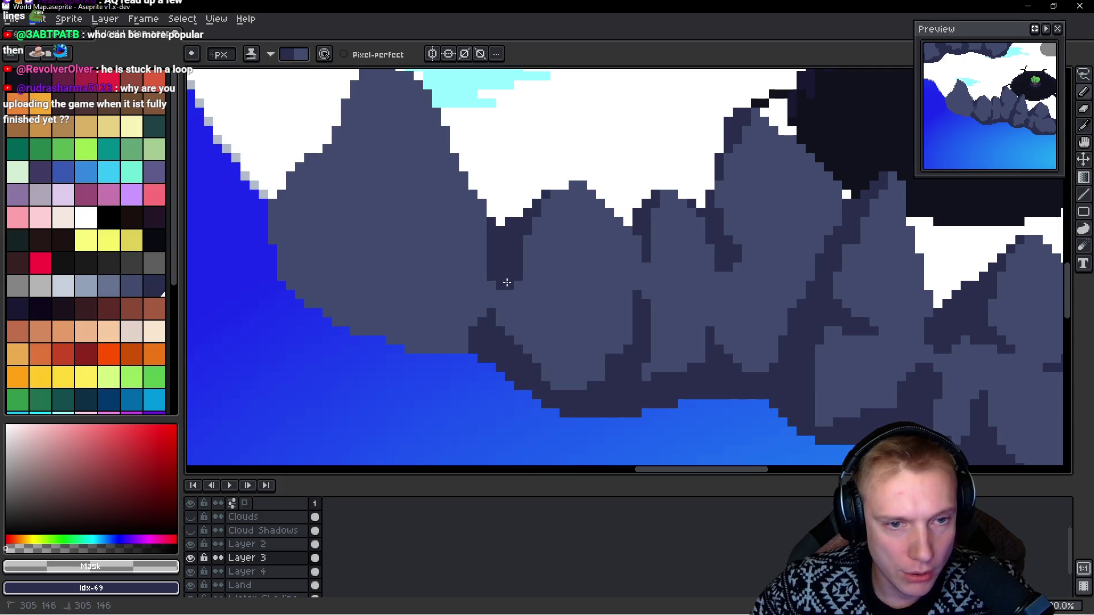
mouse_move(415, 319)
left_mouse_down()
mouse_move(514, 365)
mouse_move(484, 388)
mouse_move(468, 376)
mouse_move(456, 320)
left_mouse_up()
mouse_move(450, 370)
left_mouse_down()
mouse_move(387, 313)
mouse_move(378, 254)
mouse_move(421, 197)
mouse_move(460, 209)
mouse_move(473, 157)
left_mouse_up()
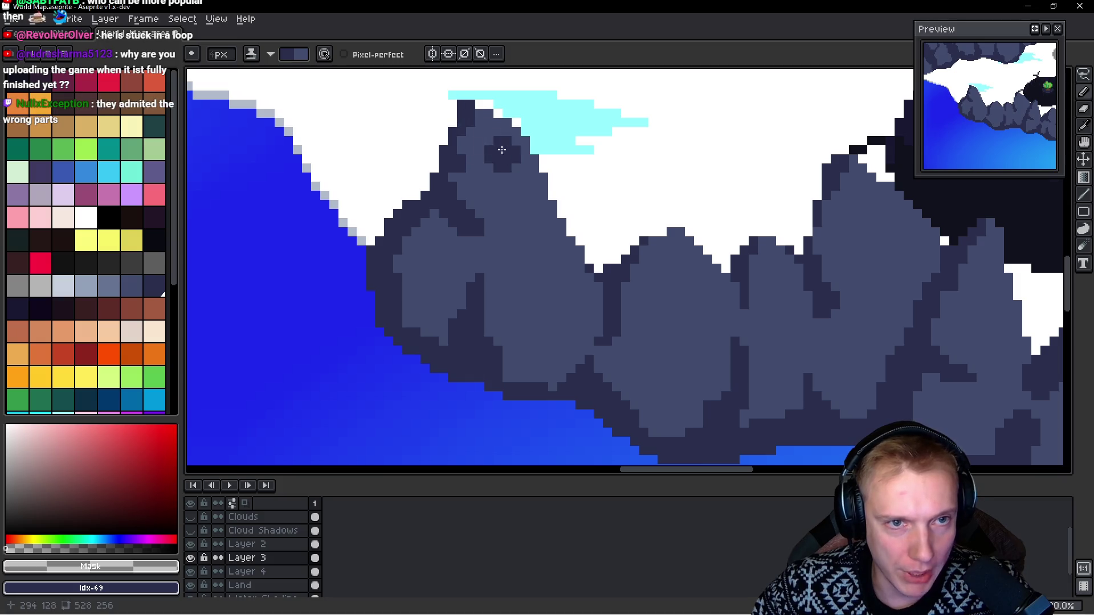
scroll(468, 130, "down", 1)
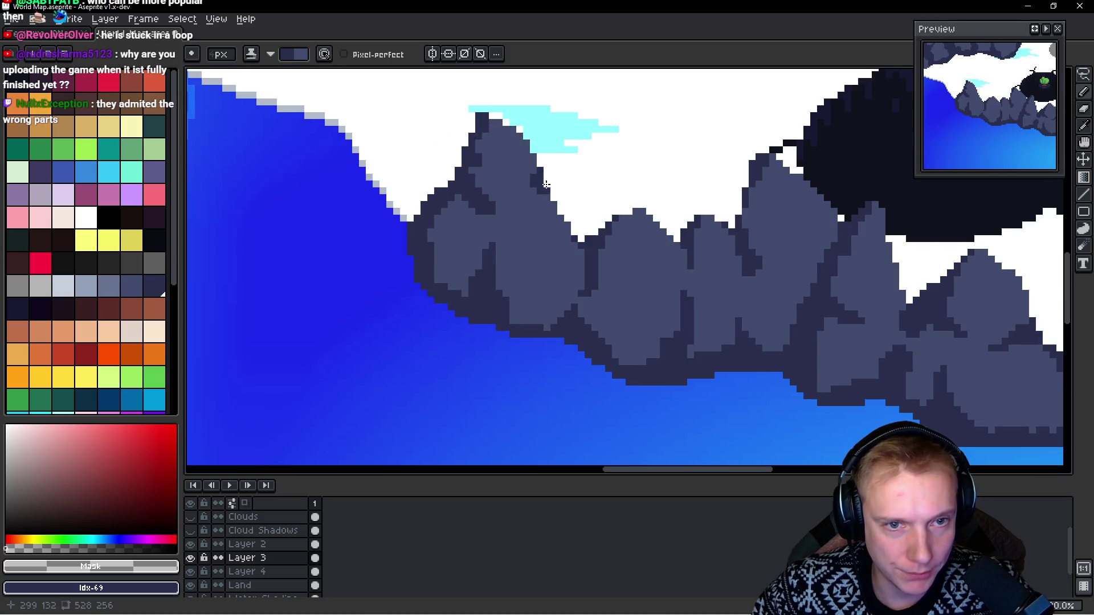
scroll(496, 217, "down", 3)
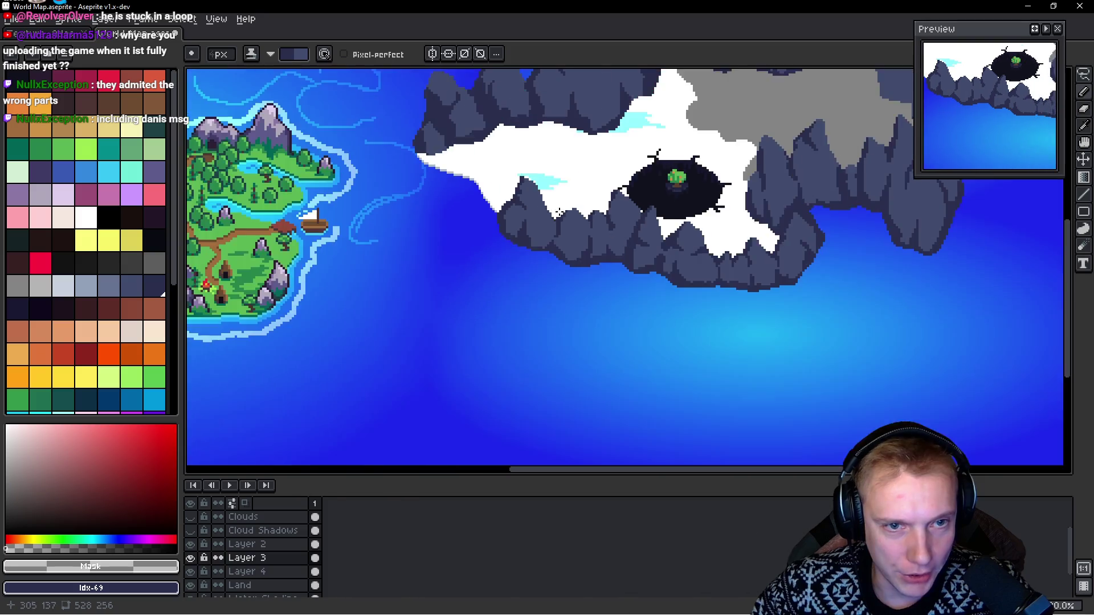
Step: Darken the ridge above the grey plateau and cover a stray stroke with mountain colour
scroll(570, 237, "down", 1)
scroll(569, 236, "down", 1)
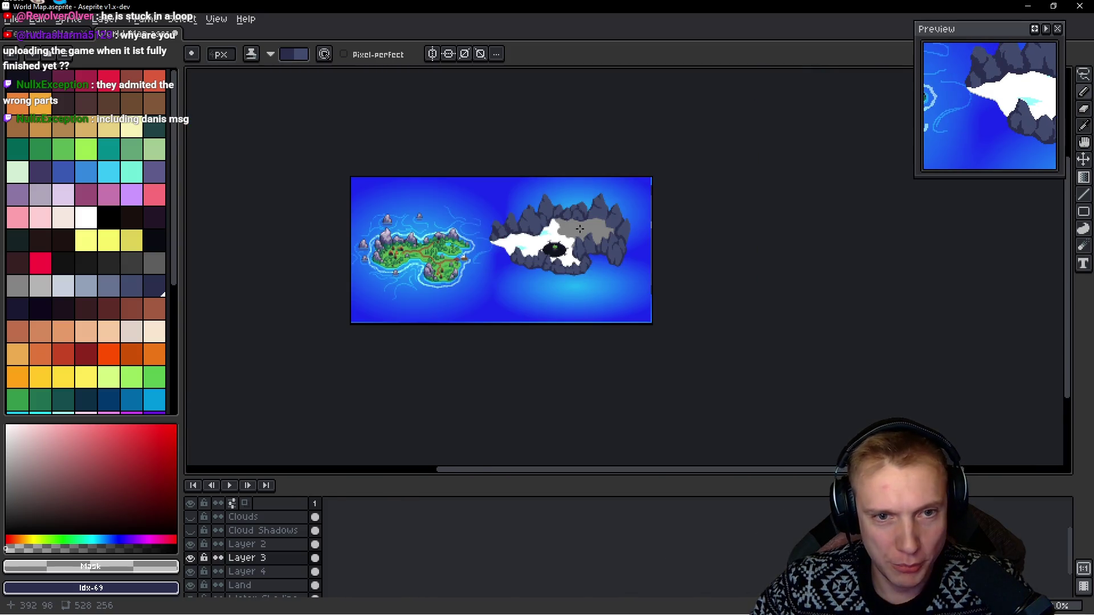
scroll(576, 233, "up", 3)
scroll(587, 226, "down", 1)
scroll(587, 226, "down", 1)
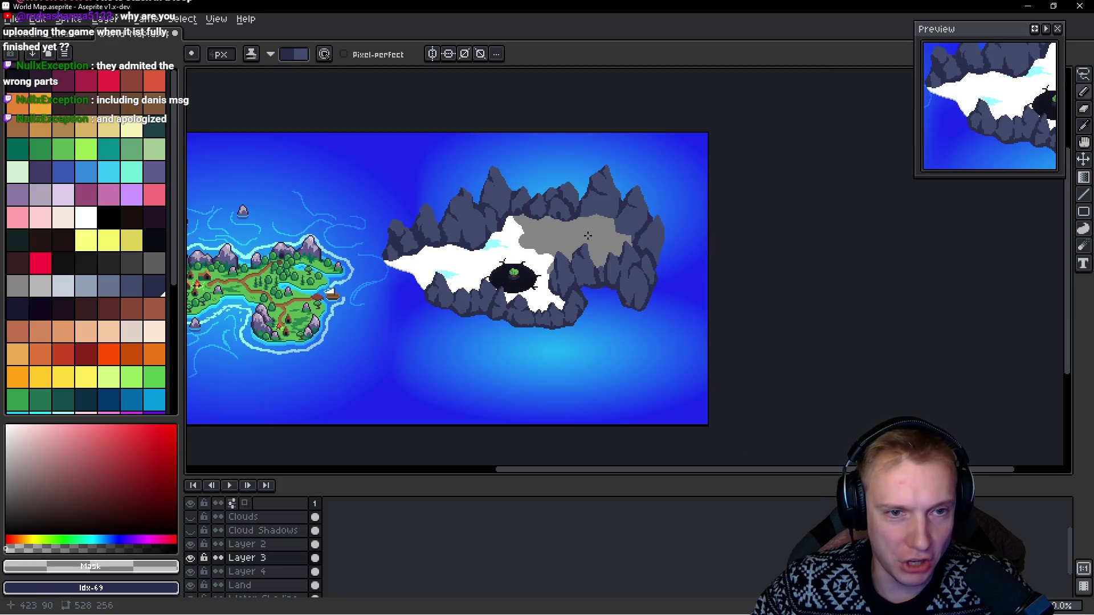
scroll(581, 228, "up", 5)
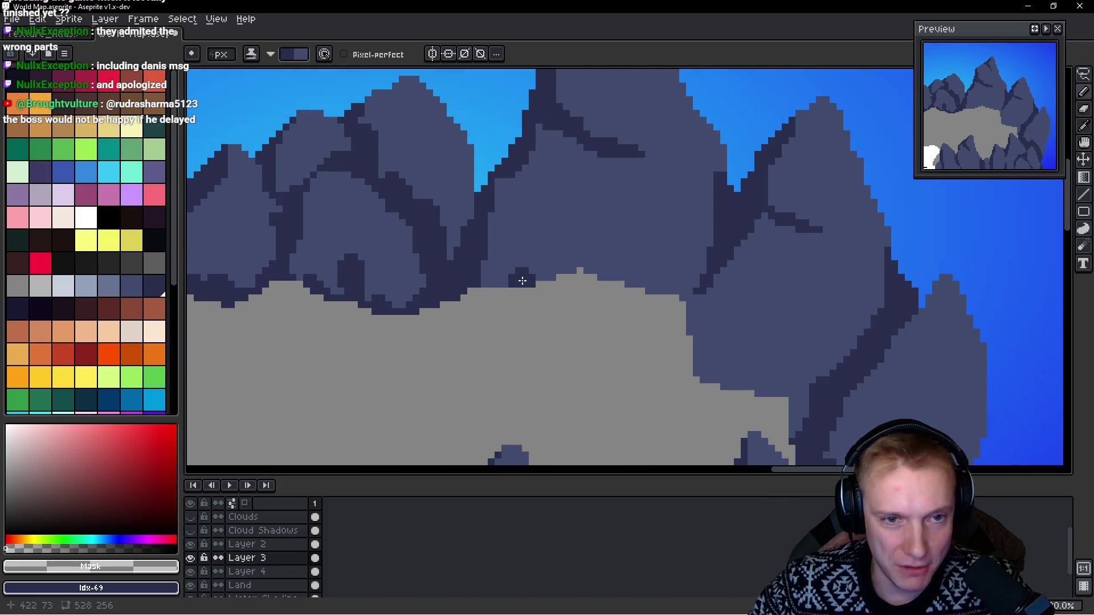
mouse_move(522, 280)
left_mouse_down()
mouse_move(501, 279)
mouse_move(570, 273)
mouse_move(576, 258)
left_mouse_up()
mouse_move(584, 211)
left_mouse_down()
mouse_move(583, 269)
mouse_move(684, 296)
mouse_move(647, 276)
mouse_move(632, 228)
mouse_move(653, 255)
mouse_move(618, 273)
mouse_move(678, 342)
left_mouse_up()
Step: Outline the lower-right rock edges in dark navy
scroll(626, 267, "down", 2)
scroll(667, 279, "up", 2)
mouse_move(674, 296)
left_mouse_down()
mouse_move(752, 353)
mouse_move(741, 288)
mouse_move(772, 308)
mouse_move(731, 293)
left_mouse_up()
scroll(735, 293, "down", 2)
scroll(786, 305, "up", 2)
scroll(737, 393, "down", 2)
scroll(606, 235, "up", 2)
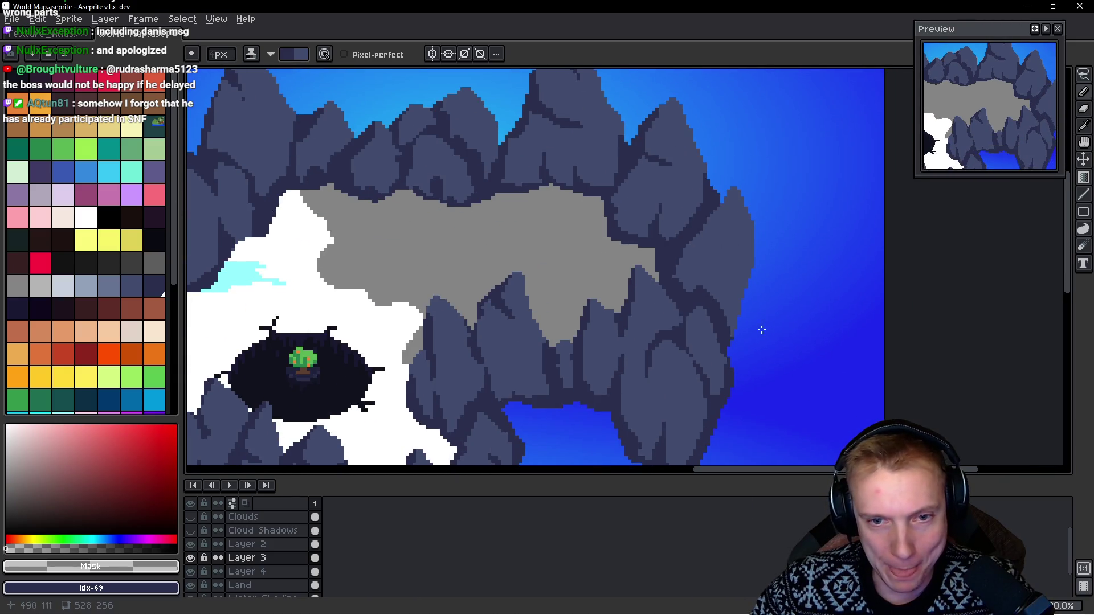
Step: Add a dark crevice across the right rock and a one-pixel shadow along its right edge
scroll(755, 322, "up", 1)
left_click_drag(740, 268, 666, 268)
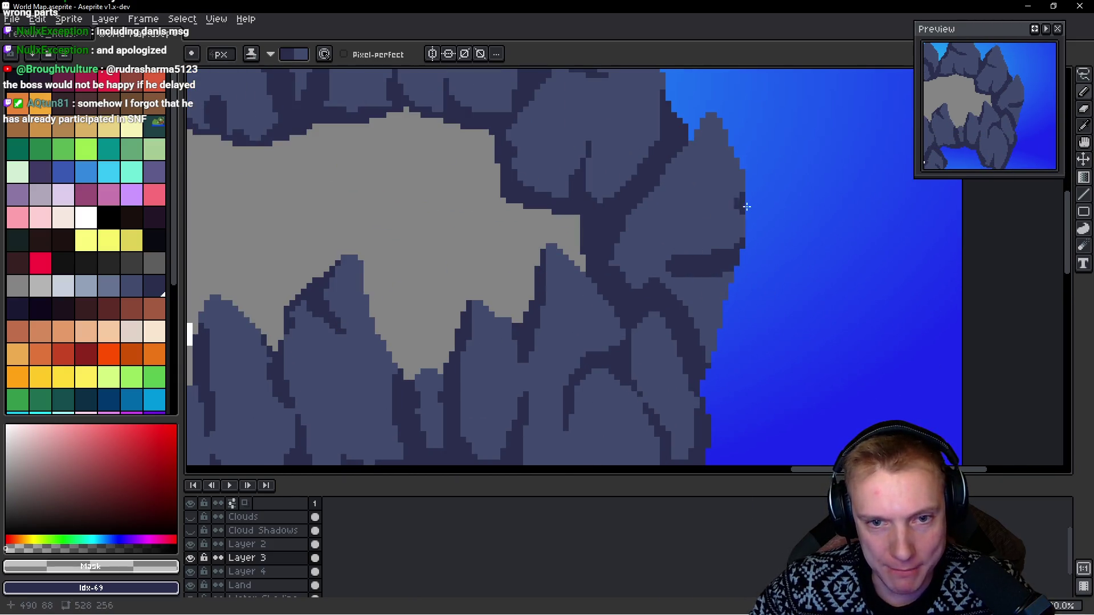
left_click_drag(735, 274, 702, 371)
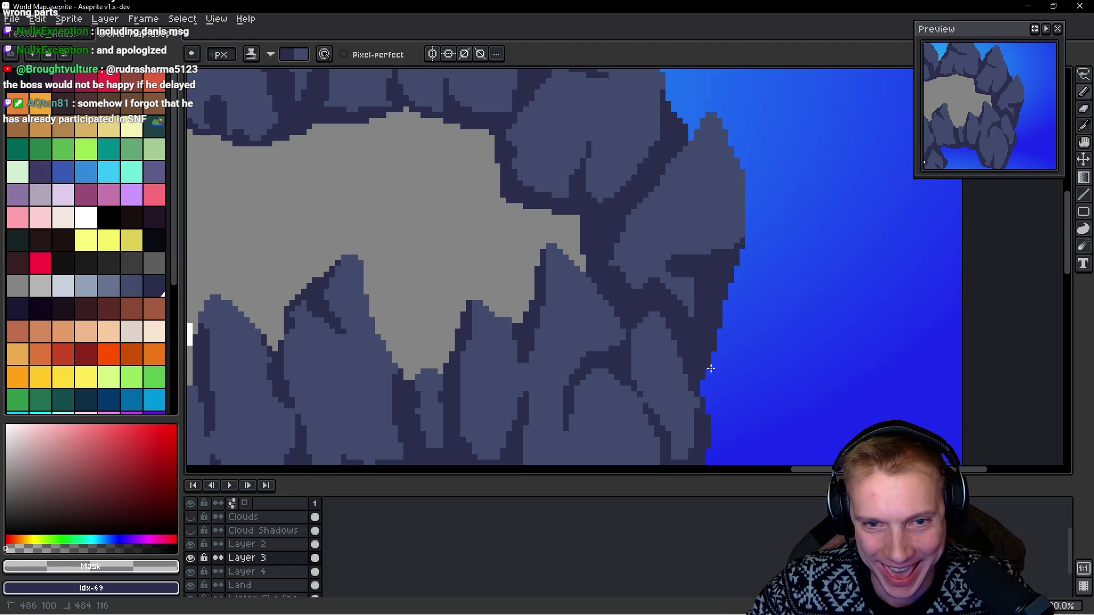
scroll(670, 250, "up", 1)
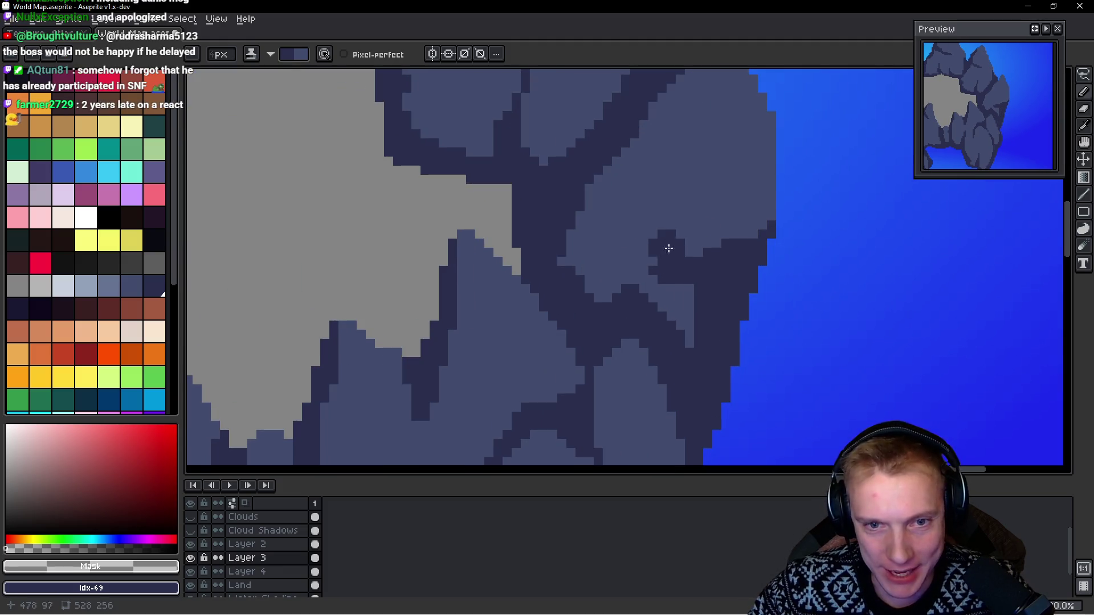
left_click_drag(781, 169, 797, 261)
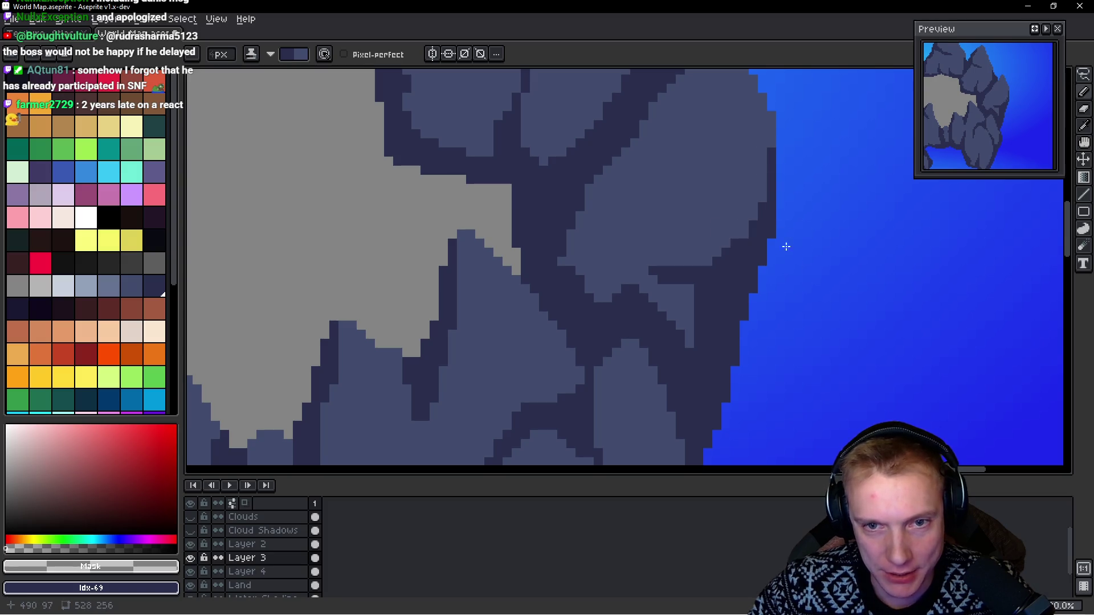
scroll(778, 250, "down", 5)
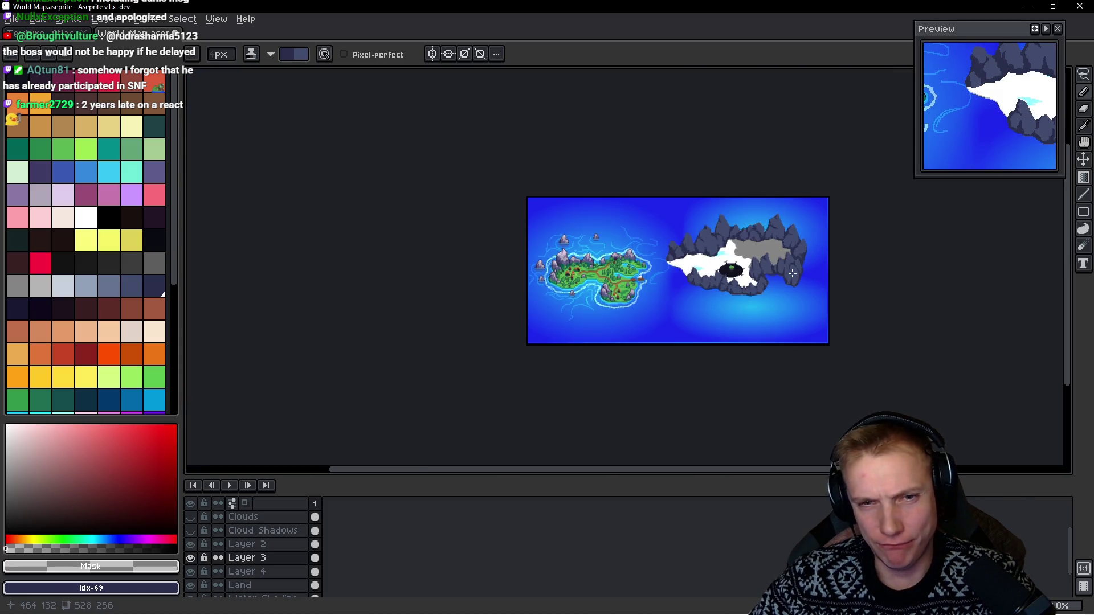
scroll(716, 273, "up", 1)
scroll(517, 258, "up", 1)
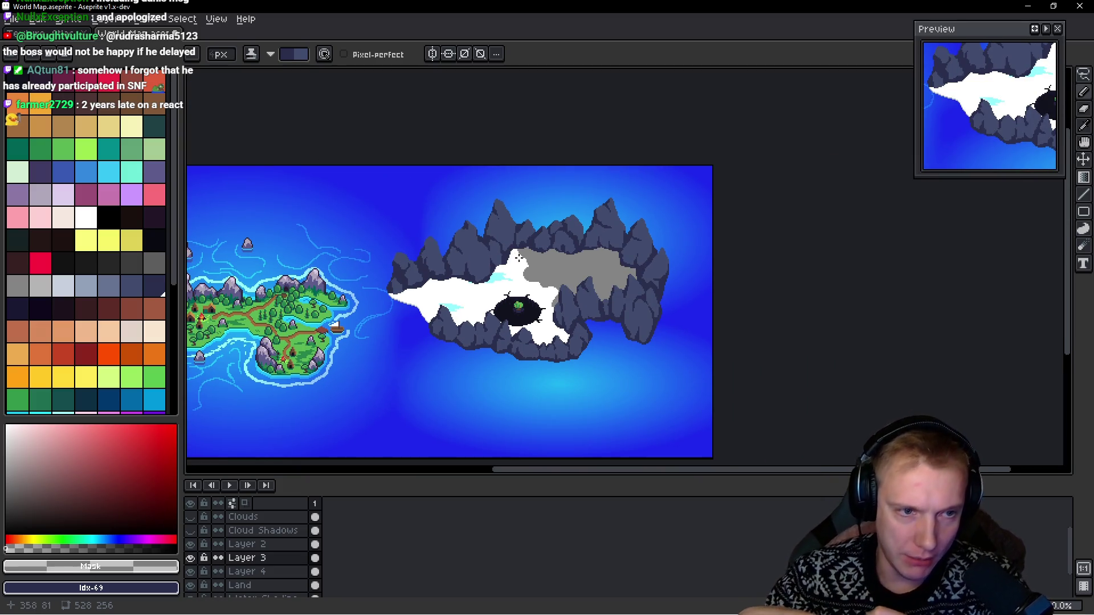
scroll(518, 258, "up", 1)
scroll(540, 321, "down", 1)
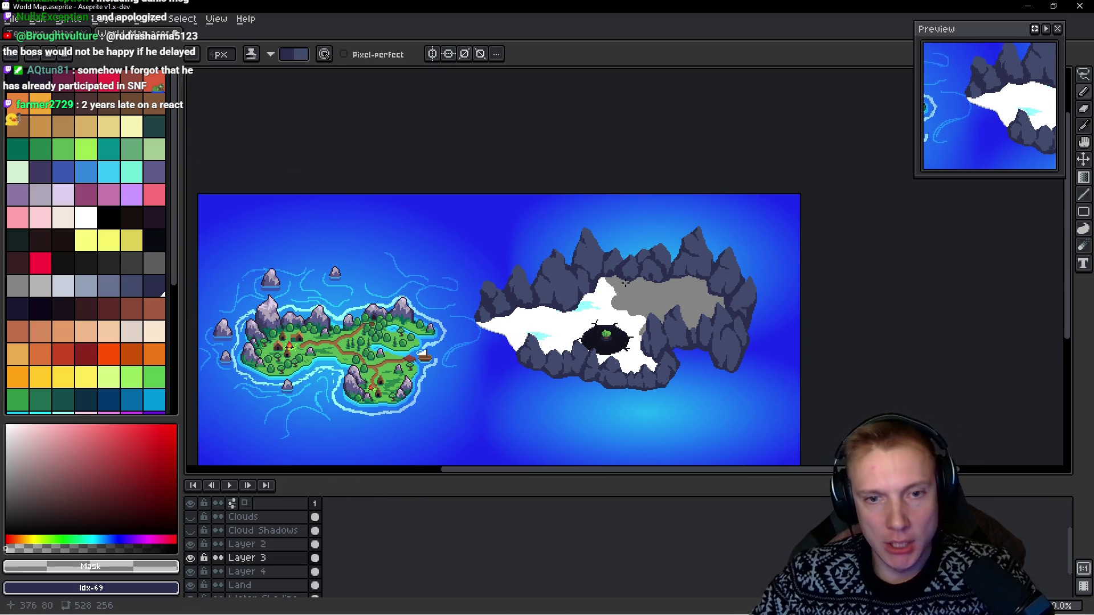
scroll(626, 284, "up", 1)
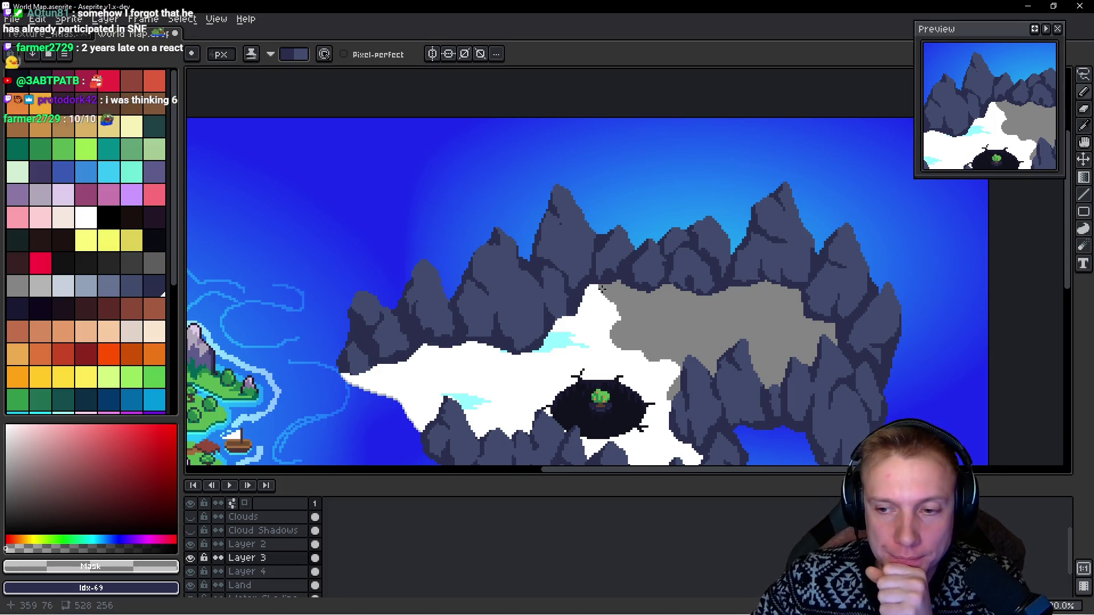
scroll(476, 265, "up", 1)
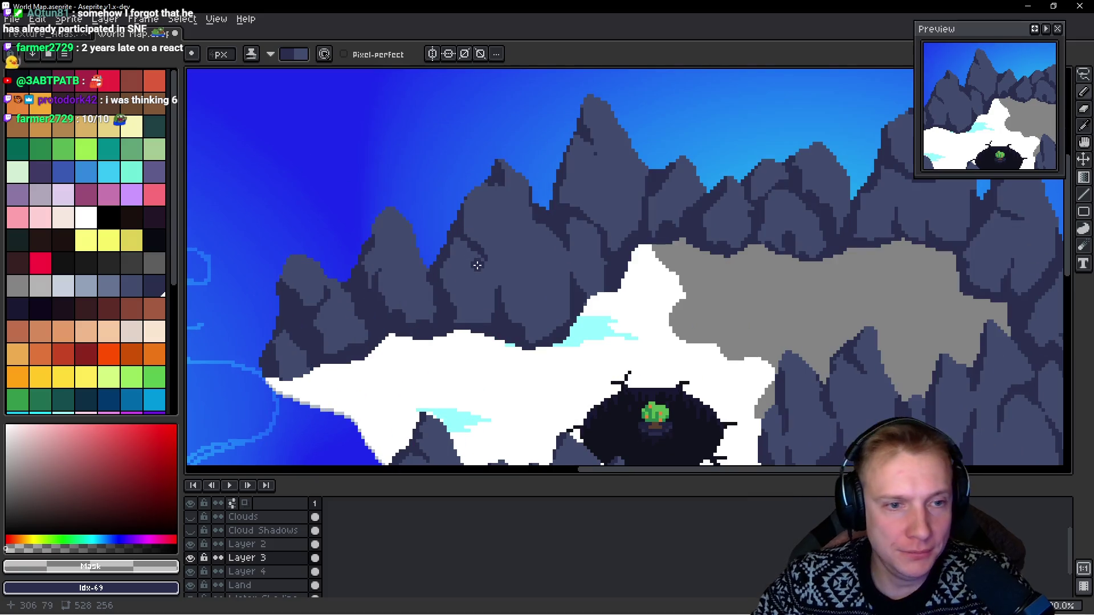
scroll(461, 244, "down", 2)
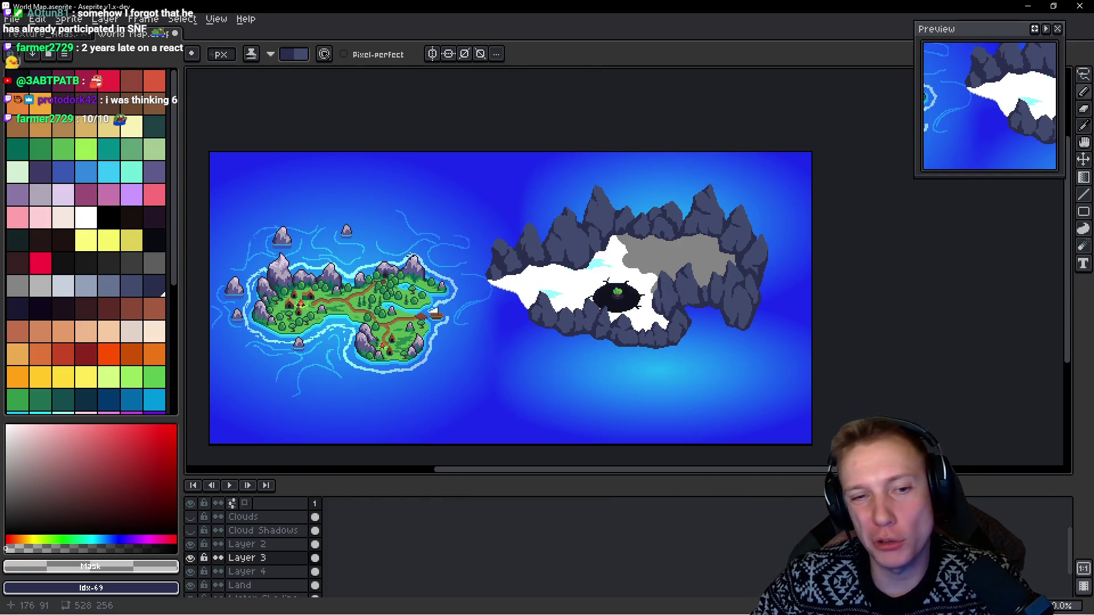
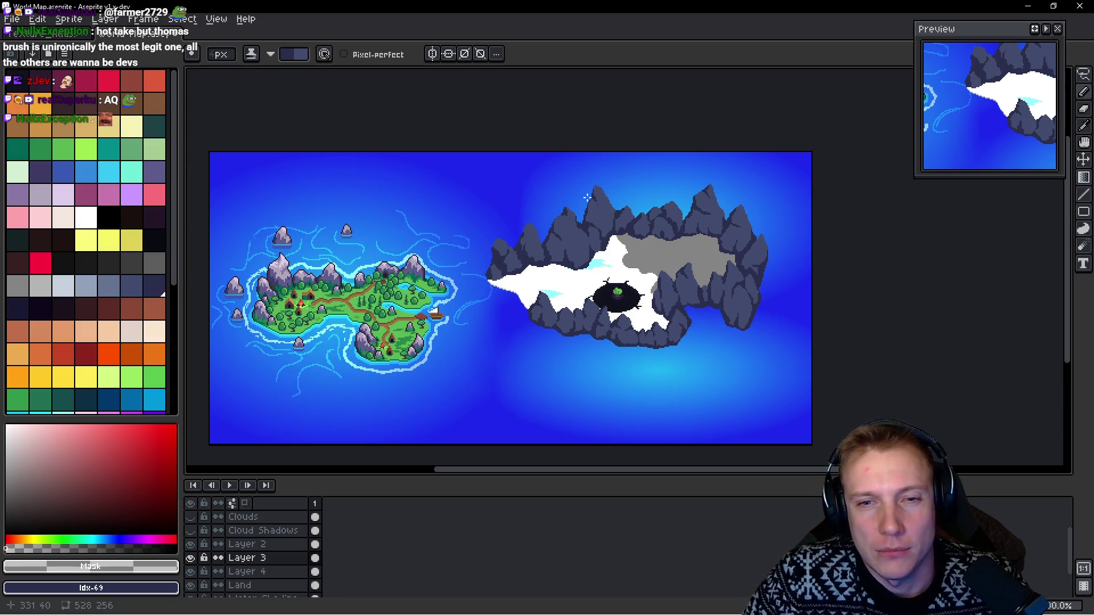
Step: Sample the mountain's slate blue and the snow's white, then choose the white palette swatch as the drawing colour
scroll(532, 249, "up", 4)
scroll(542, 205, "down", 4)
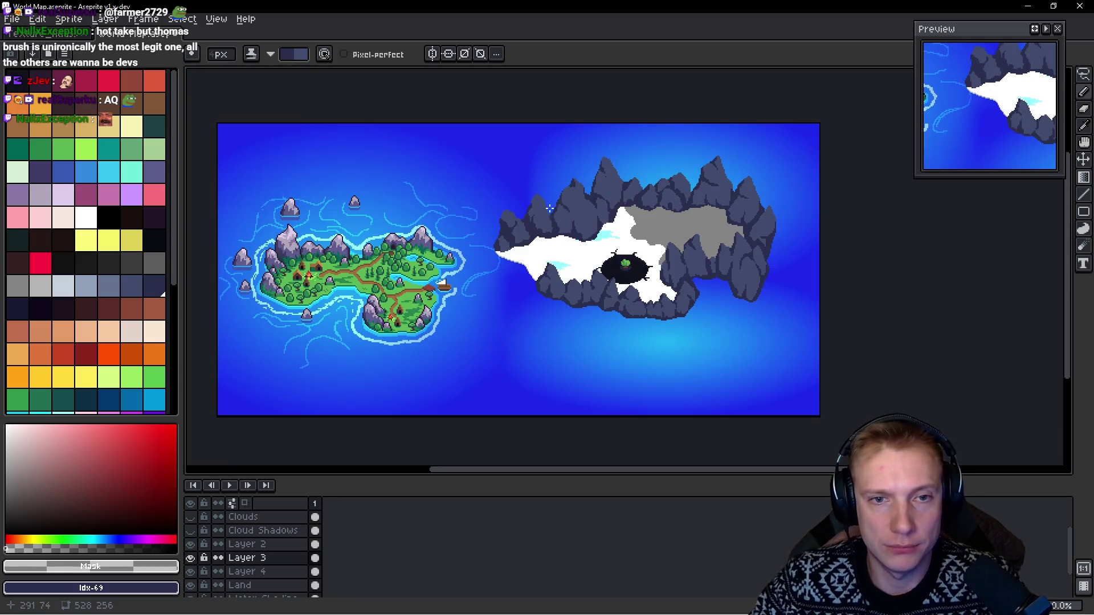
scroll(565, 207, "up", 4)
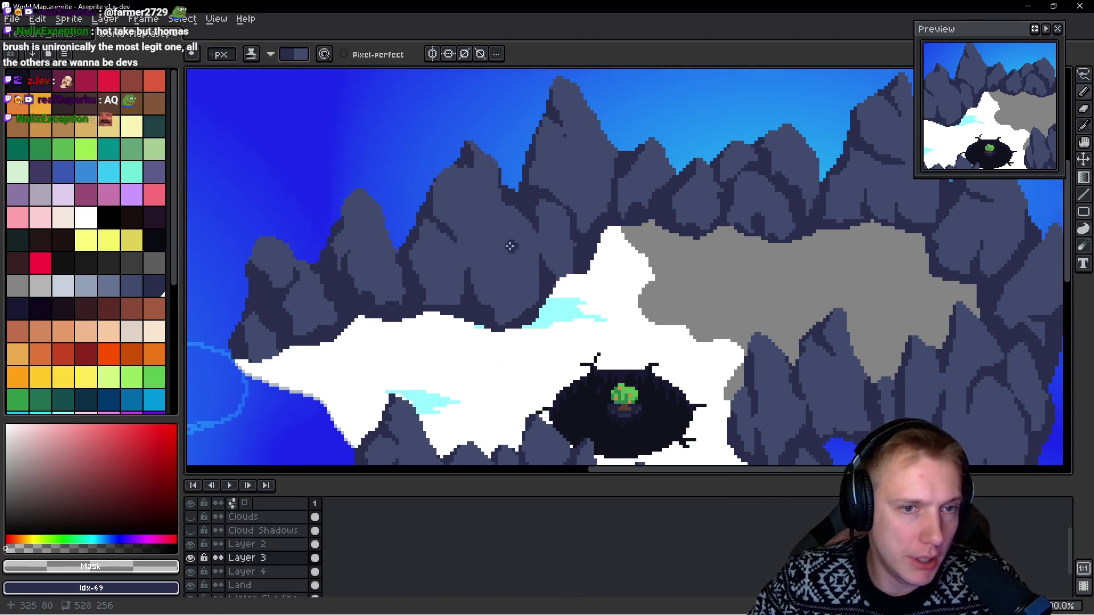
left_click(501, 213, "alt")
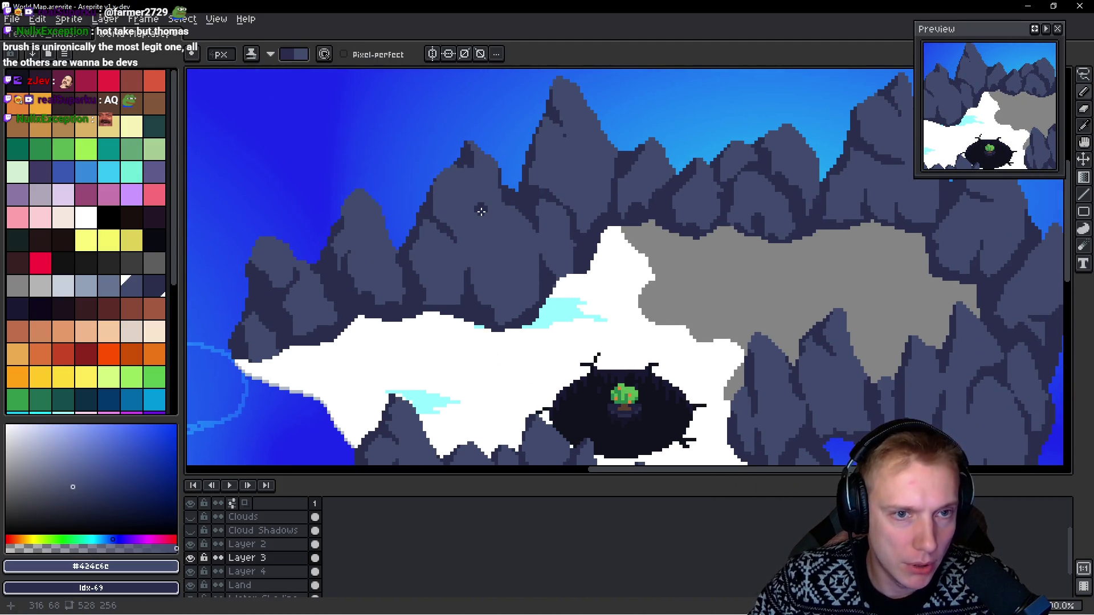
left_click(131, 285)
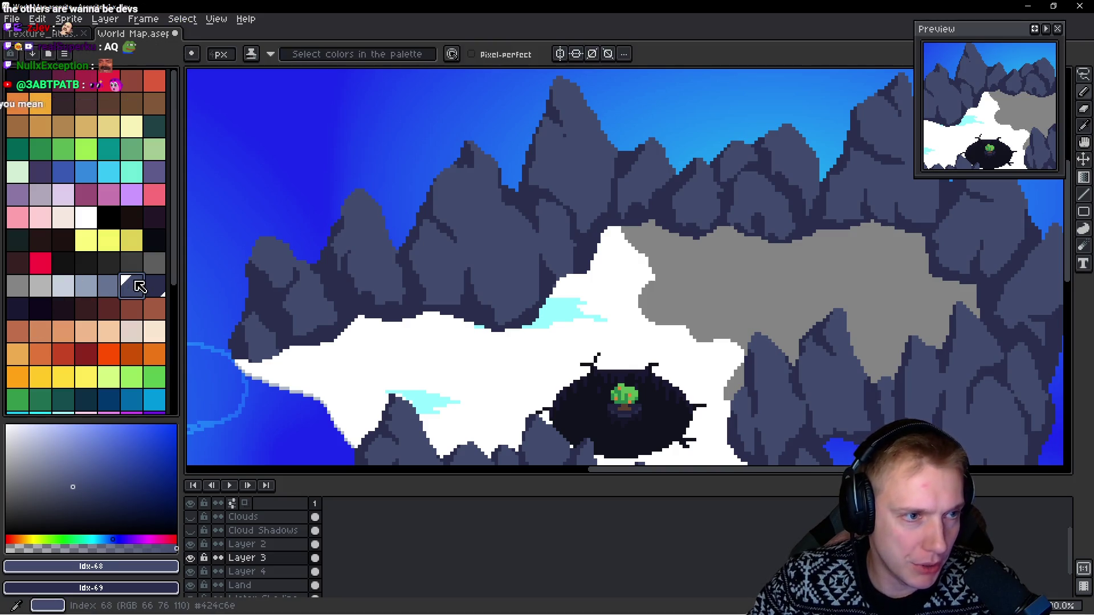
left_click(472, 354, "alt")
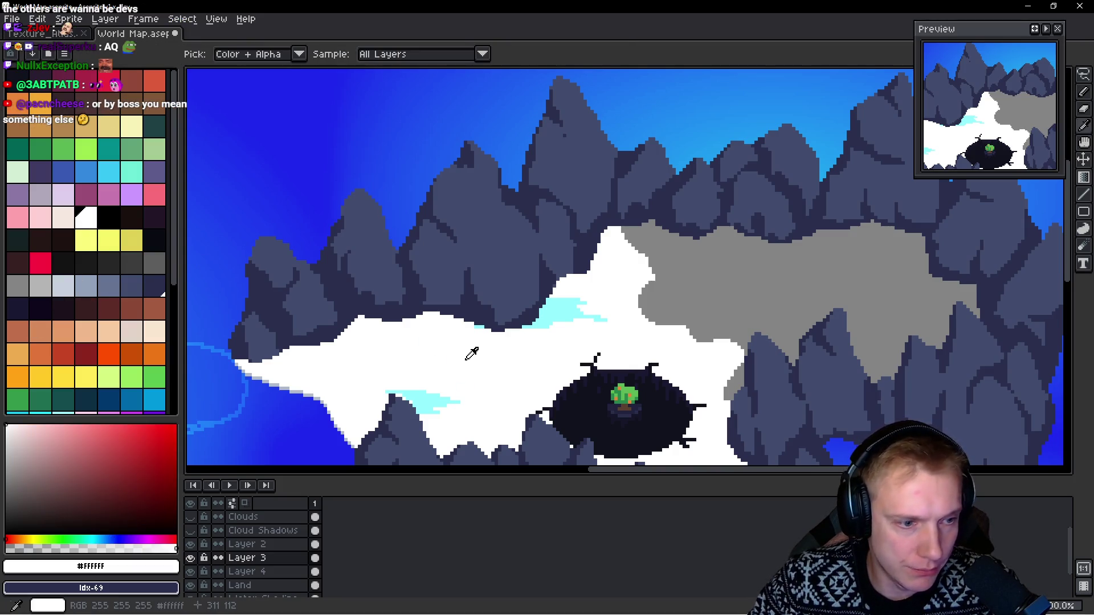
left_click(160, 286)
left_click(85, 218)
scroll(488, 180, "up", 1)
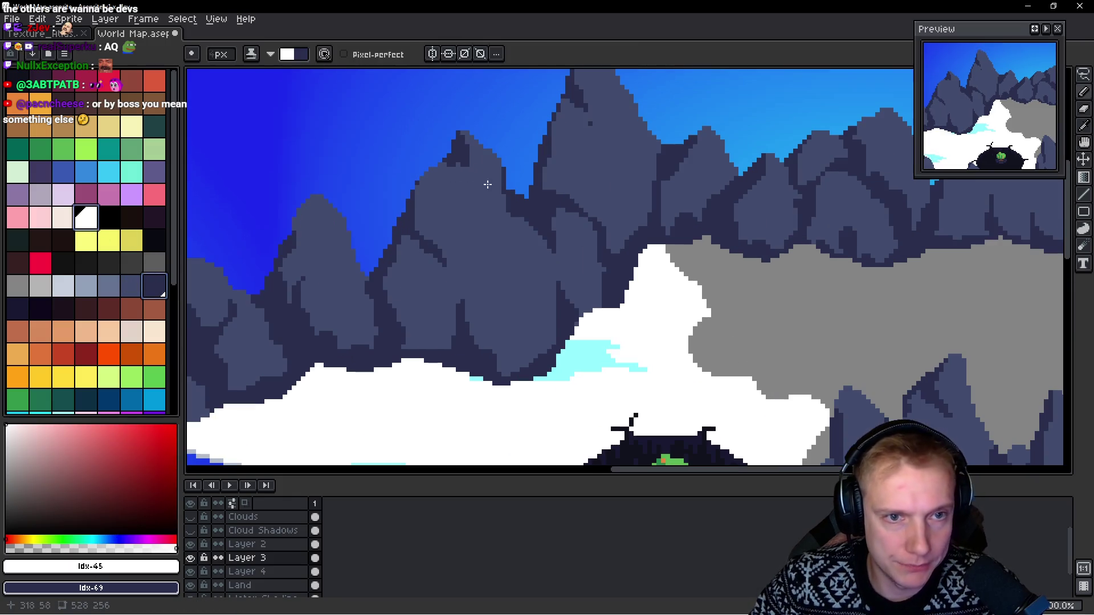
Step: Undo a first snow stroke on the peak and reselect white with the Pencil tool
left_click_drag(461, 134, 469, 166)
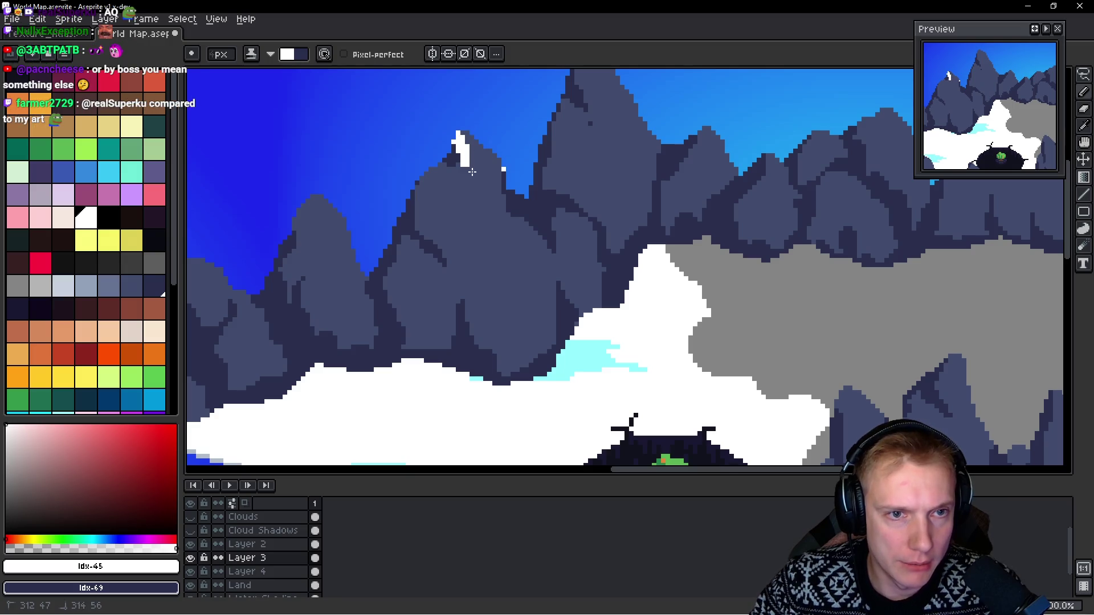
key("ctrl+u")
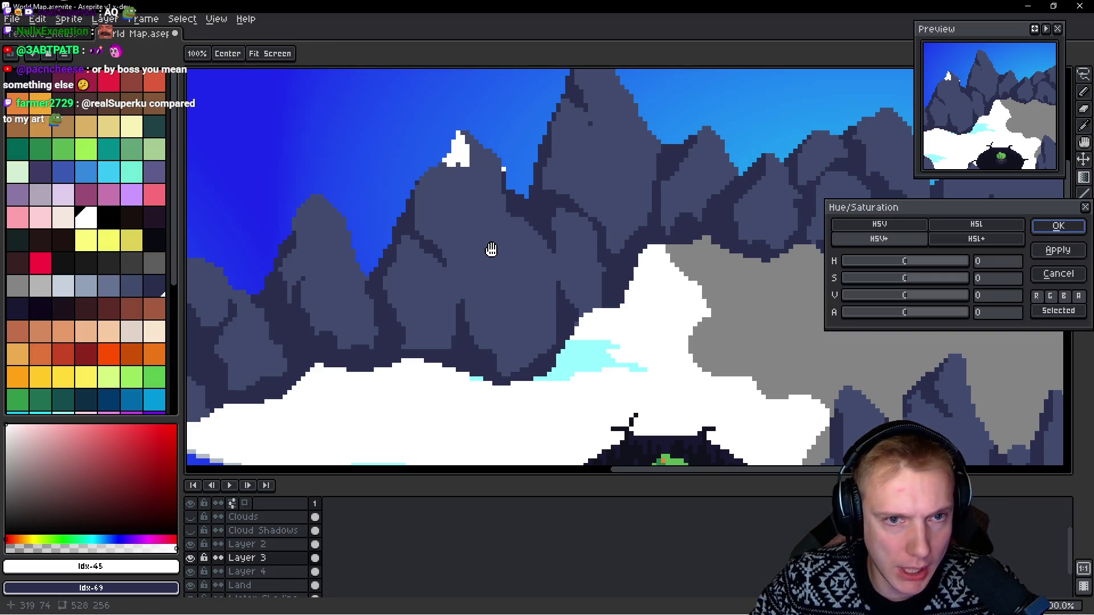
key("Escape")
key("ctrl+z")
key("i")
left_click(478, 237)
left_click(86, 217)
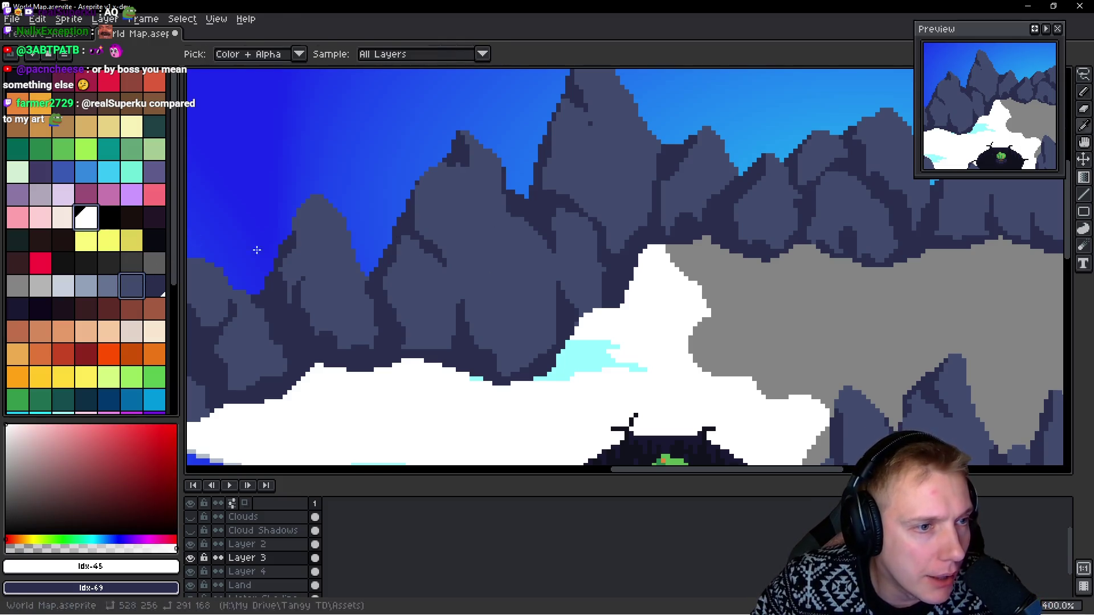
key("b")
Step: Paint a white snow streak down the tall peak and along both ridges, erasing a stray patch
left_click_drag(464, 135, 510, 235)
mouse_move(467, 171)
left_mouse_down()
mouse_move(438, 166)
mouse_move(426, 178)
left_mouse_up()
right_click(462, 203)
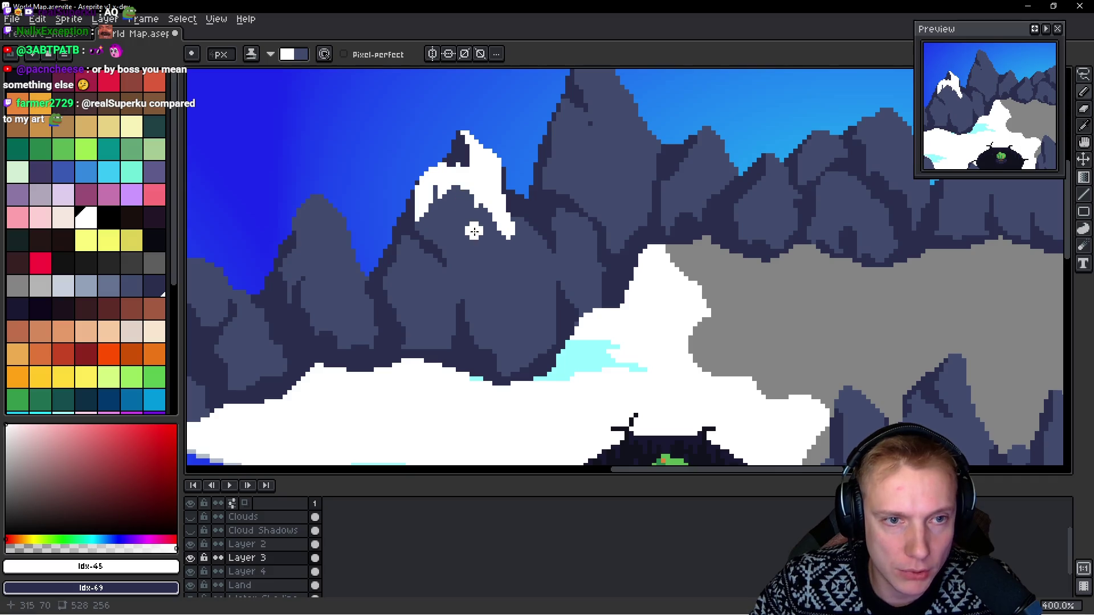
scroll(501, 260, "down", 4)
scroll(391, 269, "up", 3)
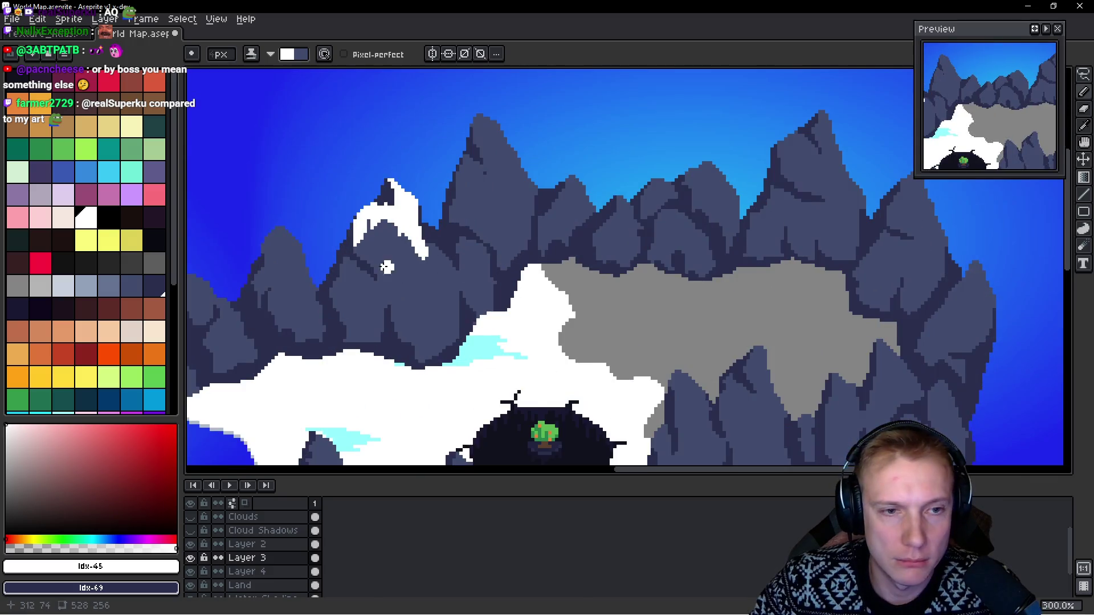
scroll(450, 237, "up", 2)
Step: Add snow strokes across the mountain and down the ridges to its right
left_click_drag(456, 242, 504, 249)
left_click_drag(517, 202, 592, 230)
left_click_drag(605, 209, 610, 227)
left_click_drag(539, 219, 527, 212)
left_click_drag(602, 194, 623, 255)
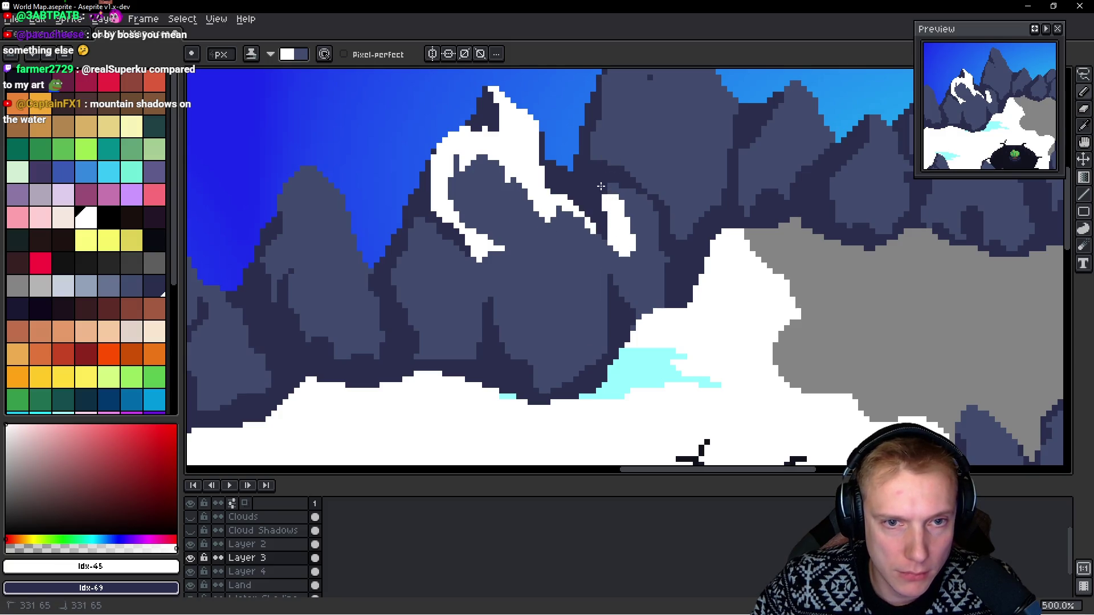
mouse_move(606, 197)
left_mouse_down()
mouse_move(639, 193)
mouse_move(615, 231)
mouse_move(637, 215)
mouse_move(608, 247)
mouse_move(627, 263)
left_mouse_up()
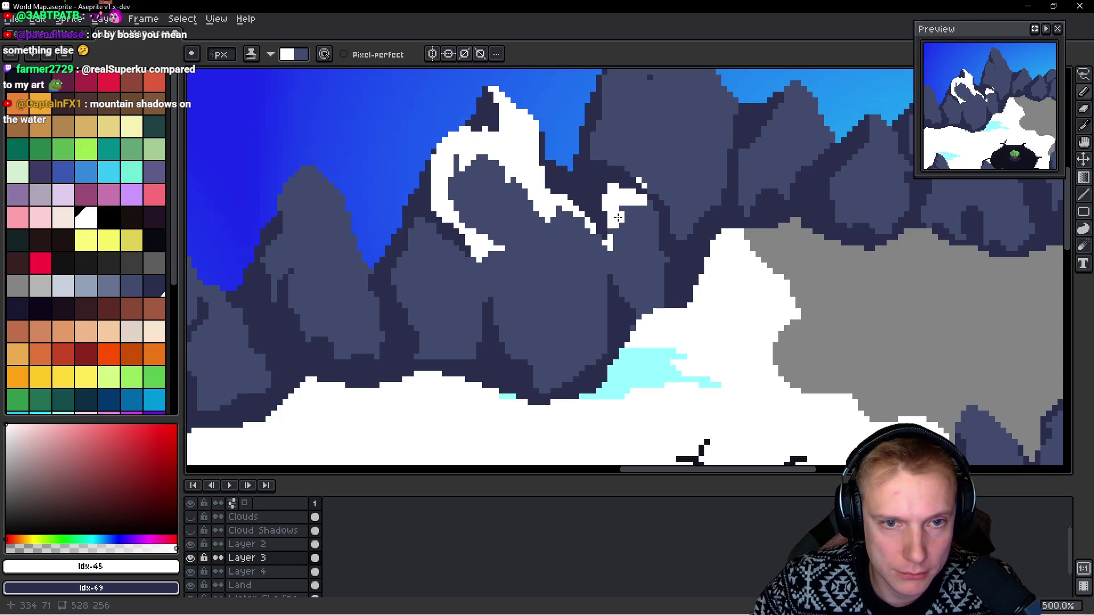
Step: Paint snow streaks on the lower right slope, undoing the last stroke
scroll(638, 254, "down", 1)
scroll(541, 282, "up", 1)
scroll(449, 279, "left", 3)
left_click_drag(515, 228, 499, 293)
left_click_drag(502, 256, 518, 297)
mouse_move(524, 239)
left_mouse_down()
mouse_move(525, 308)
mouse_move(528, 241)
left_mouse_up()
key("ctrl+z")
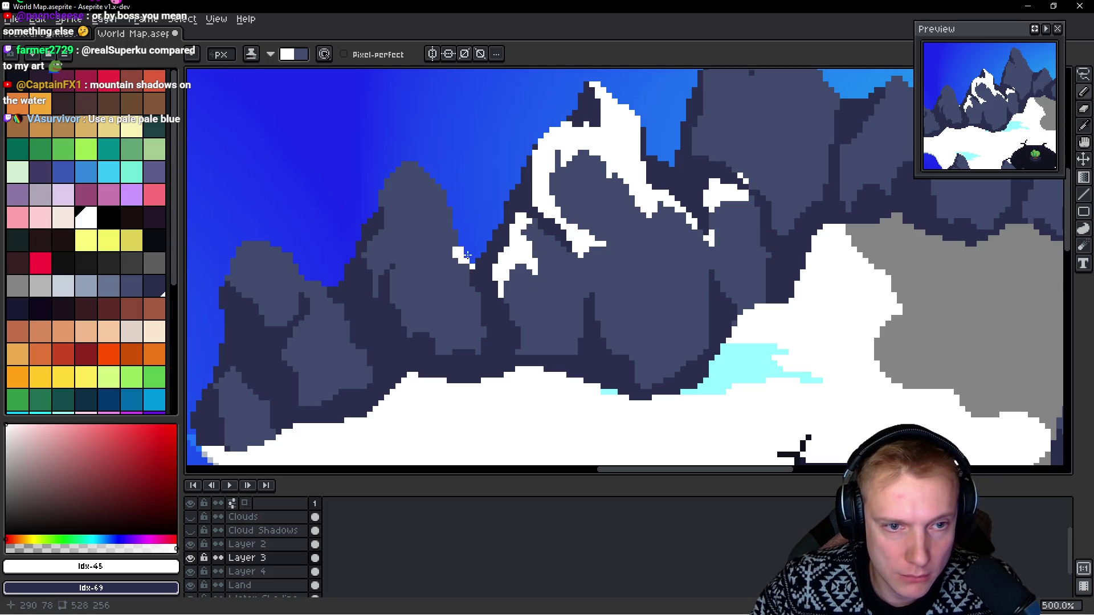
Step: Cap the nearest small left peak with snow and touch up its rim pixels
left_click_drag(436, 247, 490, 262)
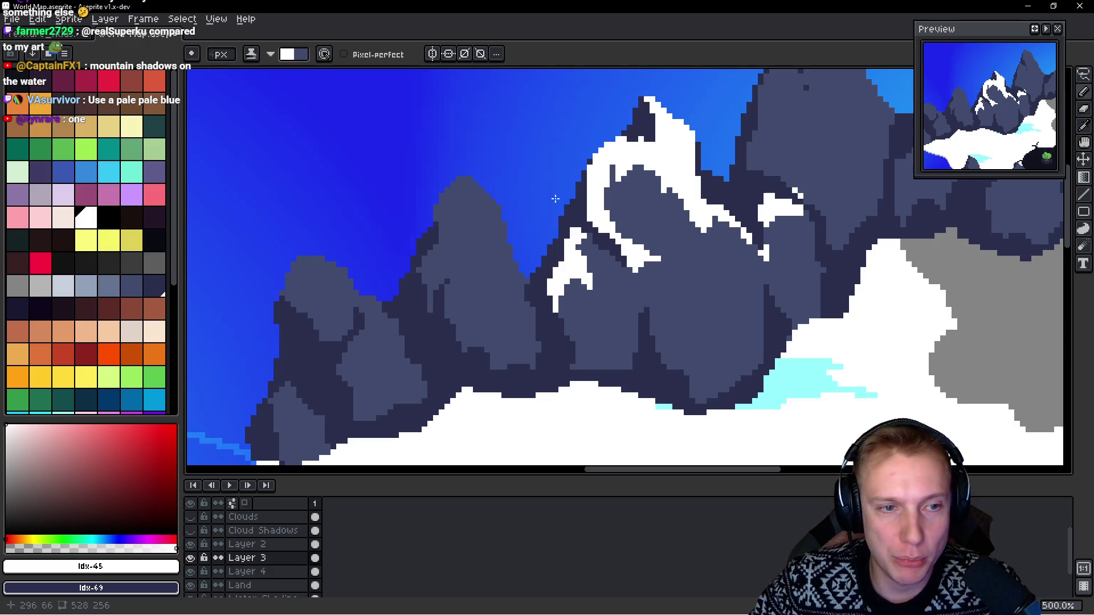
mouse_move(477, 188)
left_mouse_down()
mouse_move(447, 219)
mouse_move(500, 218)
left_mouse_up()
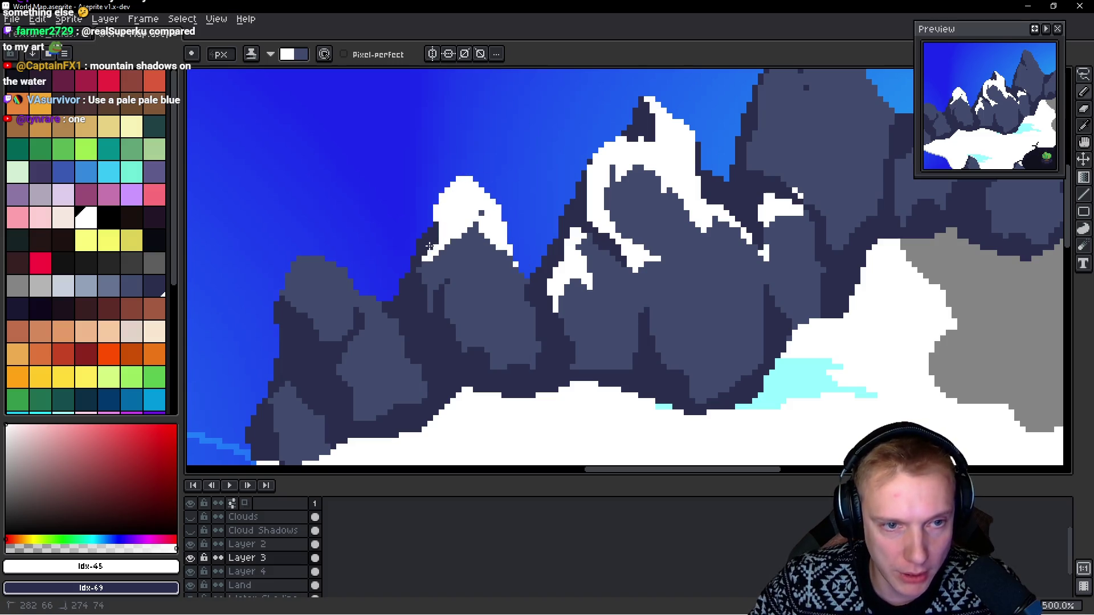
mouse_move(478, 225)
left_mouse_down()
mouse_move(495, 268)
mouse_move(484, 228)
left_mouse_up()
mouse_move(510, 276)
left_mouse_down()
mouse_move(513, 302)
mouse_move(539, 268)
left_mouse_up()
mouse_move(472, 253)
left_mouse_down()
mouse_move(471, 282)
mouse_move(490, 245)
mouse_move(476, 240)
mouse_move(499, 268)
mouse_move(497, 259)
left_mouse_up()
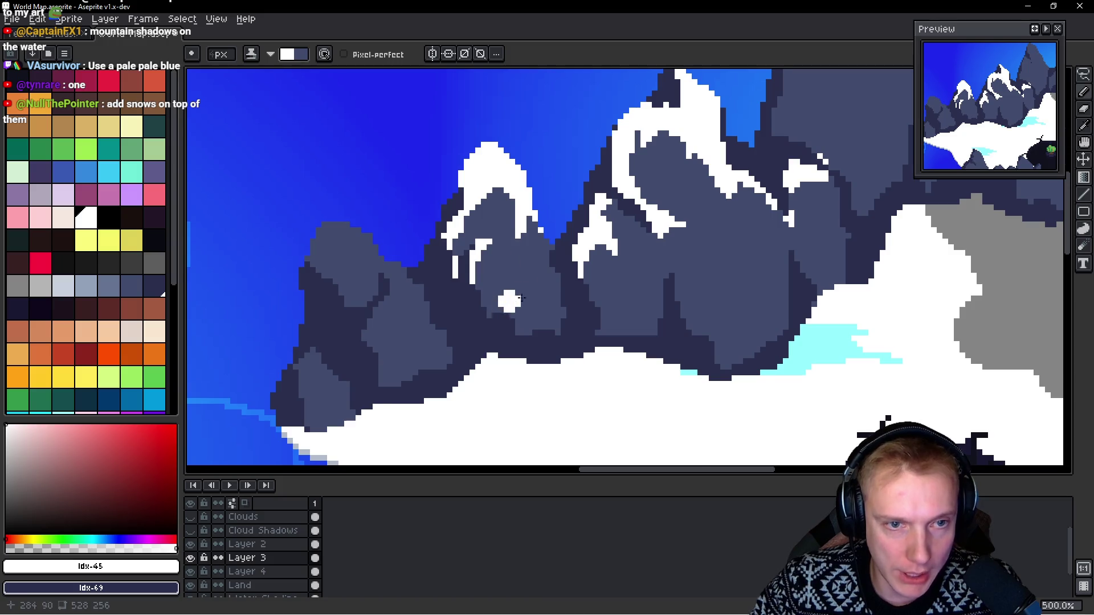
scroll(514, 306, "down", 4)
scroll(515, 306, "up", 4)
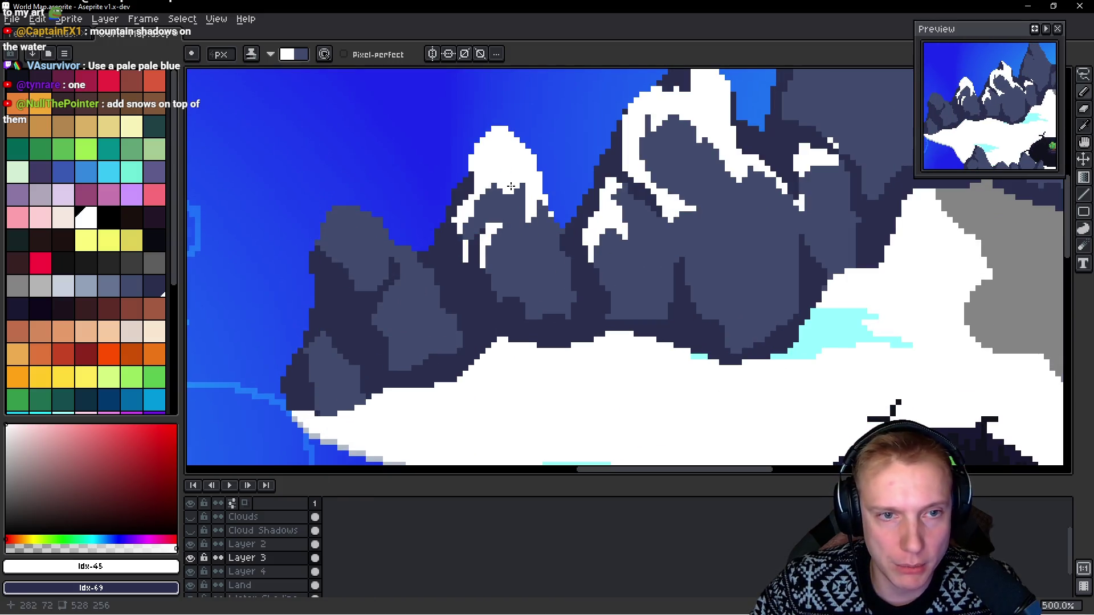
Step: Paint snow along the left mountain's peak and down its slopes, erasing a stray spot
mouse_move(399, 219)
left_mouse_down()
mouse_move(347, 245)
mouse_move(402, 225)
mouse_move(420, 250)
left_mouse_up()
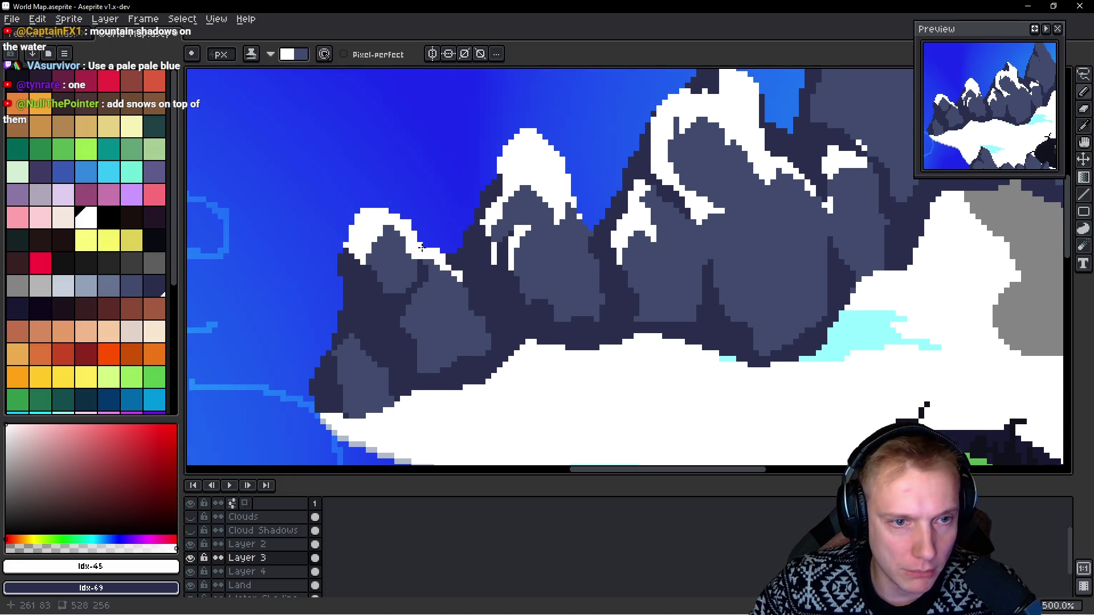
left_click_drag(420, 288, 408, 336)
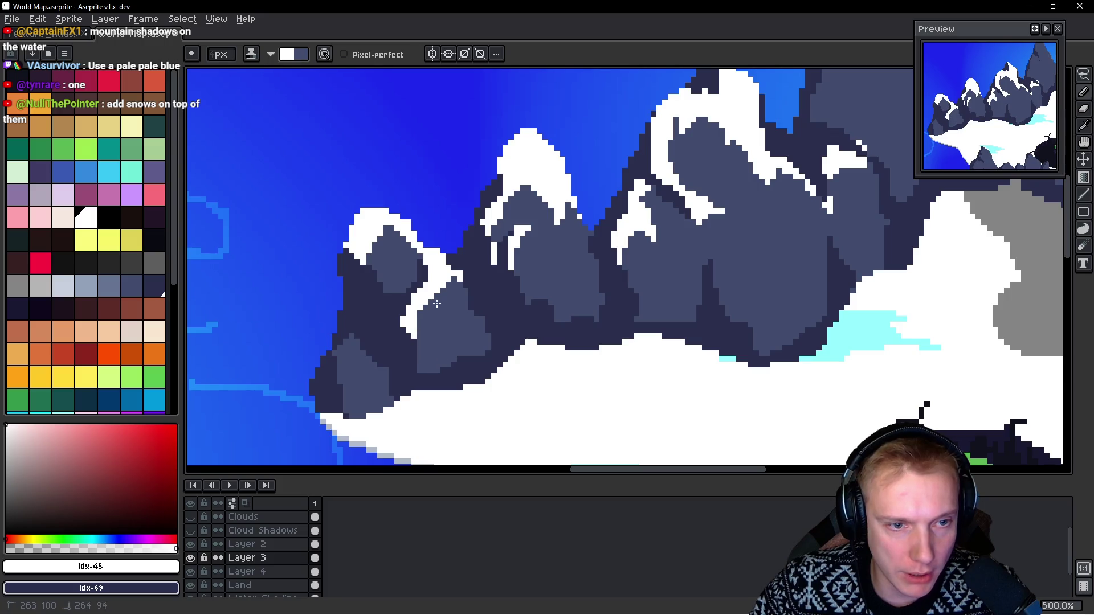
right_click(453, 278)
left_click_drag(411, 290, 439, 260)
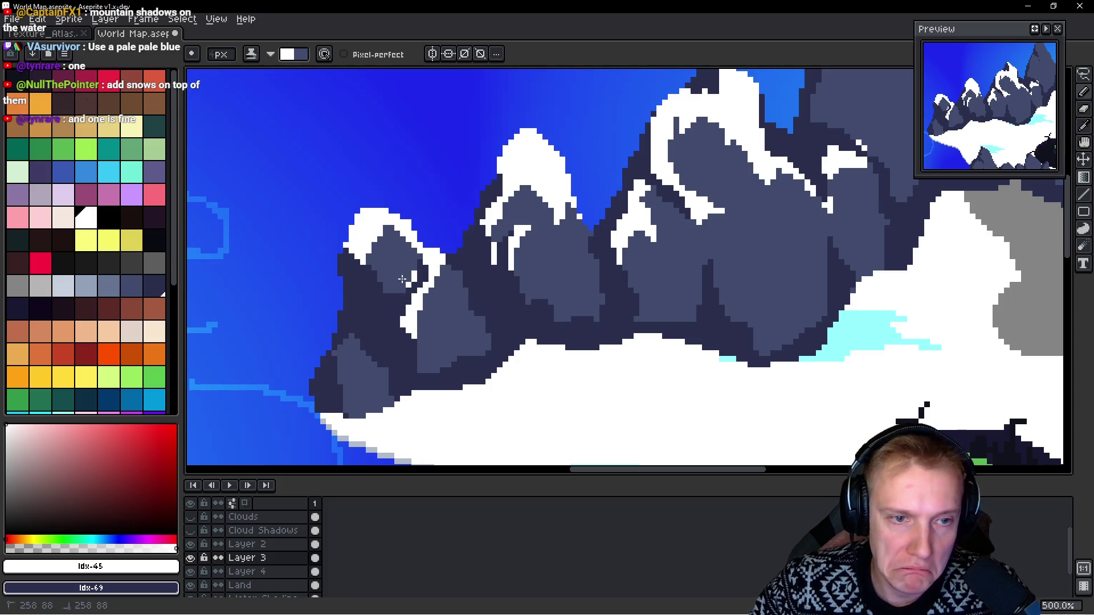
scroll(474, 294, "left", 4)
mouse_move(478, 234)
left_mouse_down()
mouse_move(501, 245)
mouse_move(456, 265)
left_mouse_up()
scroll(456, 285, "down", 1)
mouse_move(473, 325)
left_mouse_down()
mouse_move(456, 342)
mouse_move(476, 322)
left_mouse_up()
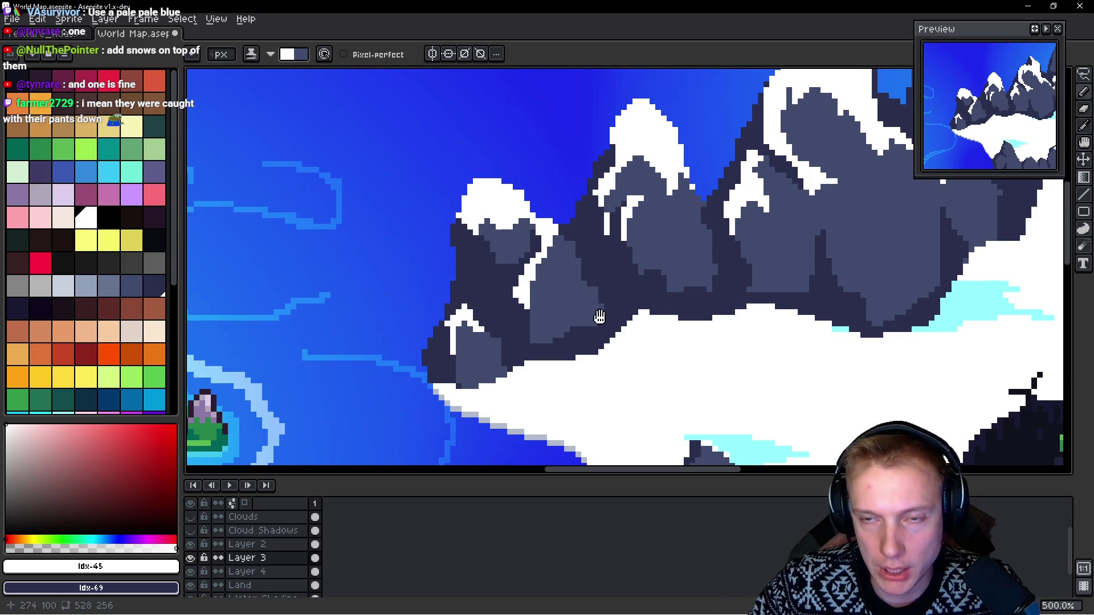
Step: Paint white snow over the centre peak and down its left face, undoing a bad stroke
left_click_drag(605, 315, 410, 296)
scroll(568, 252, "down", 1)
scroll(473, 197, "up", 3)
mouse_move(473, 196)
left_mouse_down()
mouse_move(536, 291)
mouse_move(539, 221)
left_mouse_up()
mouse_move(450, 225)
left_mouse_down()
mouse_move(416, 240)
mouse_move(410, 308)
mouse_move(462, 273)
left_mouse_up()
mouse_move(462, 274)
left_mouse_down()
mouse_move(454, 247)
mouse_move(477, 194)
left_mouse_up()
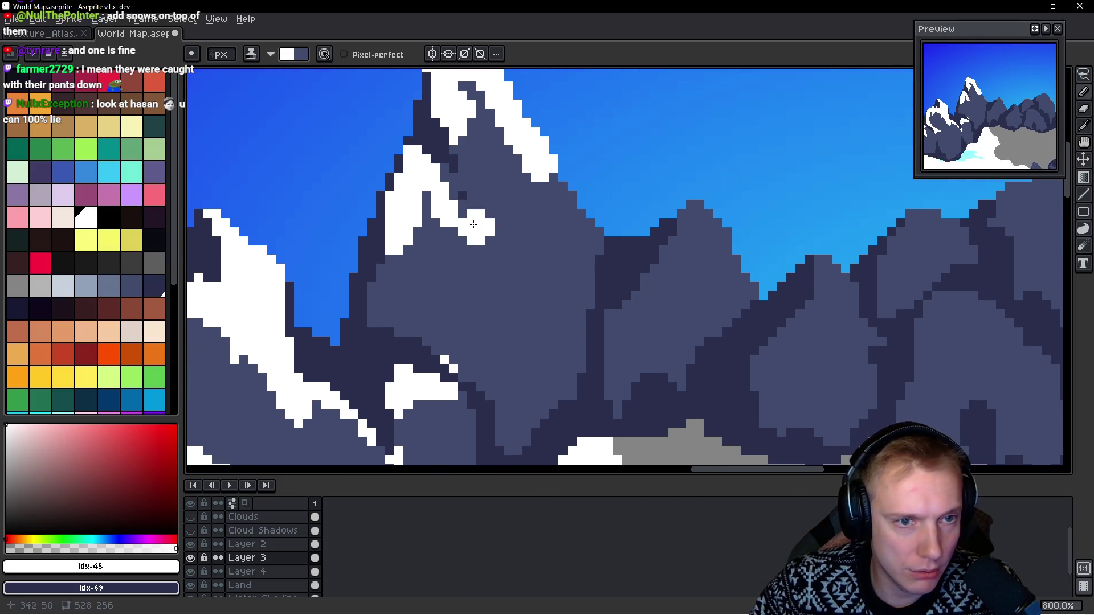
mouse_move(507, 234)
left_mouse_down()
mouse_move(456, 211)
mouse_move(464, 225)
left_mouse_up()
mouse_move(381, 274)
left_mouse_down()
mouse_move(381, 301)
mouse_move(405, 319)
left_mouse_up()
key("ctrl+z")
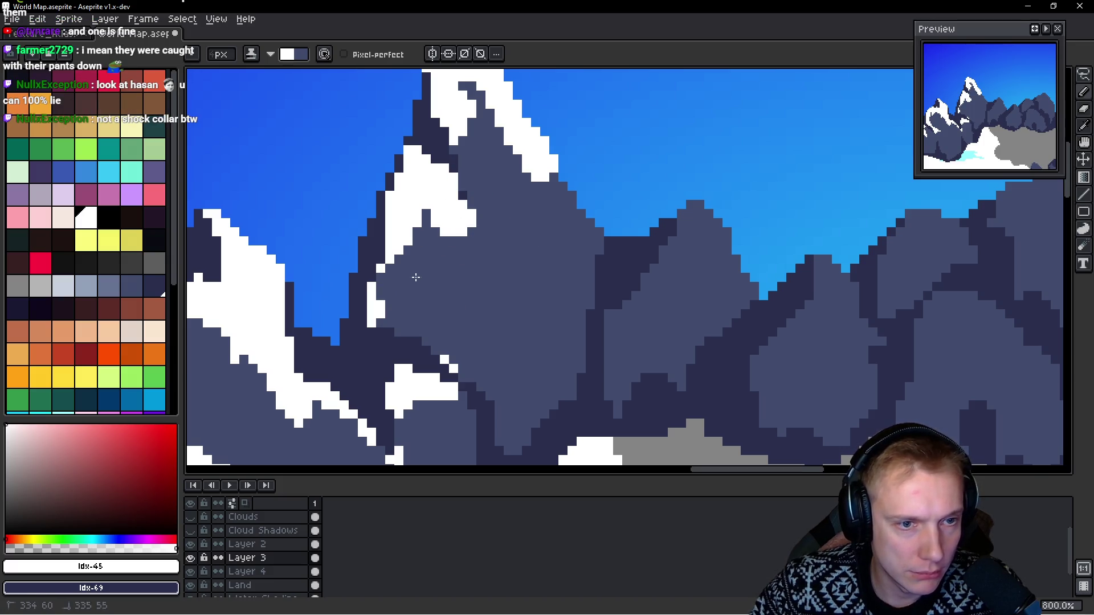
Step: Cap the smaller neighbouring peak with snow and add a line down its left ridge
left_click_drag(519, 254, 449, 268)
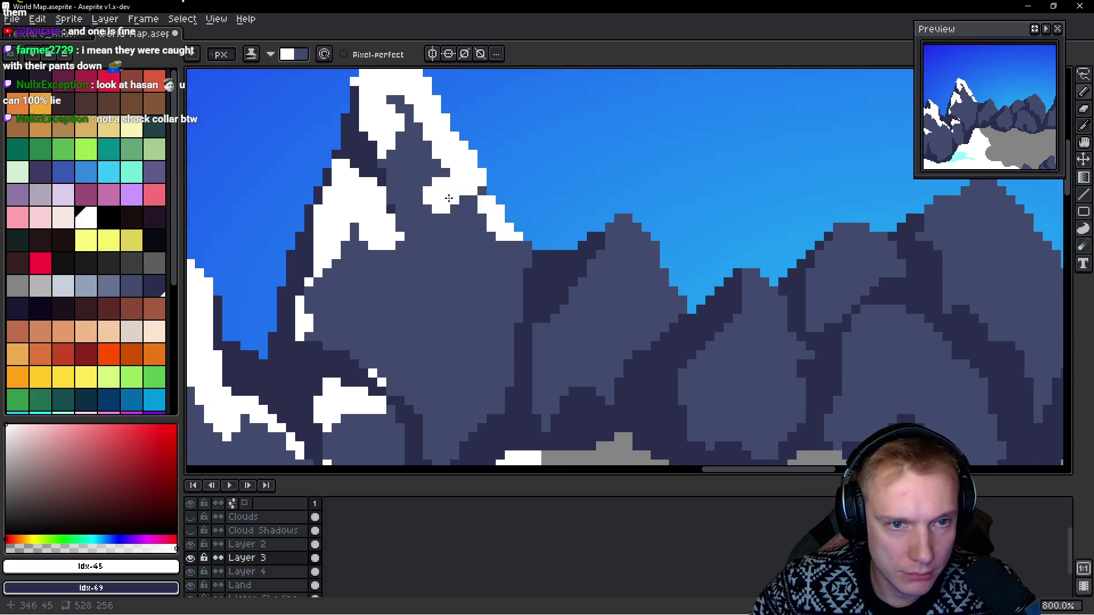
left_click_drag(488, 195, 527, 247)
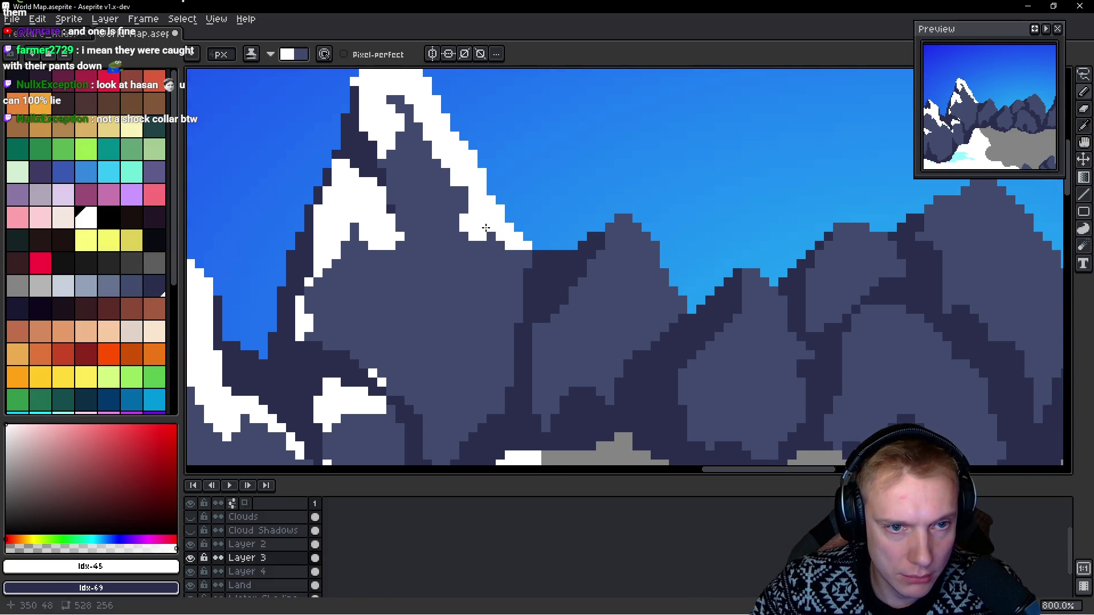
key("ctrl+z")
mouse_move(593, 274)
left_mouse_down()
mouse_move(607, 260)
mouse_move(664, 251)
left_mouse_up()
scroll(627, 249, "down", 2)
left_click_drag(590, 239, 533, 308)
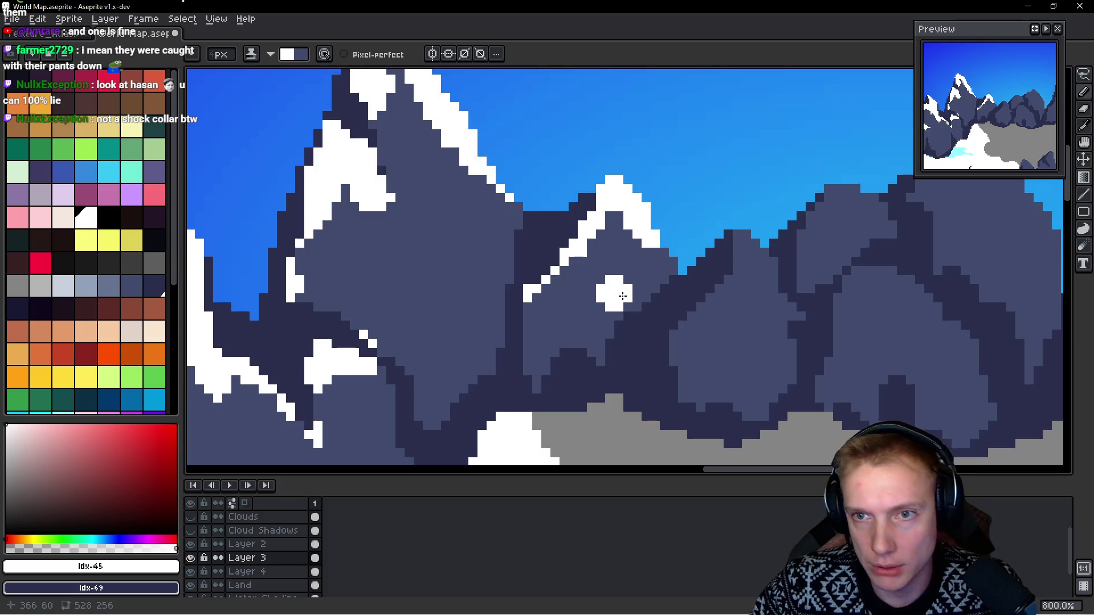
scroll(604, 293, "right", 2)
scroll(624, 239, "down", 2)
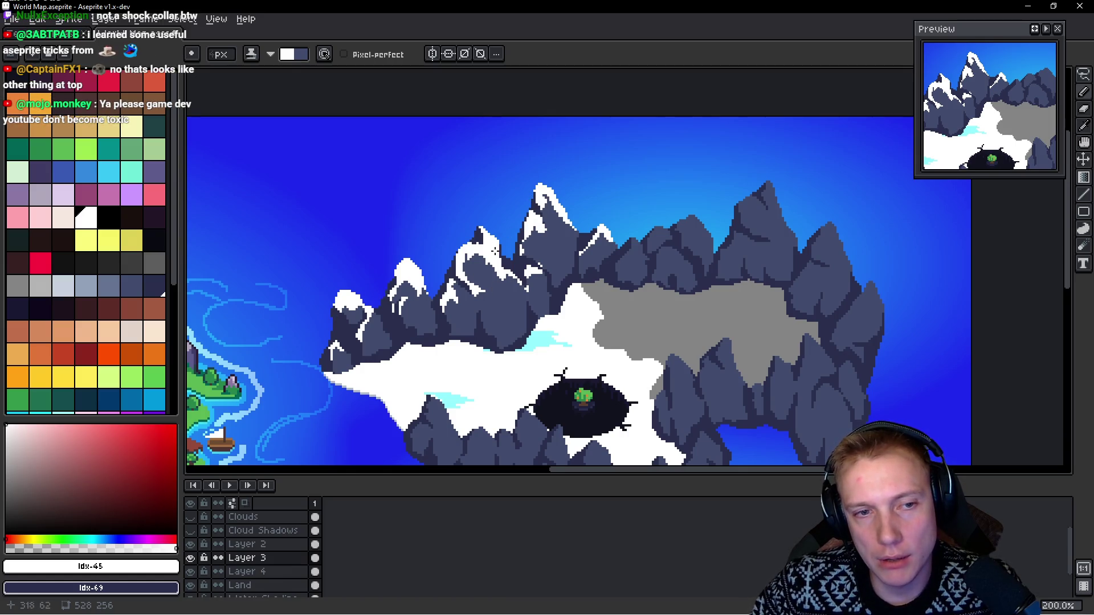
Step: Paint snow down the small peak's slopes and cap the tall peak beside it
scroll(655, 239, "up", 4)
mouse_move(586, 271)
left_mouse_down()
mouse_move(541, 305)
mouse_move(596, 285)
mouse_move(606, 308)
left_mouse_up()
left_click(616, 293)
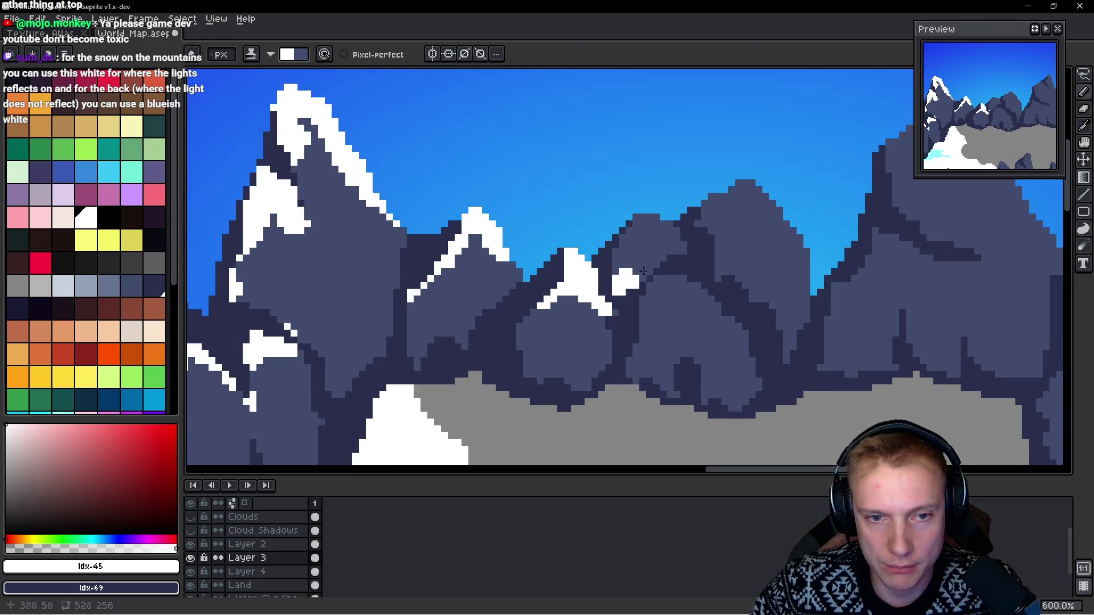
left_click_drag(621, 251, 676, 226)
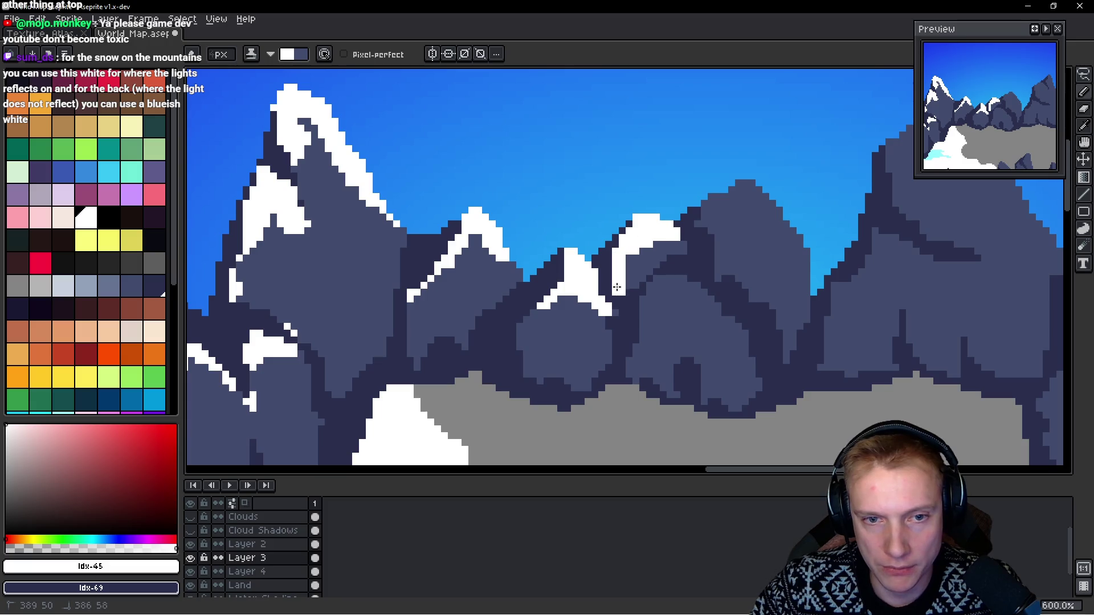
mouse_move(729, 231)
left_mouse_down()
mouse_move(658, 259)
mouse_move(695, 239)
mouse_move(735, 282)
left_mouse_up()
left_click_drag(687, 245, 655, 265)
Step: Add a diagonal snow streak on the lower peak and snow on the right peak, undoing stray dots
left_click_drag(595, 336, 650, 336)
left_click(584, 294)
key("ctrl+z")
left_click(659, 351)
key("ctrl+z")
key("ctrl+z")
mouse_move(638, 336)
left_mouse_down()
mouse_move(676, 355)
mouse_move(530, 426)
left_mouse_up()
mouse_move(678, 243)
left_mouse_down()
mouse_move(709, 205)
mouse_move(781, 219)
mouse_move(814, 282)
left_mouse_up()
key("ctrl+z")
key("ctrl+z")
Step: Paint snow down the right peak's left edge and a diagonal snow strip on the next peak
mouse_move(715, 227)
left_mouse_down()
mouse_move(752, 250)
mouse_move(763, 279)
left_mouse_up()
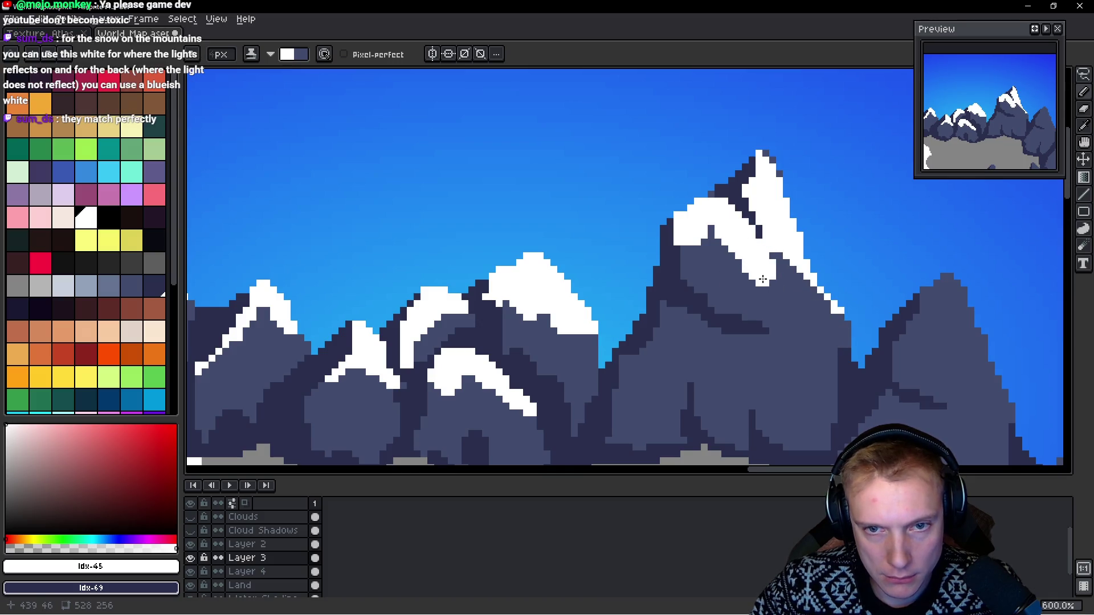
key("ctrl+z")
left_click_drag(688, 279, 681, 212)
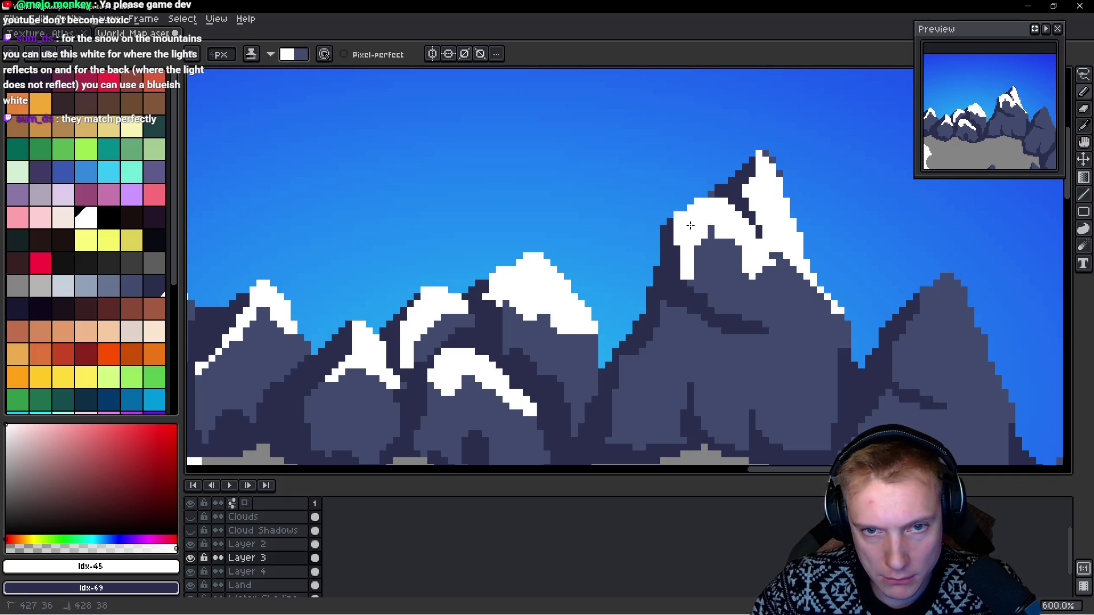
left_click_drag(714, 317, 643, 287)
left_click_drag(590, 279, 677, 331)
key("ctrl+z")
left_click_drag(587, 299, 573, 322)
Step: Snow-cap the right peak and the smaller peak beyond, with a left flank edge and a drip
left_click_drag(662, 338, 495, 316)
mouse_move(667, 282)
left_mouse_down()
mouse_move(682, 230)
mouse_move(714, 255)
left_mouse_up()
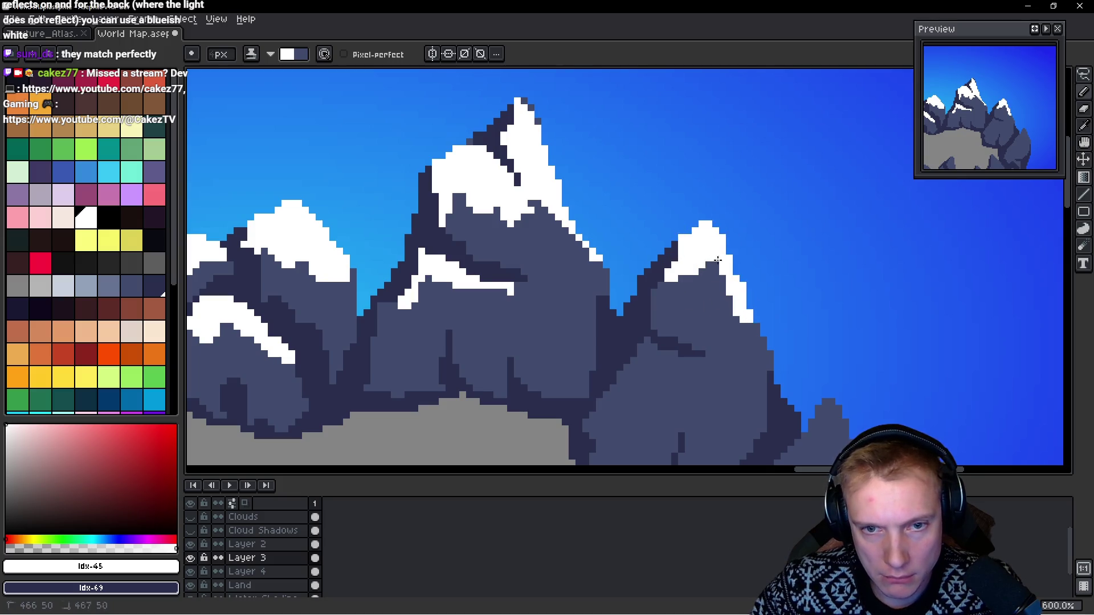
left_click_drag(835, 377, 691, 281)
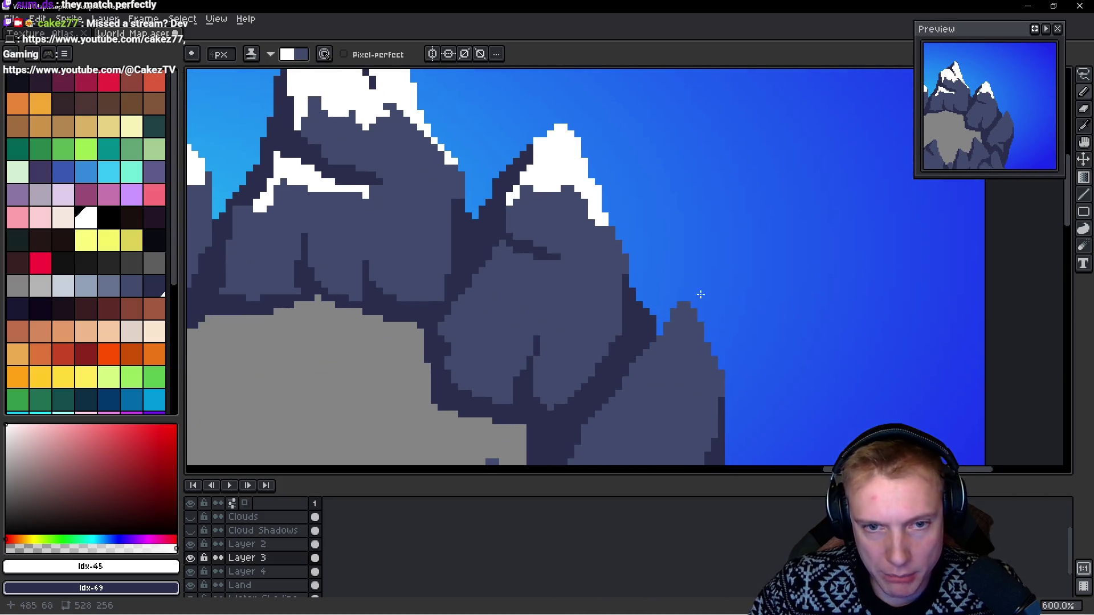
mouse_move(683, 345)
left_mouse_down()
mouse_move(710, 388)
mouse_move(724, 299)
left_mouse_up()
left_click_drag(670, 256, 632, 313)
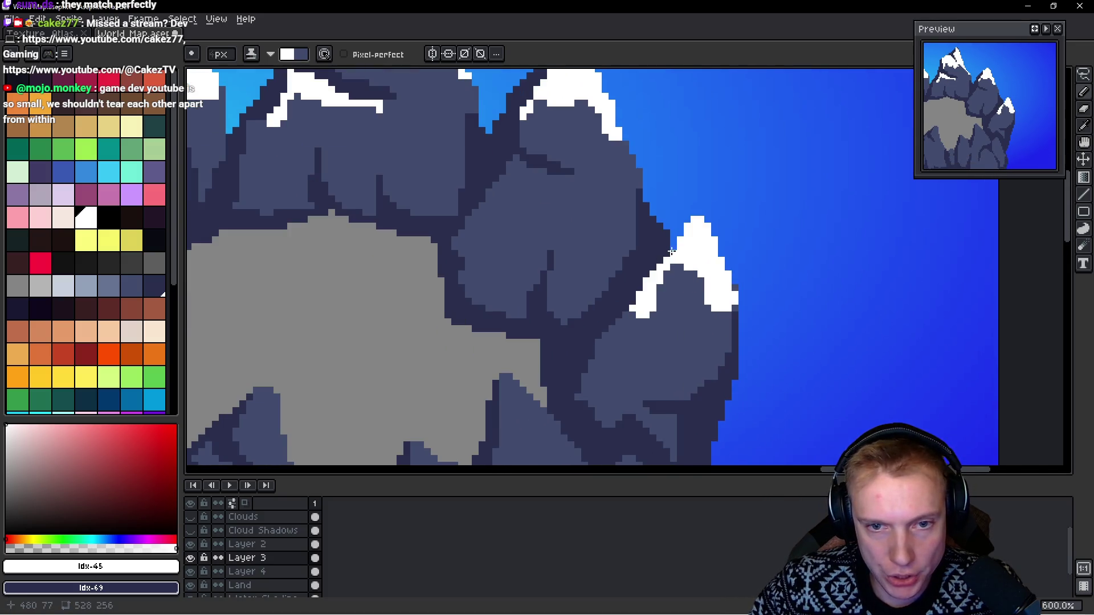
mouse_move(718, 326)
left_mouse_down()
mouse_move(698, 277)
mouse_move(704, 323)
left_mouse_up()
left_click_drag(633, 316, 638, 336)
scroll(698, 329, "down", 5)
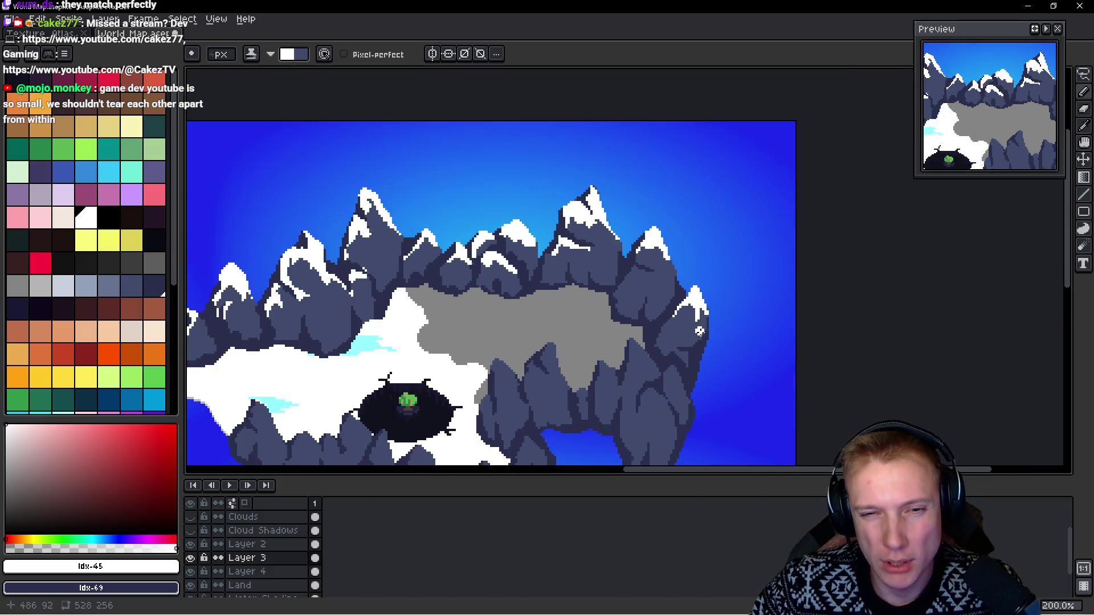
Step: Paint thin white snow lines along the right ridge, undoing overlong strokes
scroll(698, 346, "up", 5)
left_click_drag(622, 191, 679, 203)
left_click_drag(691, 158, 712, 194)
key("ctrl+z")
left_click_drag(675, 151, 719, 219)
key("ctrl+z")
left_click_drag(594, 193, 569, 228)
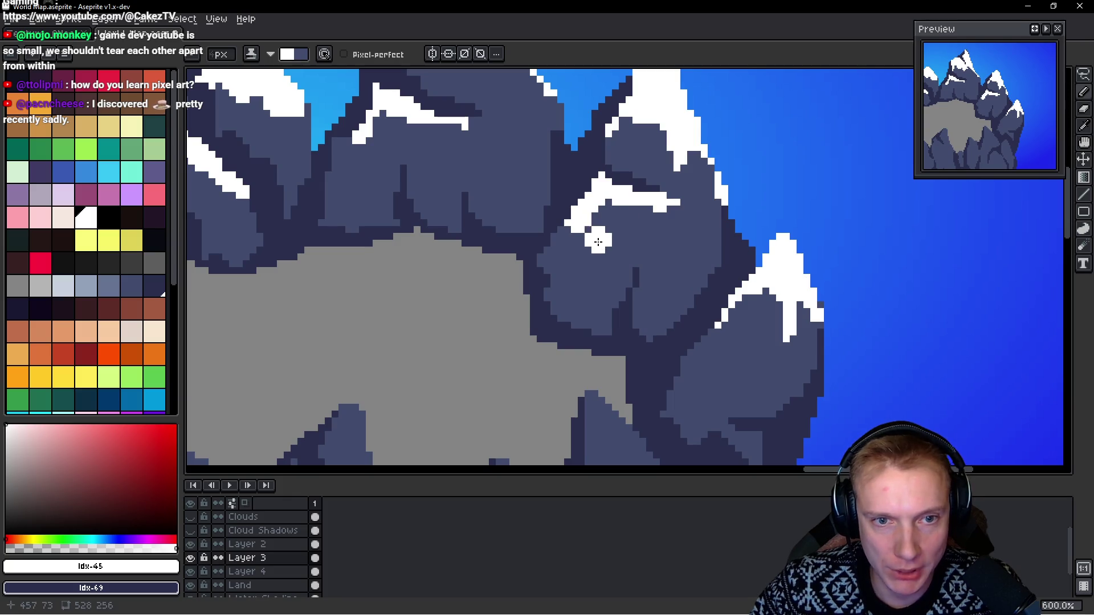
Step: Cover the stray white triangle with the dark blue rock colour
scroll(577, 242, "down", 5)
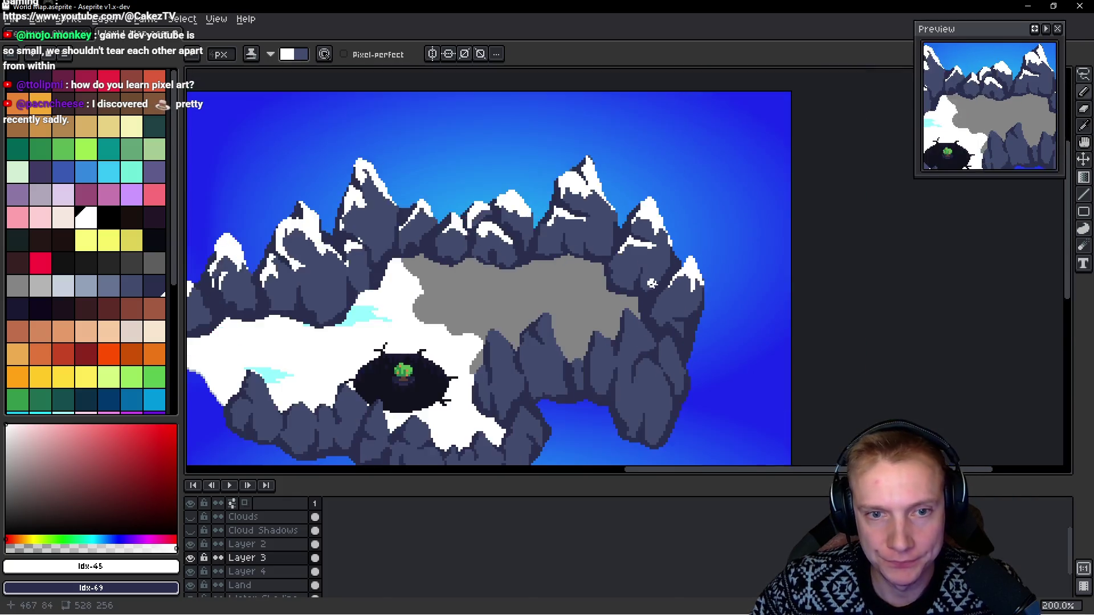
scroll(605, 262, "up", 4)
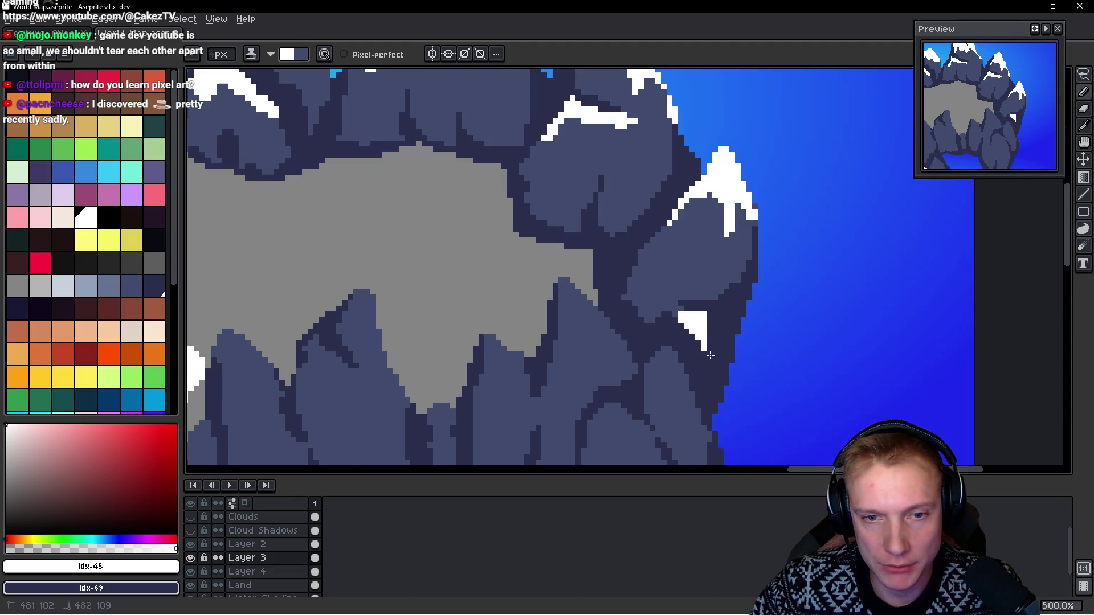
mouse_move(710, 355)
left_mouse_down()
mouse_move(720, 344)
mouse_move(644, 307)
mouse_move(706, 343)
left_mouse_up()
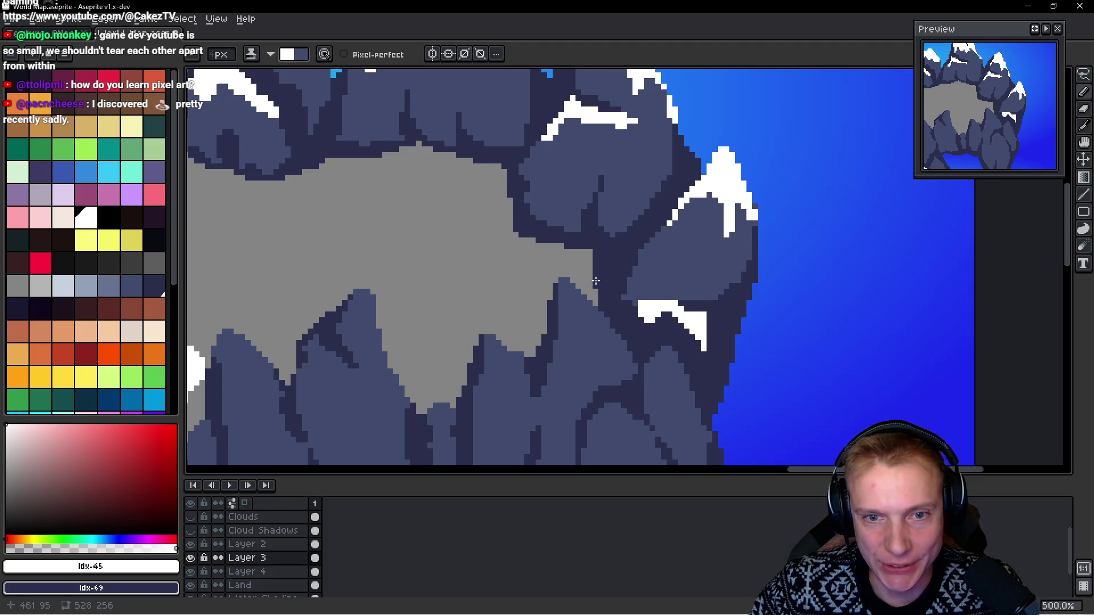
scroll(713, 318, "down", 3)
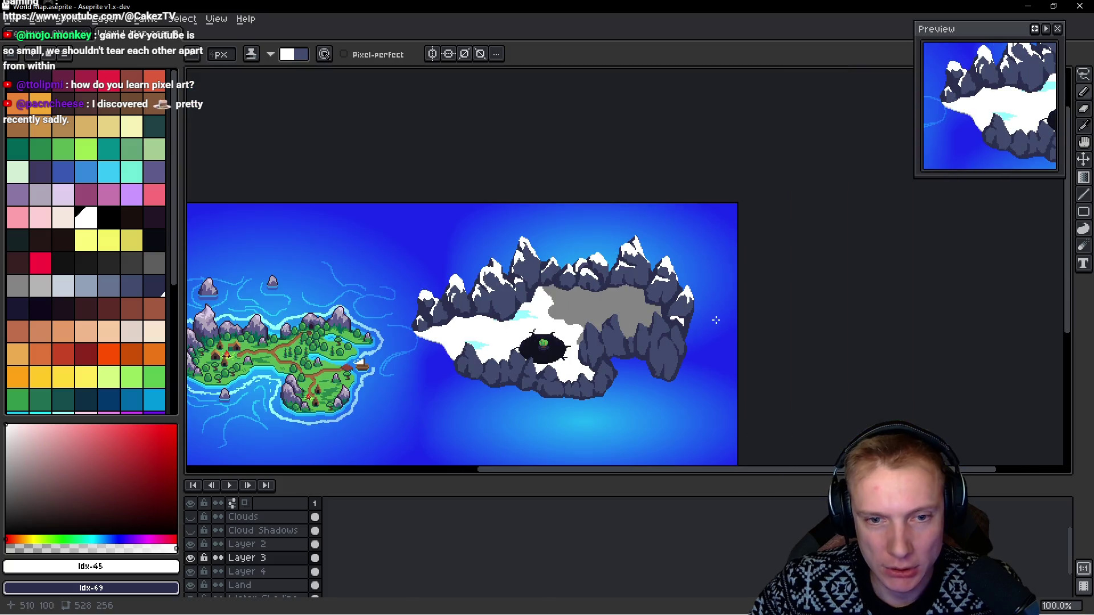
scroll(691, 318, "up", 3)
scroll(687, 337, "down", 3)
scroll(684, 325, "up", 2)
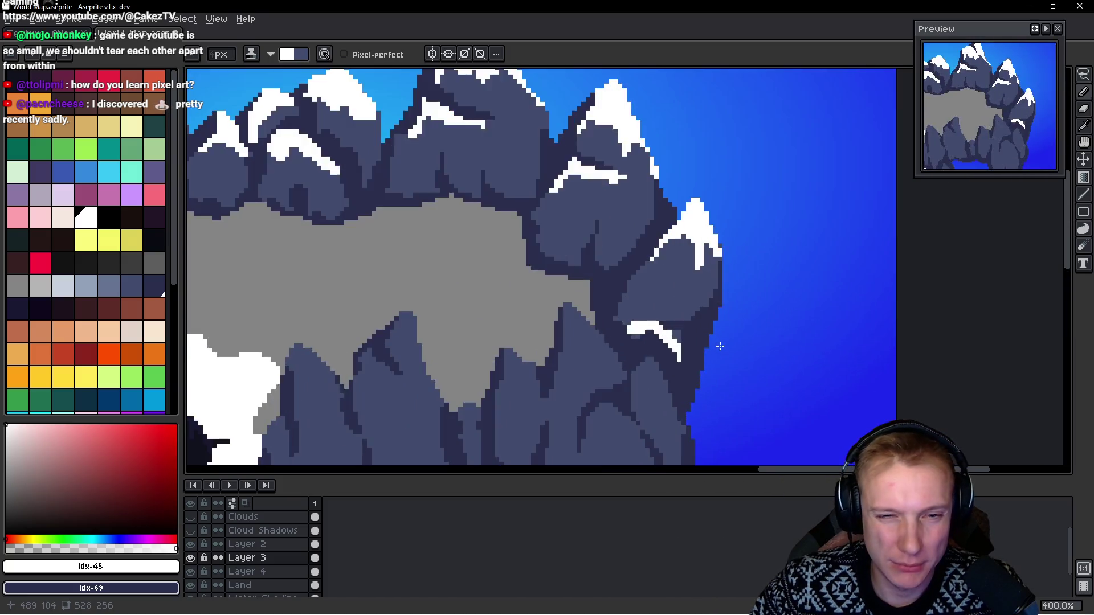
scroll(683, 317, "down", 3)
scroll(682, 313, "up", 3)
Step: Add snow strokes on the mountain face and the left peak, then switch to Firefox
mouse_move(593, 228)
left_mouse_down()
mouse_move(604, 251)
mouse_move(621, 228)
mouse_move(653, 288)
left_mouse_up()
left_click_drag(587, 170, 566, 221)
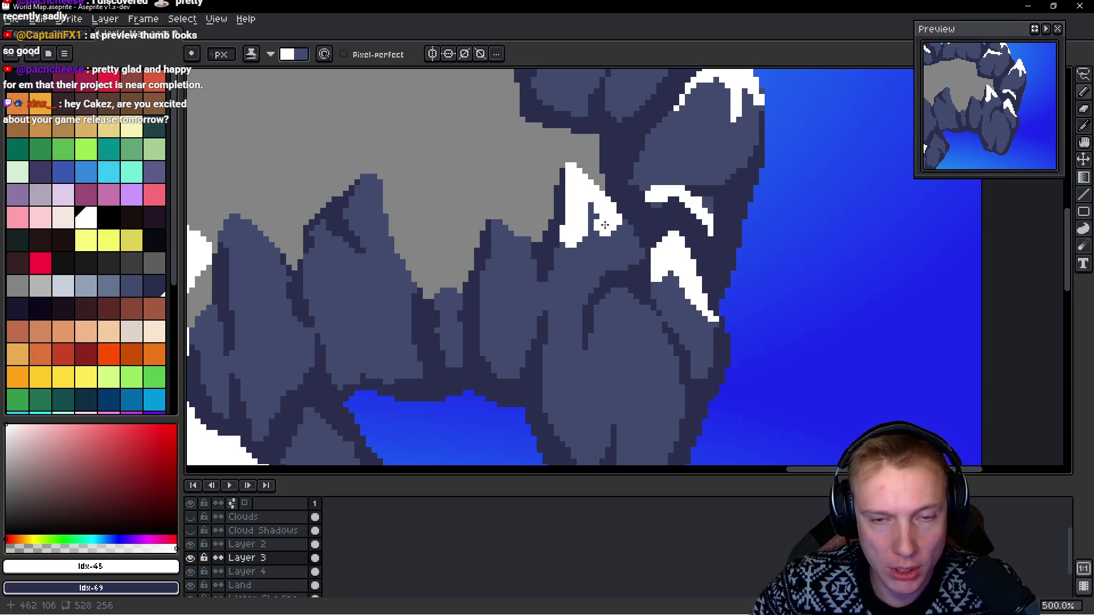
key("alt")
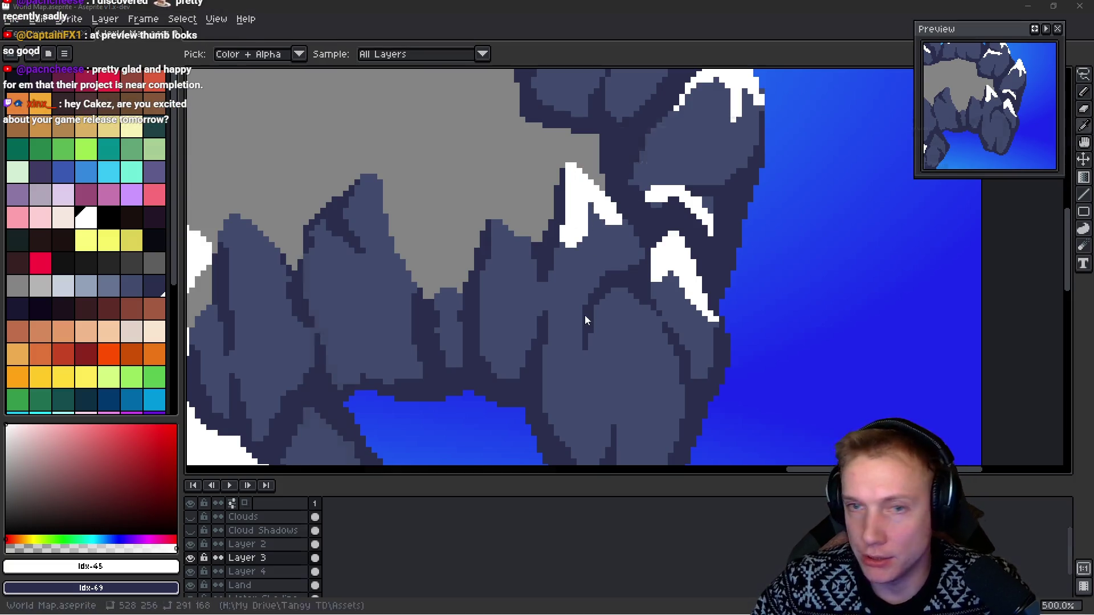
key("alt+Tab")
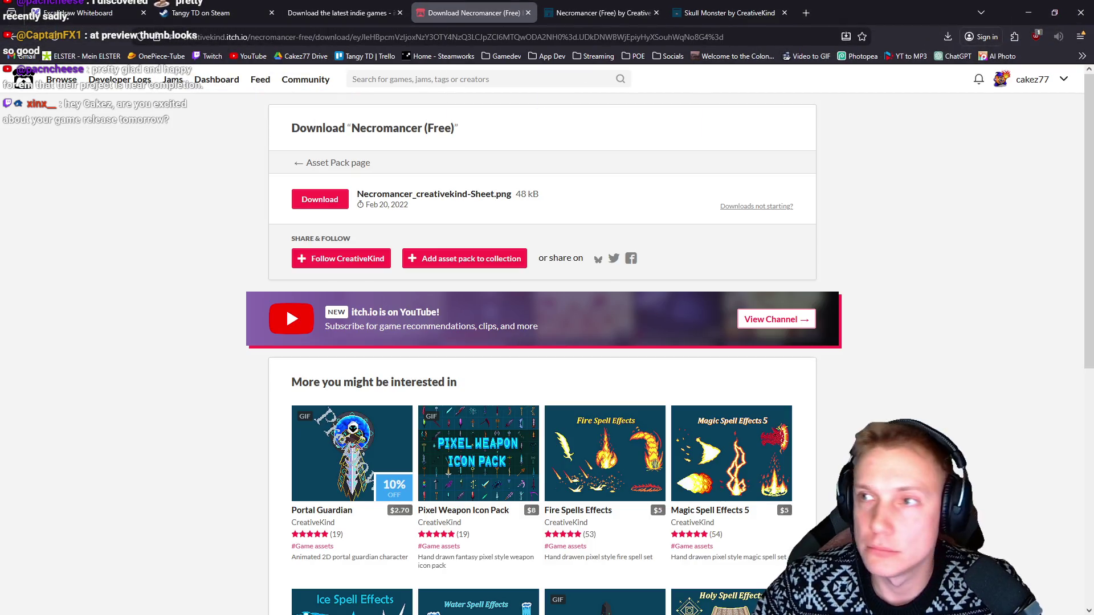
Step: In a new tab, open the Gamedev > Pixel Art > Pixel Art Tutorials - Saint11 bookmark and copy its URL
left_click(805, 12)
left_click(599, 55)
left_click(598, 55)
left_click(502, 56)
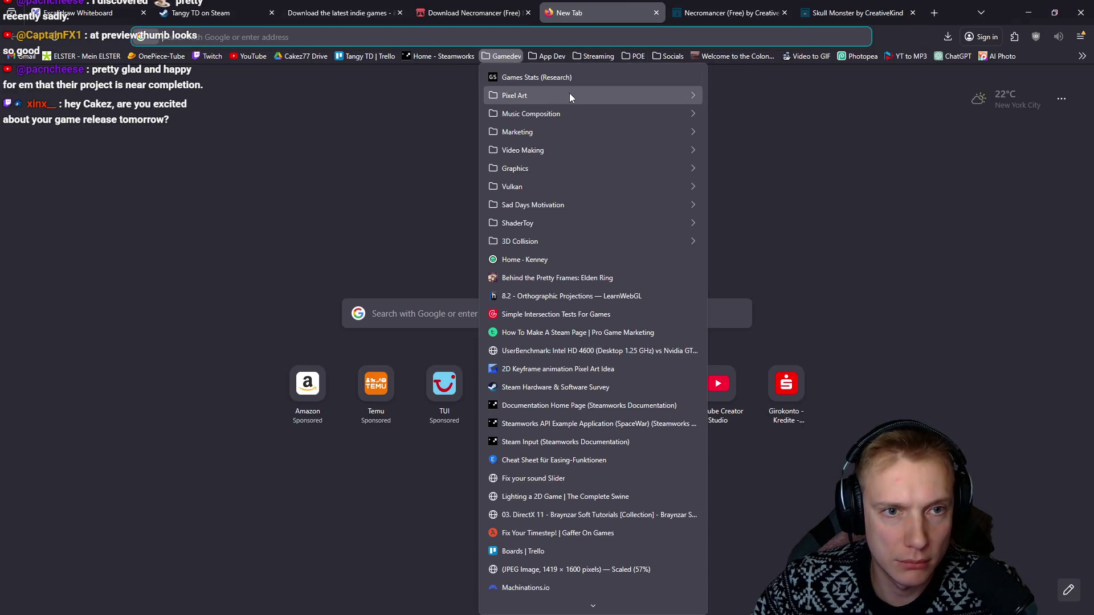
mouse_move(572, 95)
left_click(755, 168)
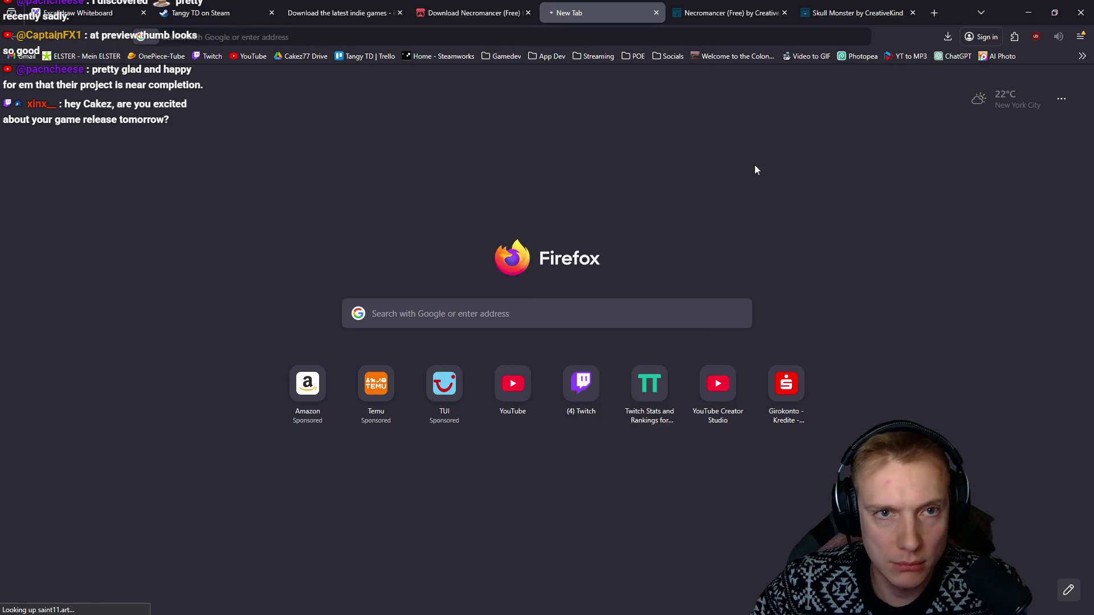
key("ctrl+l")
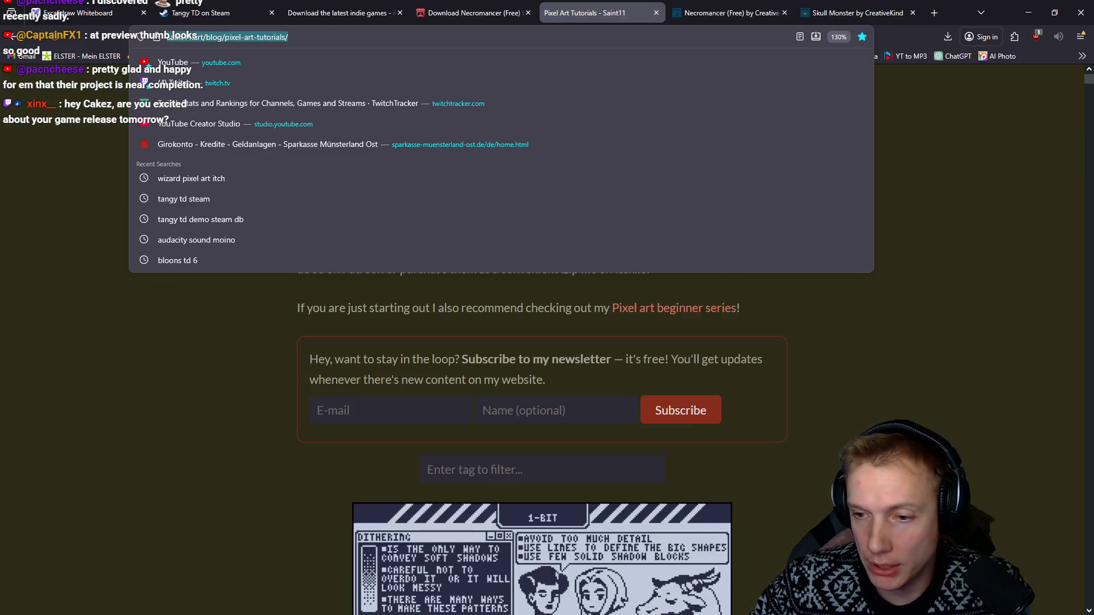
key("Escape")
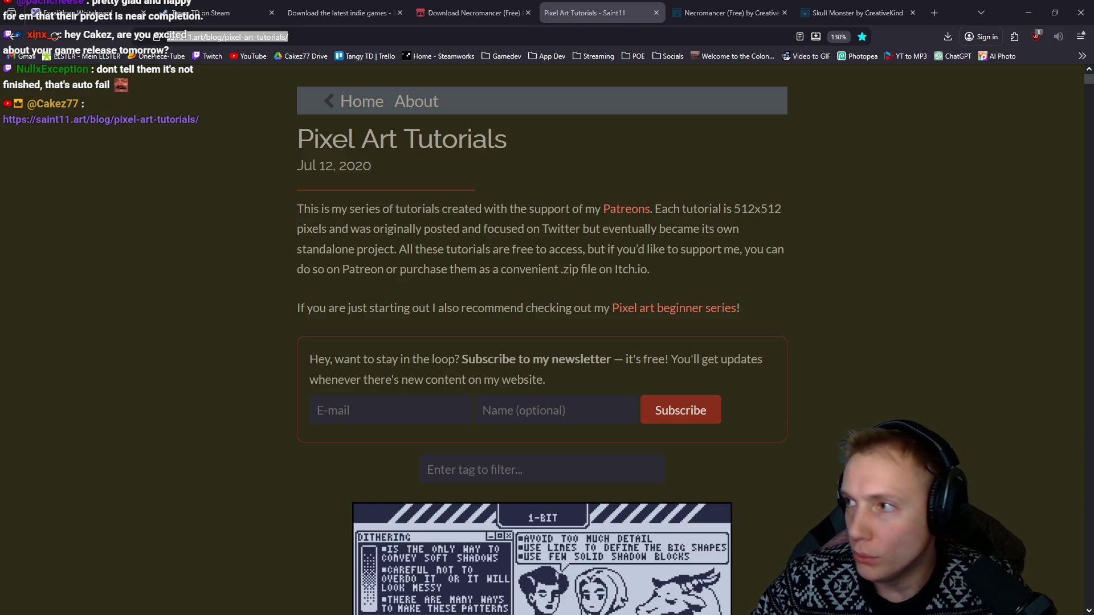
Step: Back in Aseprite, paint a white snow cap with a short streak on a lower rock
left_click(85, 12)
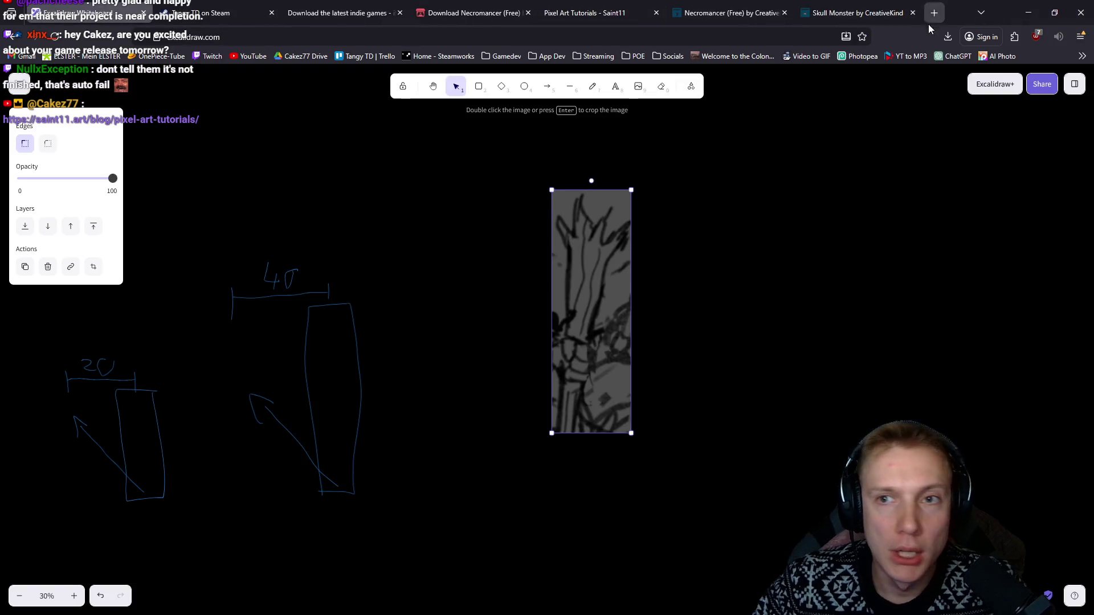
left_click(1031, 18)
mouse_move(631, 330)
left_mouse_down()
mouse_move(650, 302)
mouse_move(621, 277)
left_mouse_up()
mouse_move(615, 319)
left_mouse_down()
mouse_move(664, 284)
mouse_move(673, 302)
mouse_move(664, 280)
left_mouse_up()
mouse_move(656, 321)
left_mouse_down()
mouse_move(674, 345)
mouse_move(682, 309)
mouse_move(689, 369)
left_mouse_up()
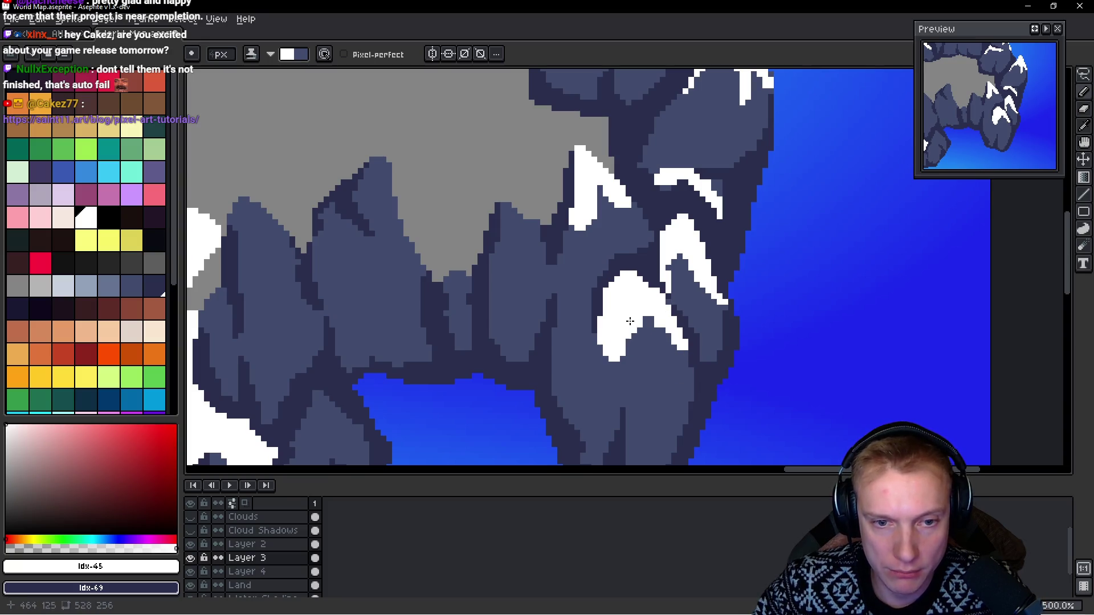
Step: Paint white snow patches on the southern rocks and along the left peaks' top edges
left_click_drag(629, 321, 627, 349)
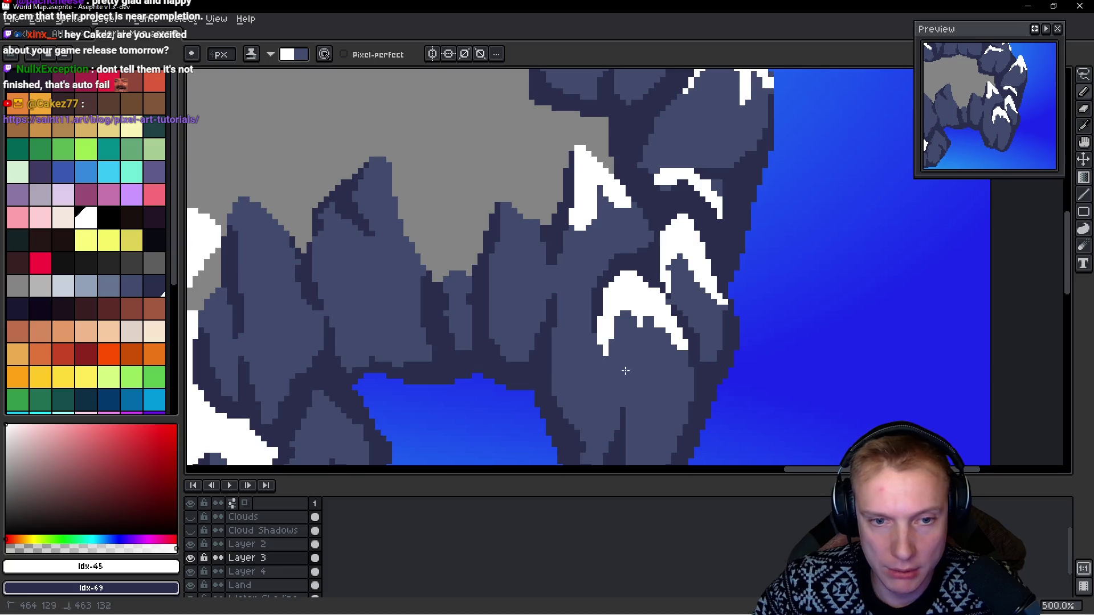
left_click_drag(563, 338, 613, 350)
mouse_move(582, 260)
left_mouse_down()
mouse_move(559, 218)
mouse_move(546, 294)
mouse_move(597, 297)
left_mouse_up()
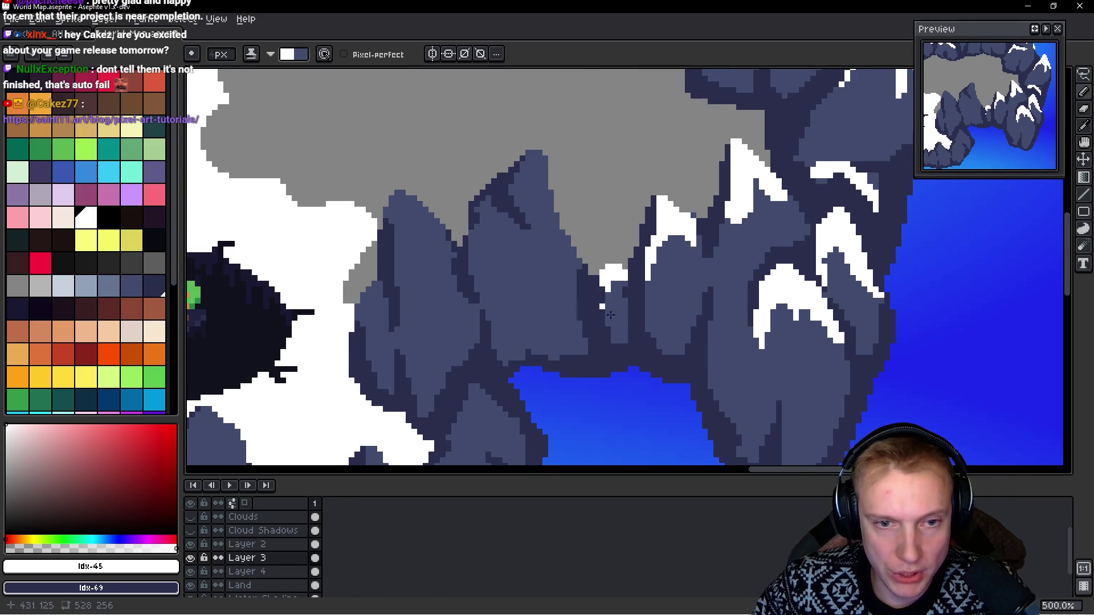
mouse_move(512, 185)
left_mouse_down()
mouse_move(532, 166)
mouse_move(543, 179)
mouse_move(483, 210)
mouse_move(500, 227)
mouse_move(473, 268)
mouse_move(517, 279)
left_mouse_up()
mouse_move(472, 239)
left_mouse_down()
mouse_move(433, 232)
mouse_move(423, 254)
mouse_move(482, 268)
mouse_move(444, 296)
left_mouse_up()
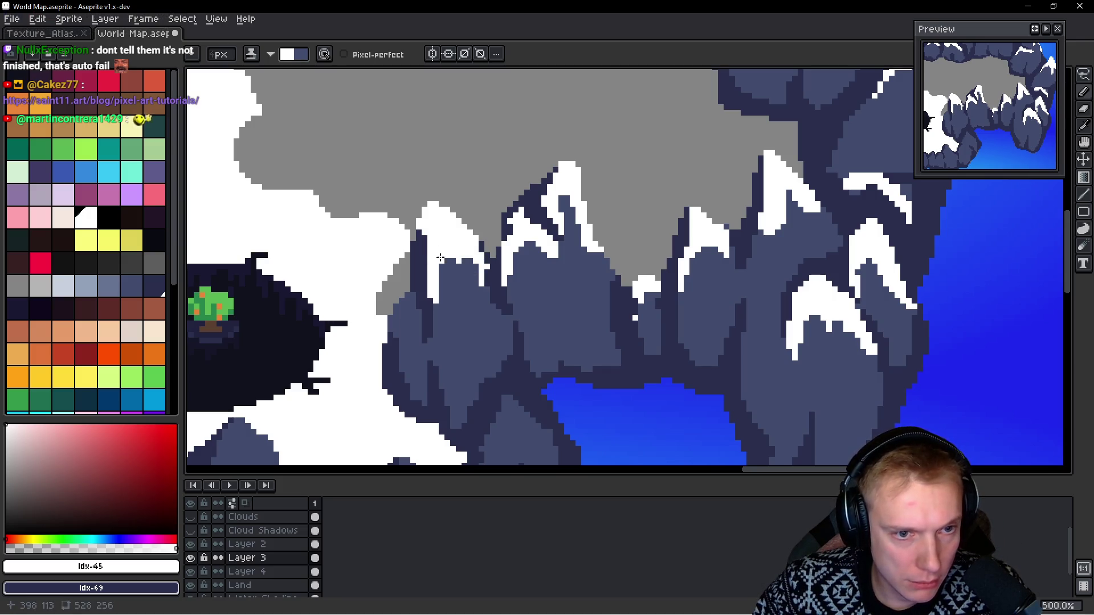
Step: Add a white snow patch to the right peaks, zooming in and out to check
scroll(453, 317, "left", 1)
scroll(450, 319, "down", 2)
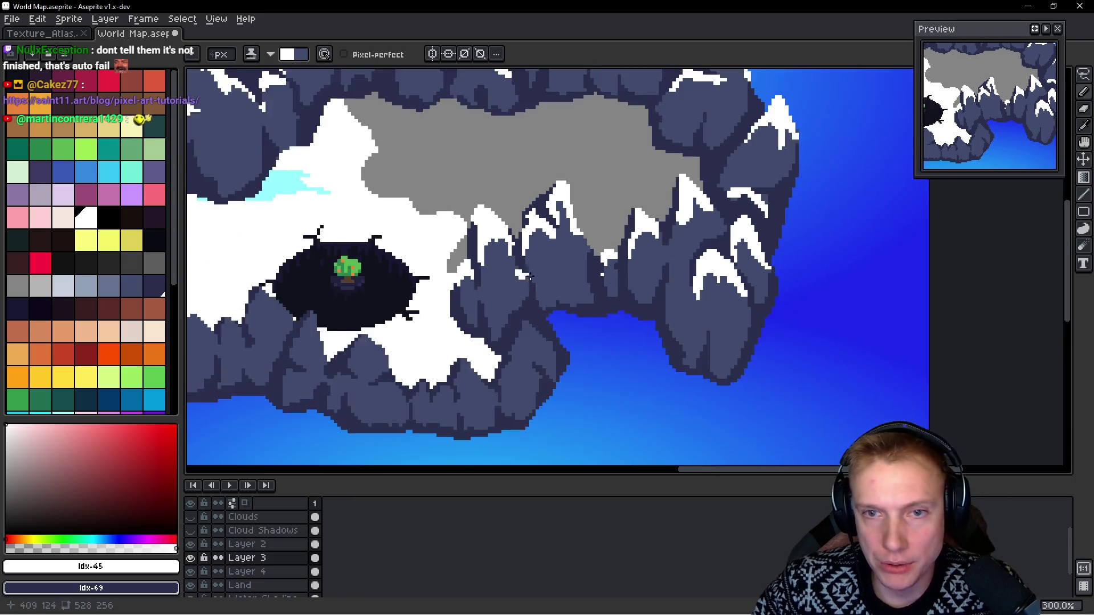
scroll(473, 270, "down", 3)
scroll(473, 280, "up", 3)
mouse_move(538, 263)
left_mouse_down()
mouse_move(541, 288)
mouse_move(519, 285)
left_mouse_up()
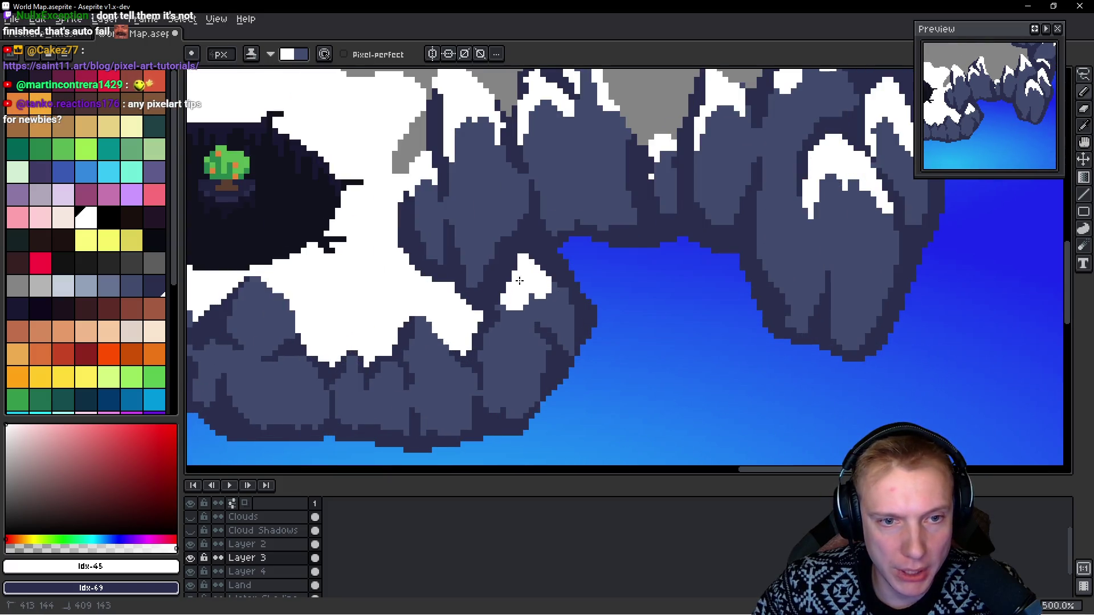
scroll(565, 322, "down", 3)
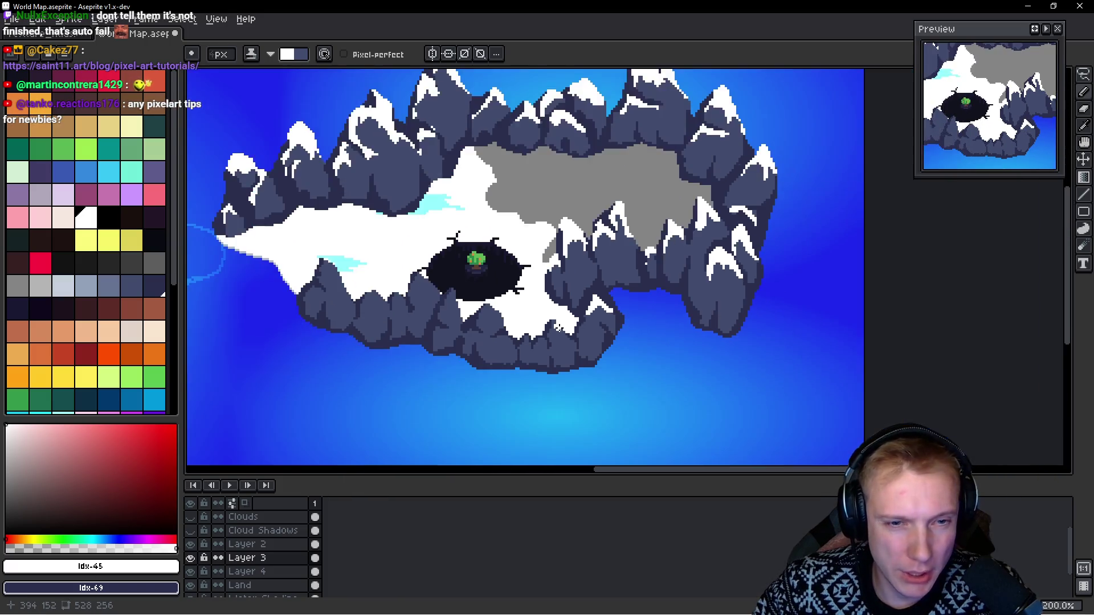
scroll(562, 341, "up", 2)
scroll(564, 325, "up", 1)
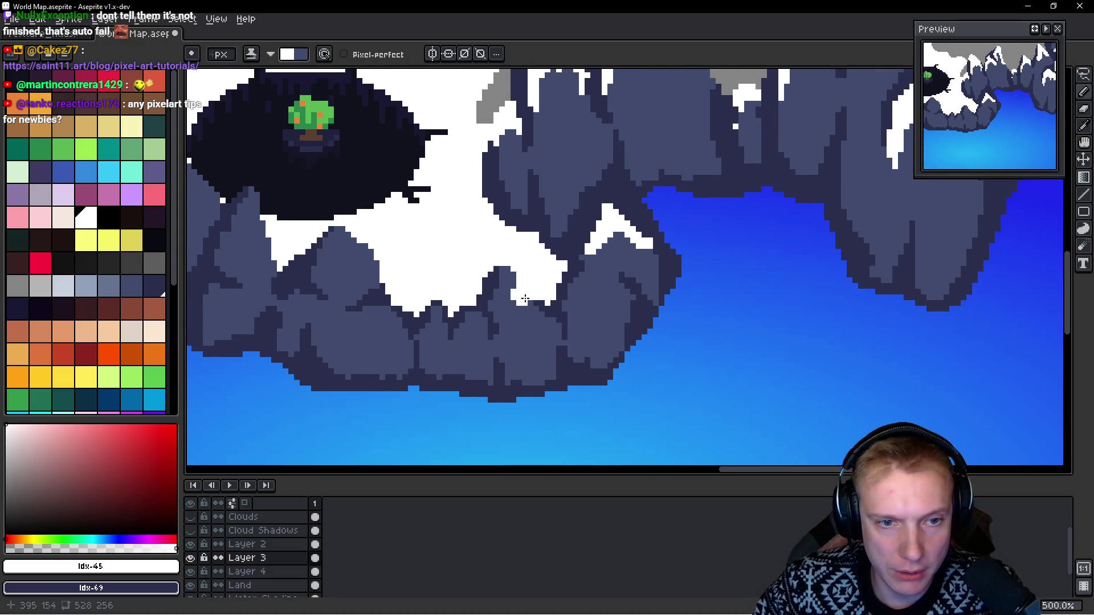
scroll(520, 312, "down", 1)
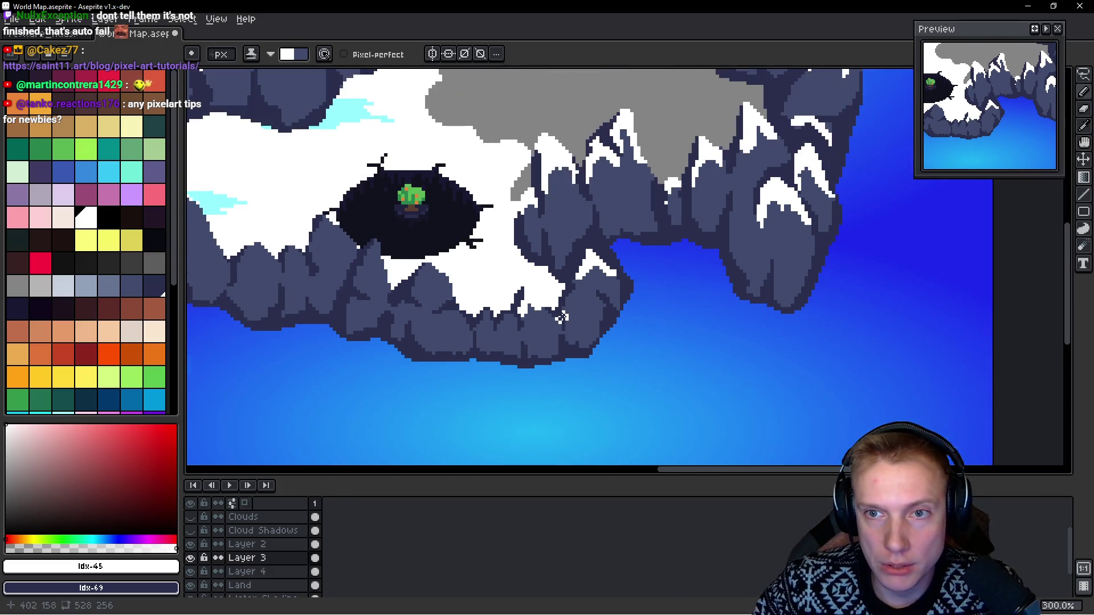
Step: Switch back to the pencil and eyedrop white from the canvas
key("v")
key("b")
scroll(574, 311, "down", 2)
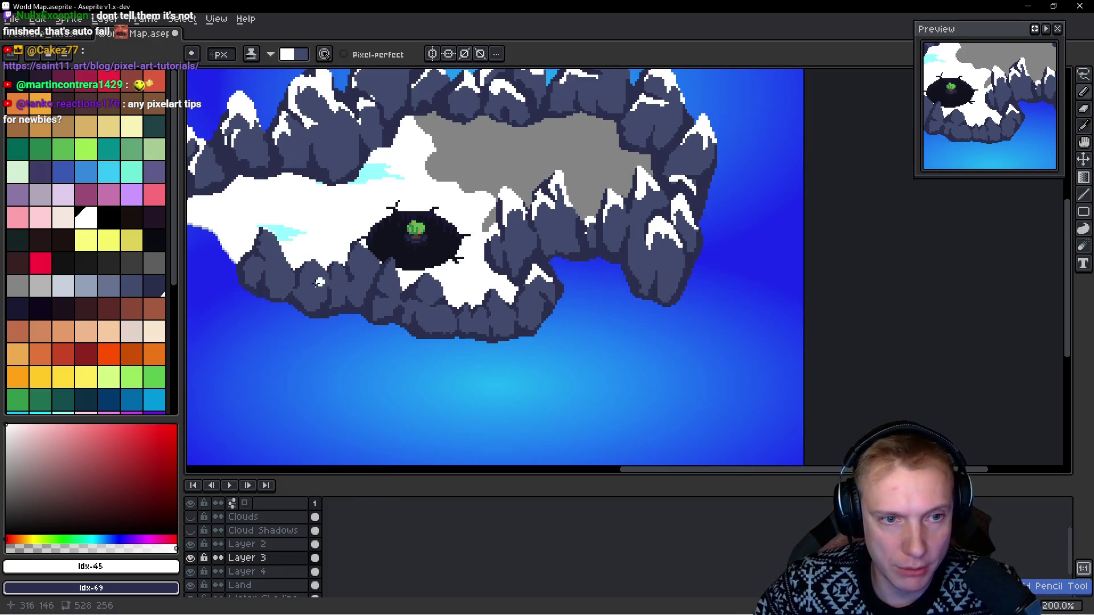
scroll(391, 260, "up", 1)
scroll(391, 261, "down", 1)
scroll(399, 257, "down", 1)
scroll(422, 247, "up", 1)
scroll(430, 236, "down", 2)
scroll(435, 231, "up", 1)
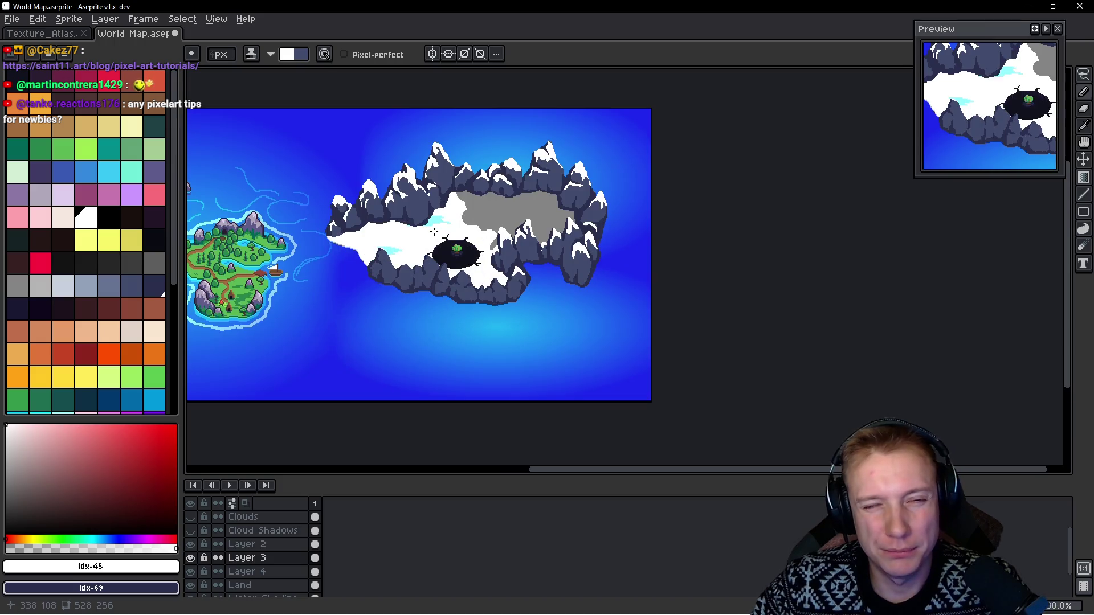
scroll(434, 230, "up", 1)
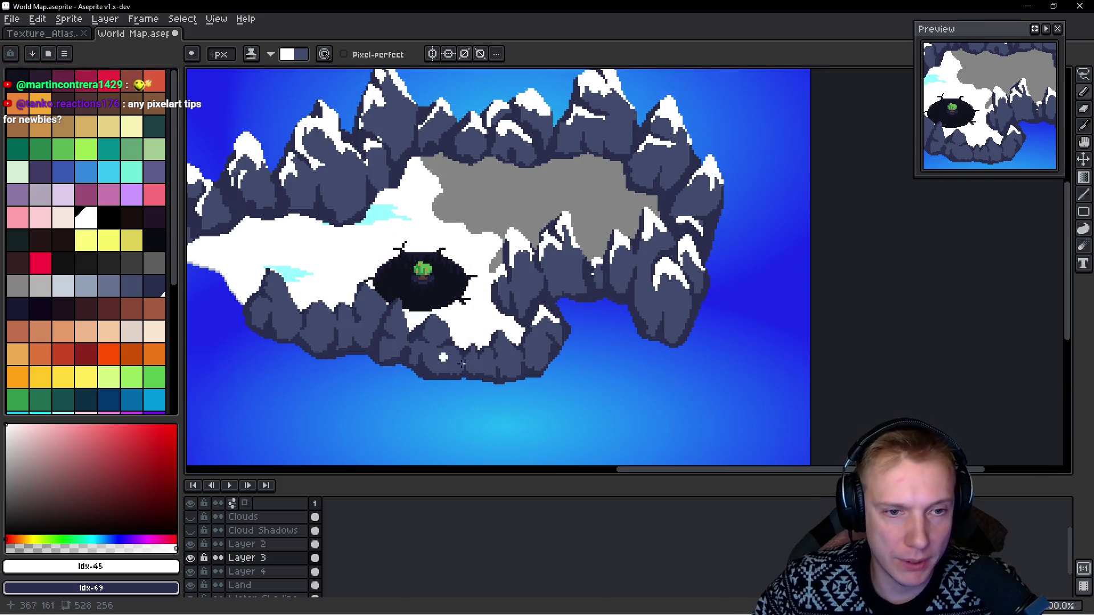
left_click(361, 222, "alt")
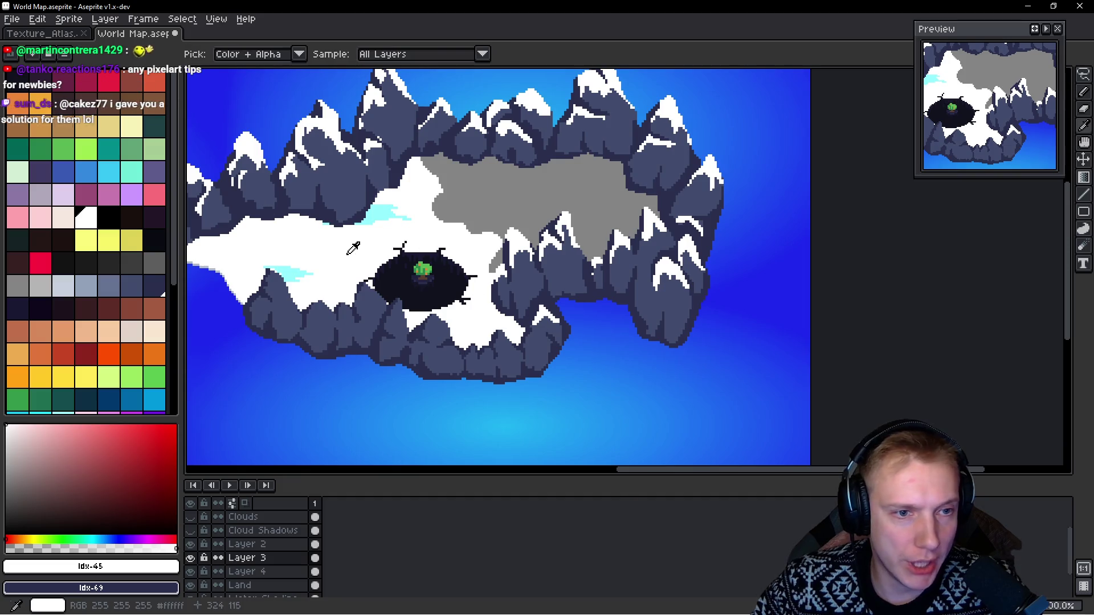
Step: Select the Land layer and add lavender-grey shading to the rocks
left_click(30, 196)
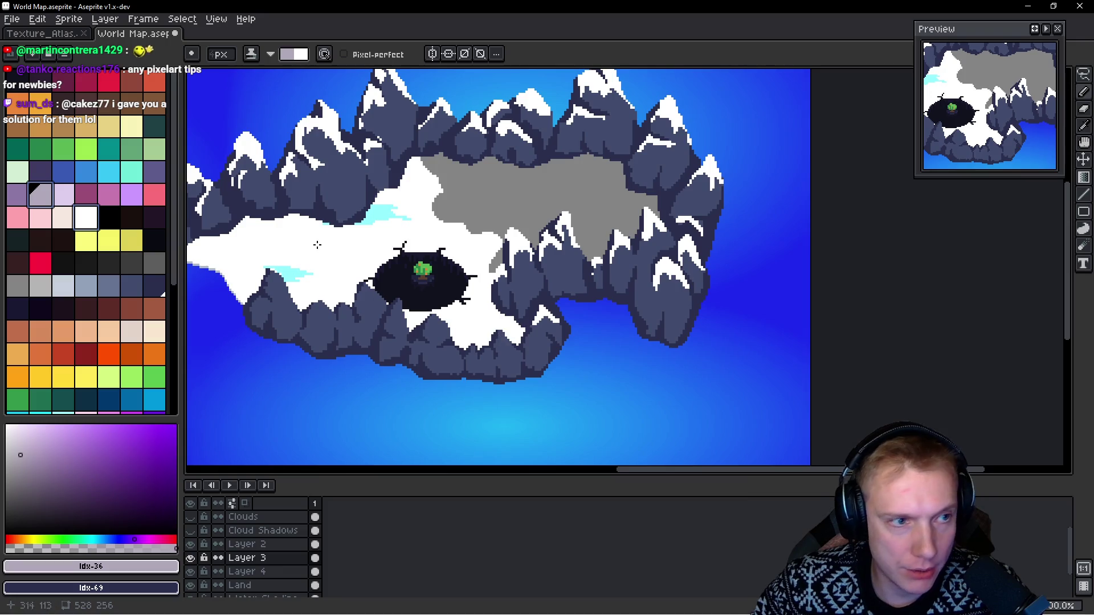
left_click(502, 327, "ctrl")
left_click_drag(513, 323, 518, 340)
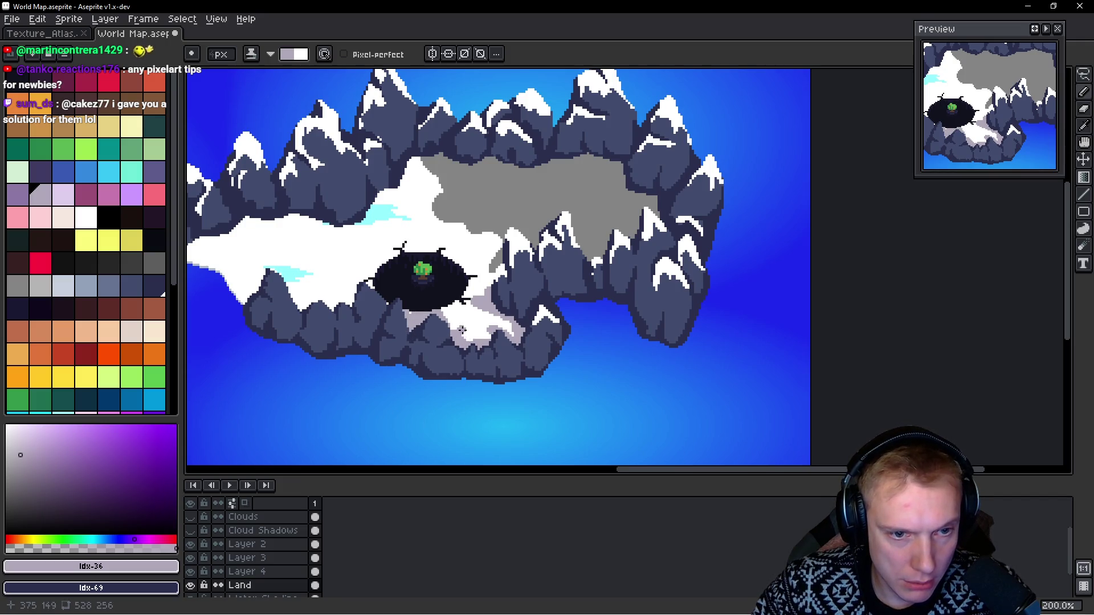
scroll(481, 341, "up", 1)
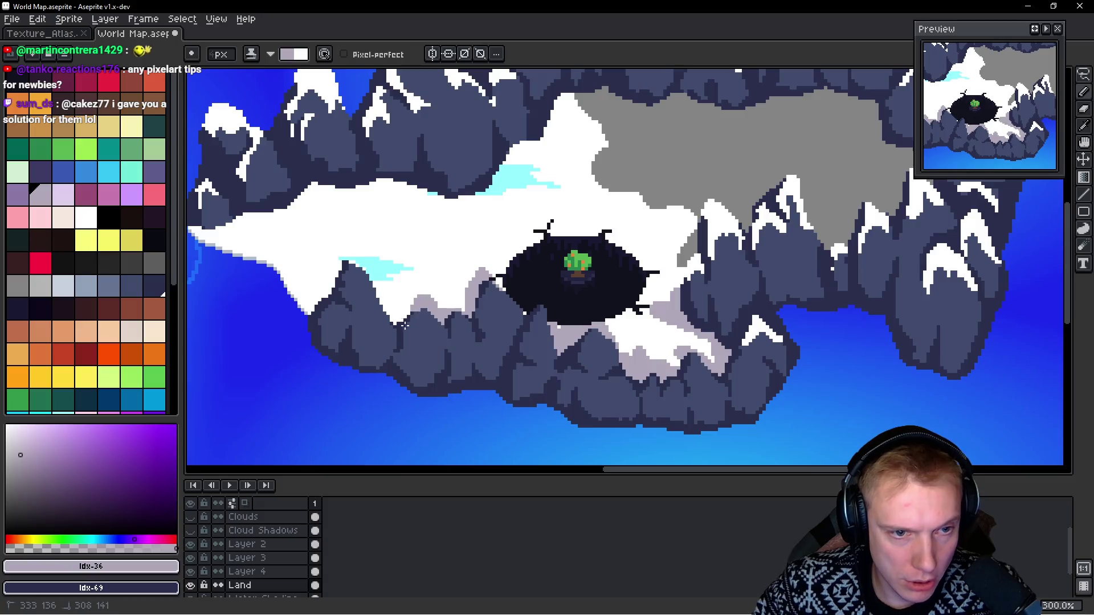
Step: Shade the snow light grey along its rock border, from the crater eastward
mouse_move(381, 311)
left_mouse_down()
mouse_move(335, 249)
mouse_move(310, 312)
left_mouse_up()
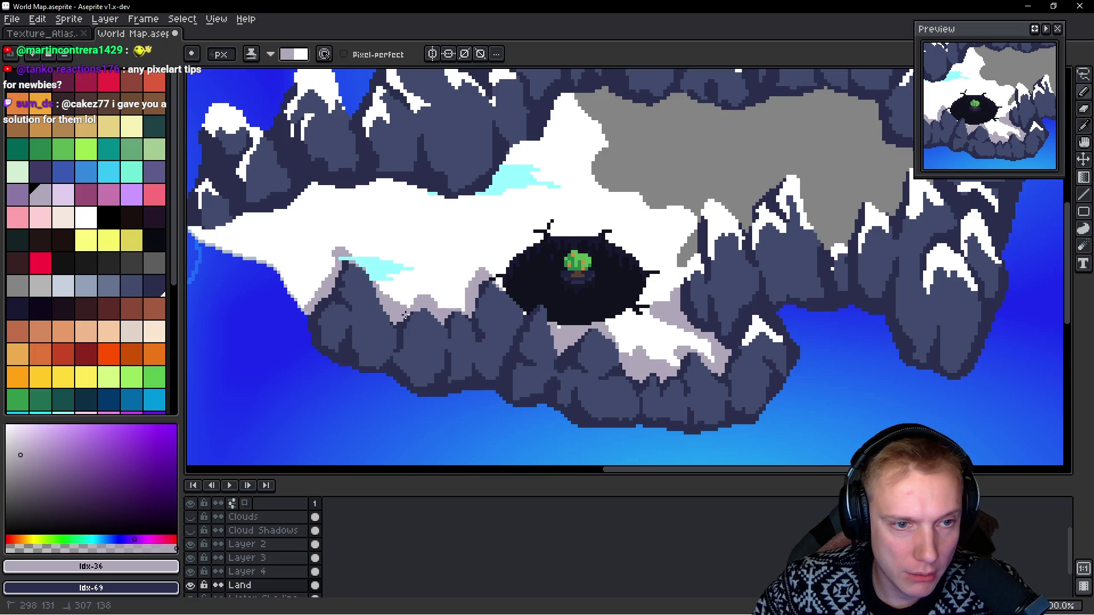
mouse_move(356, 276)
left_mouse_down()
mouse_move(330, 261)
mouse_move(331, 291)
left_mouse_up()
scroll(330, 290, "down", 4)
scroll(330, 291, "up", 3)
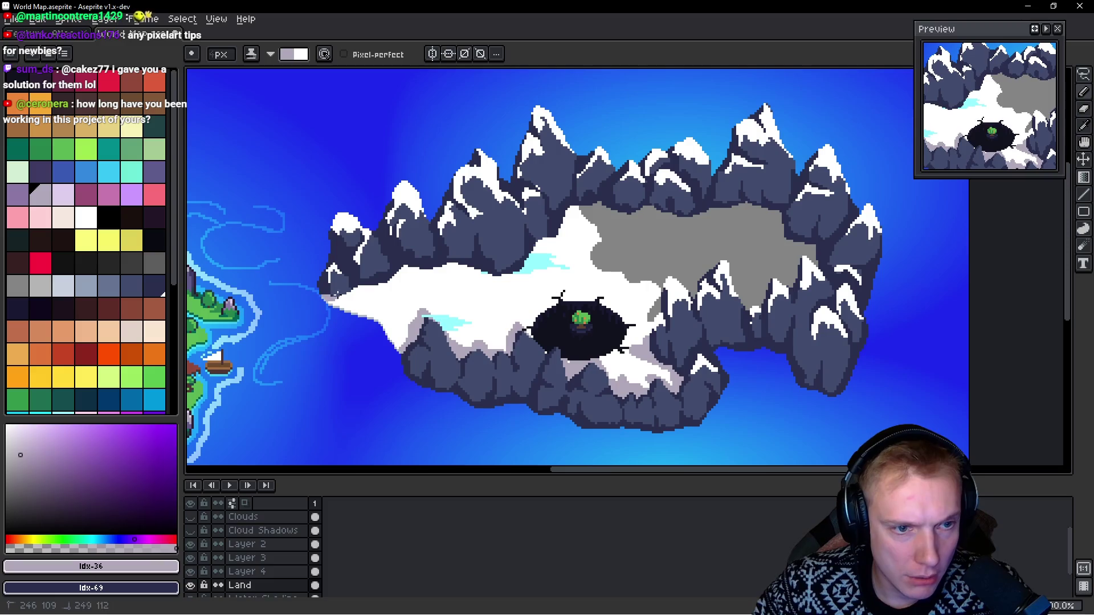
mouse_move(365, 287)
left_mouse_down()
mouse_move(436, 269)
mouse_move(525, 281)
left_mouse_up()
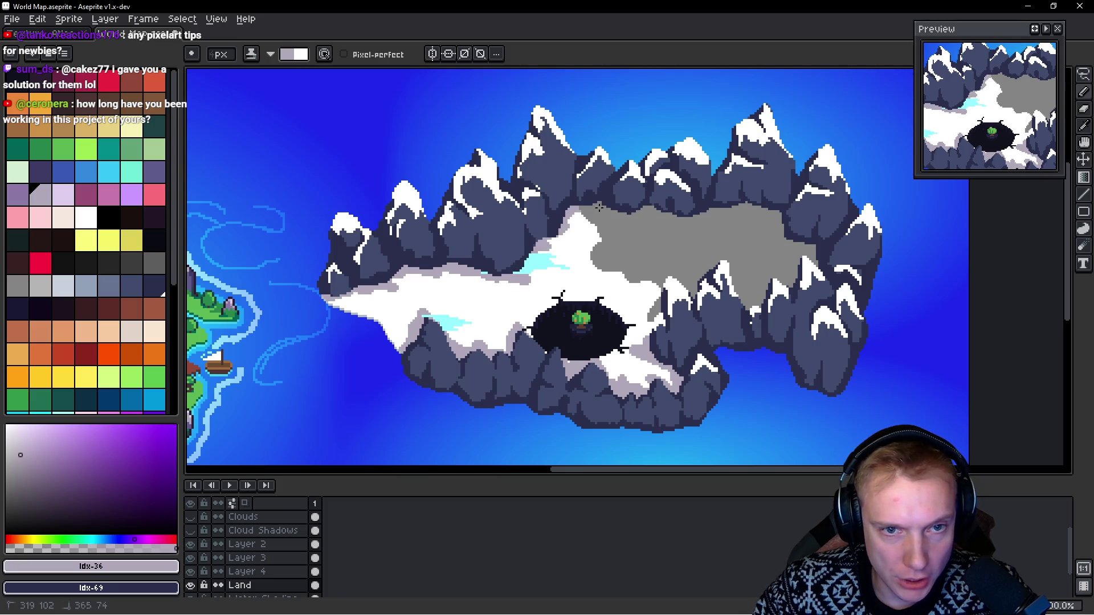
left_click_drag(544, 244, 574, 240)
scroll(565, 228, "down", 2)
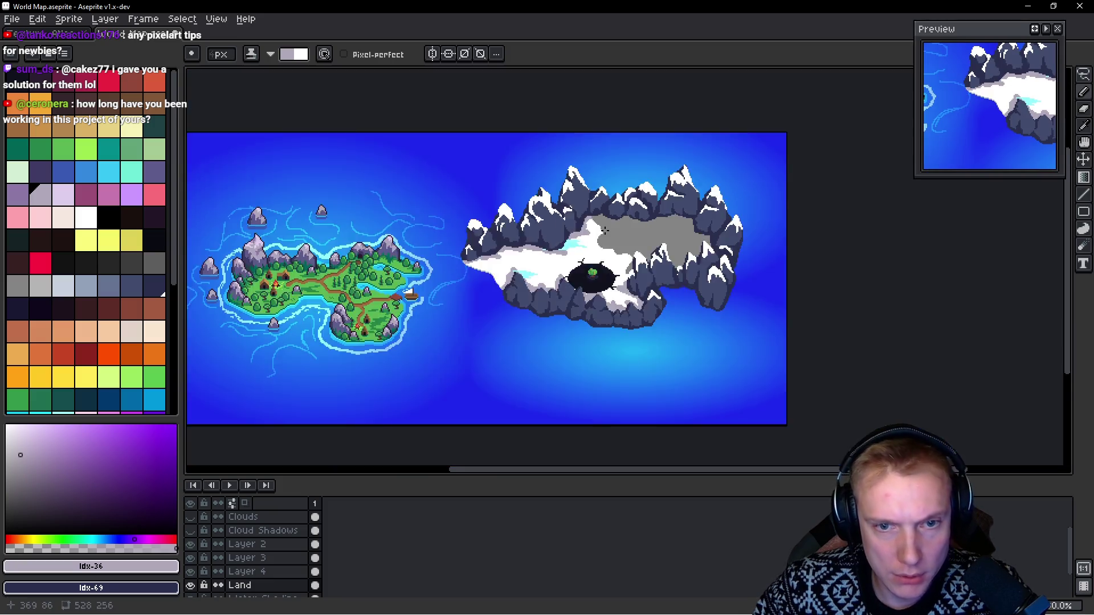
Step: Darken the rock-edge pixels, grey the snow beside the plateau, and whiten one patch
scroll(652, 364, "up", 4)
mouse_move(653, 381)
left_mouse_down()
mouse_move(623, 388)
mouse_move(626, 398)
mouse_move(587, 331)
mouse_move(618, 334)
mouse_move(596, 340)
mouse_move(580, 318)
left_mouse_up()
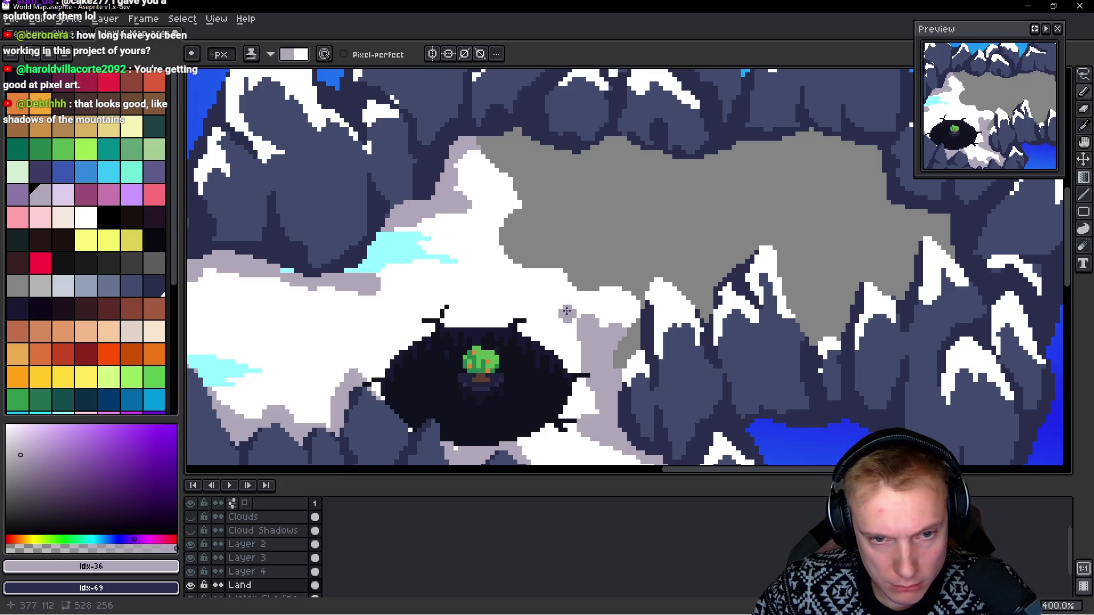
left_click_drag(582, 356, 584, 313)
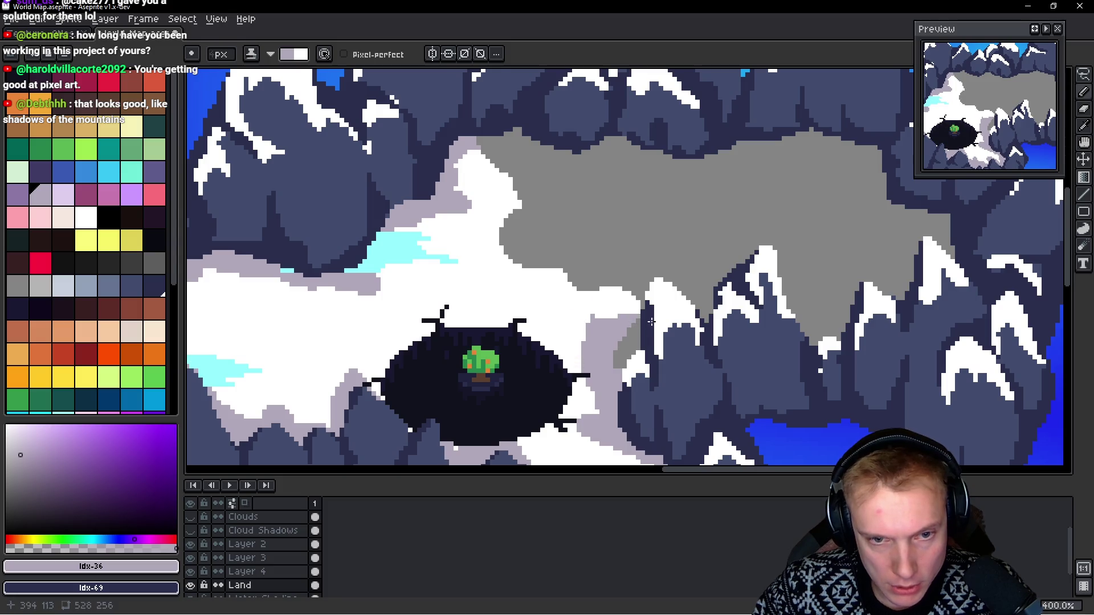
scroll(607, 327, "down", 2)
scroll(554, 345, "up", 2)
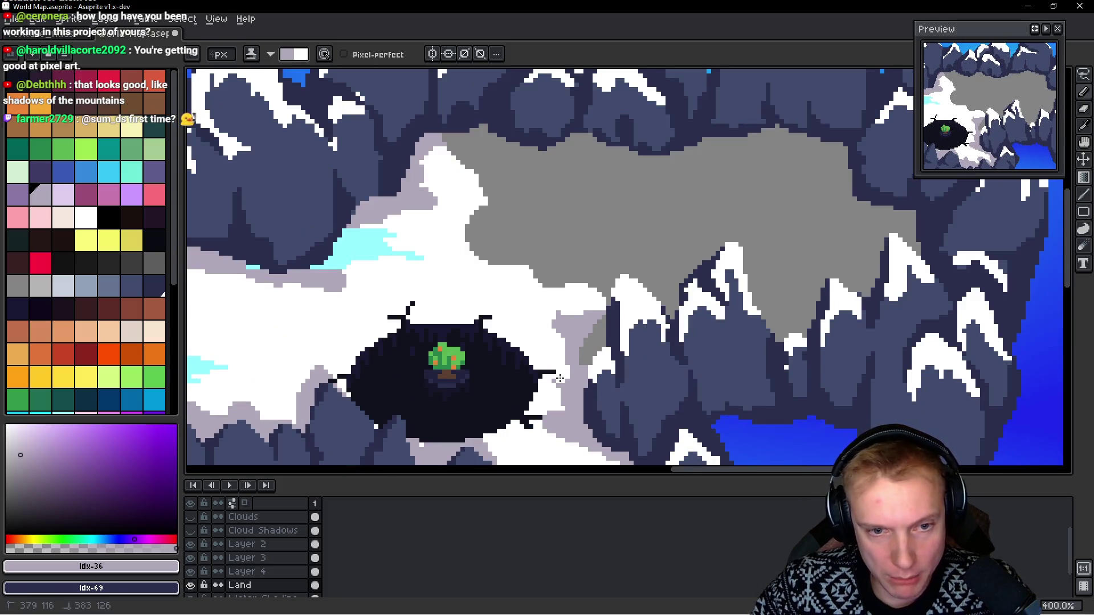
left_click_drag(561, 300, 608, 302)
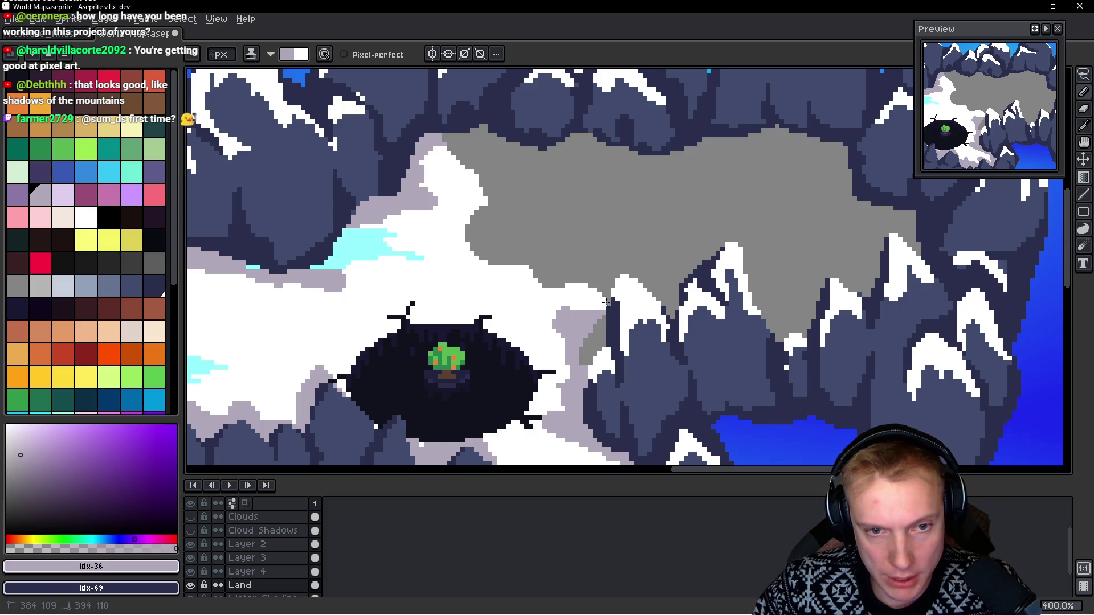
Step: Darken a short snow strip, grey a diagonal strip, and whiten pixels below the crater
scroll(566, 357, "down", 2)
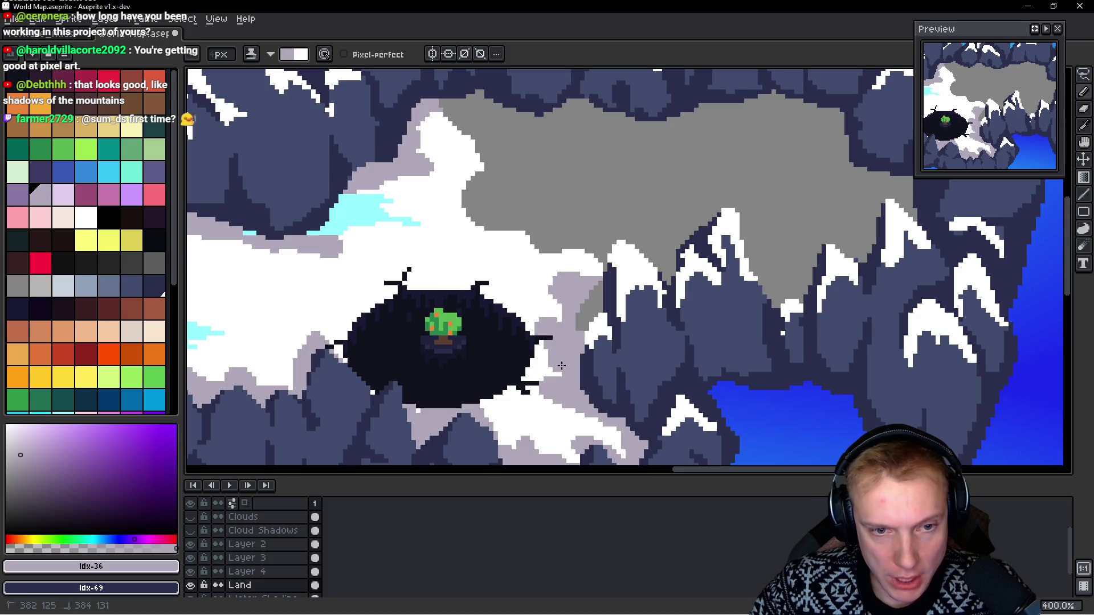
scroll(576, 357, "down", 2)
scroll(577, 358, "up", 2)
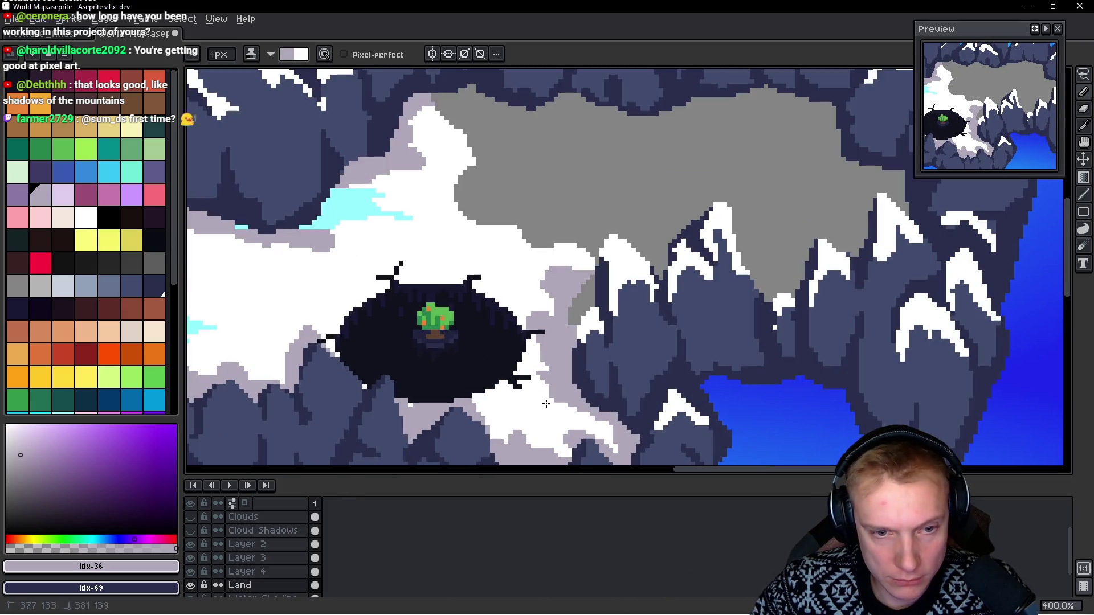
scroll(617, 402, "down", 2)
scroll(617, 401, "up", 3)
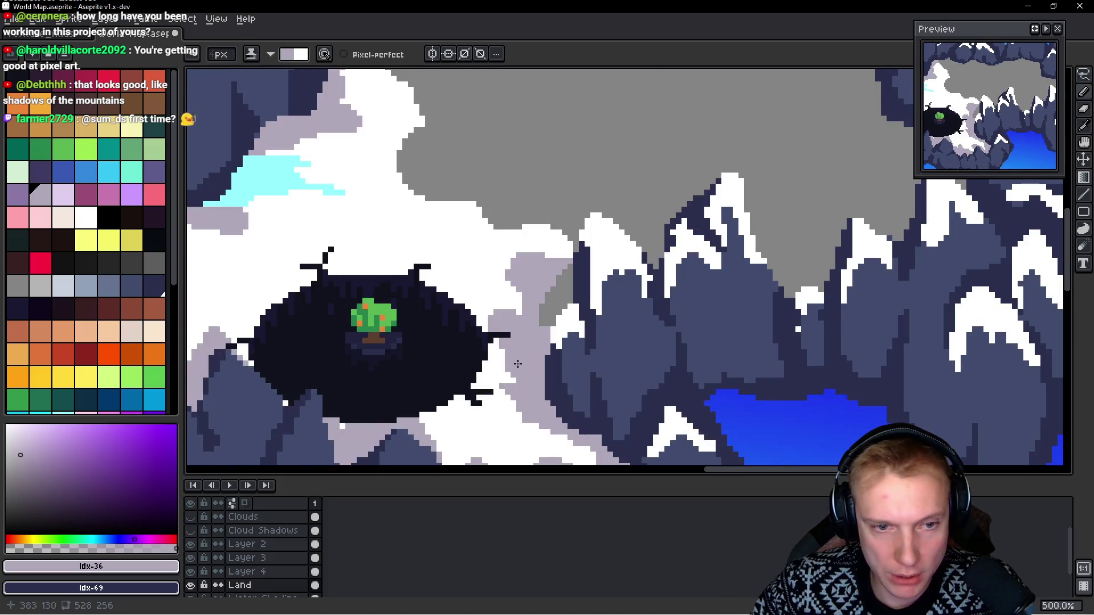
scroll(467, 270, "down", 3)
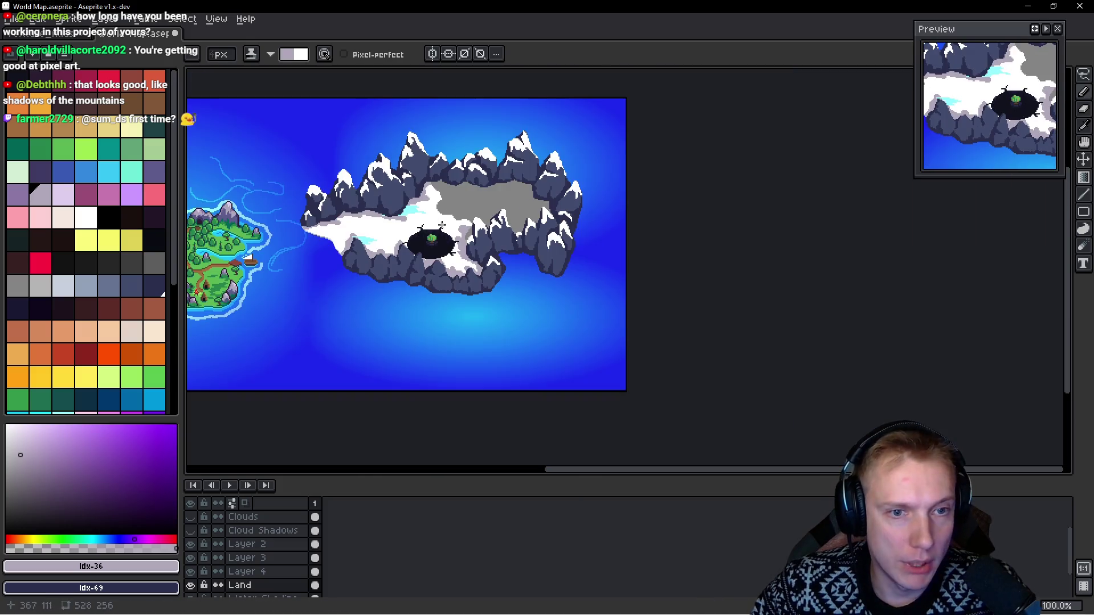
scroll(398, 232, "up", 1)
scroll(377, 283, "up", 2)
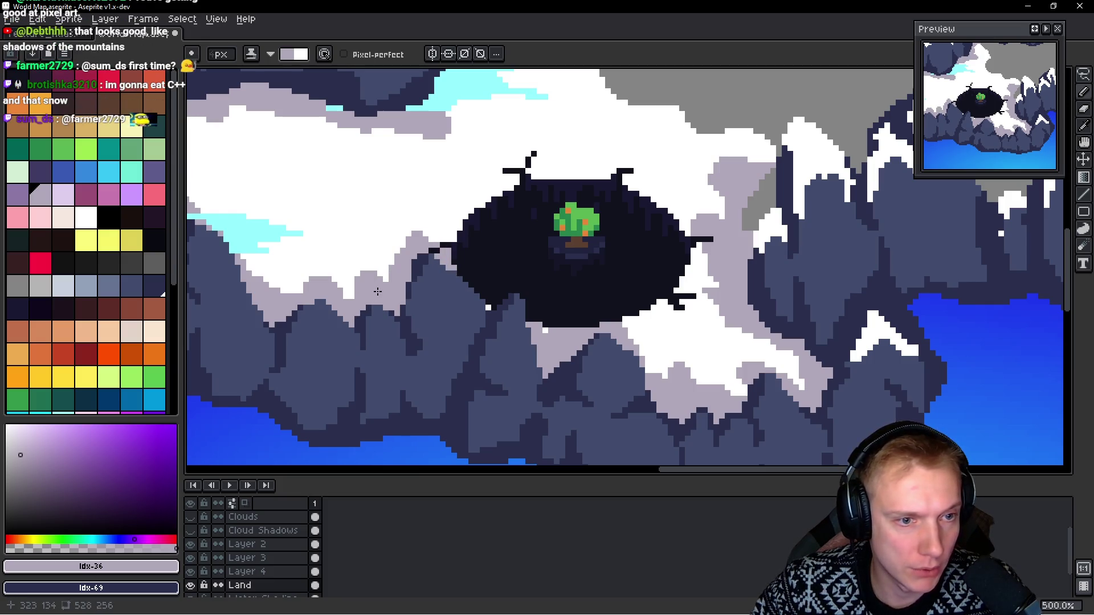
scroll(331, 293, "down", 4)
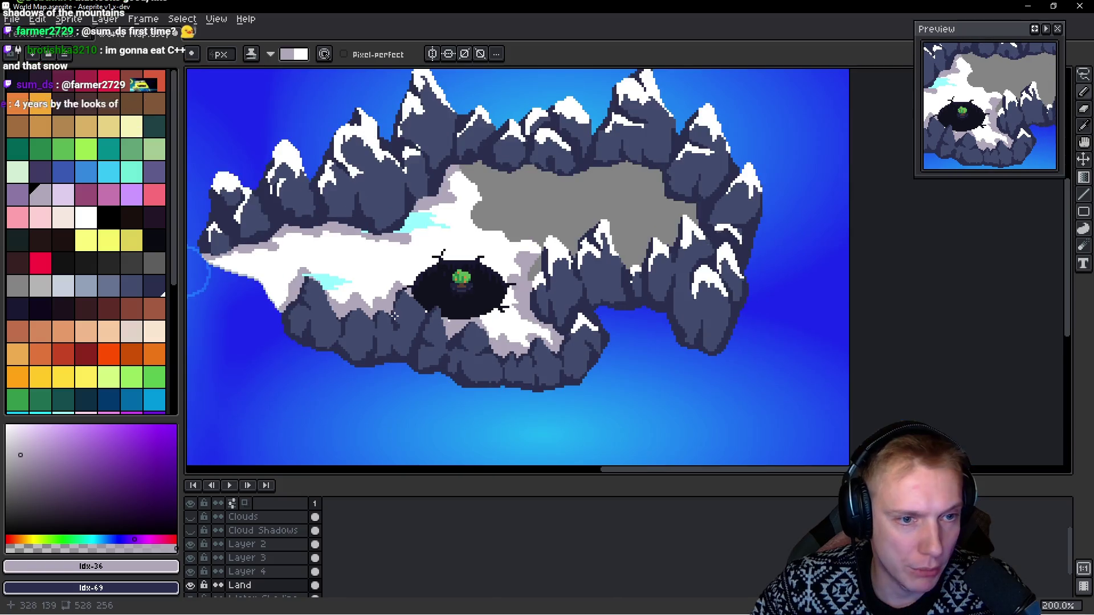
scroll(532, 346, "up", 3)
left_click_drag(544, 335, 563, 332)
left_click_drag(498, 308, 527, 335)
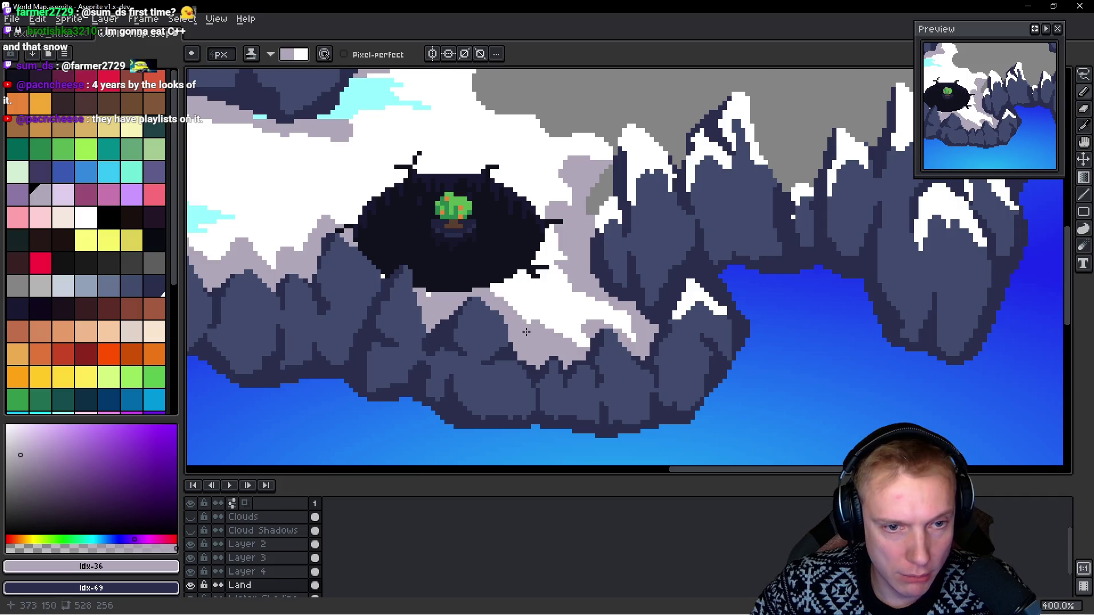
left_click_drag(453, 286, 436, 295)
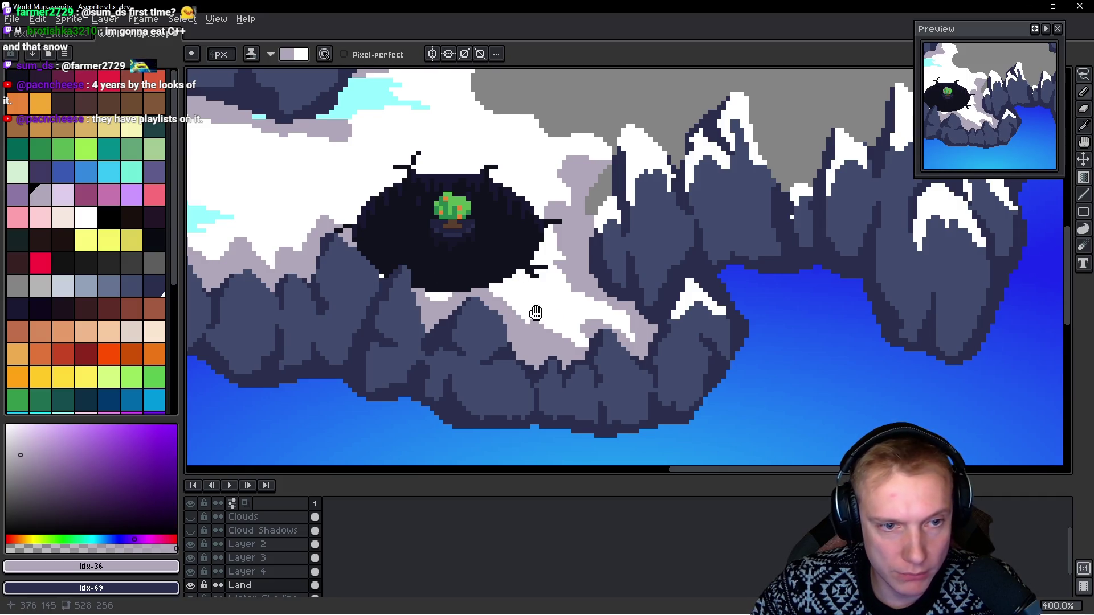
Step: Repaint snow pixels and reshape the rock edge in the dark mountain colour
scroll(497, 321, "right", 2)
left_click_drag(531, 346, 585, 341)
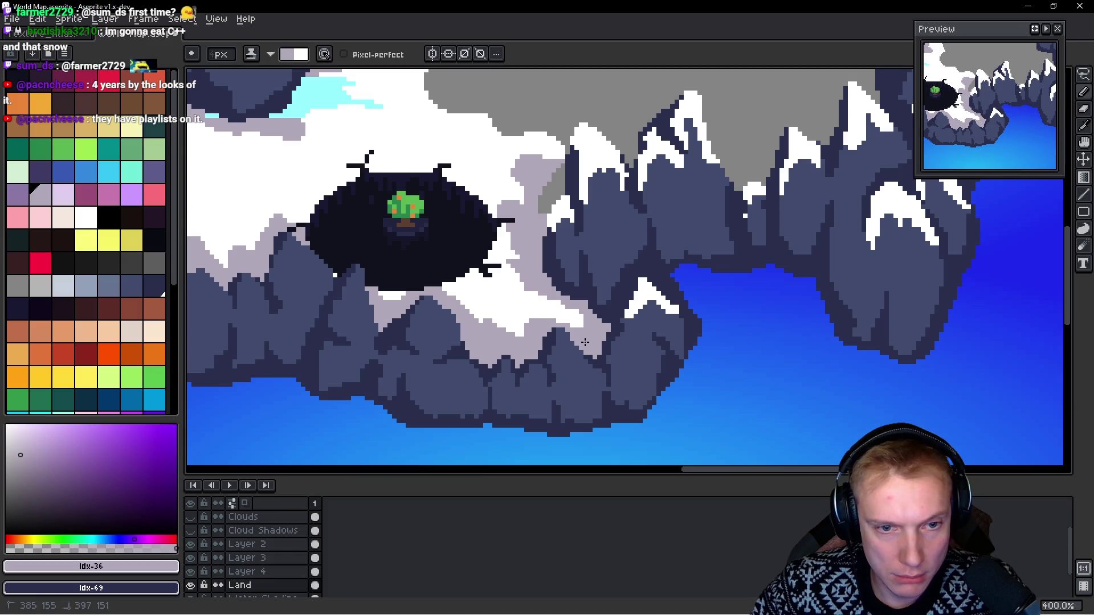
left_click_drag(569, 291, 534, 290)
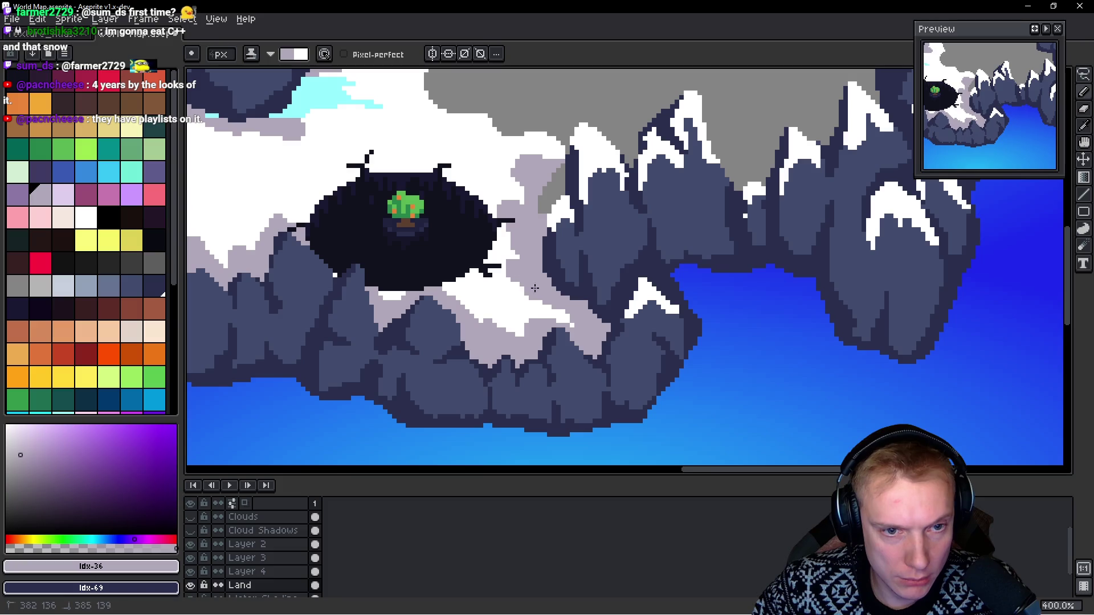
Step: Widen the light grey shading band along the snow's edge
scroll(530, 255, "down", 2)
scroll(490, 256, "up", 2)
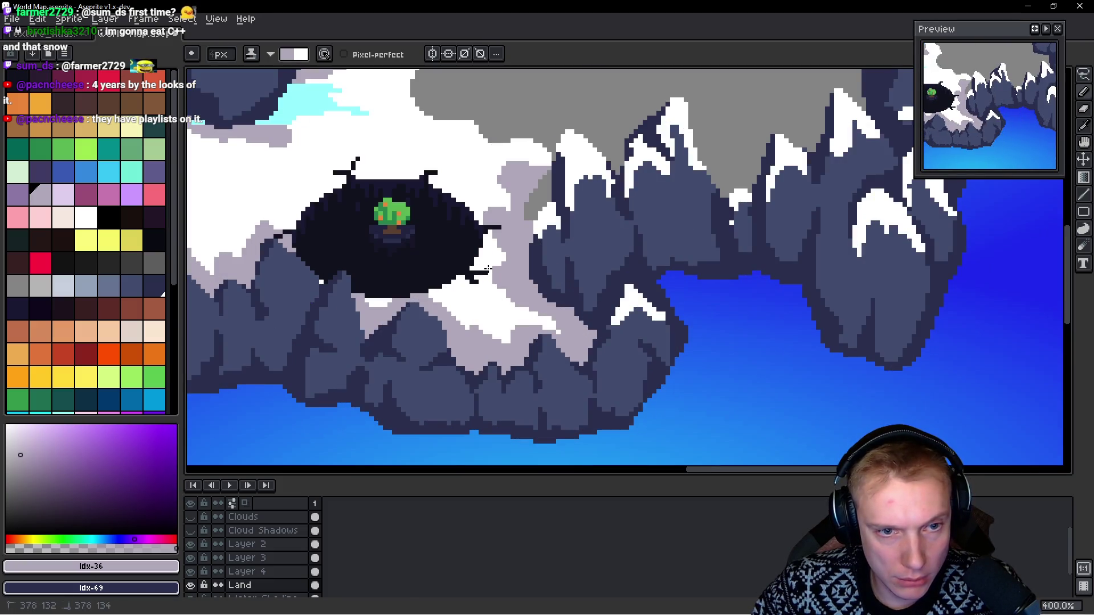
scroll(496, 265, "down", 4)
scroll(551, 287, "up", 4)
scroll(485, 249, "down", 1)
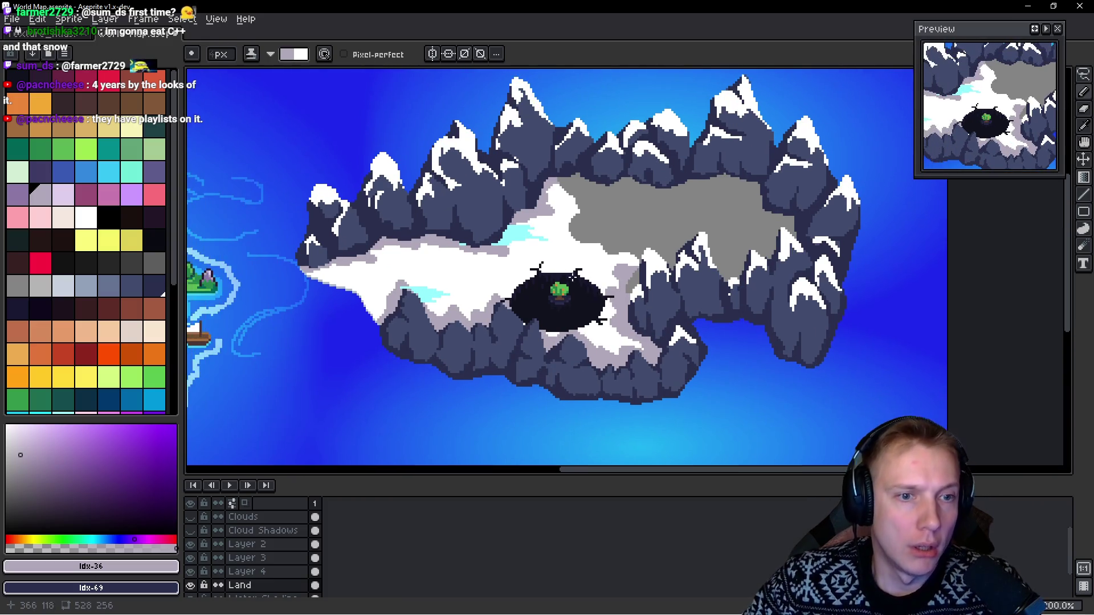
scroll(530, 254, "down", 2)
scroll(391, 250, "up", 3)
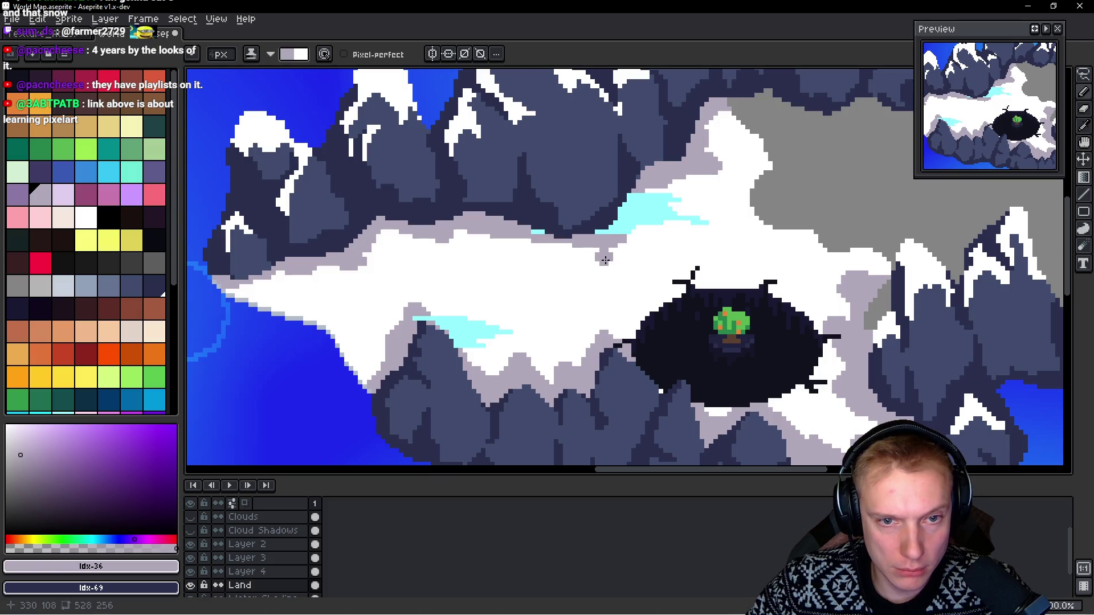
scroll(606, 261, "down", 3)
scroll(565, 217, "up", 3)
mouse_move(520, 219)
left_mouse_down()
mouse_move(592, 242)
mouse_move(629, 217)
left_mouse_up()
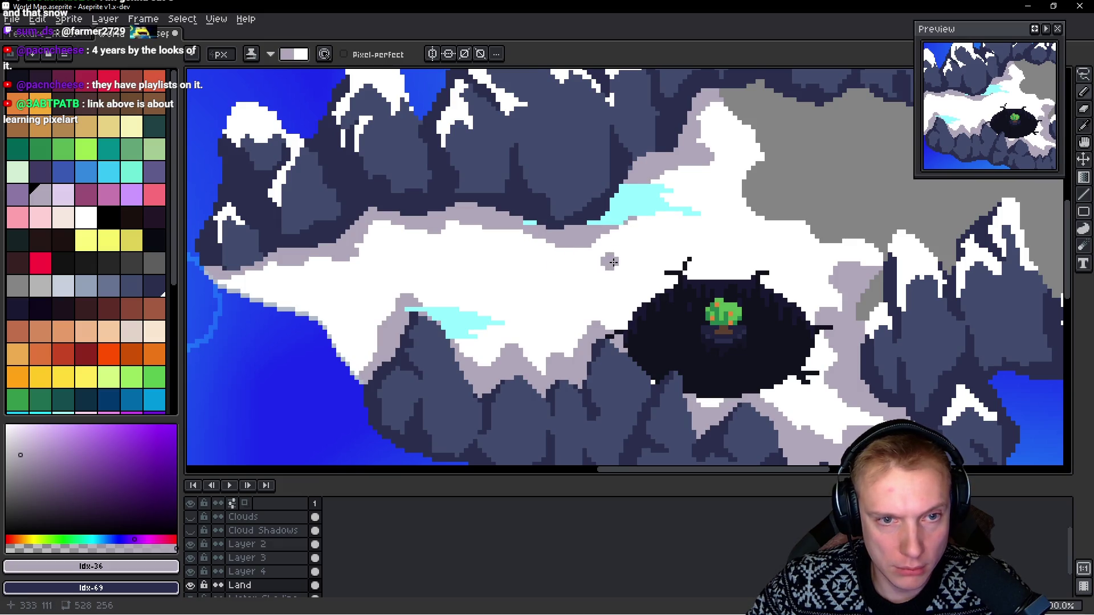
scroll(629, 264, "down", 3)
mouse_move(629, 265)
left_mouse_down()
mouse_move(530, 257)
mouse_move(399, 194)
left_mouse_up()
scroll(529, 257, "up", 3)
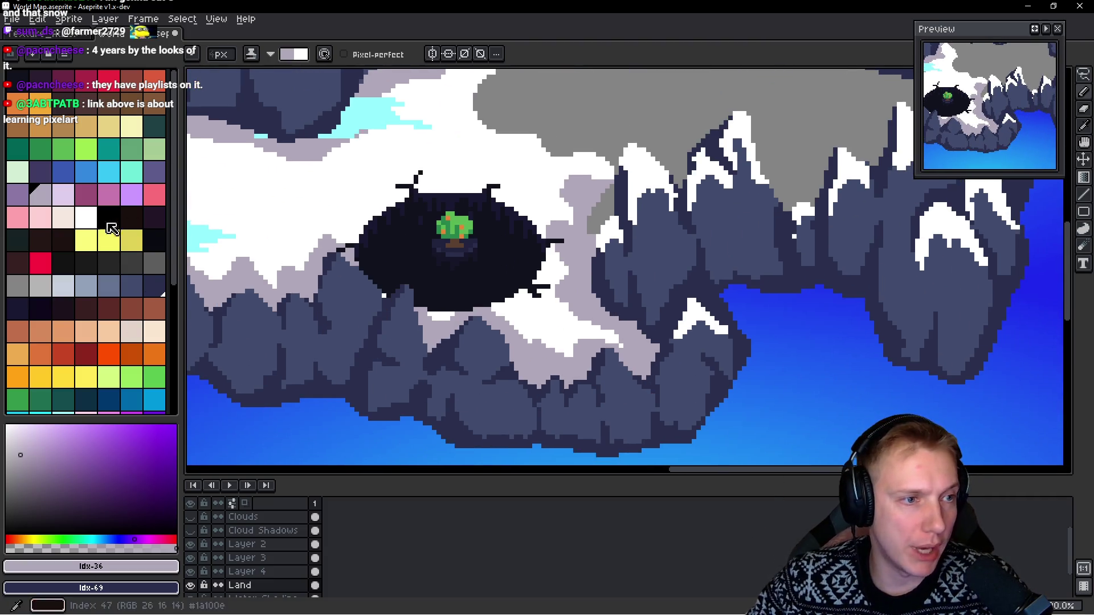
Step: Switch to white on Layer 3 and draw a snow line across the lower rocks
left_click(509, 397, "alt")
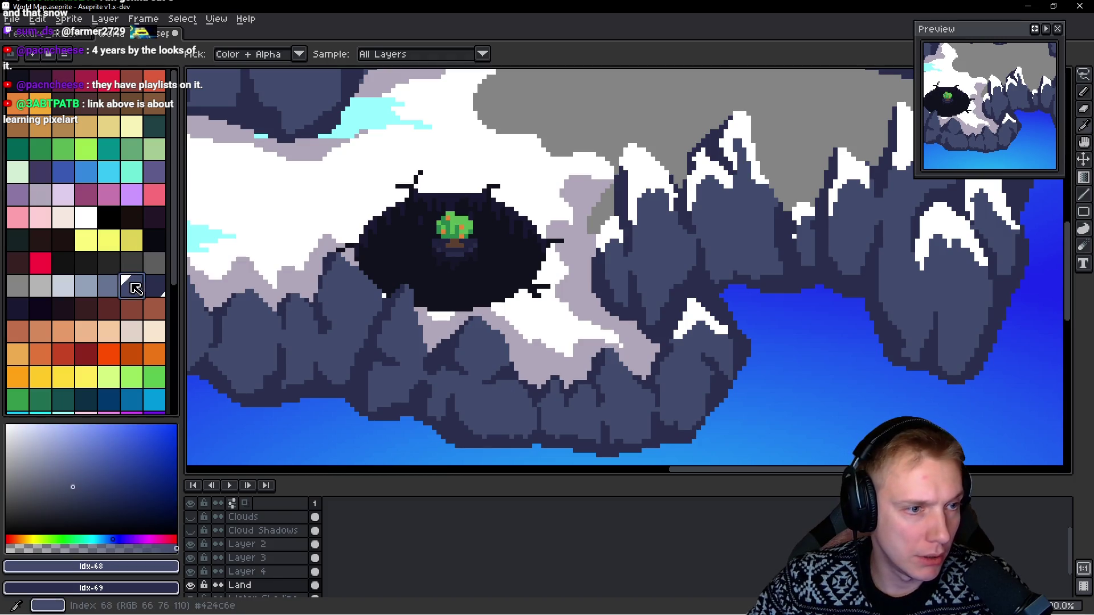
left_click(86, 218)
left_click_drag(645, 374, 511, 339)
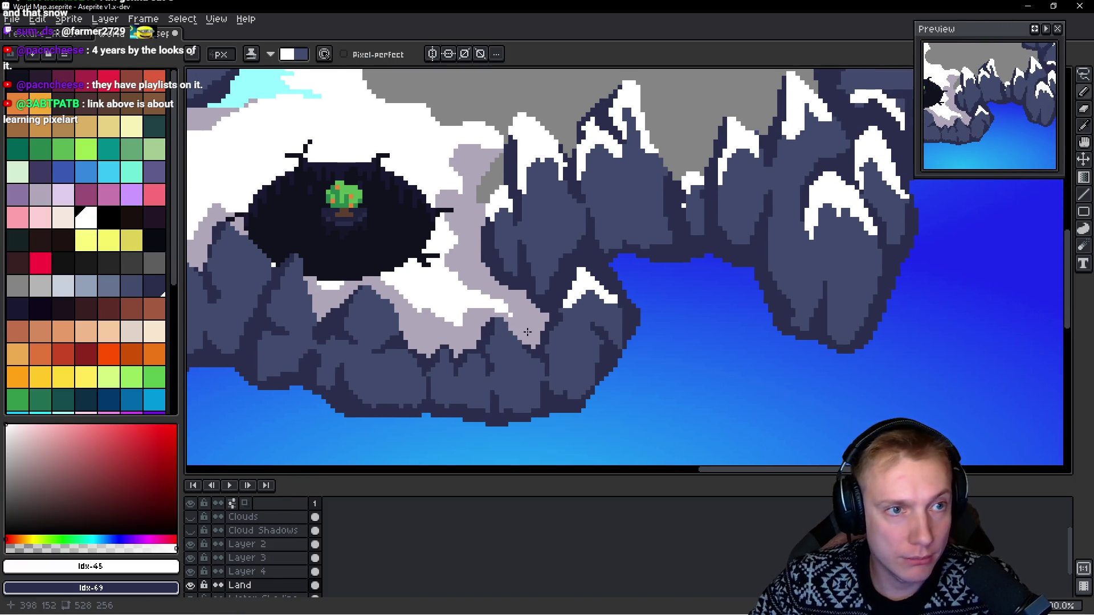
left_click(547, 336, "ctrl+alt")
left_click(524, 323, "ctrl+alt")
left_click(524, 323, "ctrl+alt")
mouse_move(523, 349)
left_mouse_down()
mouse_move(503, 328)
mouse_move(490, 356)
mouse_move(550, 353)
mouse_move(559, 323)
mouse_move(575, 342)
mouse_move(564, 359)
mouse_move(609, 367)
left_mouse_up()
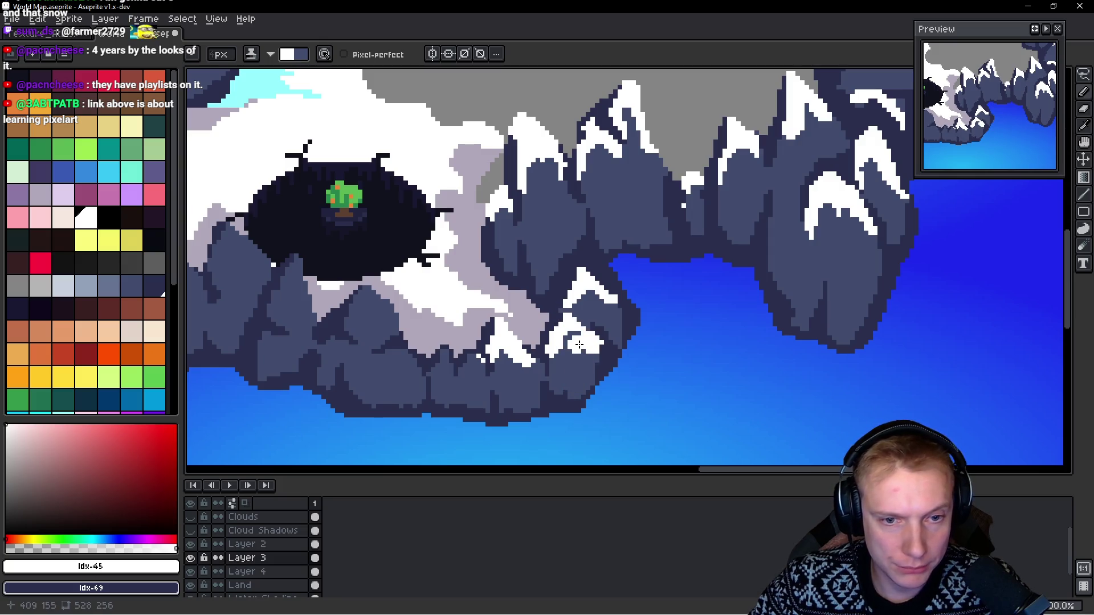
Step: Add snow pixels and a new snow-capped peak on the rocks below the crater
left_click_drag(507, 381, 583, 374)
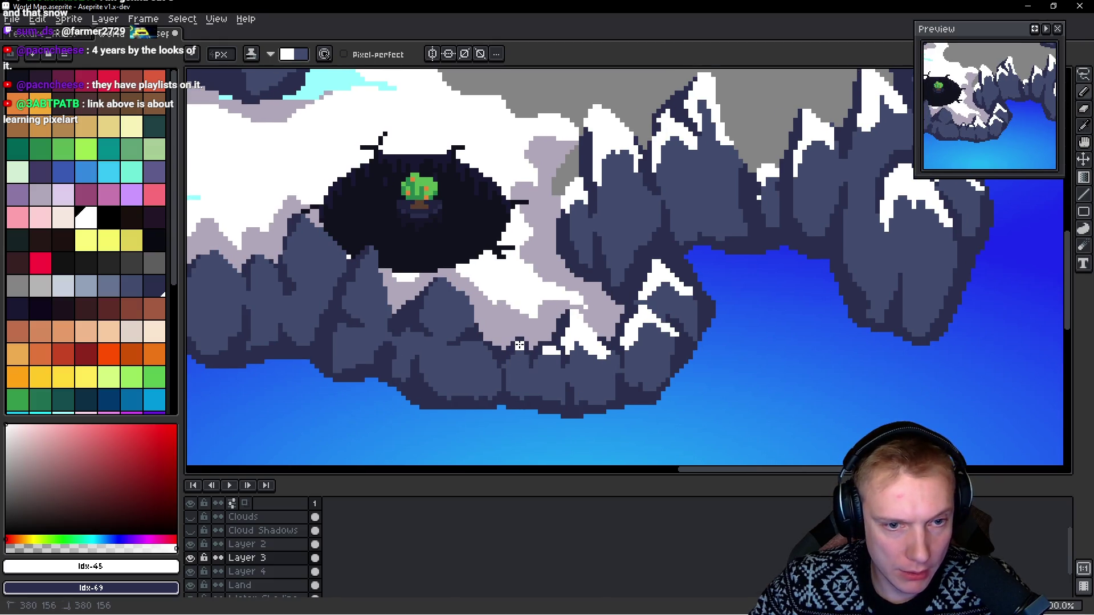
left_click(524, 358)
mouse_move(459, 342)
left_mouse_down()
mouse_move(447, 353)
mouse_move(462, 367)
mouse_move(434, 373)
left_mouse_up()
mouse_move(464, 322)
left_mouse_down()
mouse_move(439, 282)
mouse_move(428, 309)
mouse_move(445, 302)
mouse_move(444, 321)
left_mouse_up()
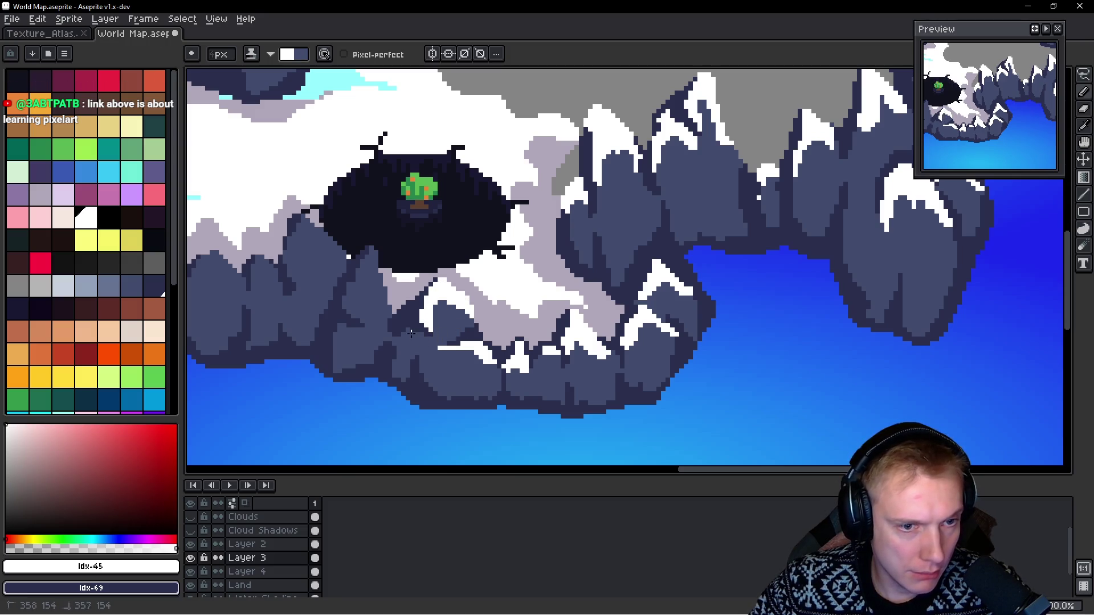
Step: Paint more white snow streaks beside the crater, plus a few dark rock pixels
scroll(410, 345, "up", 1)
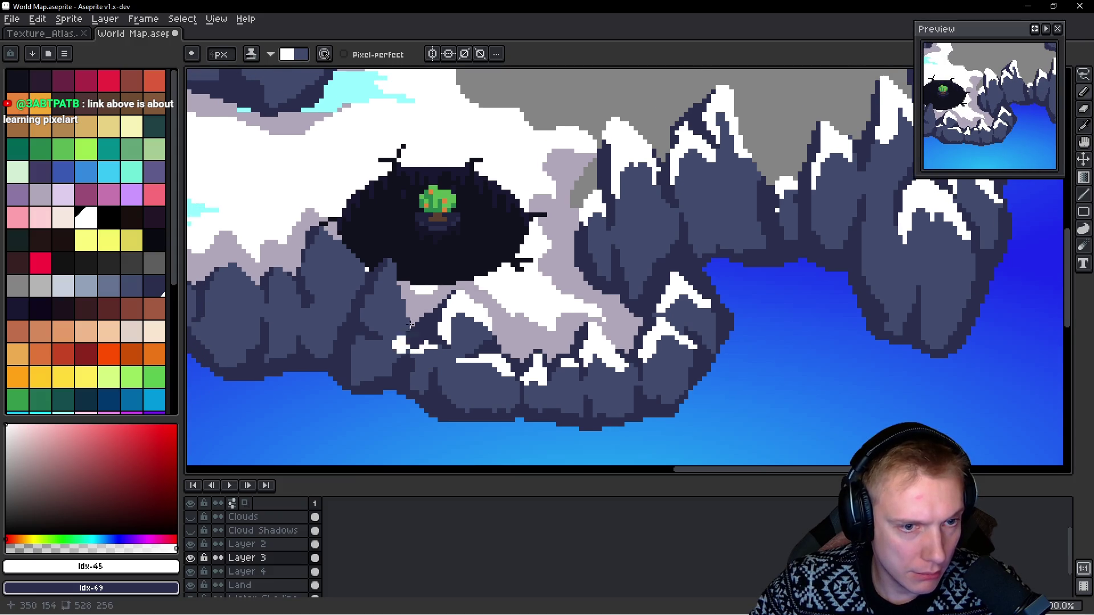
left_click_drag(392, 261, 379, 306)
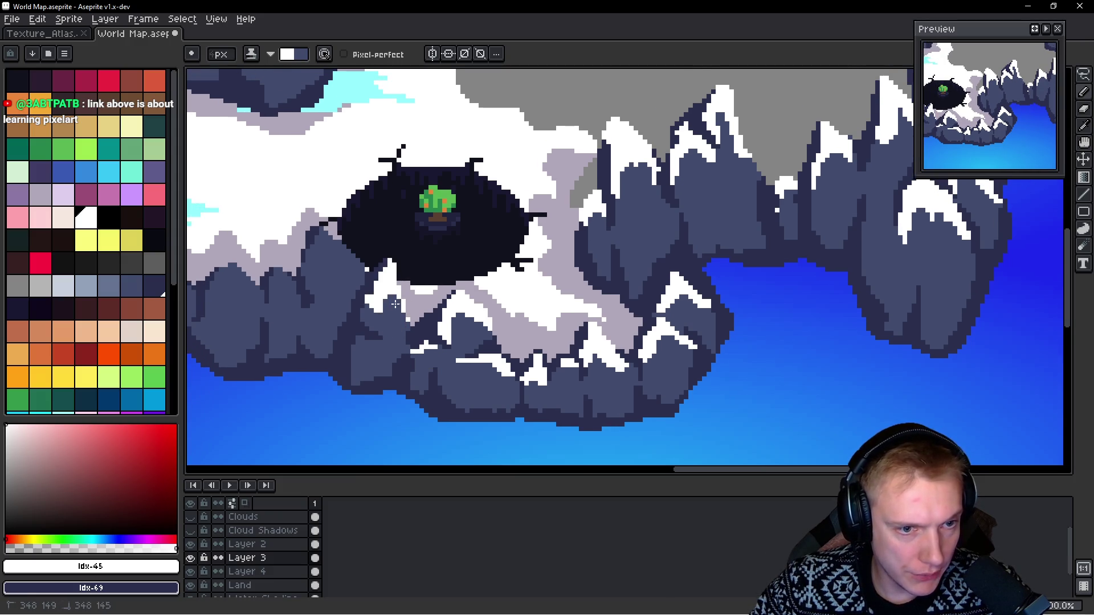
left_click_drag(357, 339, 378, 345)
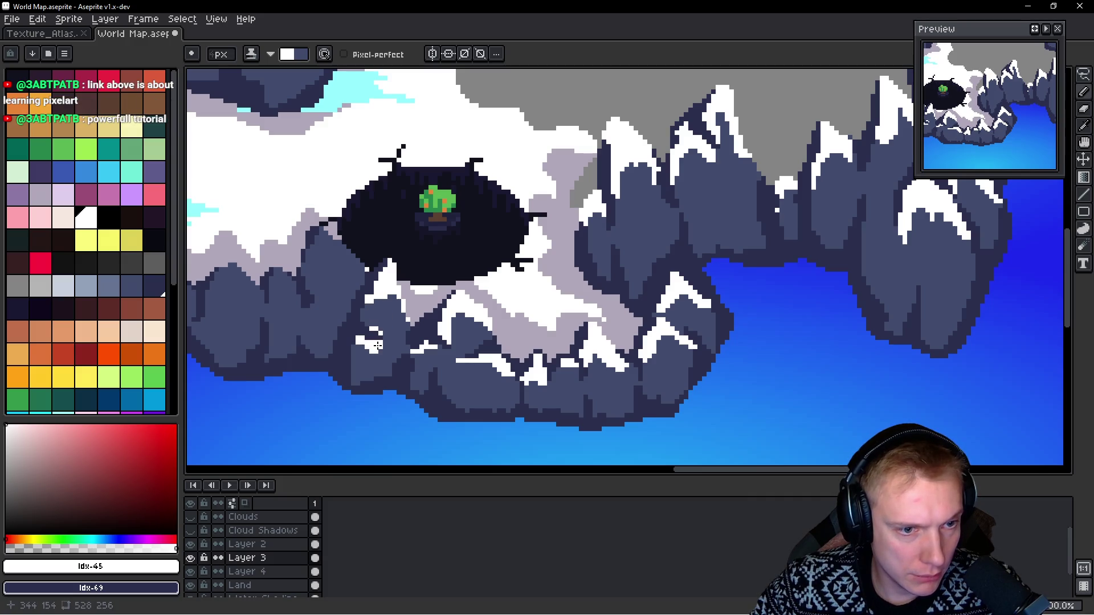
scroll(342, 350, "up", 2)
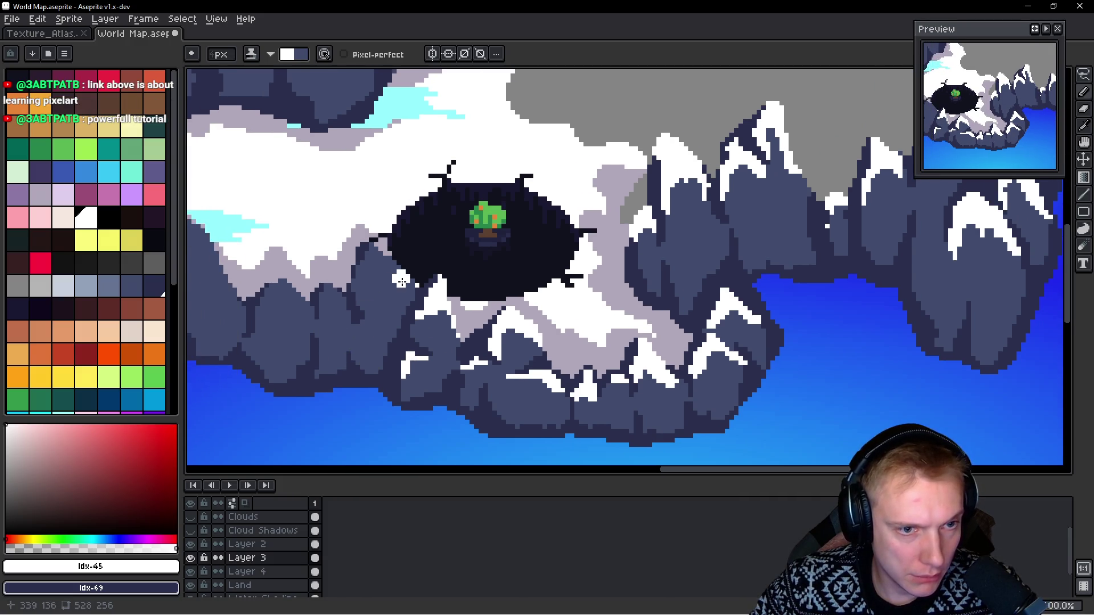
mouse_move(401, 285)
left_mouse_down()
mouse_move(392, 267)
mouse_move(362, 276)
mouse_move(393, 308)
mouse_move(402, 302)
mouse_move(376, 296)
mouse_move(373, 318)
mouse_move(308, 299)
mouse_move(340, 328)
mouse_move(326, 306)
mouse_move(305, 319)
mouse_move(413, 359)
mouse_move(467, 342)
mouse_move(428, 354)
mouse_move(445, 345)
left_mouse_up()
mouse_move(371, 265)
left_mouse_down()
mouse_move(349, 252)
mouse_move(340, 283)
mouse_move(374, 281)
mouse_move(358, 269)
mouse_move(337, 304)
mouse_move(308, 318)
left_mouse_up()
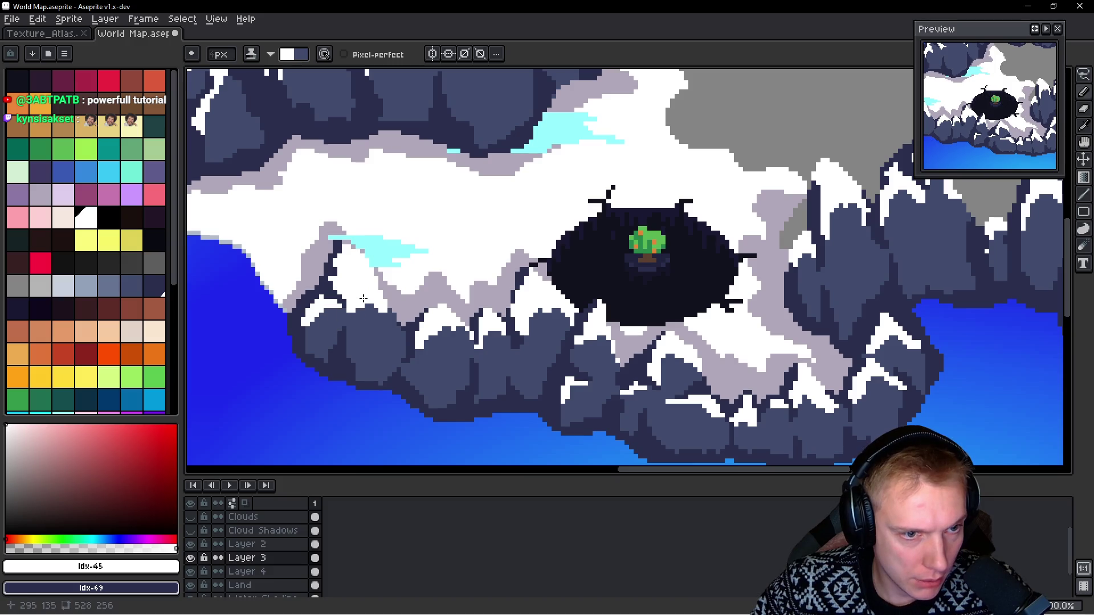
scroll(373, 302, "down", 3)
Step: Pick the light lavender swatch (idx-37) and shade a snowy peak's left edge
scroll(421, 311, "up", 1)
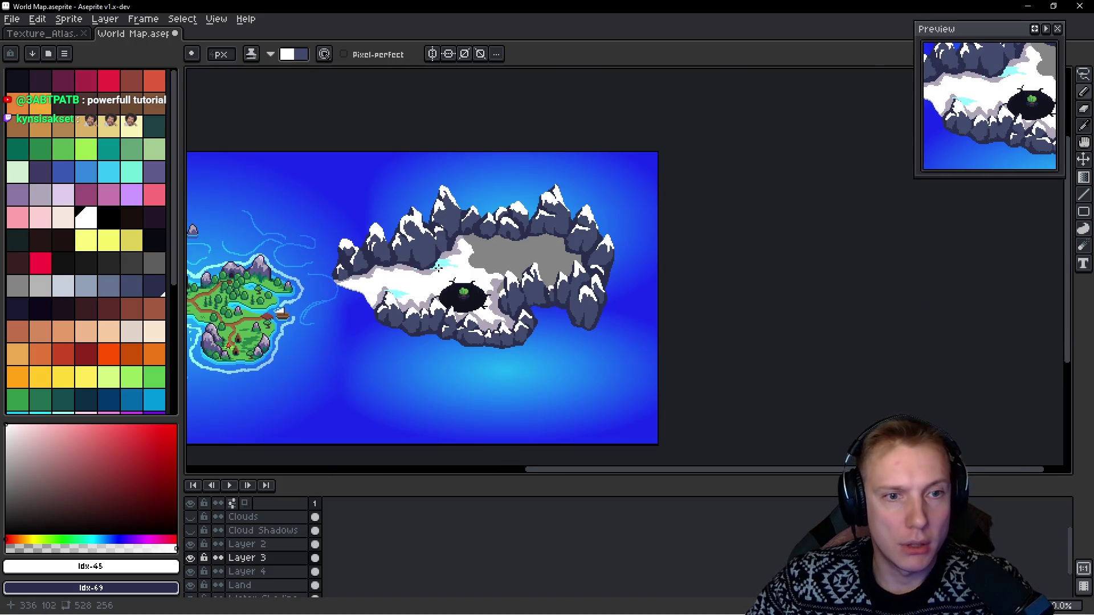
scroll(436, 237, "up", 1)
left_click(362, 216, "alt")
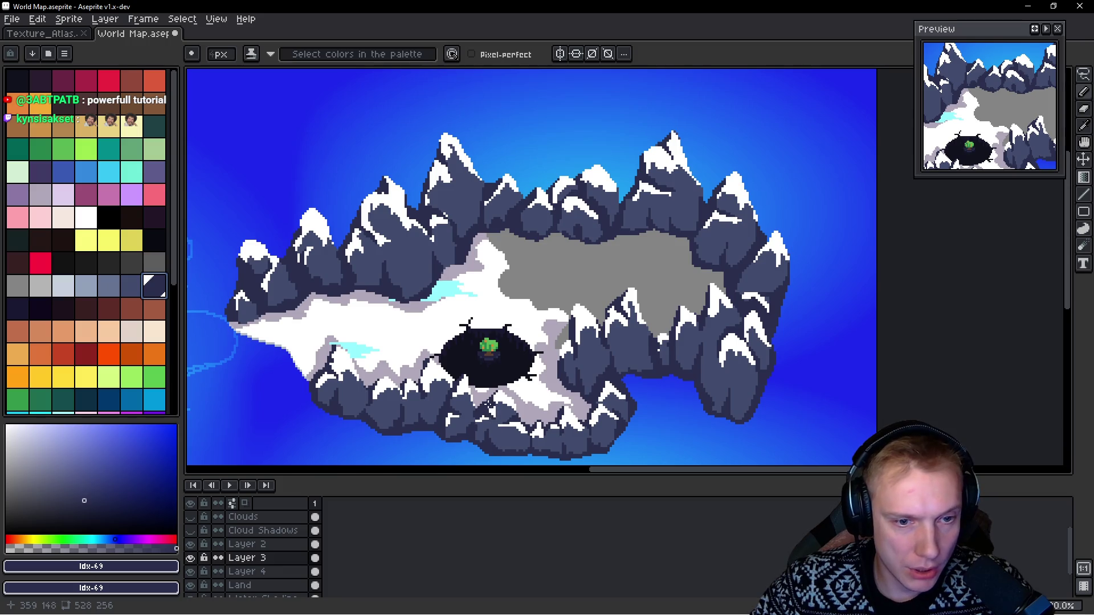
left_click(63, 194)
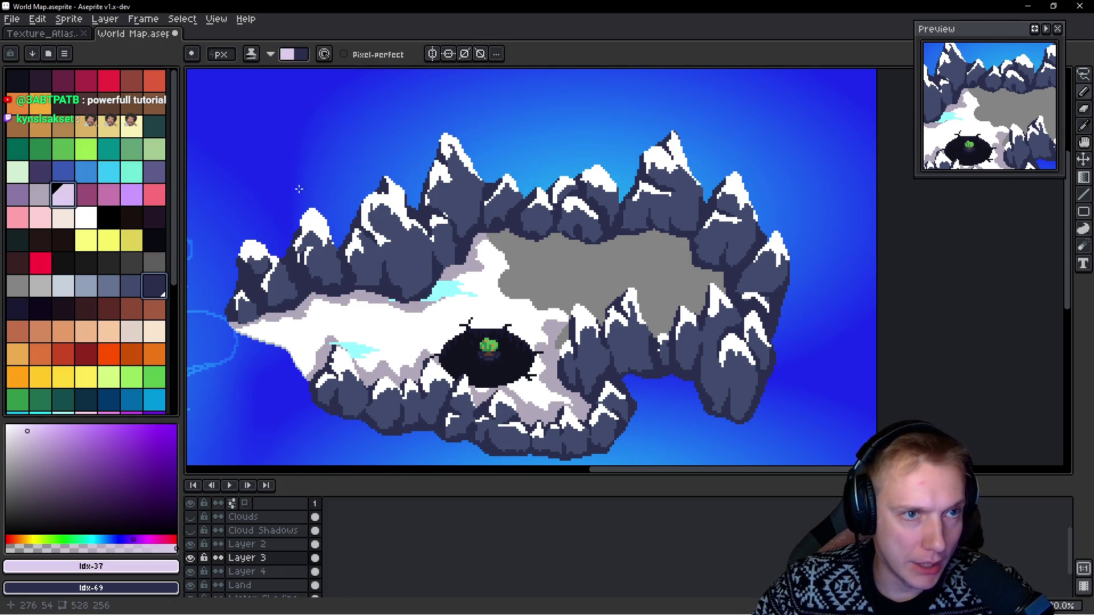
scroll(301, 190, "up", 3)
mouse_move(453, 211)
left_mouse_down()
mouse_move(455, 262)
mouse_move(492, 284)
left_mouse_up()
left_click_drag(442, 249, 498, 316)
Step: Shade the central peak's top and left snow edge lavender
mouse_move(507, 170)
left_mouse_down()
mouse_move(527, 146)
mouse_move(558, 183)
left_mouse_up()
scroll(566, 182, "down", 3)
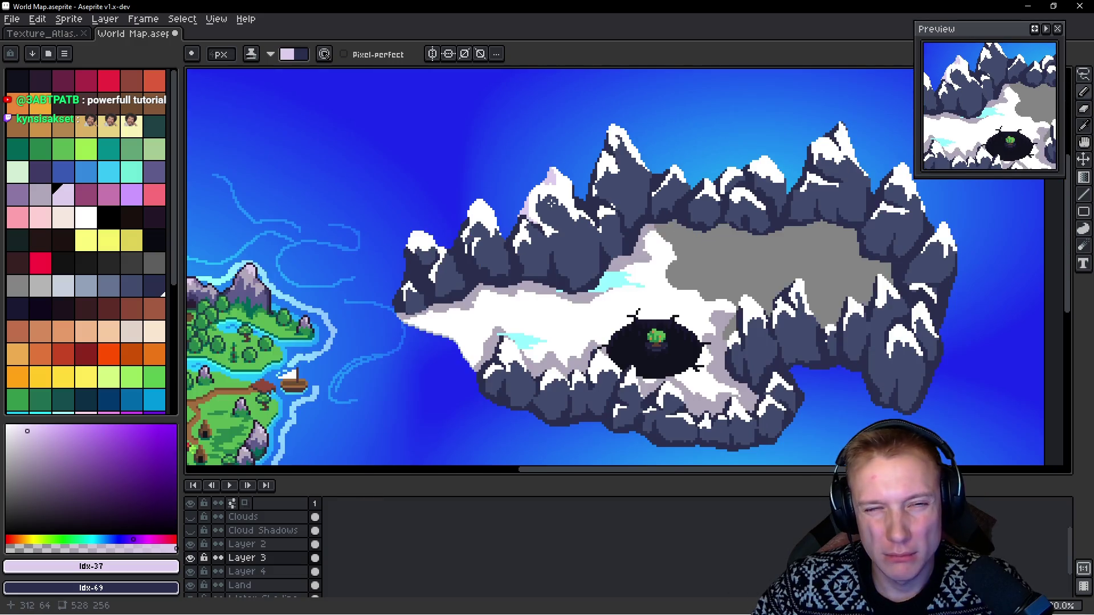
scroll(561, 194, "up", 3)
mouse_move(576, 152)
left_mouse_down()
mouse_move(586, 194)
mouse_move(547, 250)
left_mouse_up()
left_click_drag(561, 196, 553, 266)
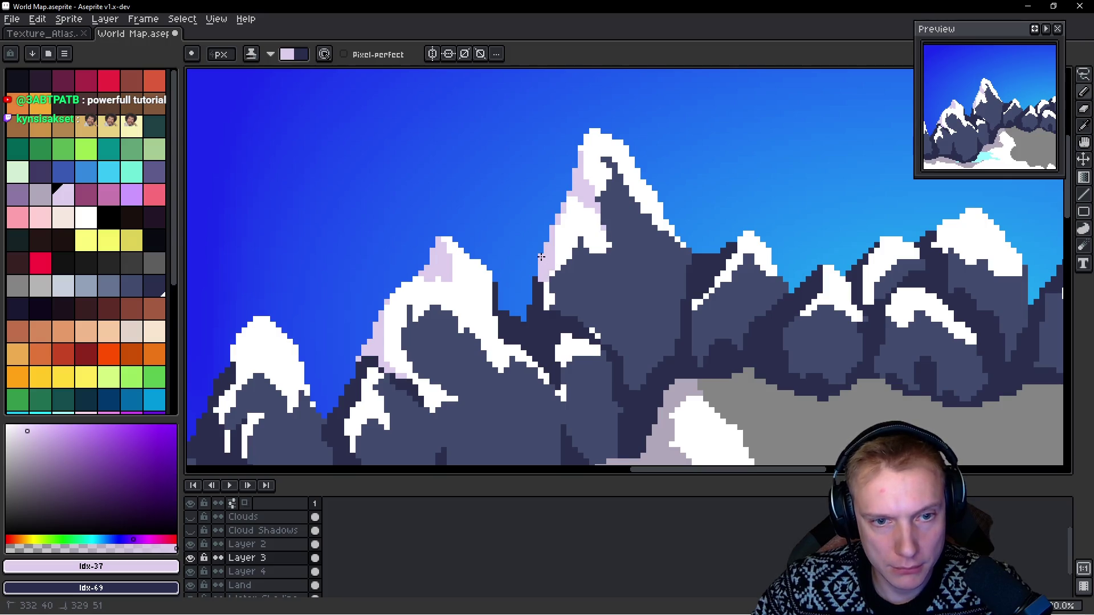
scroll(615, 306, "down", 2)
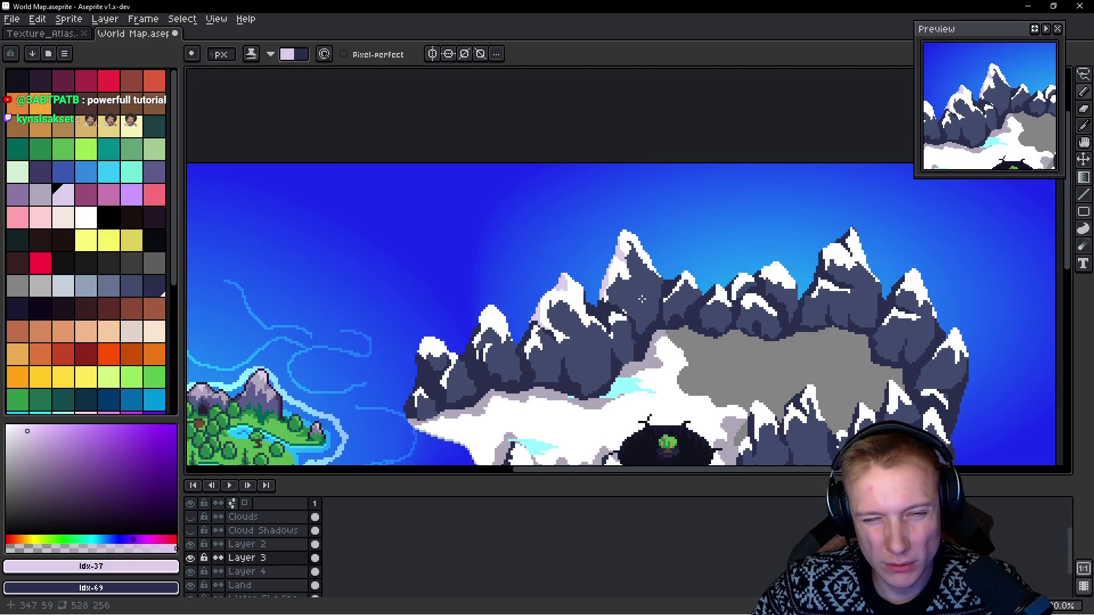
scroll(643, 299, "up", 3)
left_click_drag(530, 321, 521, 246)
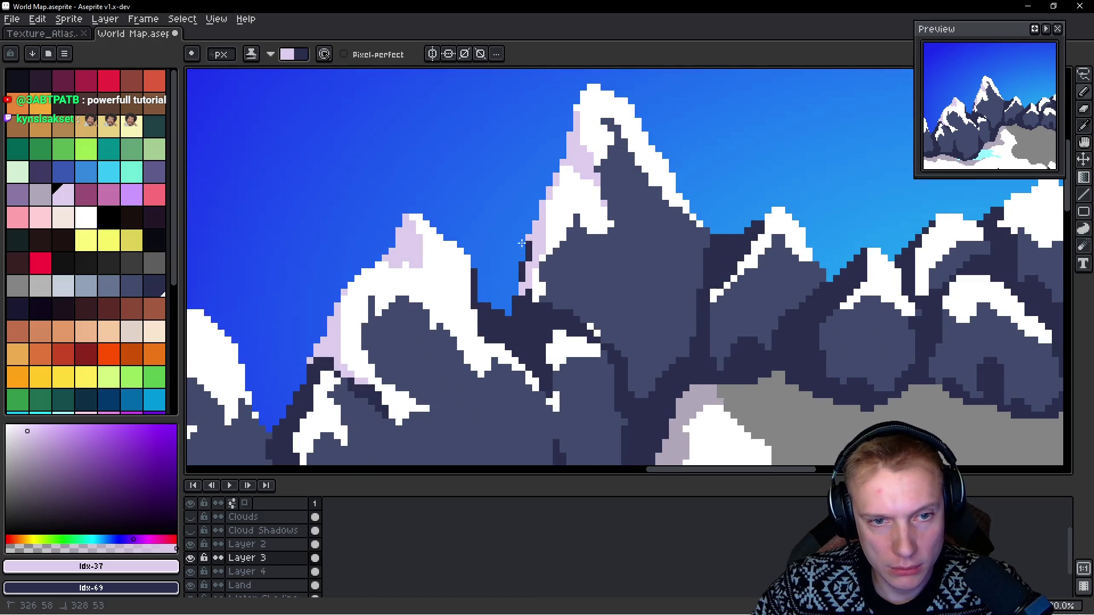
scroll(549, 205, "down", 3)
scroll(536, 204, "up", 3)
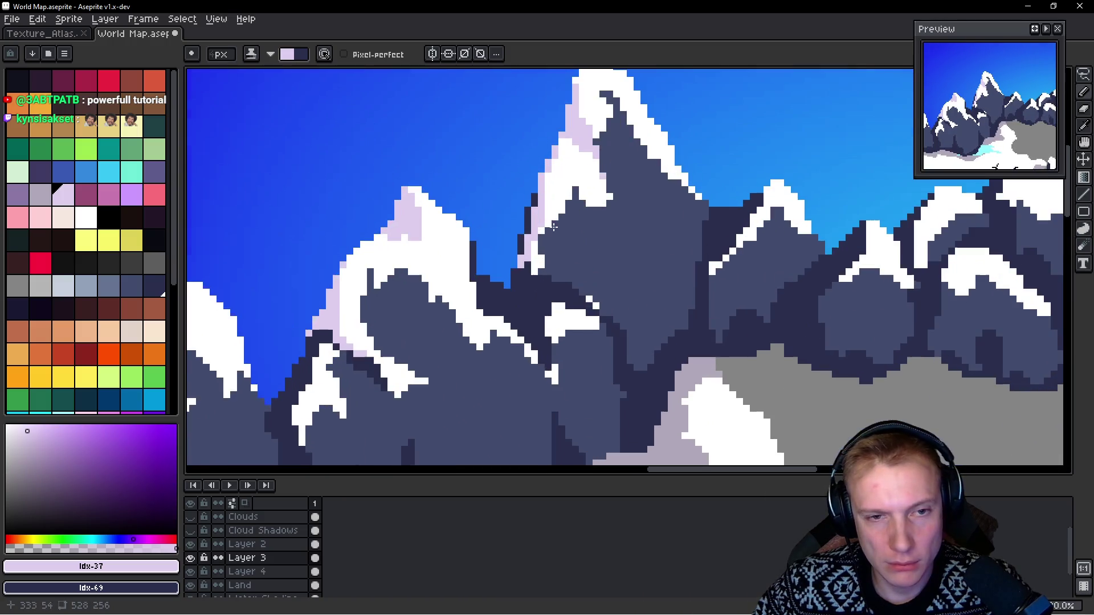
left_click_drag(536, 204, 529, 234)
Step: Cover more dark edge pixels with lavender and undo a misplaced stroke
scroll(523, 248, "down", 1)
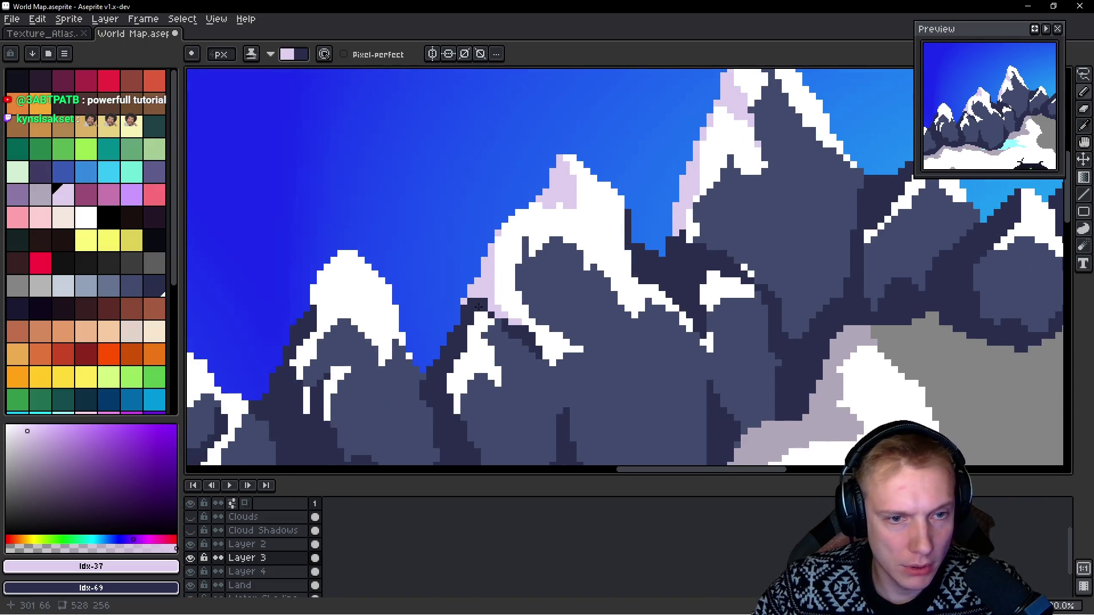
scroll(530, 268, "up", 1)
scroll(535, 277, "up", 1)
left_click_drag(500, 278, 491, 284)
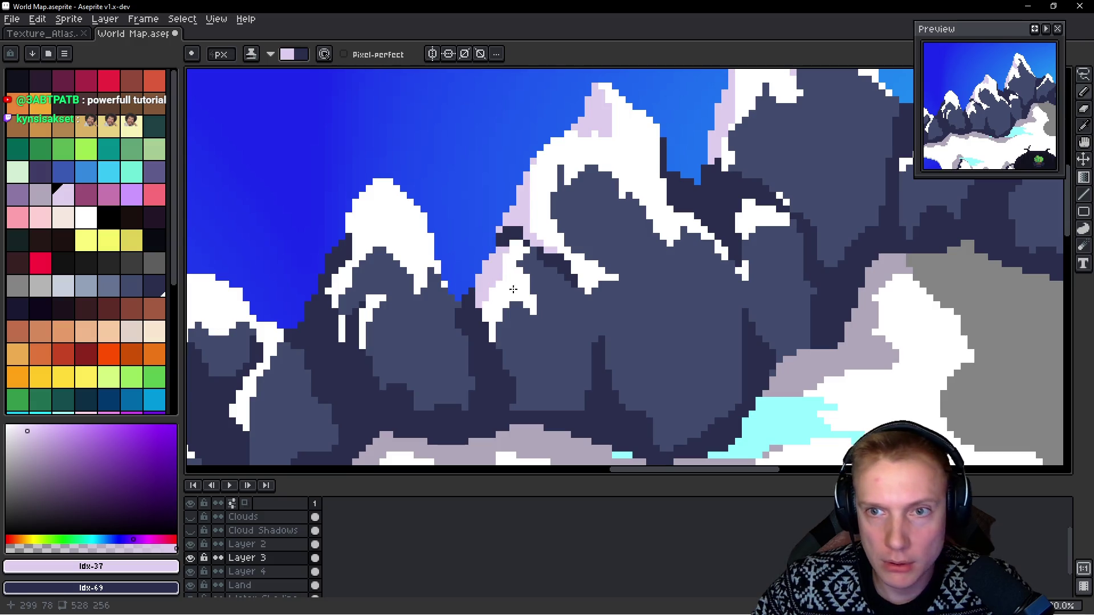
scroll(561, 299, "down", 1)
scroll(541, 302, "up", 1)
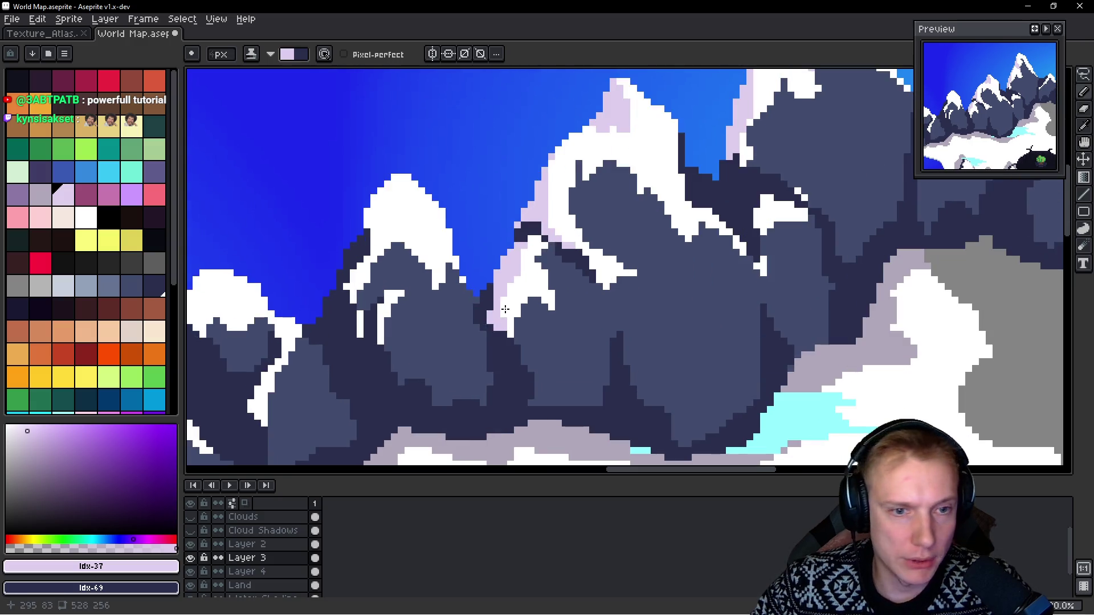
mouse_move(410, 308)
left_mouse_down()
mouse_move(496, 312)
mouse_move(460, 307)
mouse_move(437, 344)
left_mouse_up()
key("ctrl+z")
Step: Shade the left snow edges of the western peaks, including the small one, lavender
scroll(457, 314, "down", 2)
scroll(458, 314, "up", 1)
scroll(459, 313, "up", 1)
mouse_move(371, 262)
left_mouse_down()
mouse_move(365, 292)
mouse_move(408, 310)
left_mouse_up()
left_click_drag(365, 282, 370, 280)
left_click_drag(384, 339, 373, 381)
scroll(373, 382, "down", 4)
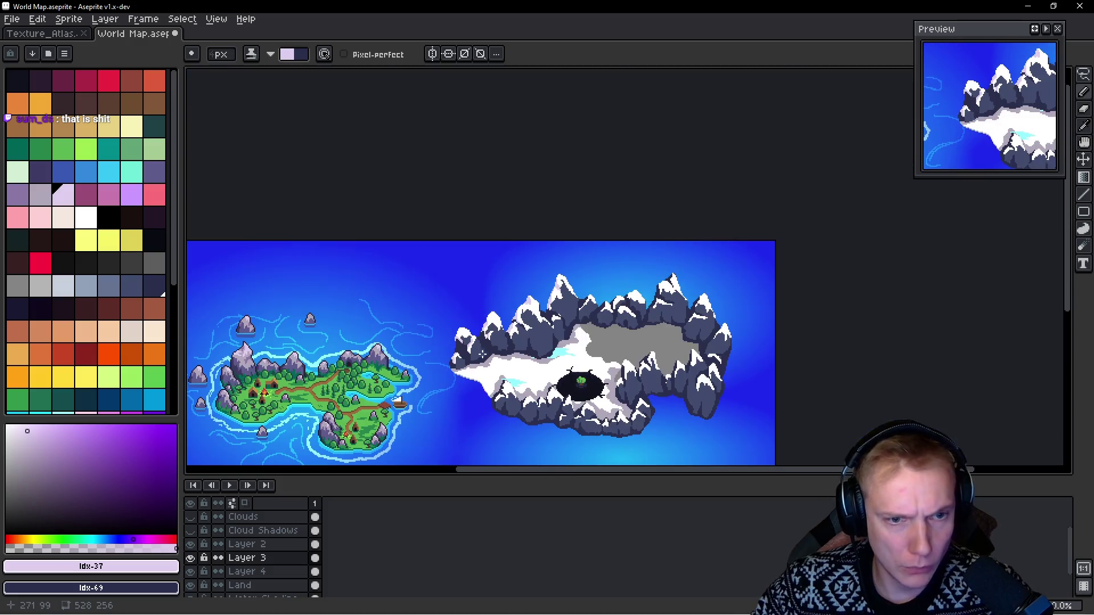
Step: Shade the small peak's left snow edge lavender, continuing down onto the ridge
scroll(590, 311, "up", 4)
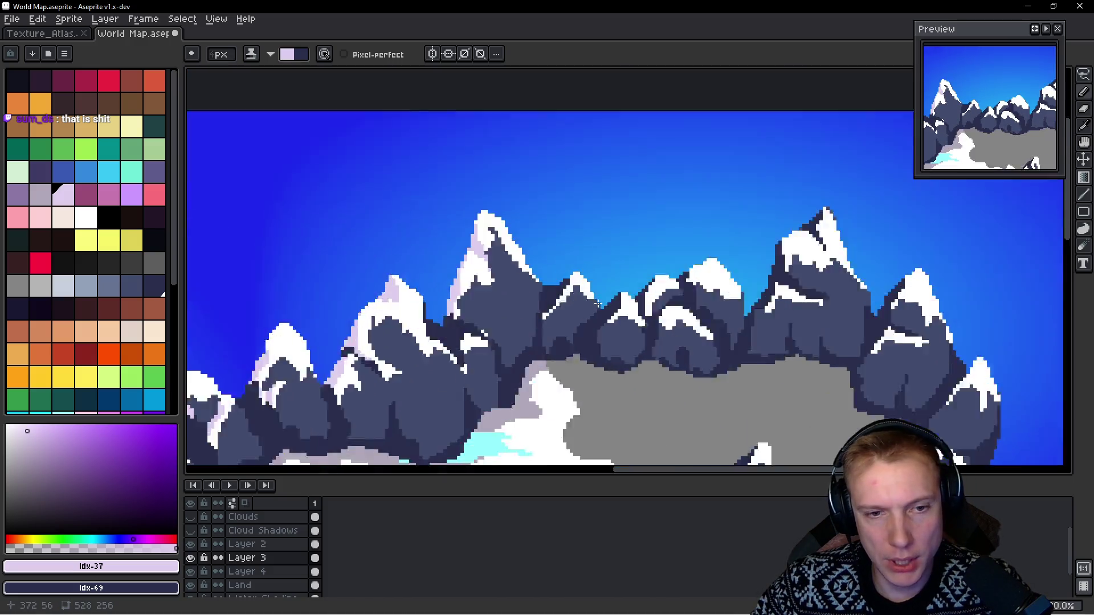
mouse_move(522, 266)
left_mouse_down()
mouse_move(491, 314)
mouse_move(494, 274)
left_mouse_up()
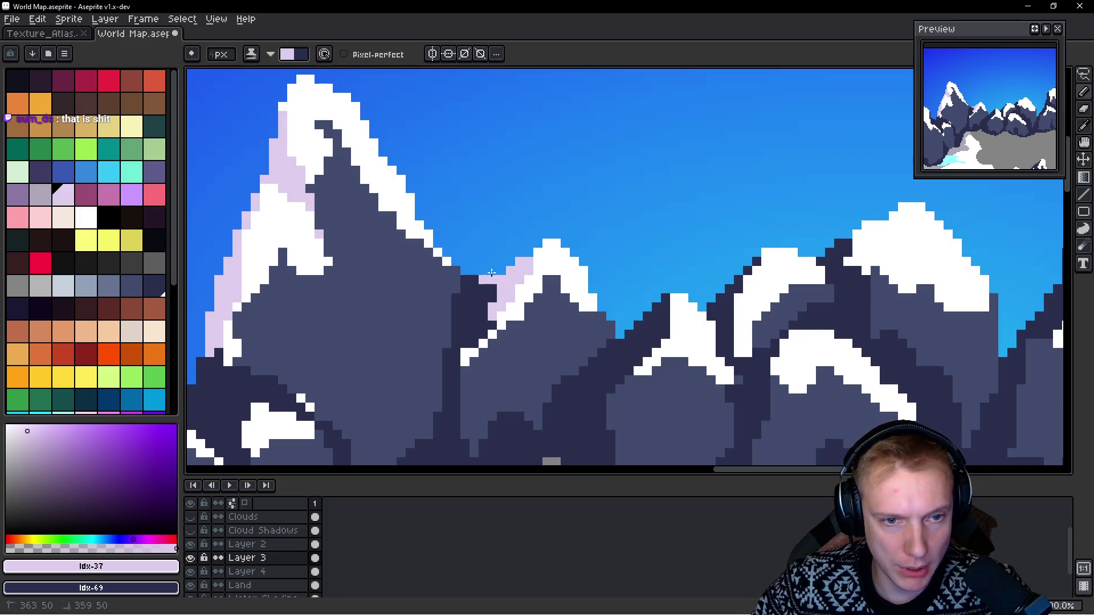
left_click_drag(508, 316, 456, 365)
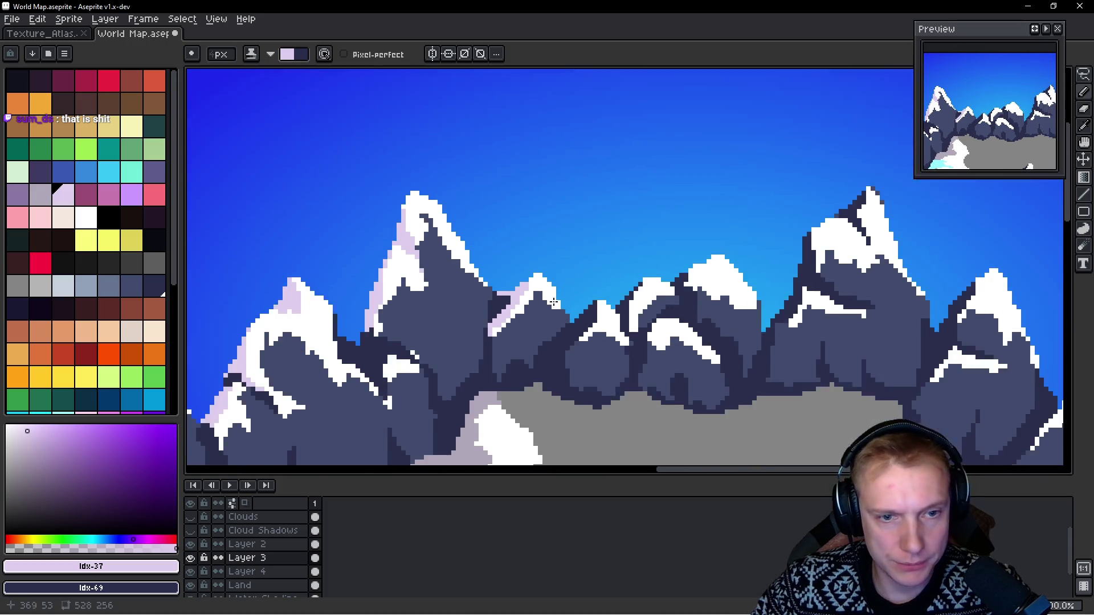
scroll(598, 325, "down", 3)
scroll(561, 307, "up", 3)
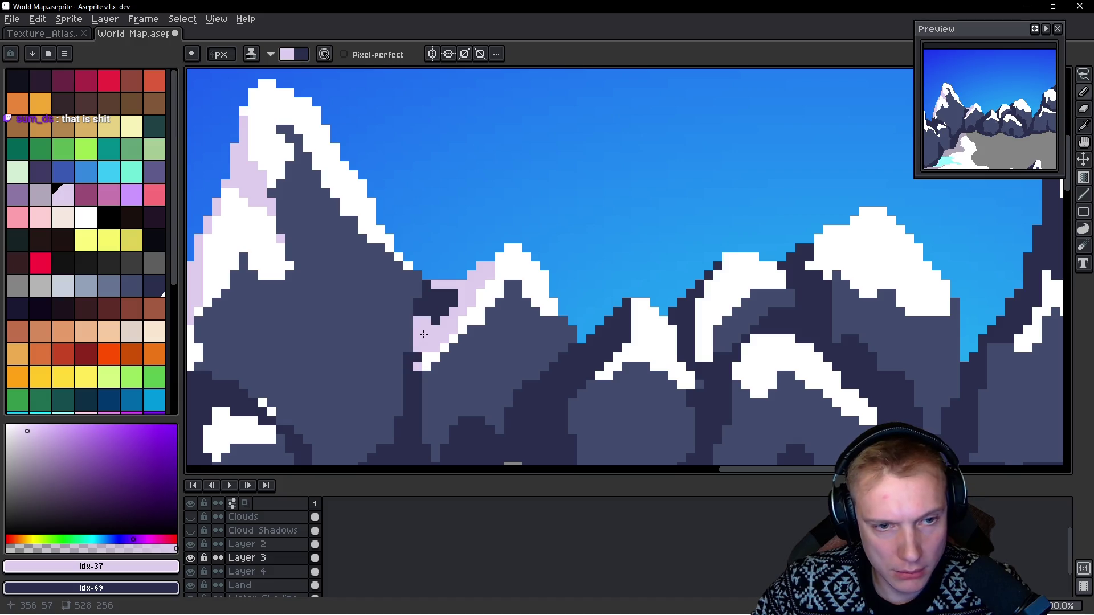
left_click_drag(417, 367, 418, 385)
Step: Highlight the next snowy ridge edge in lavender and extend it further down
scroll(434, 366, "down", 2)
scroll(427, 401, "up", 2)
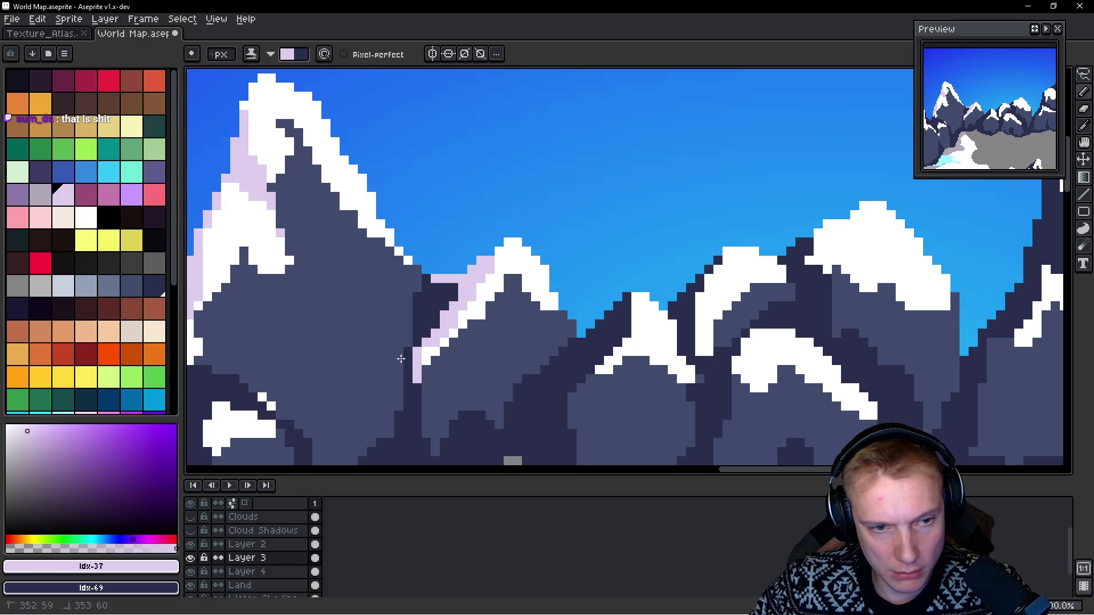
scroll(473, 357, "down", 2)
scroll(812, 320, "up", 2)
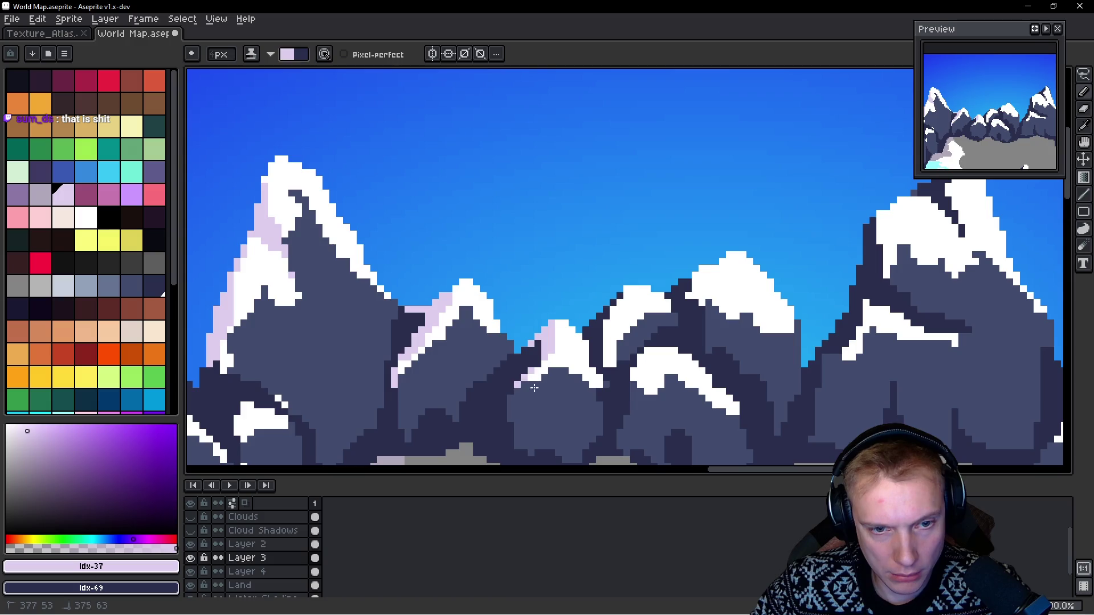
scroll(559, 370, "down", 2)
scroll(572, 330, "up", 2)
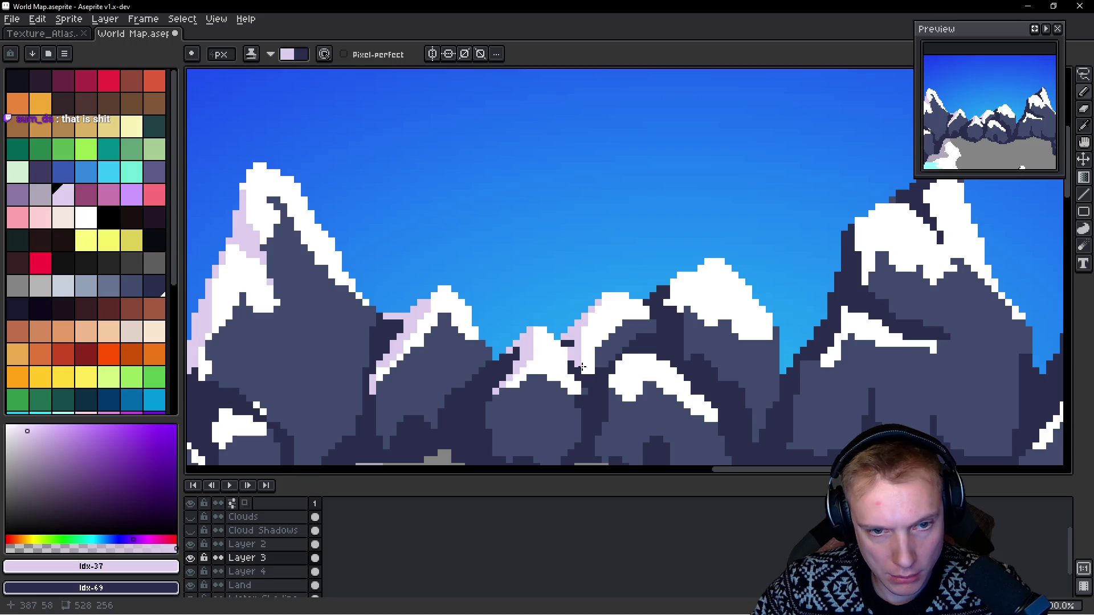
scroll(592, 347, "down", 2)
scroll(597, 335, "up", 2)
mouse_move(595, 295)
left_mouse_down()
mouse_move(578, 305)
mouse_move(611, 320)
left_mouse_up()
scroll(554, 276, "down", 2)
scroll(559, 331, "up", 2)
left_click_drag(537, 352, 530, 370)
Step: Add lavender along the upper ridge edge and up the peak's left side to the summit
scroll(530, 370, "down", 2)
scroll(584, 360, "up", 2)
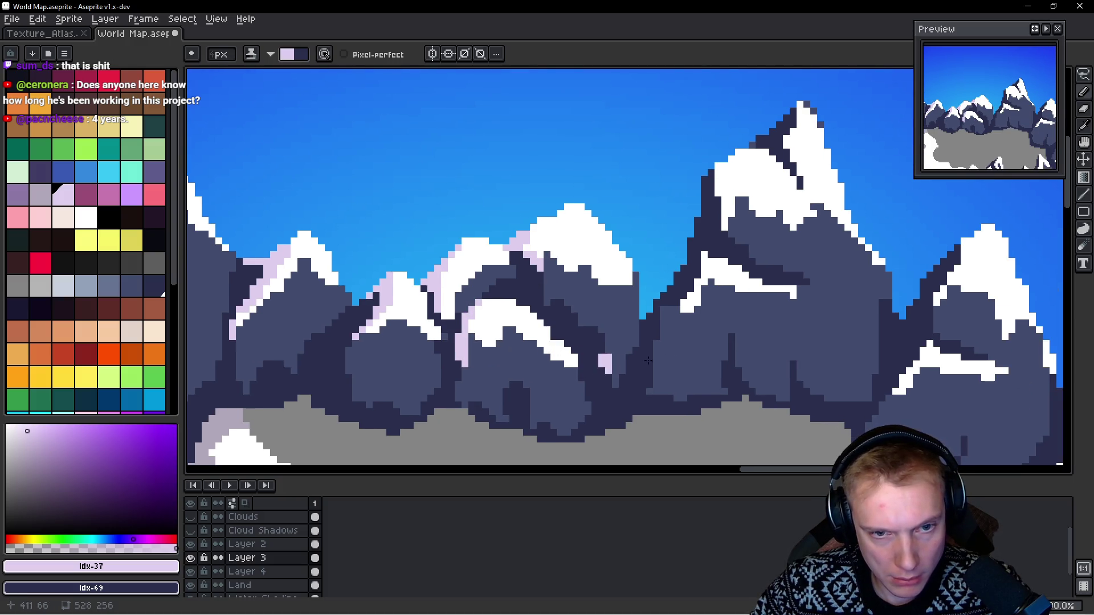
scroll(601, 363, "down", 2)
scroll(630, 327, "up", 2)
mouse_move(639, 290)
left_mouse_down()
mouse_move(634, 325)
mouse_move(620, 336)
left_mouse_up()
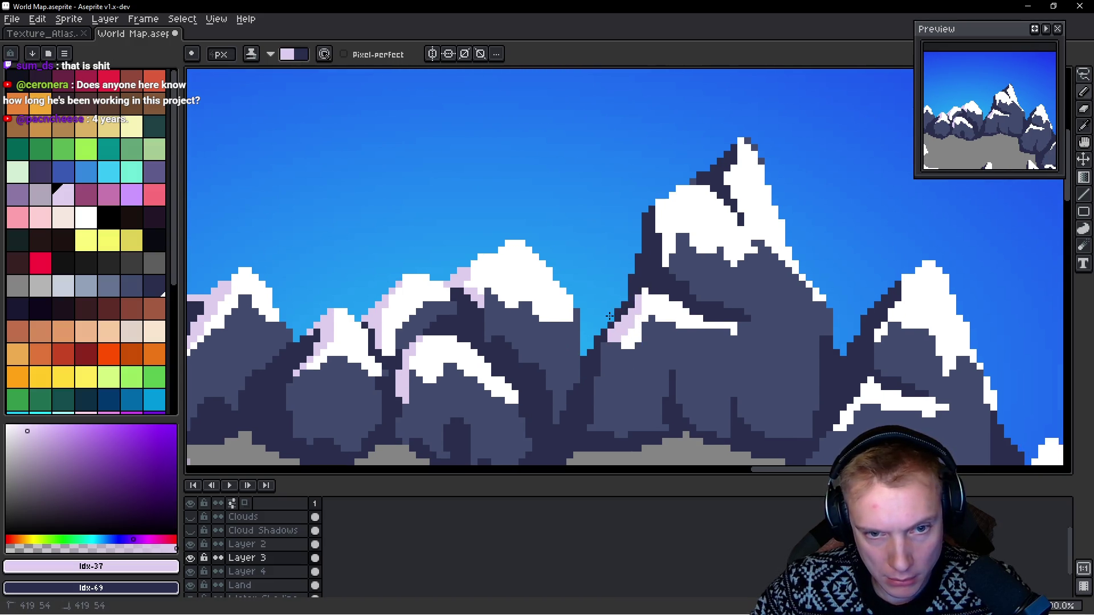
scroll(619, 351, "right", 3)
scroll(619, 351, "up", 1)
left_click_drag(572, 228, 563, 263)
mouse_move(616, 220)
left_mouse_down()
mouse_move(656, 240)
mouse_move(661, 169)
left_mouse_up()
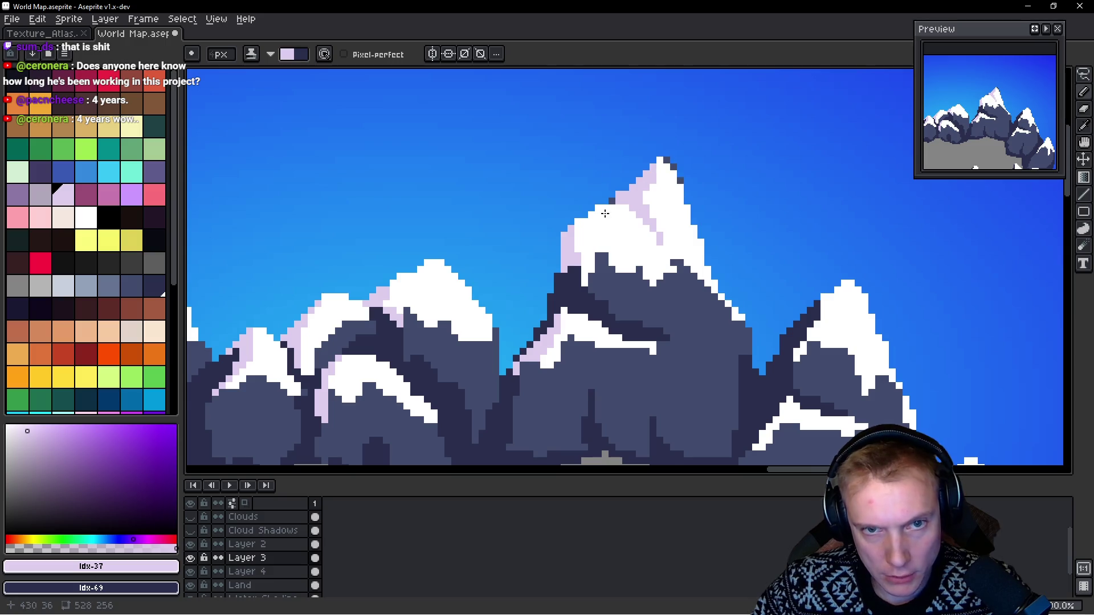
Step: Shade the small right peak's left ridge and the lower snow ridge with lavender
scroll(739, 276, "down", 1)
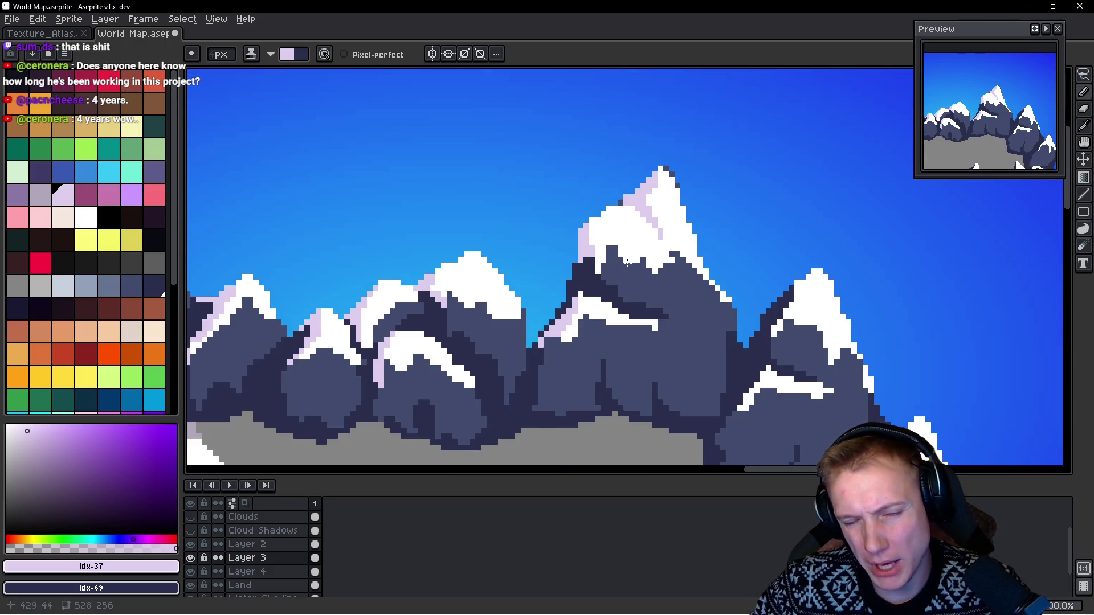
scroll(624, 262, "down", 1)
scroll(666, 244, "up", 2)
left_click(657, 247)
mouse_move(665, 244)
left_mouse_down()
mouse_move(622, 278)
mouse_move(639, 306)
left_mouse_up()
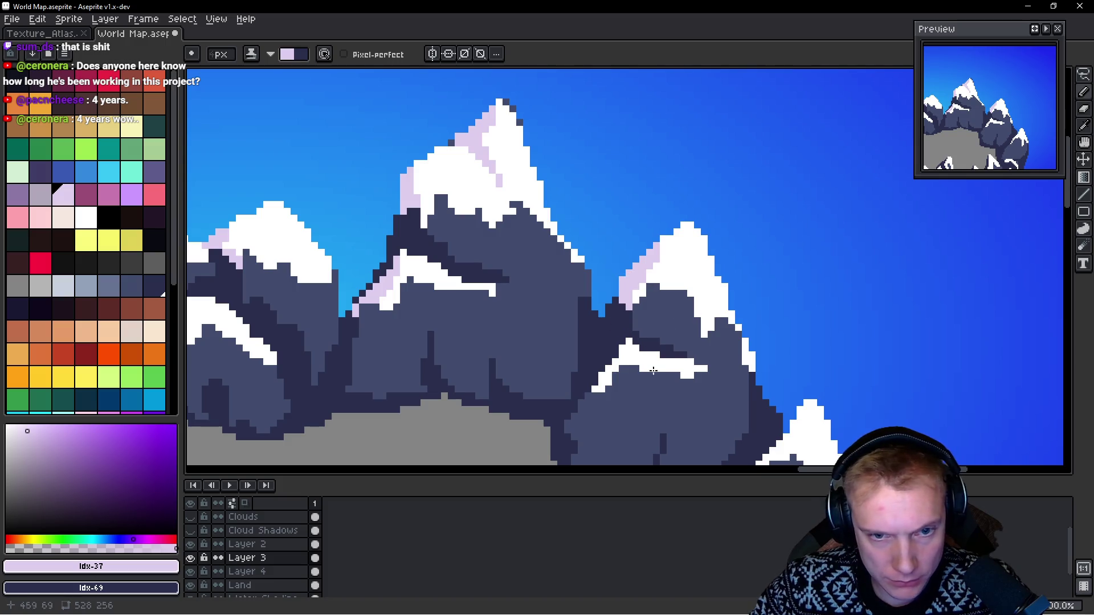
left_click(670, 355)
left_click_drag(622, 342, 574, 396)
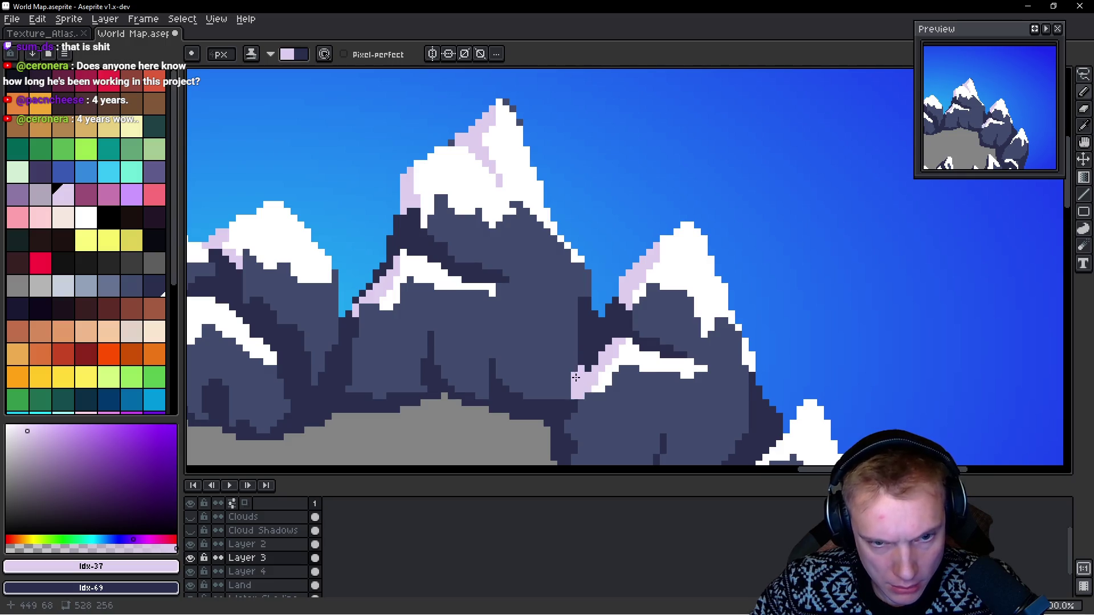
left_click_drag(611, 339, 601, 352)
Step: Paint lavender strips down the central peak's left edge, undoing one stray patch
scroll(627, 359, "down", 5)
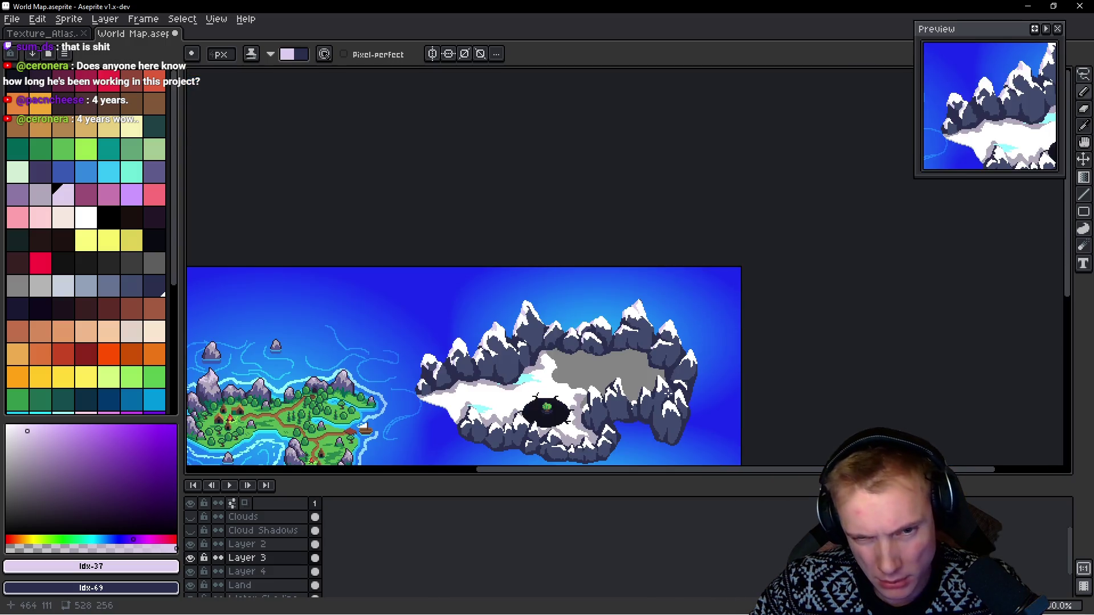
scroll(678, 363, "up", 2)
scroll(678, 364, "up", 3)
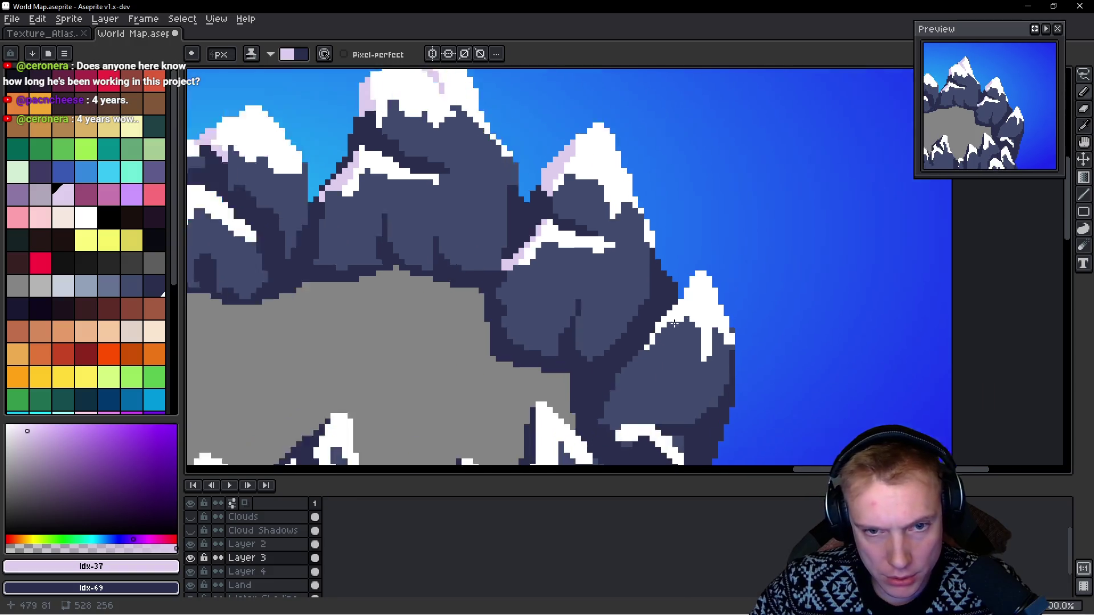
scroll(701, 302, "up", 2)
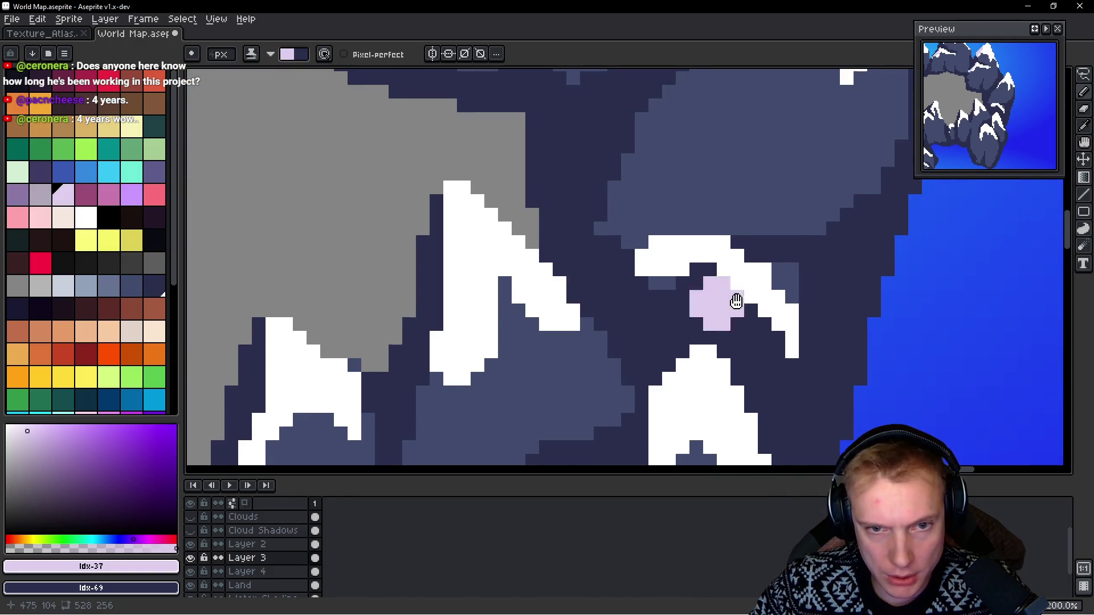
scroll(728, 303, "down", 1)
mouse_move(501, 171)
left_mouse_down()
mouse_move(505, 260)
mouse_move(465, 332)
left_mouse_up()
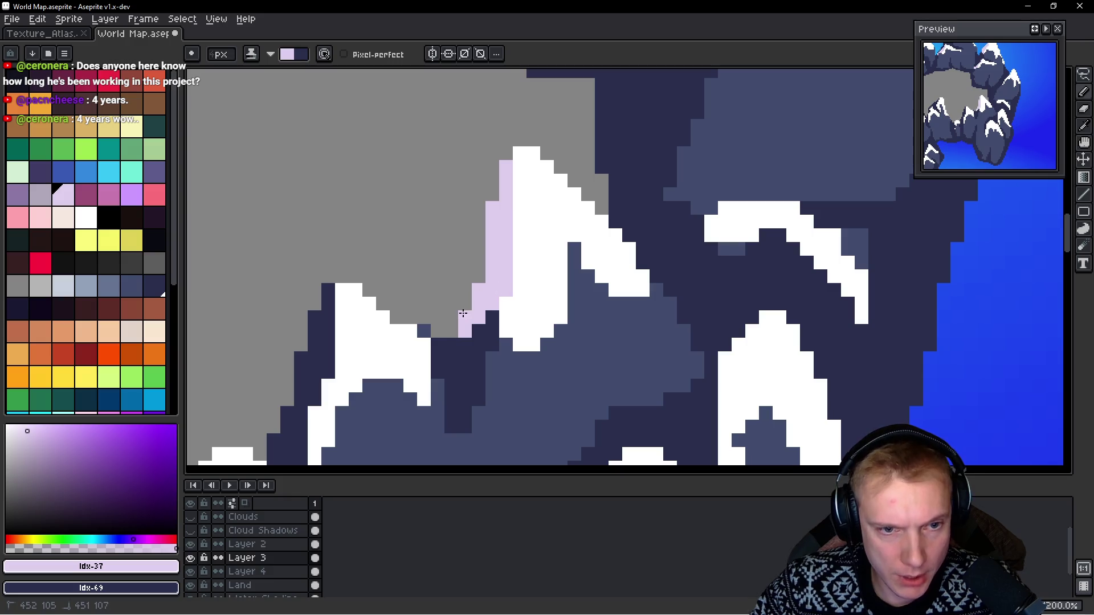
left_click_drag(732, 331, 632, 190)
mouse_move(632, 189)
left_mouse_down()
mouse_move(613, 217)
mouse_move(607, 314)
mouse_move(593, 276)
mouse_move(541, 280)
left_mouse_up()
key("ctrl+z")
mouse_move(541, 279)
left_mouse_down()
mouse_move(584, 257)
mouse_move(524, 237)
mouse_move(591, 265)
mouse_move(564, 346)
left_mouse_up()
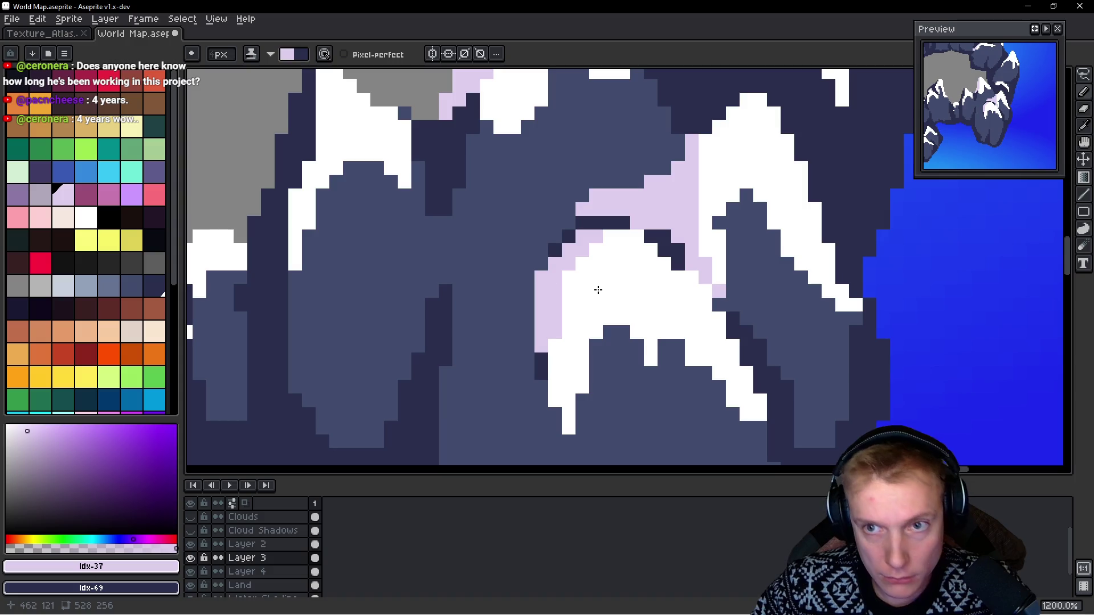
Step: Move to the upper-left peaks and shade each one's left edge lavender
scroll(621, 286, "down", 4)
scroll(633, 301, "up", 2)
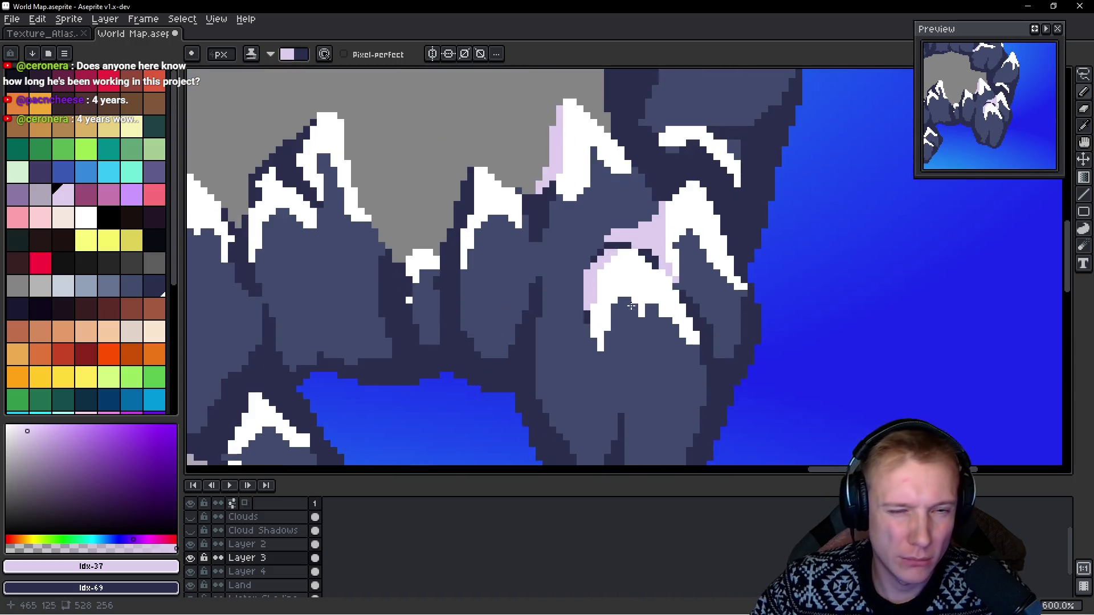
left_click_drag(575, 280, 659, 382)
mouse_move(598, 226)
left_mouse_down()
mouse_move(587, 245)
mouse_move(563, 246)
mouse_move(611, 261)
mouse_move(603, 275)
mouse_move(628, 285)
mouse_move(590, 276)
mouse_move(612, 299)
left_mouse_up()
mouse_move(554, 267)
left_mouse_down()
mouse_move(551, 297)
mouse_move(565, 257)
left_mouse_up()
left_click_drag(626, 307, 507, 277)
mouse_move(651, 234)
left_mouse_down()
mouse_move(647, 274)
mouse_move(584, 345)
mouse_move(598, 342)
left_mouse_up()
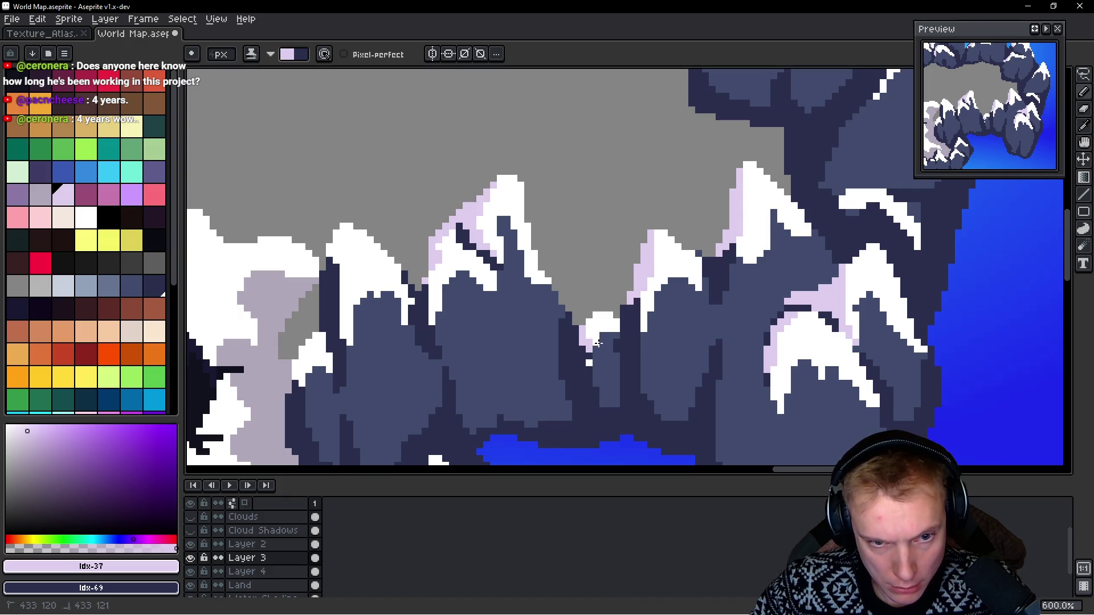
scroll(597, 342, "left", 10)
scroll(597, 342, "down", 2)
mouse_move(572, 209)
left_mouse_down()
mouse_move(581, 237)
mouse_move(563, 229)
mouse_move(577, 277)
left_mouse_up()
left_click_drag(543, 324, 534, 344)
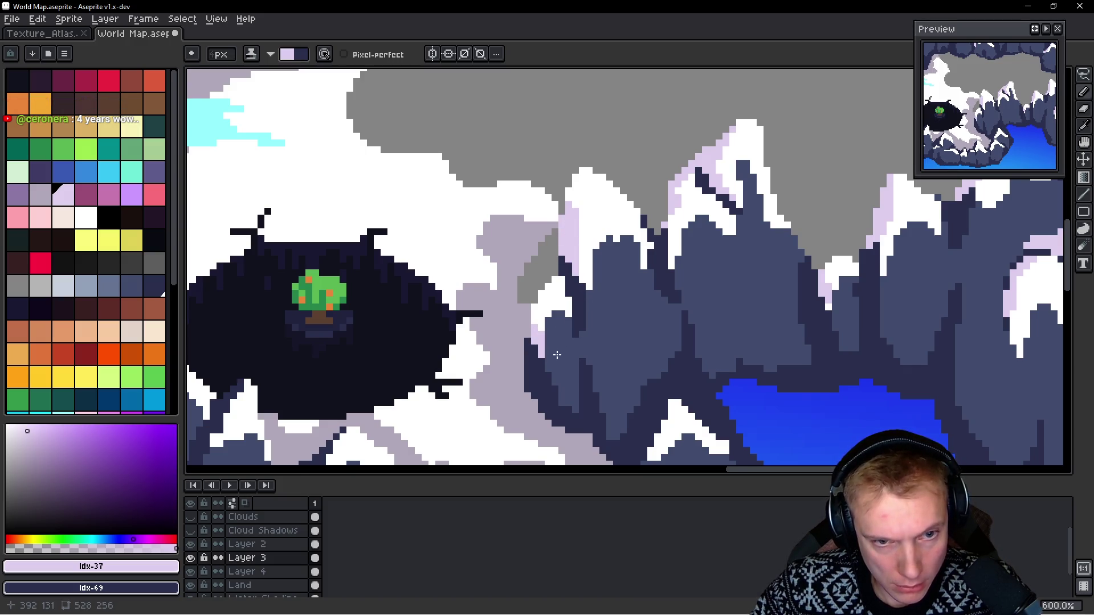
Step: Add lavender pixels to a peak edge and shade the nearby snow ridge
scroll(557, 354, "down", 3)
scroll(557, 354, "right", 1)
mouse_move(624, 319)
left_mouse_down()
mouse_move(605, 350)
mouse_move(643, 320)
left_mouse_up()
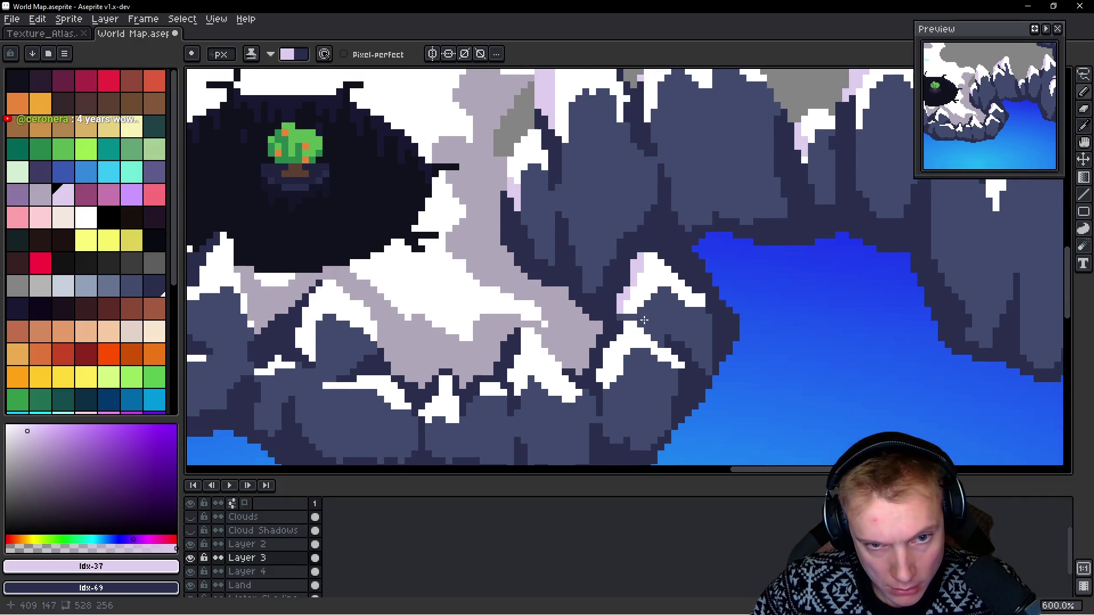
scroll(561, 267, "down", 2)
scroll(562, 267, "left", 2)
left_click(661, 308)
scroll(632, 319, "down", 1)
scroll(632, 319, "left", 1)
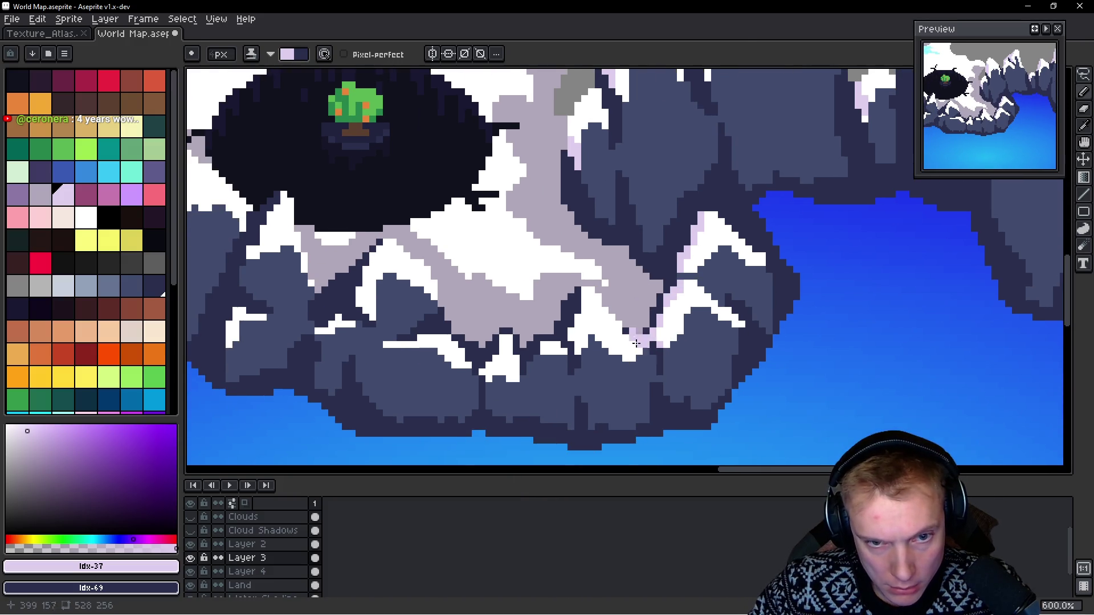
key("w")
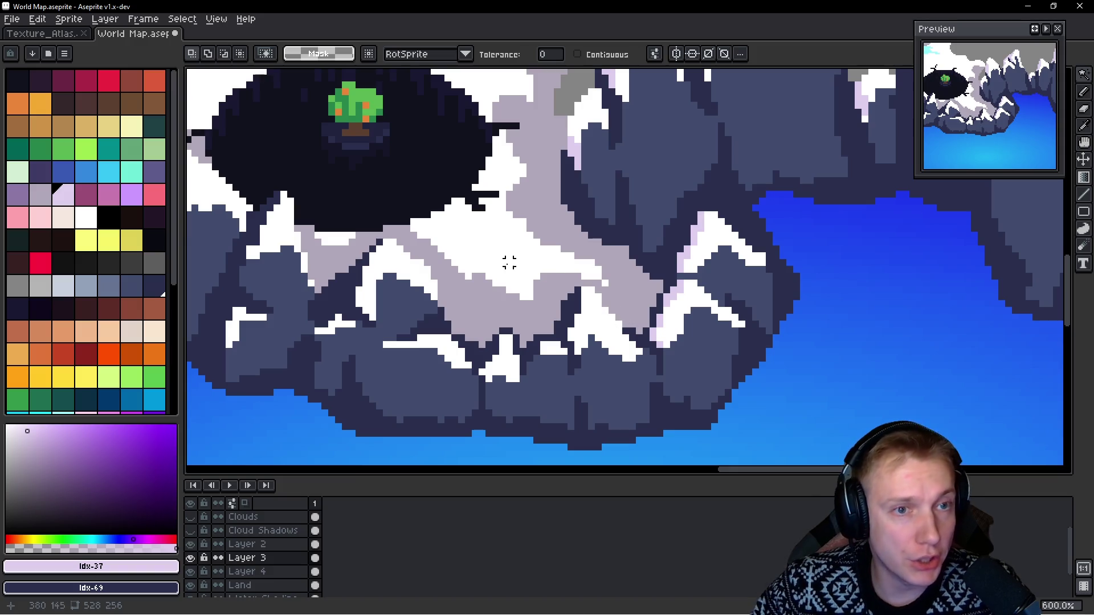
key("b")
scroll(564, 296, "up", 1)
mouse_move(567, 285)
left_mouse_down()
mouse_move(570, 308)
mouse_move(547, 333)
mouse_move(556, 343)
mouse_move(528, 354)
mouse_move(541, 330)
mouse_move(502, 362)
left_mouse_up()
Step: Shade the white ridge lavender, erase a misplaced patch and redraw it lower
scroll(493, 339, "down", 1)
scroll(492, 339, "left", 1)
scroll(529, 348, "left", 1)
scroll(530, 347, "down", 1)
scroll(501, 353, "left", 1)
left_click_drag(484, 318, 442, 327)
mouse_move(416, 223)
left_mouse_down()
mouse_move(378, 285)
mouse_move(365, 256)
left_mouse_up()
scroll(502, 321, "left", 4)
scroll(502, 321, "up", 1)
right_click(501, 322)
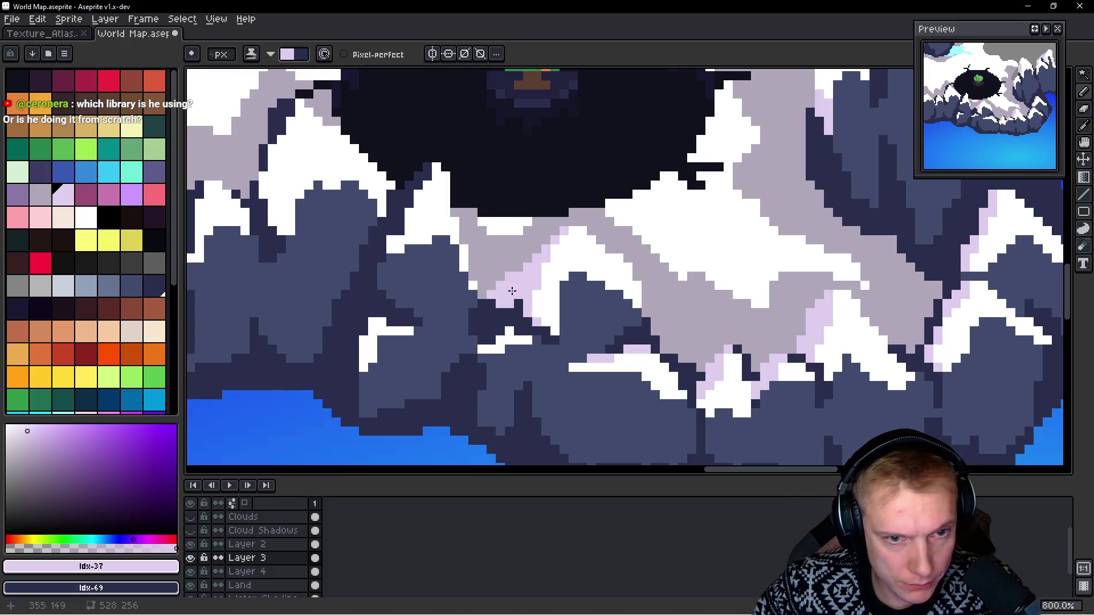
left_click_drag(493, 337, 481, 333)
Step: Shade the next ridge section and the peaks near the crater with lavender
left_click_drag(446, 367, 499, 383)
mouse_move(482, 182)
left_mouse_down()
mouse_move(450, 242)
mouse_move(443, 211)
mouse_move(450, 302)
mouse_move(479, 278)
left_mouse_up()
left_click_drag(443, 310, 438, 370)
key("ctrl+z")
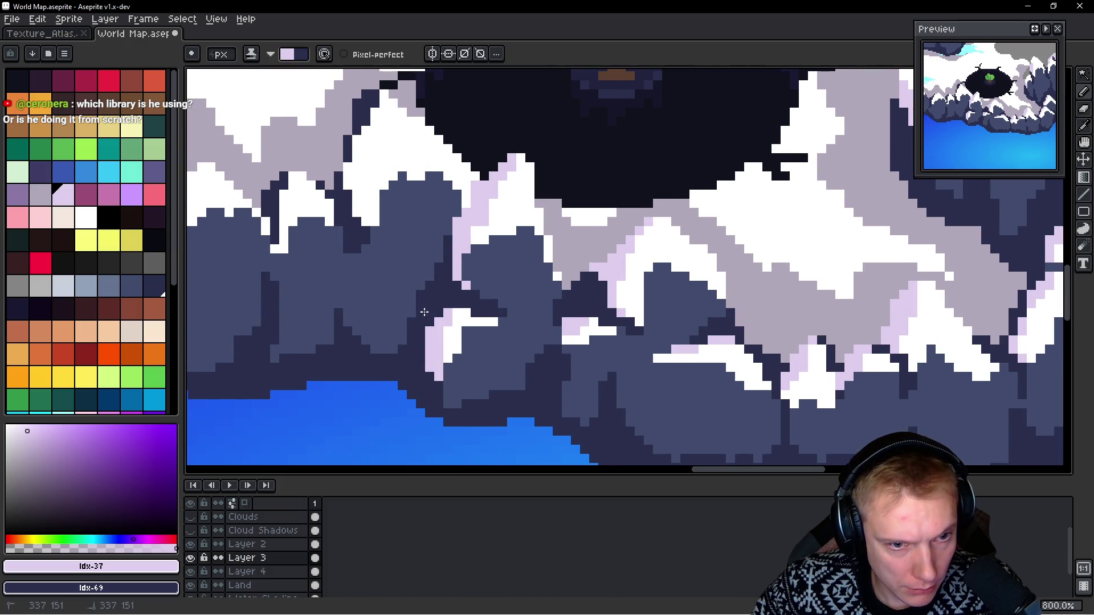
left_click_drag(348, 224, 467, 347)
left_click_drag(490, 216, 464, 327)
left_click_drag(405, 291, 391, 365)
Step: Dot and stroke lavender along the dark edges of the left-side peaks
mouse_move(298, 332)
left_mouse_down()
mouse_move(401, 329)
mouse_move(370, 345)
mouse_move(448, 332)
left_mouse_up()
left_click(398, 296)
left_click(371, 351)
left_click(360, 323)
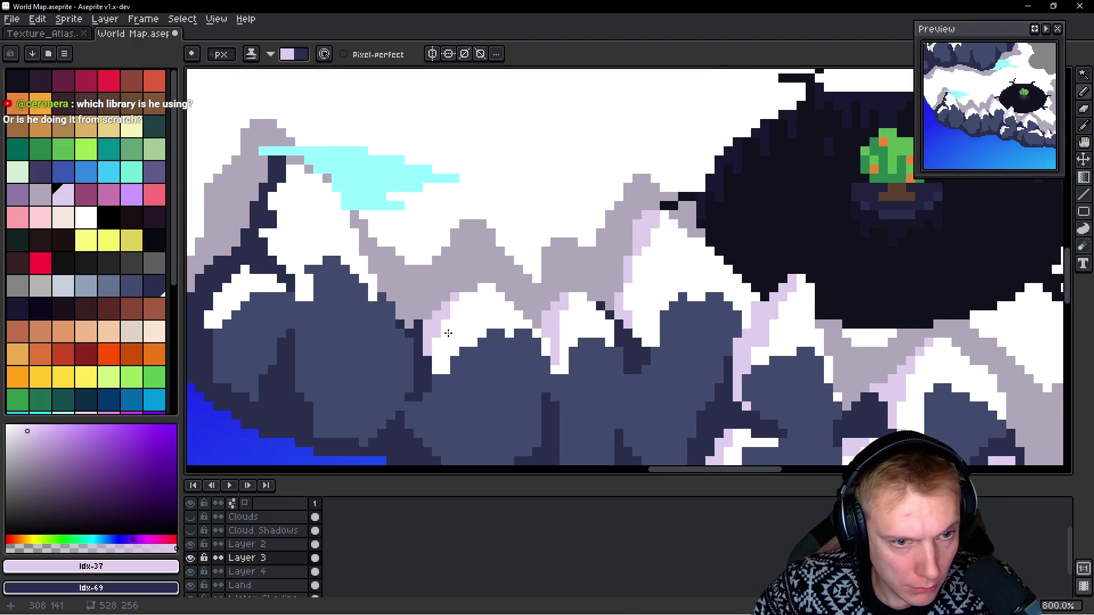
left_click_drag(354, 298, 452, 231)
mouse_move(456, 194)
left_mouse_down()
mouse_move(429, 294)
mouse_move(392, 320)
mouse_move(410, 319)
mouse_move(362, 364)
left_mouse_up()
left_click_drag(379, 302, 392, 320)
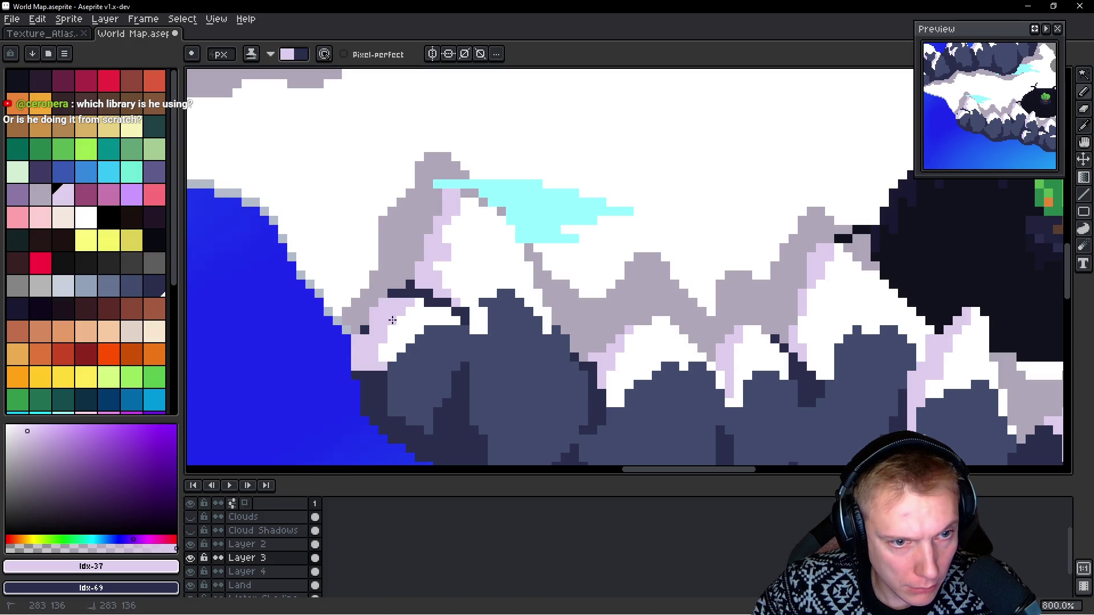
scroll(406, 339, "down", 5)
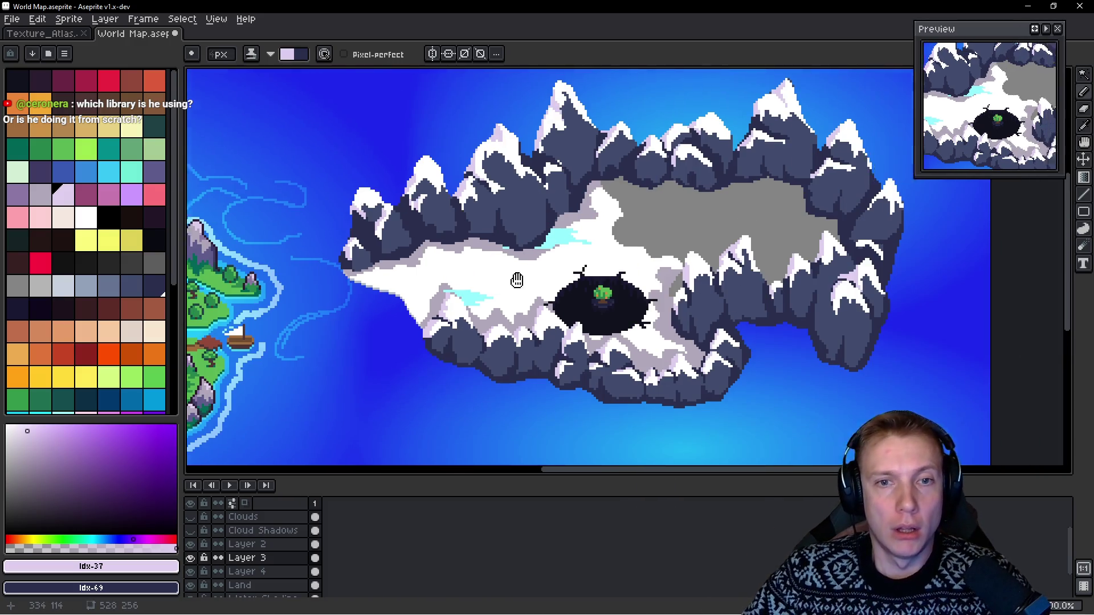
Step: Paint white over the cyan ice patch and lavender #b0a7b8 over the upper patch
scroll(529, 283, "up", 2)
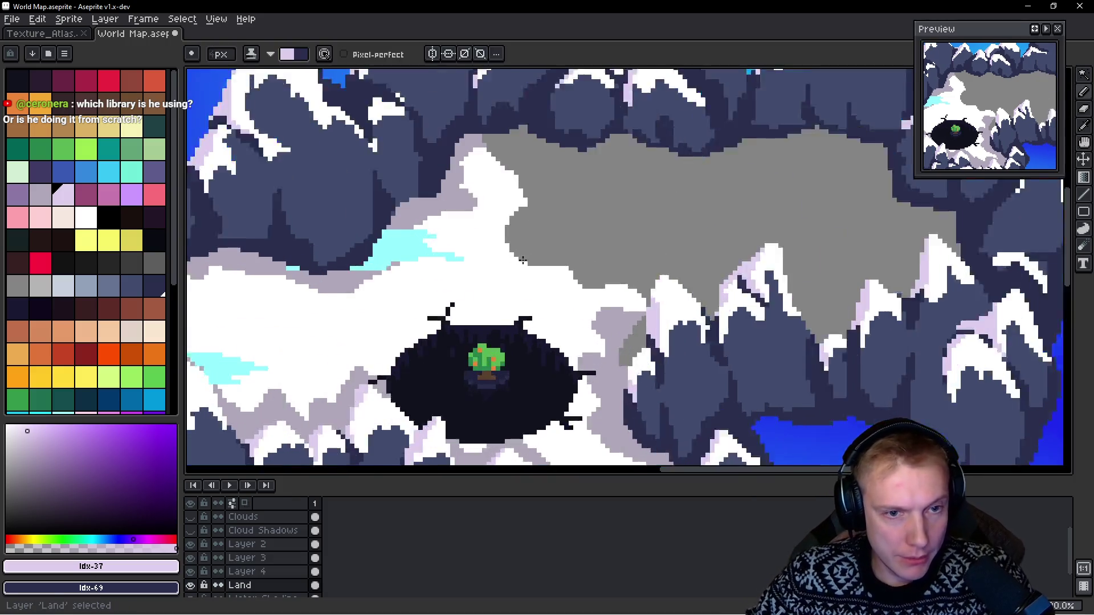
scroll(528, 279, "up", 2)
left_click(408, 274, "alt")
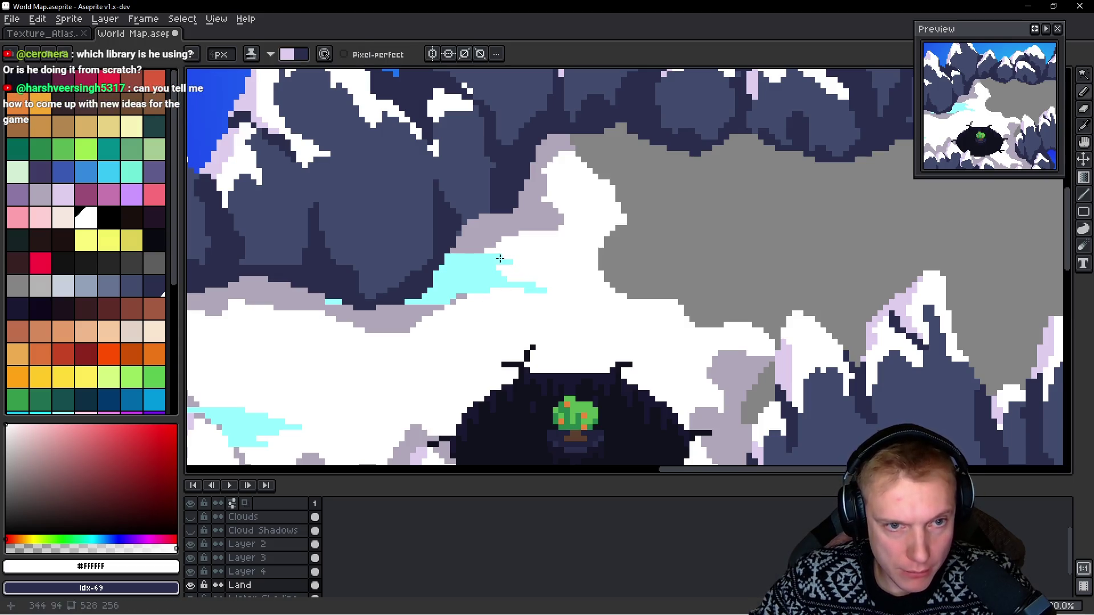
scroll(516, 263, "up", 2)
mouse_move(496, 254)
left_mouse_down()
mouse_move(463, 315)
mouse_move(553, 319)
mouse_move(582, 351)
left_mouse_up()
left_click(446, 191, "alt")
mouse_move(389, 245)
left_mouse_down()
mouse_move(383, 282)
mouse_move(418, 342)
mouse_move(319, 341)
mouse_move(447, 234)
left_mouse_up()
scroll(562, 292, "down", 5)
scroll(482, 288, "up", 3)
scroll(552, 288, "down", 3)
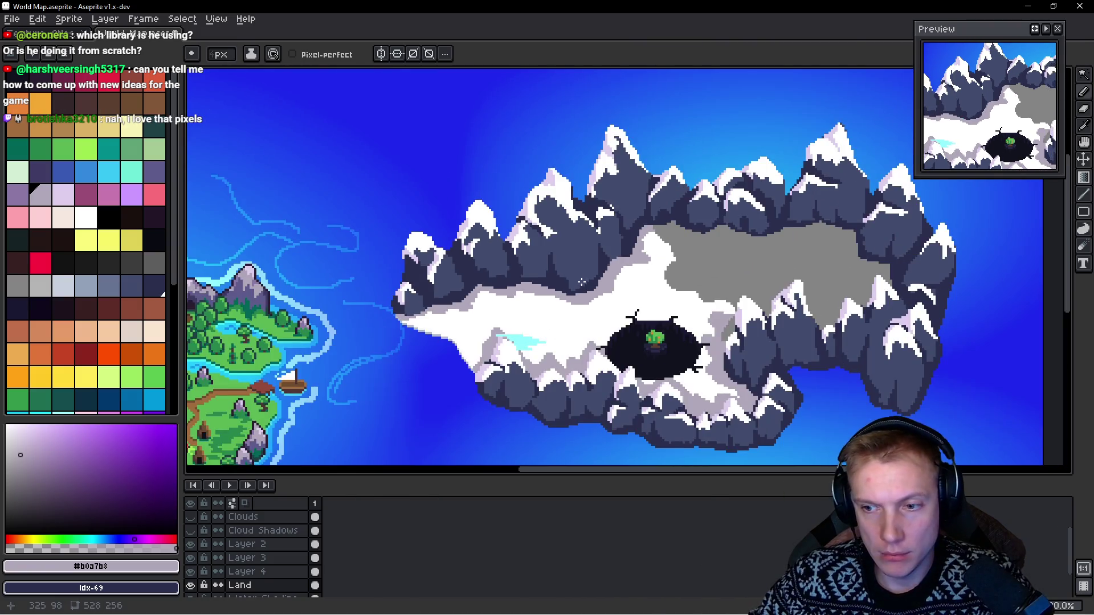
Step: On the island's left side, choose white with a smaller brush, sampling white from the snow
left_click_drag(581, 283, 501, 277)
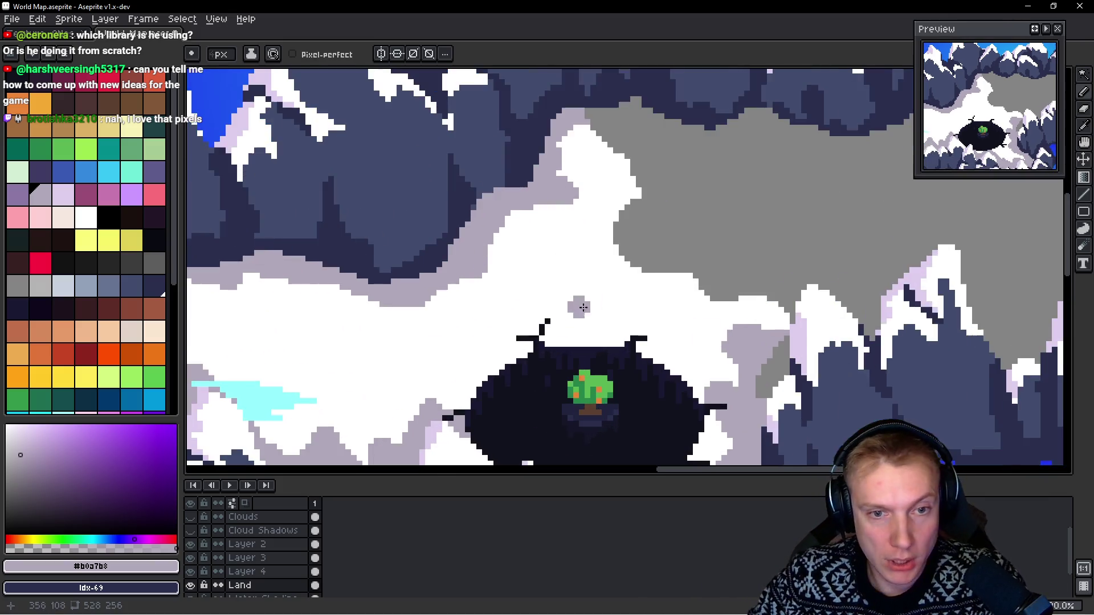
scroll(517, 273, "up", 2)
left_click(615, 290, "alt")
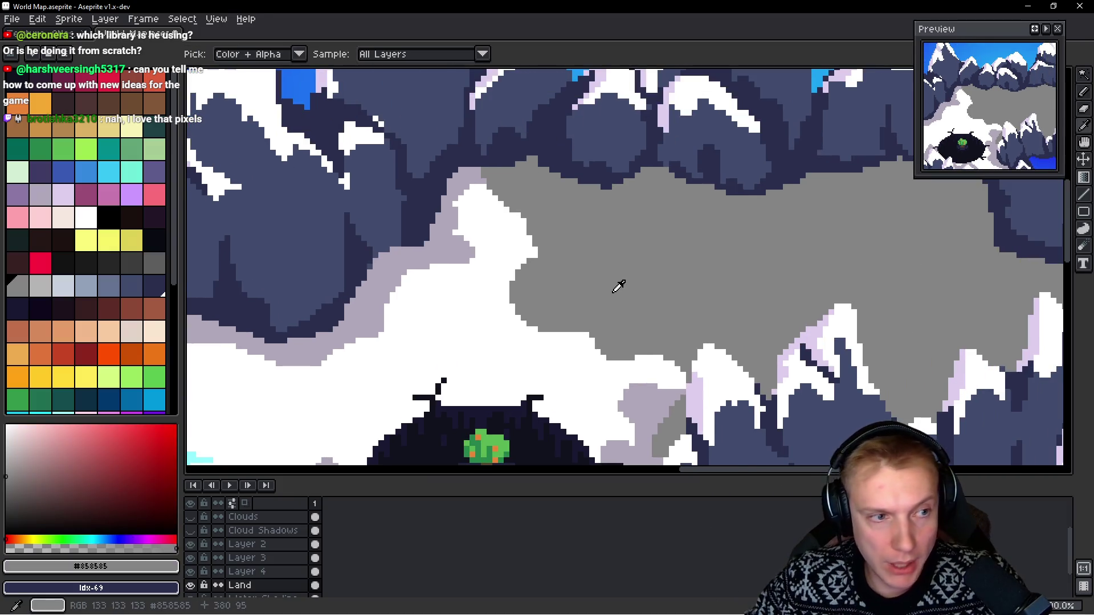
left_click(85, 217)
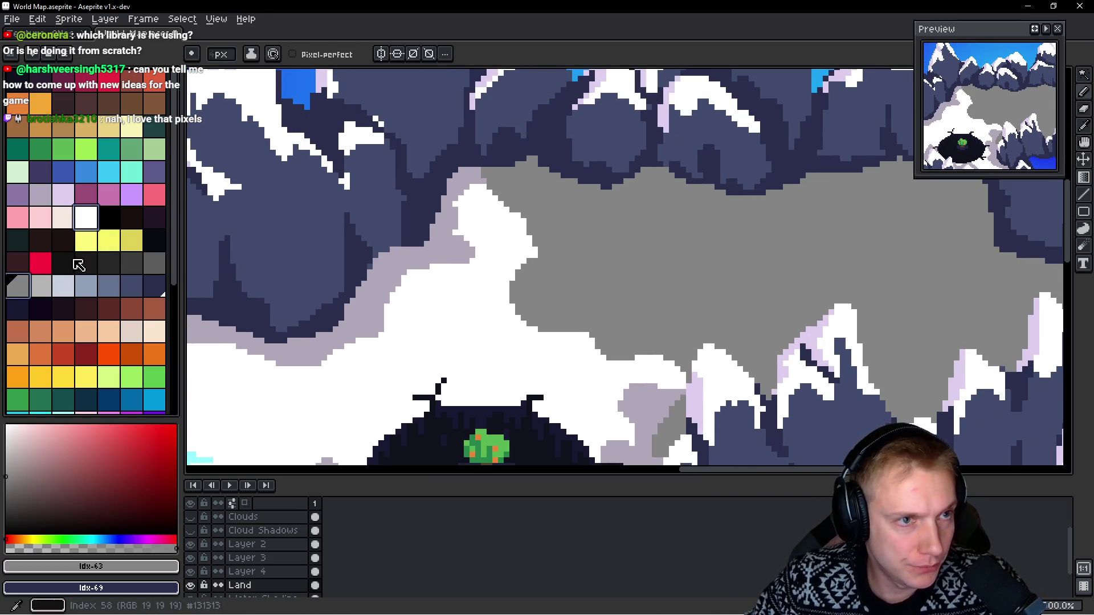
key("minus")
left_click(497, 308)
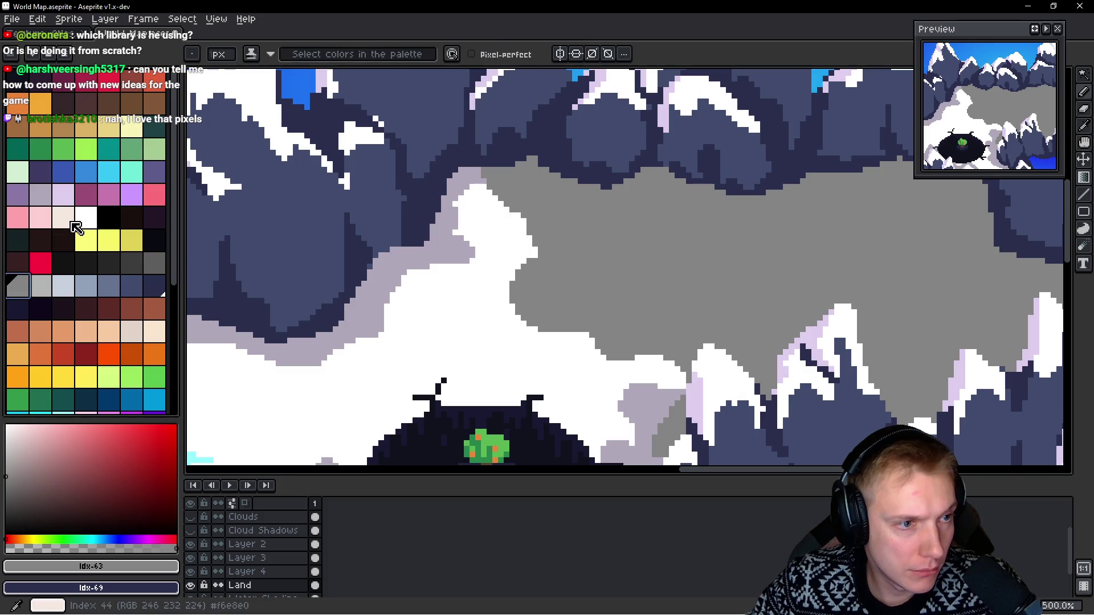
left_click(416, 293, "alt")
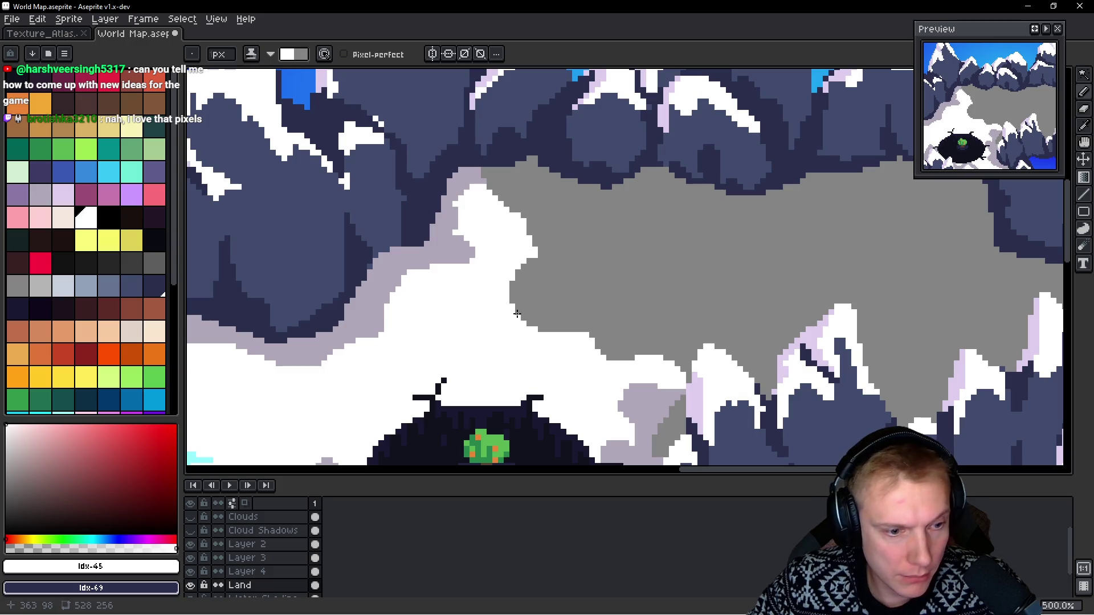
scroll(570, 305, "right", 3)
Step: Magic-wand the grey plateau, deselect, and return to the pencil on the Land layer
key("w")
left_click(603, 272)
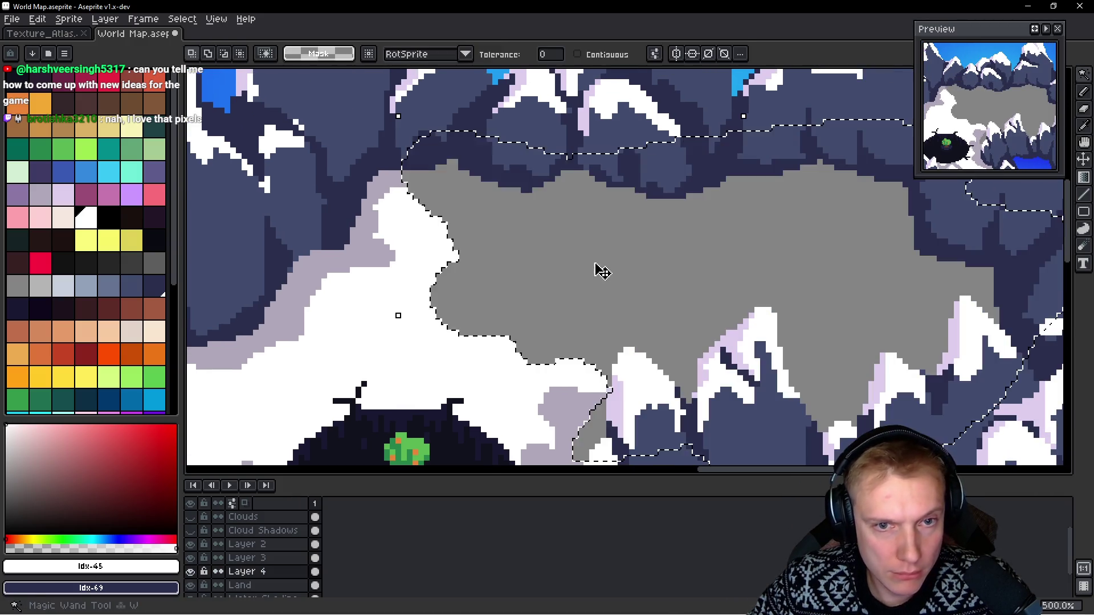
key("ctrl+d")
left_click(601, 271, "ctrl")
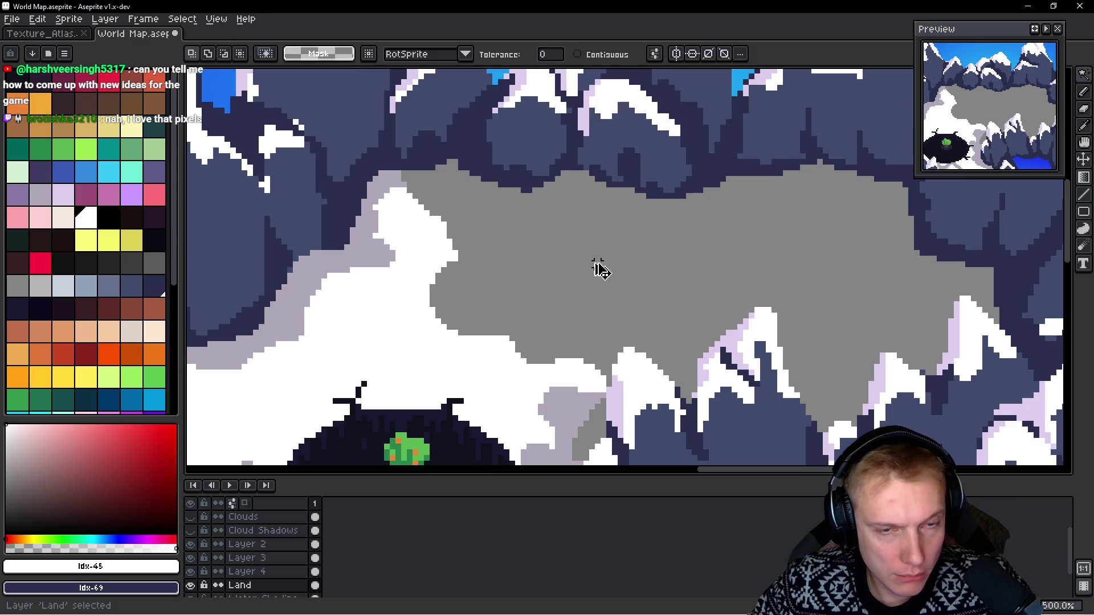
key("b")
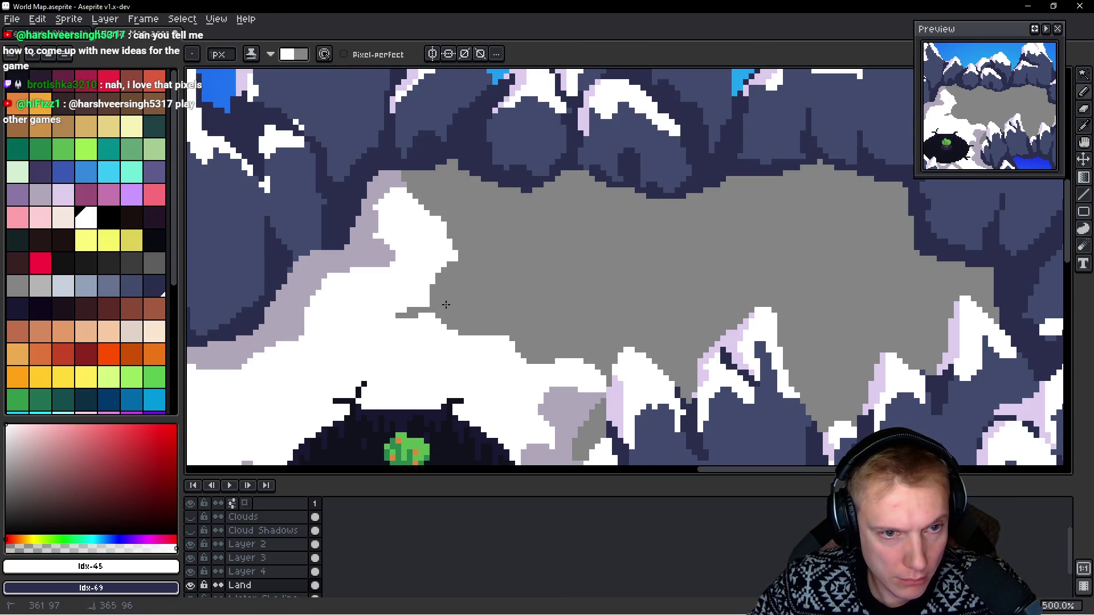
Step: Delete Layer 4 from the sprite
left_click(547, 269, "ctrl")
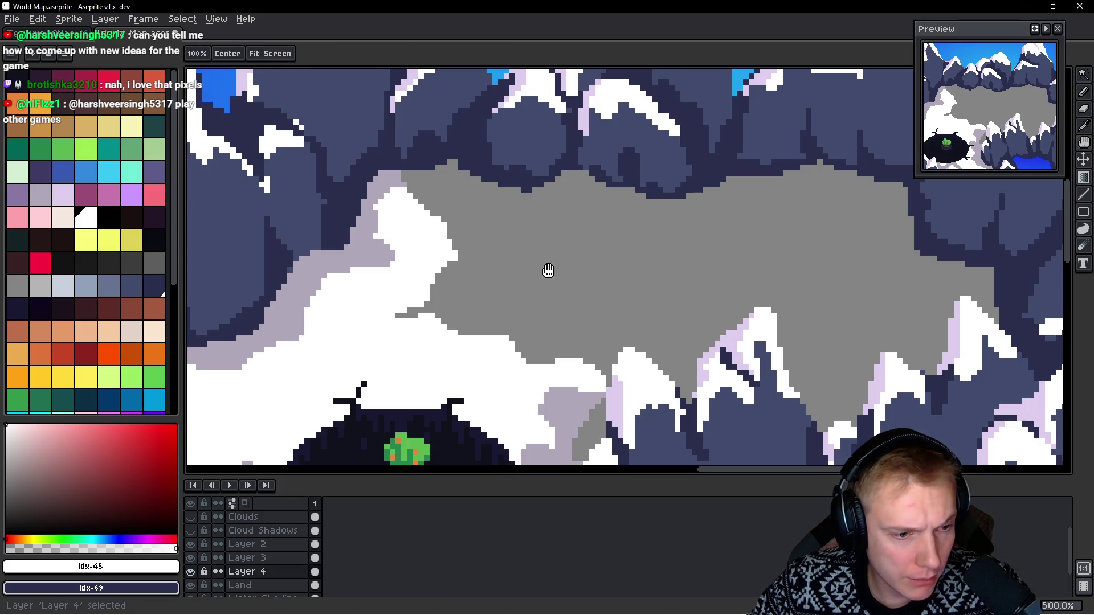
left_click(287, 577)
key("Delete")
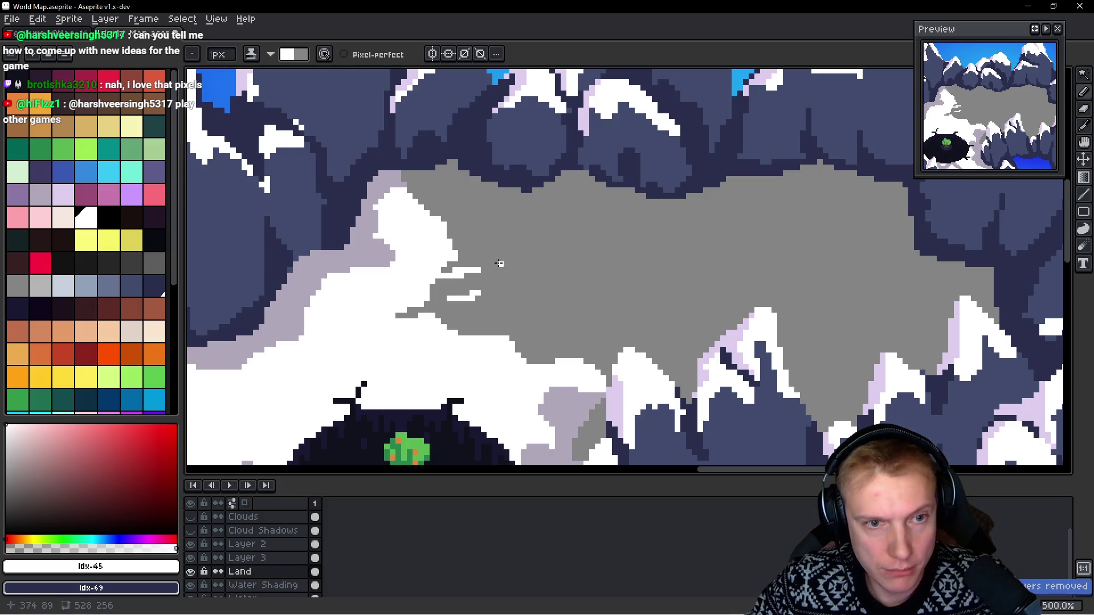
scroll(513, 268, "down", 2)
scroll(513, 268, "up", 2)
Step: Back on the Land layer, paint jagged white streaks into the grey plateau's edge
left_click(430, 310, "ctrl")
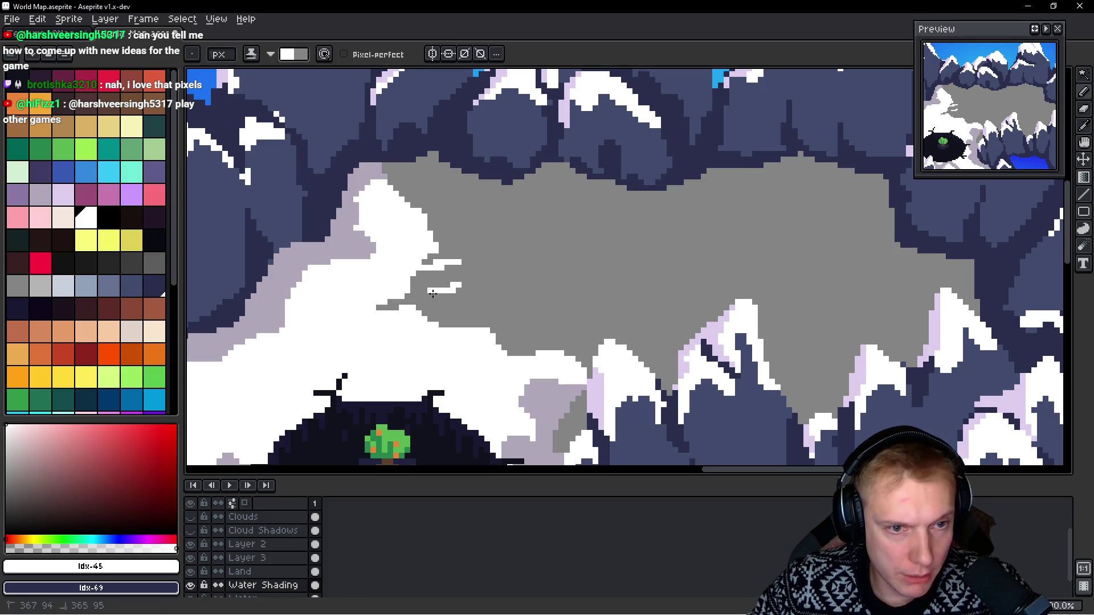
left_click(462, 277, "ctrl")
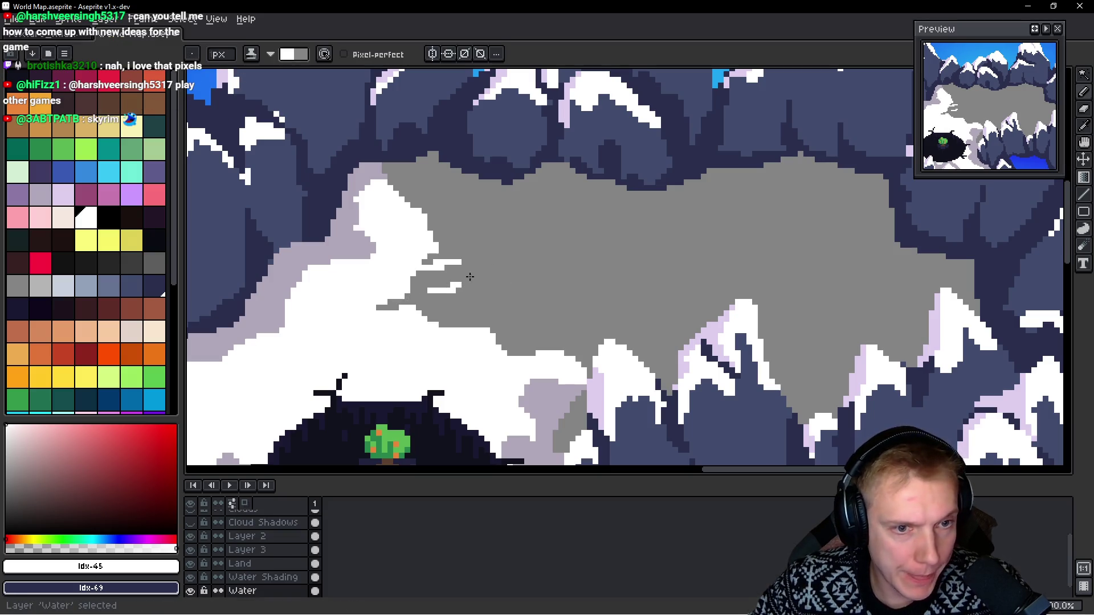
left_click(465, 285, "ctrl")
left_click_drag(470, 288, 387, 300)
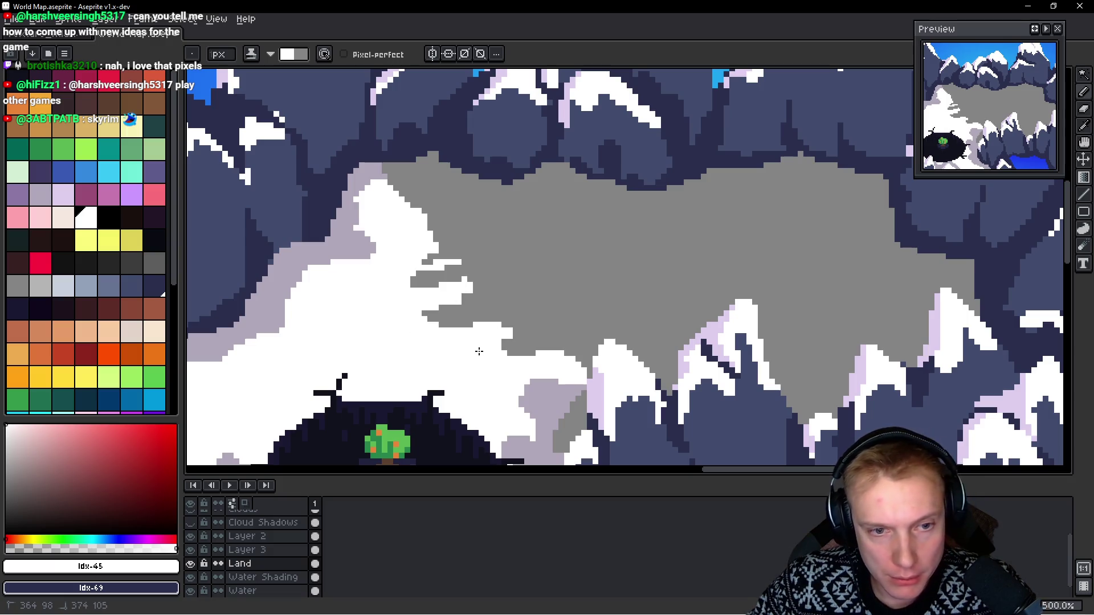
mouse_move(530, 346)
left_mouse_down()
mouse_move(597, 373)
mouse_move(534, 356)
mouse_move(512, 333)
left_mouse_up()
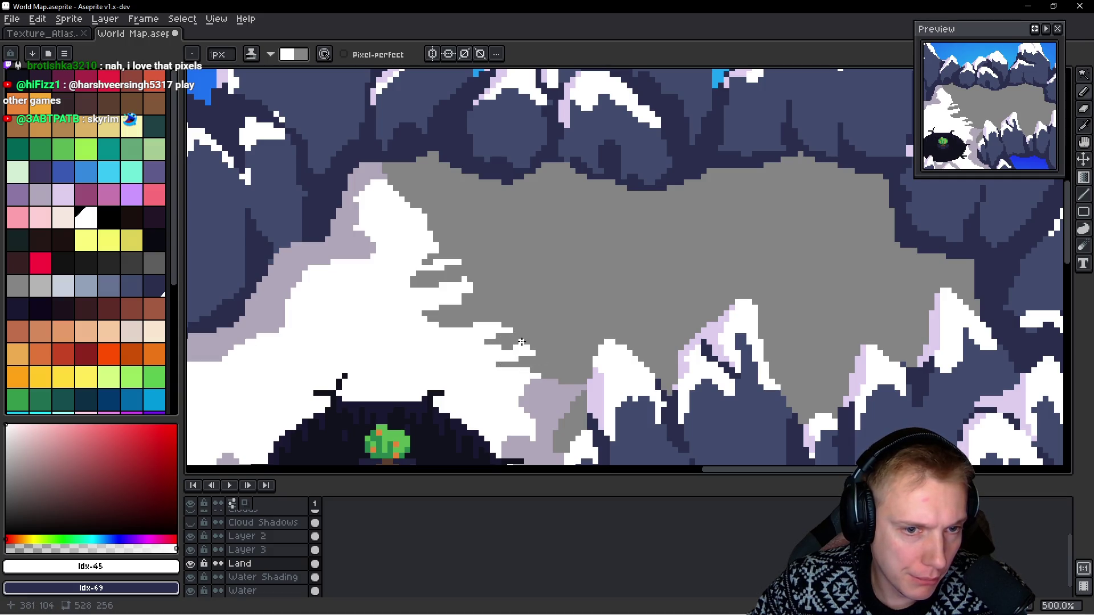
scroll(535, 299, "down", 4)
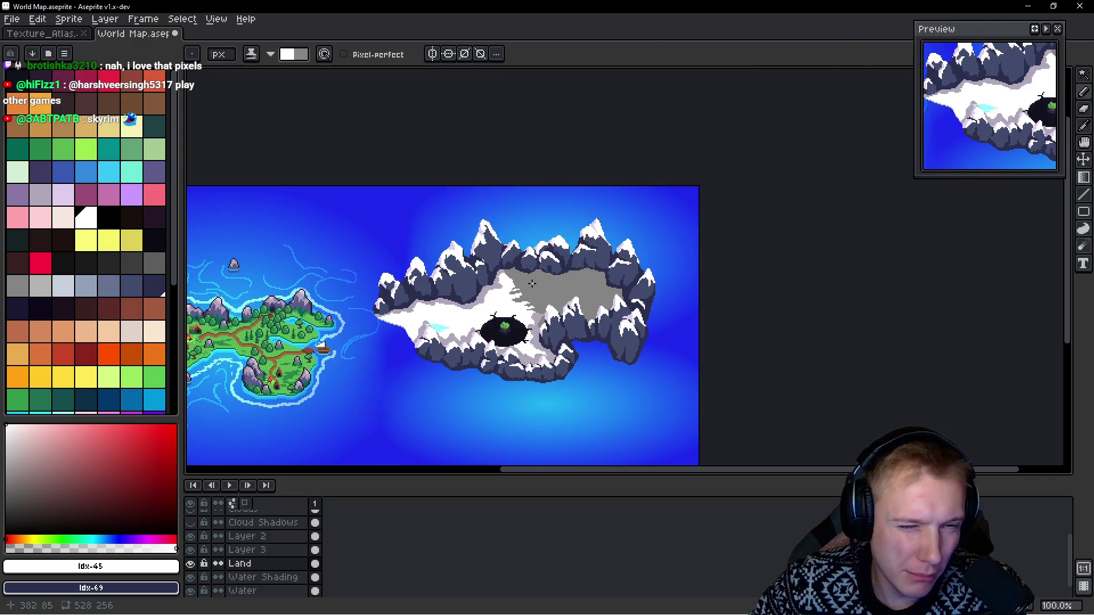
Step: Extend the white snow edge into the grey plateau and up toward the northern rocks
scroll(532, 283, "up", 4)
mouse_move(419, 277)
left_mouse_down()
mouse_move(476, 272)
mouse_move(434, 278)
left_mouse_up()
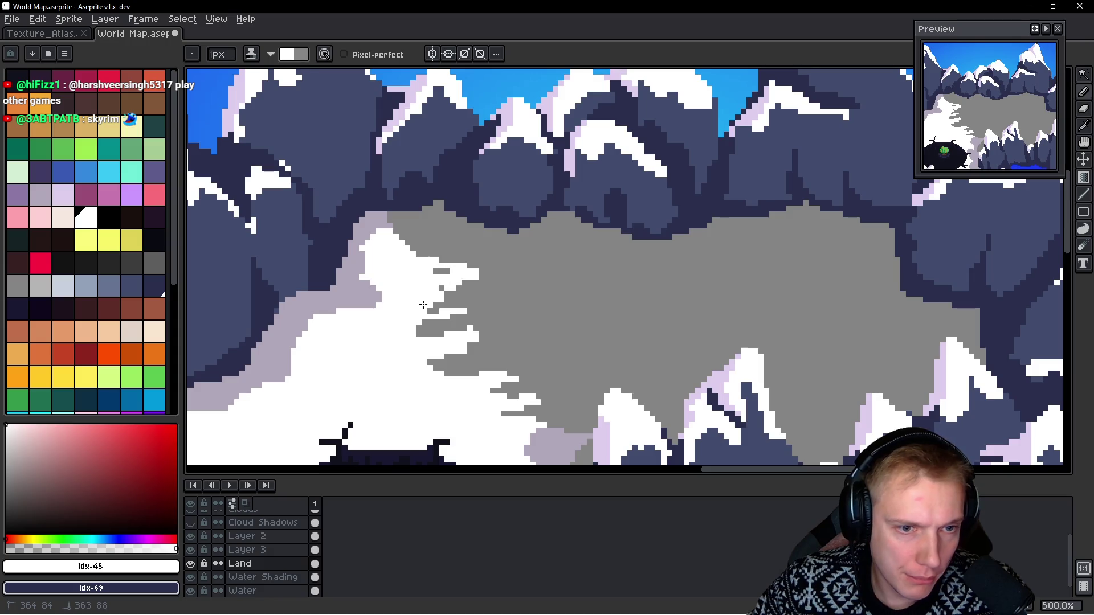
left_click_drag(420, 336, 451, 323)
mouse_move(478, 341)
left_mouse_down()
mouse_move(437, 326)
mouse_move(464, 289)
left_mouse_up()
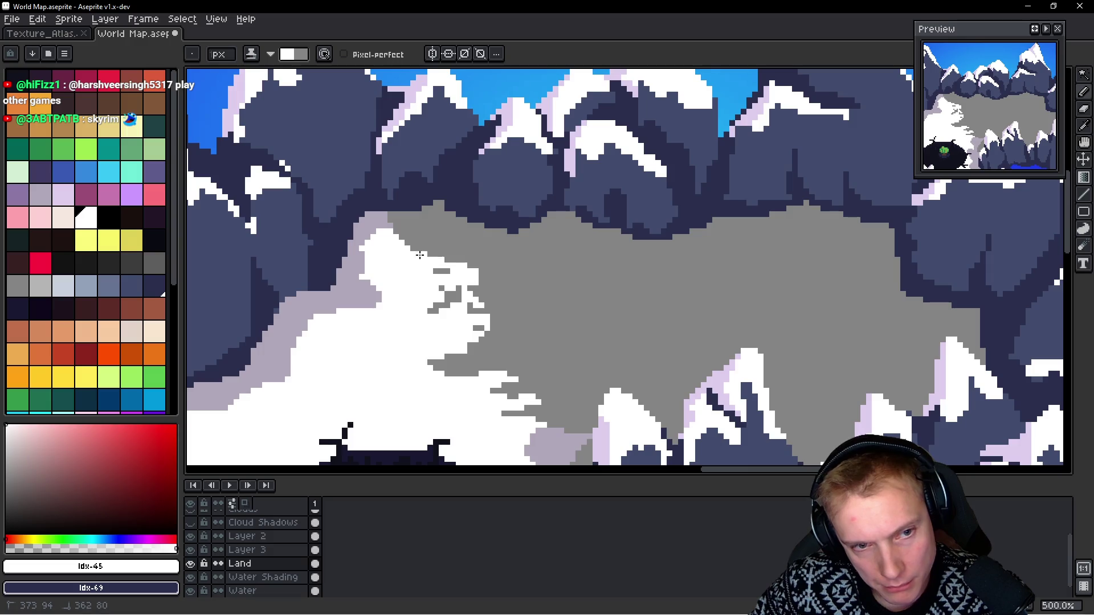
mouse_move(430, 251)
left_mouse_down()
mouse_move(453, 236)
mouse_move(445, 219)
left_mouse_up()
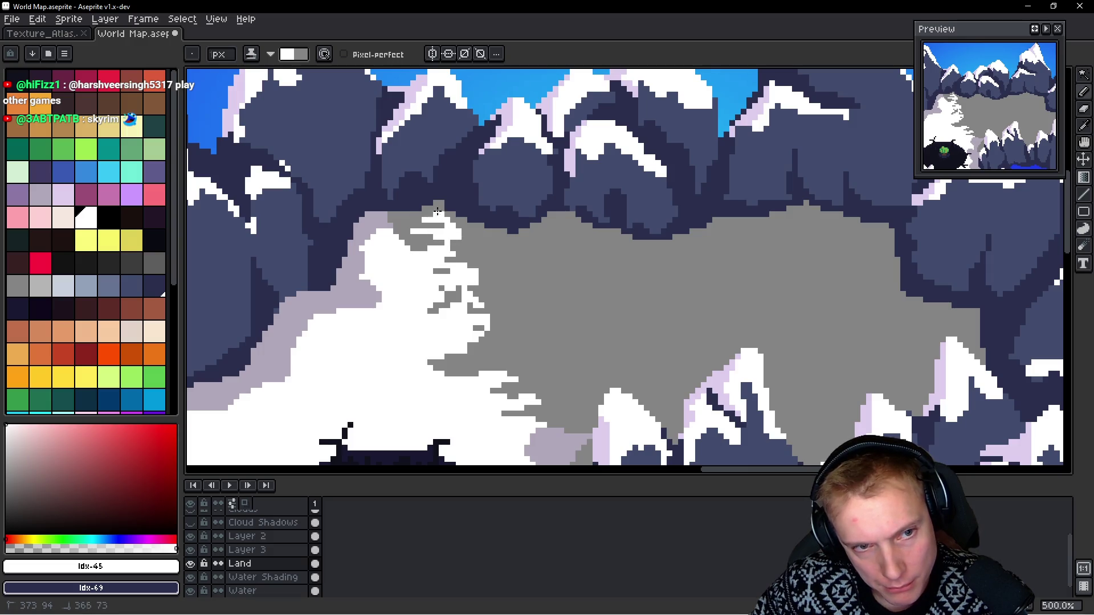
mouse_move(443, 243)
left_mouse_down()
mouse_move(400, 249)
mouse_move(456, 245)
left_mouse_up()
Step: Fill grey gaps along the snow boundary with white and touch up a few edge pixels grey
left_click(456, 253)
mouse_move(480, 288)
left_mouse_down()
mouse_move(455, 282)
mouse_move(488, 309)
left_mouse_up()
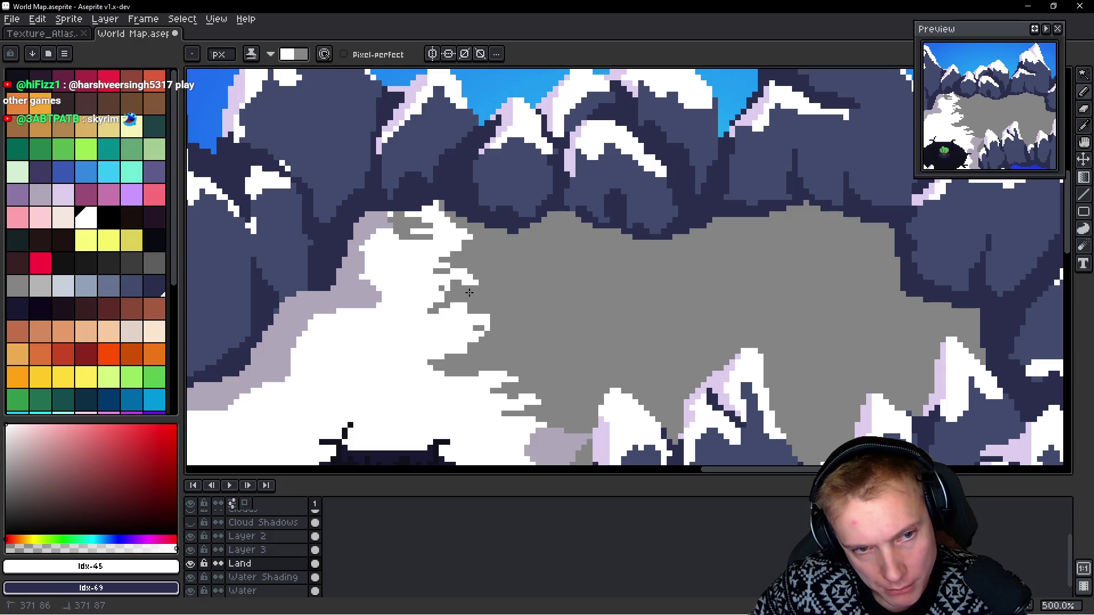
left_click_drag(434, 287, 432, 308)
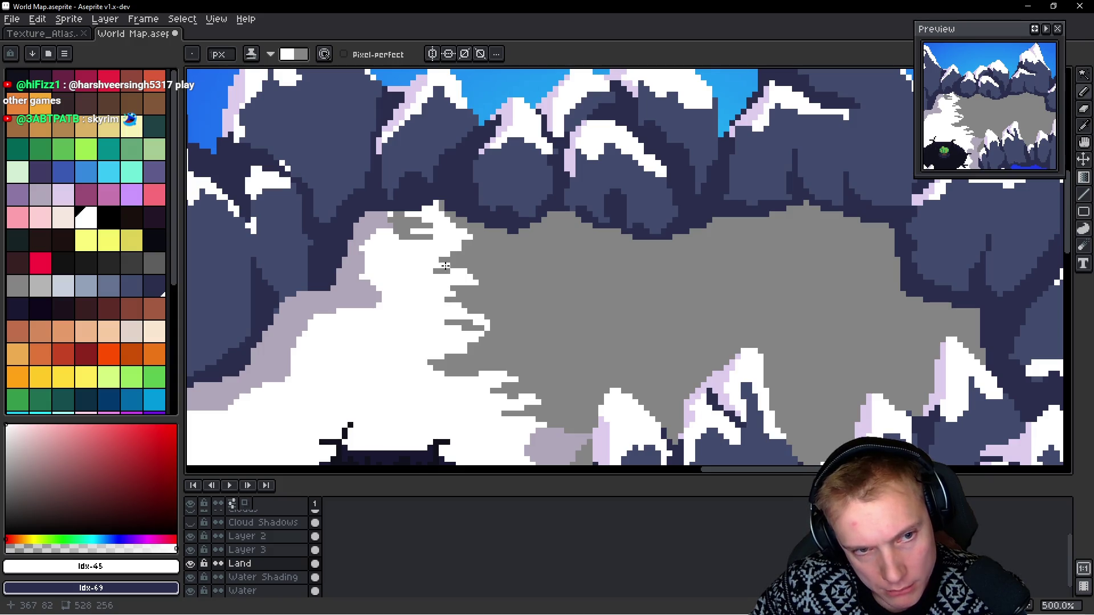
left_click_drag(419, 219, 413, 229)
scroll(495, 282, "down", 4)
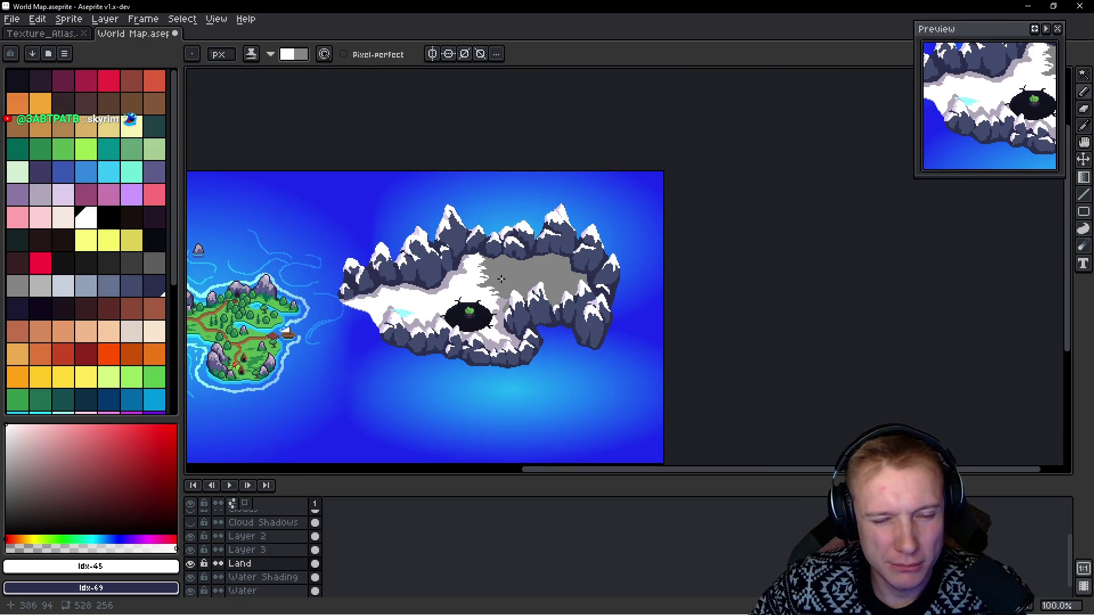
Step: Edge the top of the snow with light lavender pixels
scroll(493, 278, "up", 5)
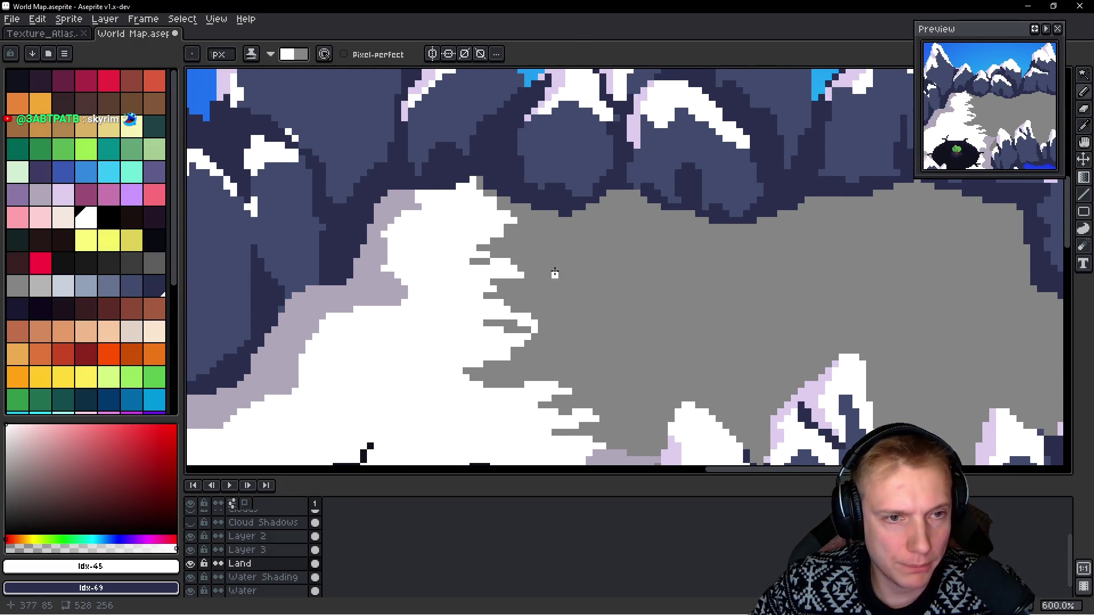
left_click(372, 256, "alt")
scroll(373, 248, "up", 3)
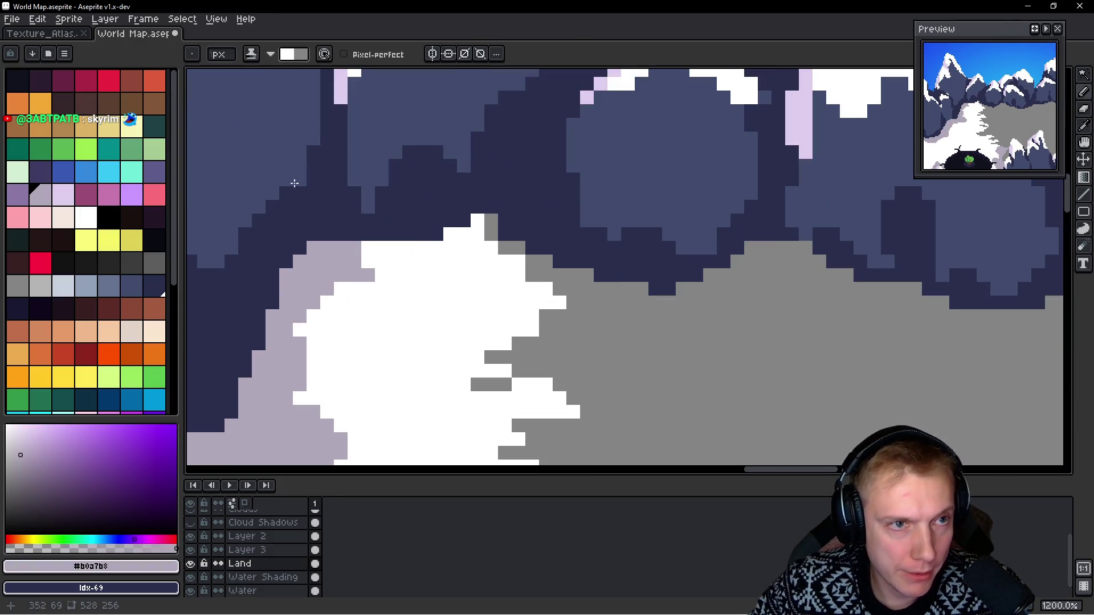
left_click(86, 219)
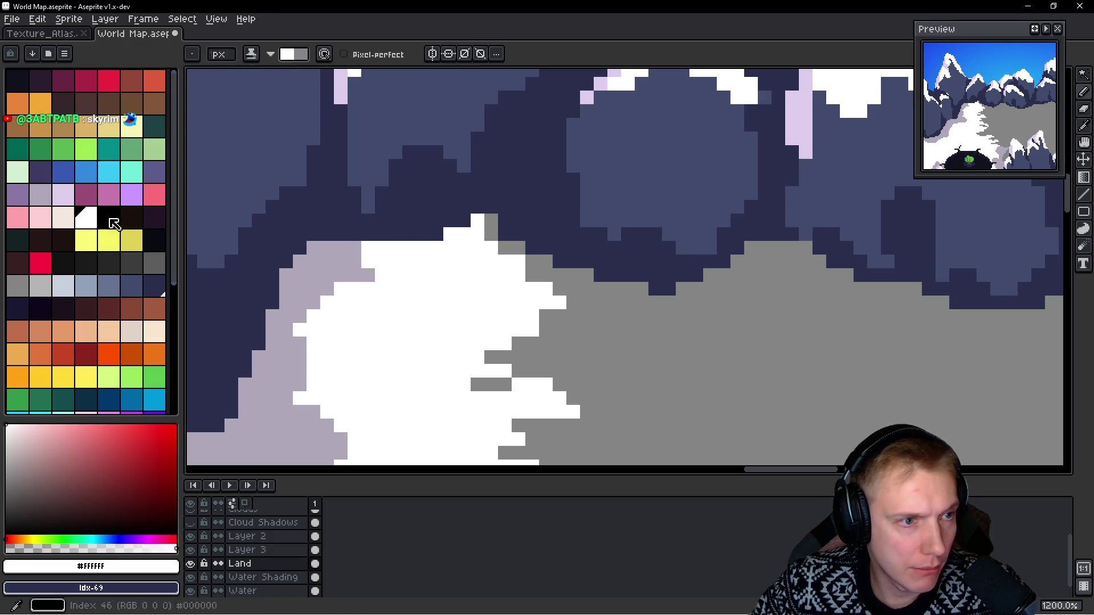
left_click(63, 195)
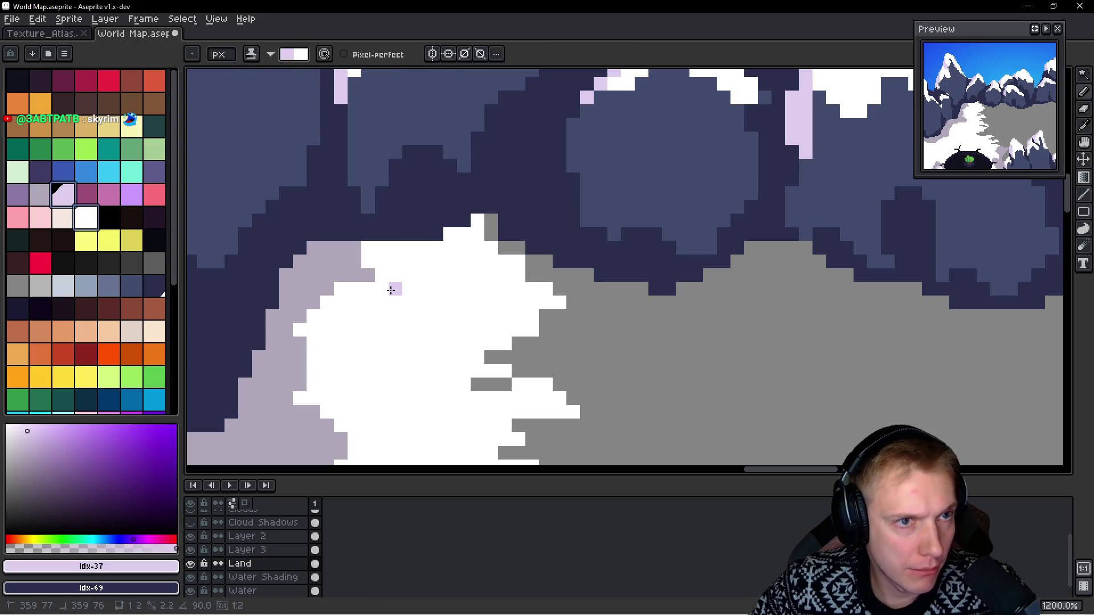
left_click(373, 250)
left_click_drag(373, 250, 384, 246)
Step: Outline the snow edge and peak in grey-lavender, undoing one stray pixel
left_click(347, 252, "alt")
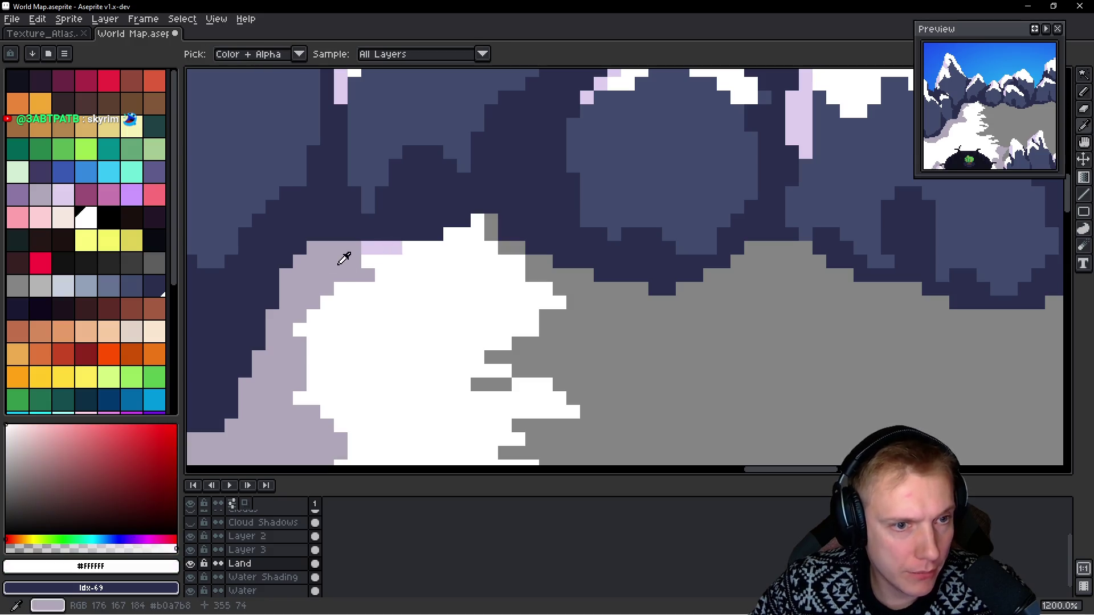
left_click(464, 316)
key("ctrl+z")
mouse_move(362, 254)
left_mouse_down()
mouse_move(424, 276)
mouse_move(513, 234)
mouse_move(399, 265)
mouse_move(564, 298)
mouse_move(497, 286)
left_mouse_up()
left_click_drag(362, 289, 373, 290)
left_click(435, 247, "alt")
left_click(375, 248)
Step: Shade a darker grey band along the plateau where it meets the mountain bases
scroll(476, 255, "down", 4)
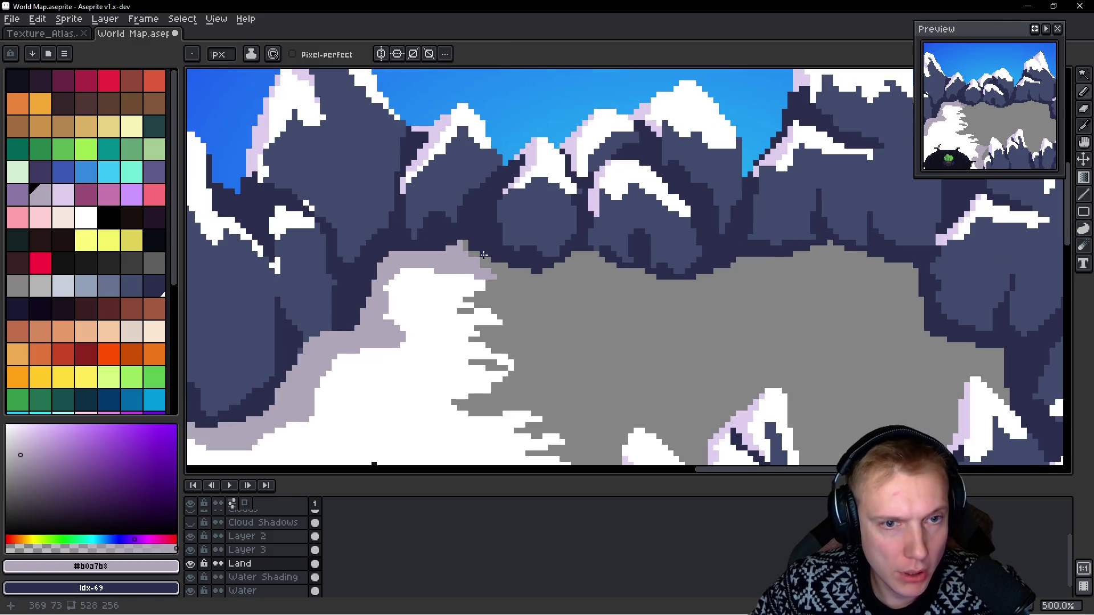
left_click(542, 276, "alt")
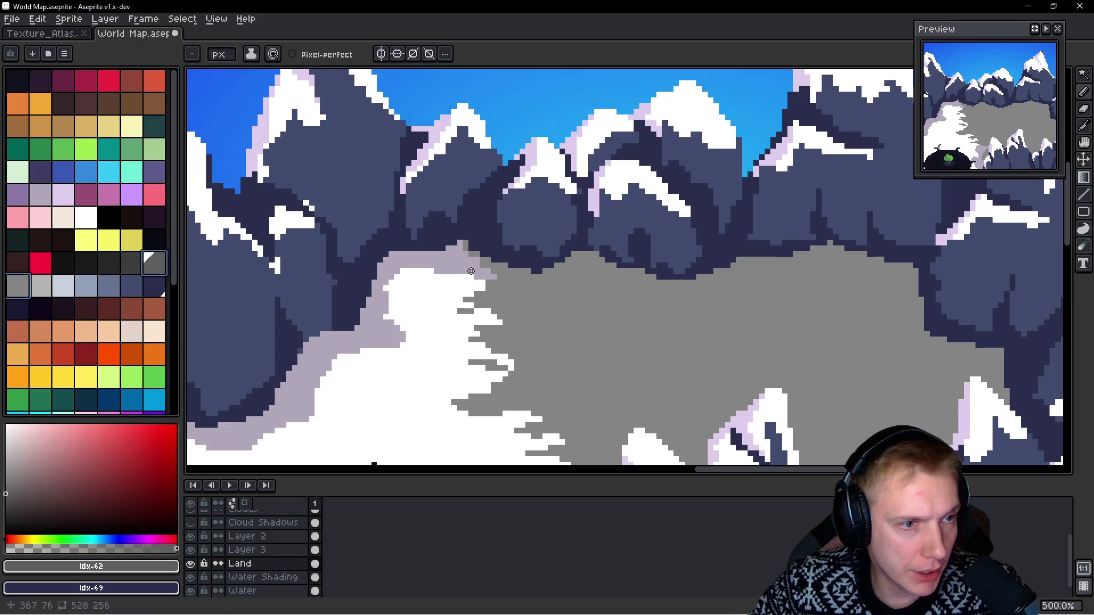
left_click(505, 269)
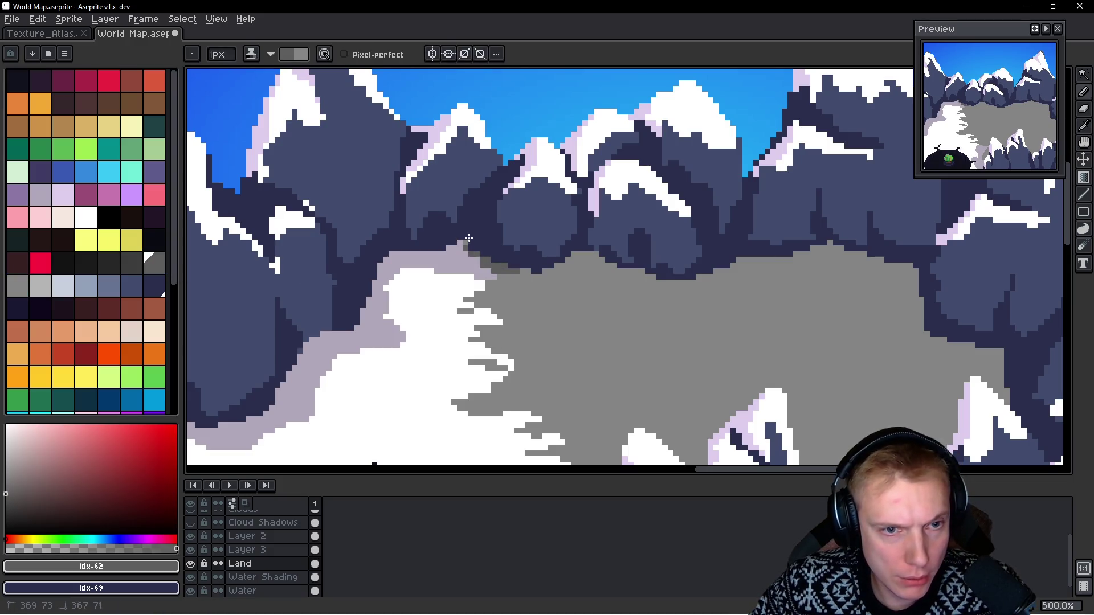
scroll(222, 54, "up", 2)
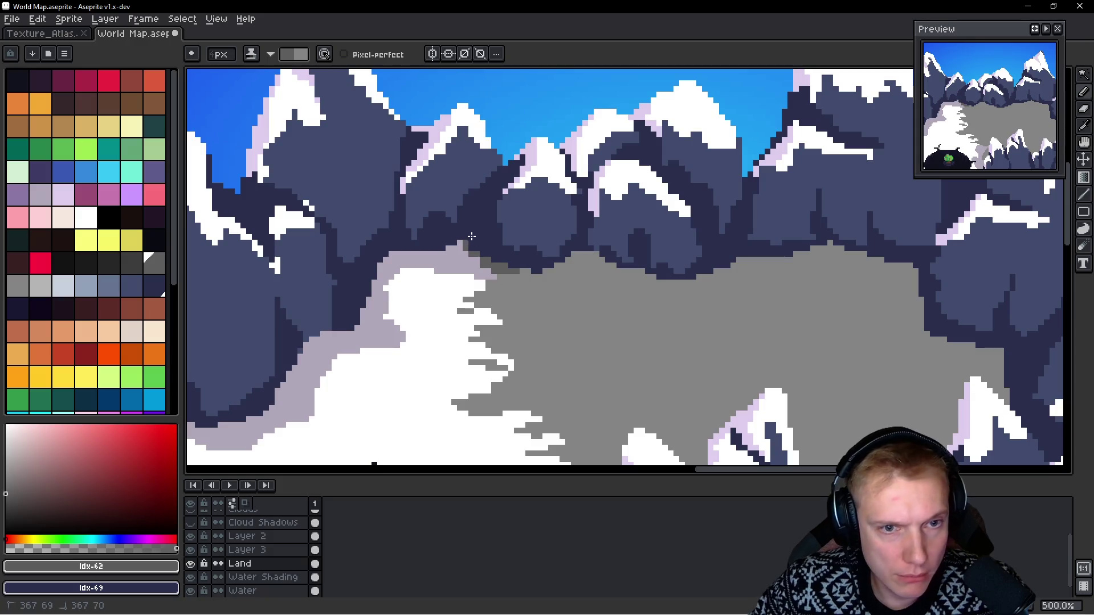
mouse_move(499, 264)
left_mouse_down()
mouse_move(666, 277)
mouse_move(783, 264)
left_mouse_up()
mouse_move(632, 290)
left_mouse_down()
mouse_move(681, 259)
mouse_move(752, 288)
mouse_move(764, 317)
mouse_move(741, 319)
mouse_move(793, 344)
mouse_move(689, 315)
mouse_move(661, 336)
mouse_move(695, 346)
mouse_move(701, 297)
mouse_move(674, 310)
mouse_move(670, 385)
mouse_move(609, 333)
mouse_move(587, 396)
mouse_move(600, 383)
mouse_move(567, 413)
left_mouse_up()
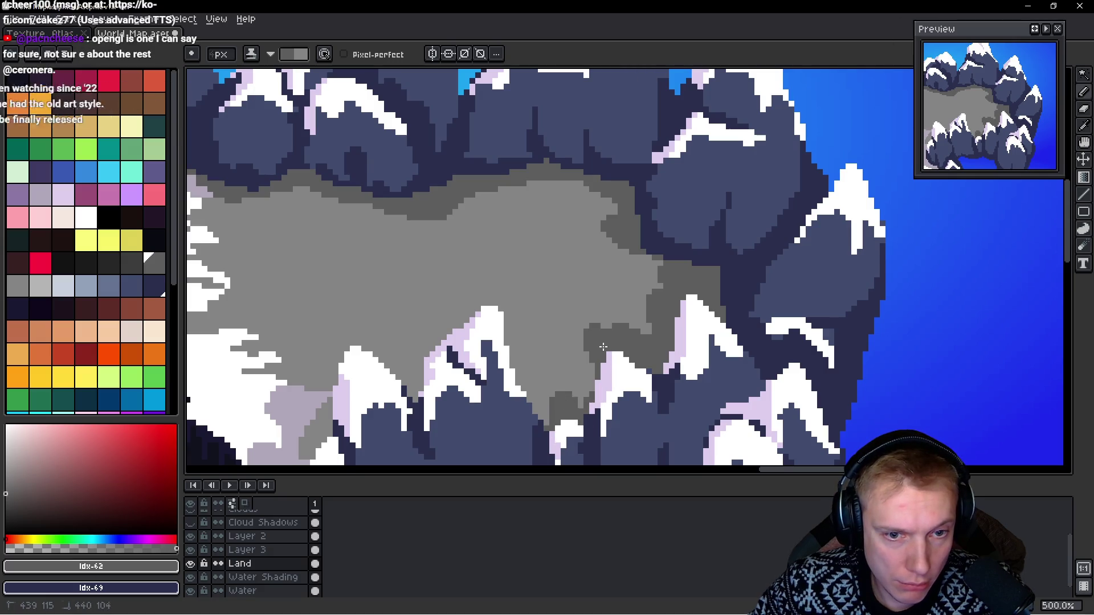
left_click_drag(652, 353, 685, 316)
mouse_move(593, 396)
left_mouse_down()
mouse_move(556, 342)
mouse_move(543, 346)
left_mouse_up()
mouse_move(513, 276)
left_mouse_down()
mouse_move(496, 257)
mouse_move(491, 283)
mouse_move(473, 276)
mouse_move(459, 311)
left_mouse_up()
mouse_move(484, 271)
left_mouse_down()
mouse_move(433, 362)
mouse_move(365, 322)
mouse_move(390, 310)
left_mouse_up()
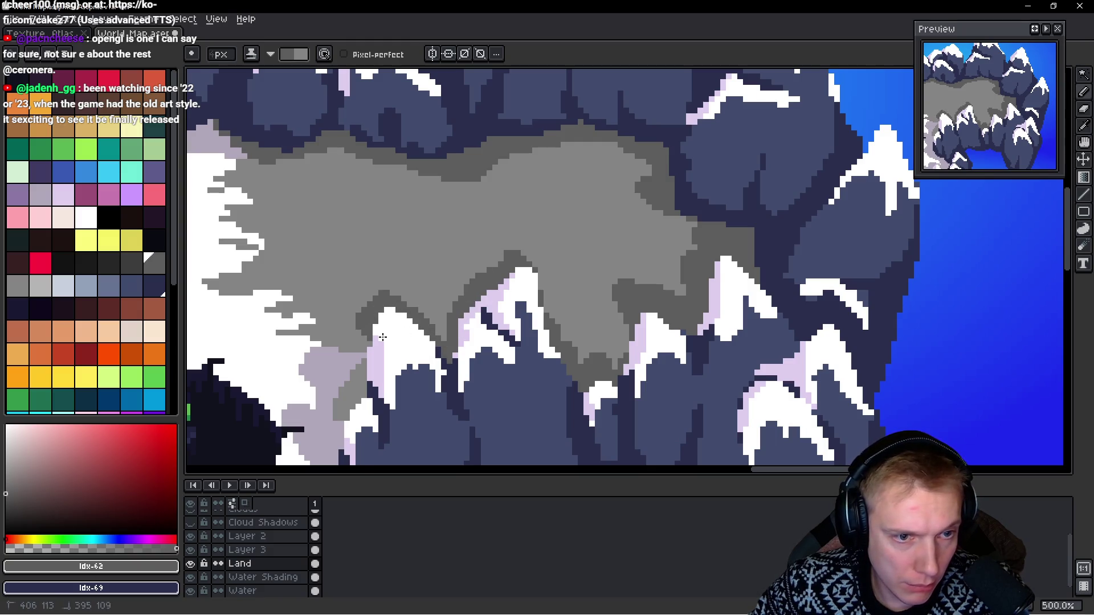
left_click_drag(358, 376, 458, 308)
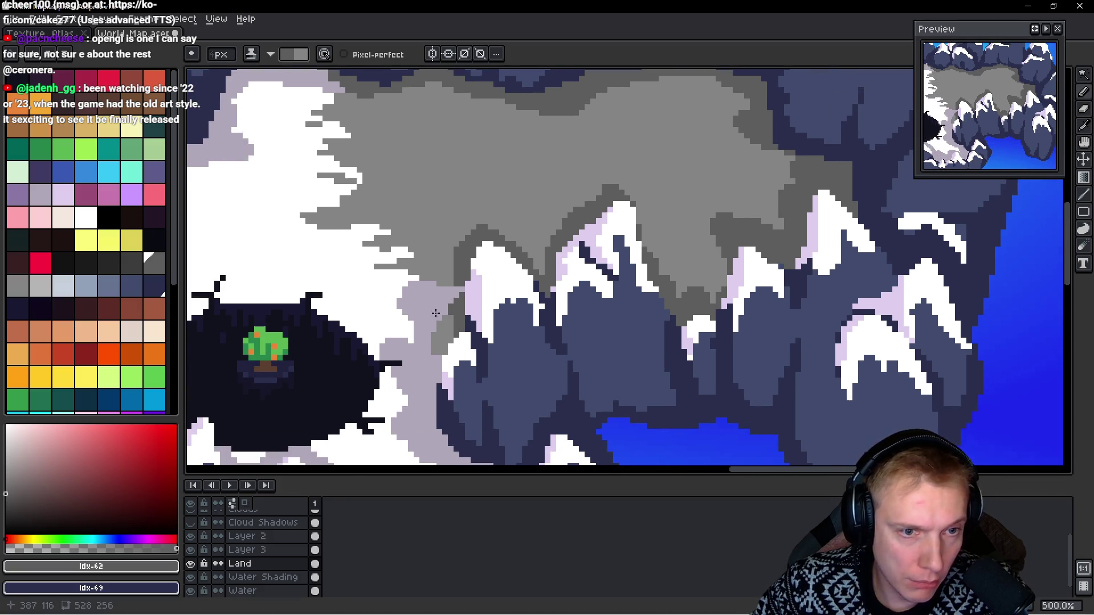
Step: Darken the light-grey pixels near the peak base
scroll(431, 313, "down", 5)
scroll(501, 296, "up", 3)
scroll(521, 291, "up", 3)
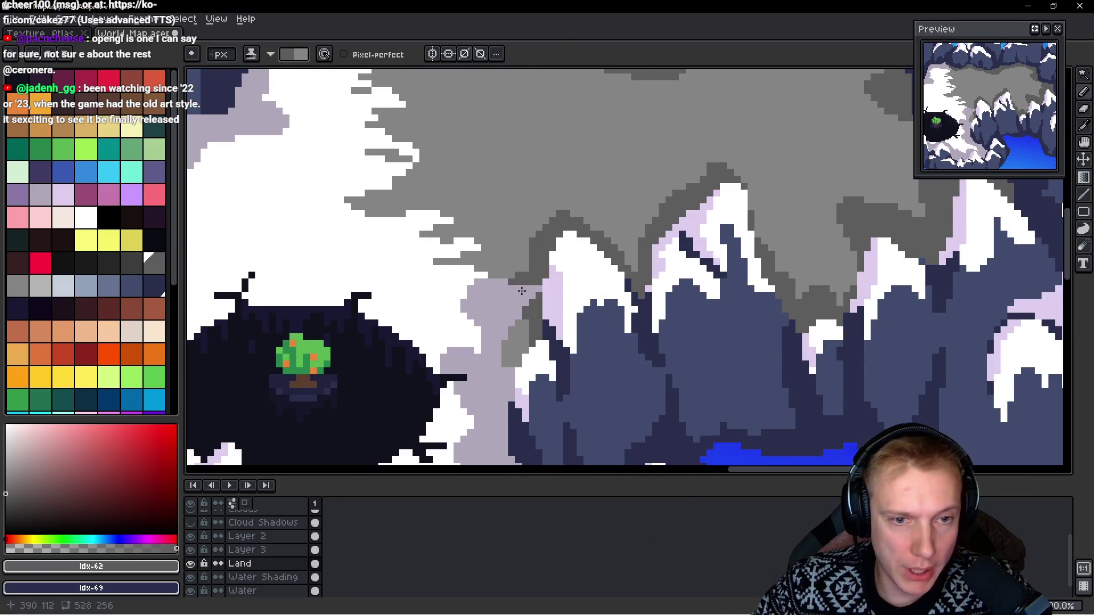
scroll(521, 291, "up", 1)
scroll(527, 259, "down", 1)
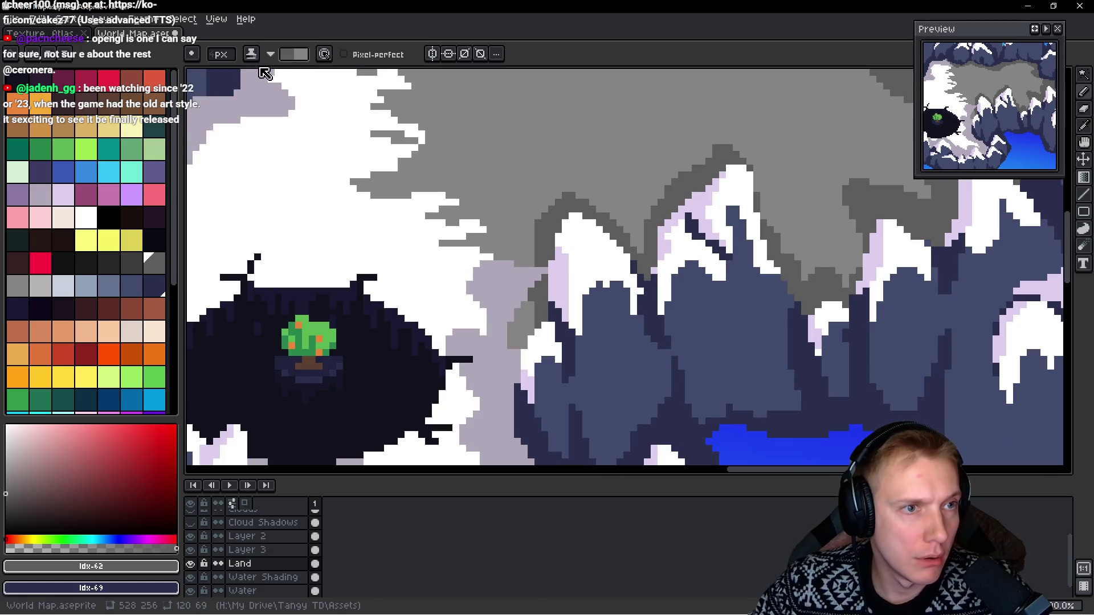
key("e")
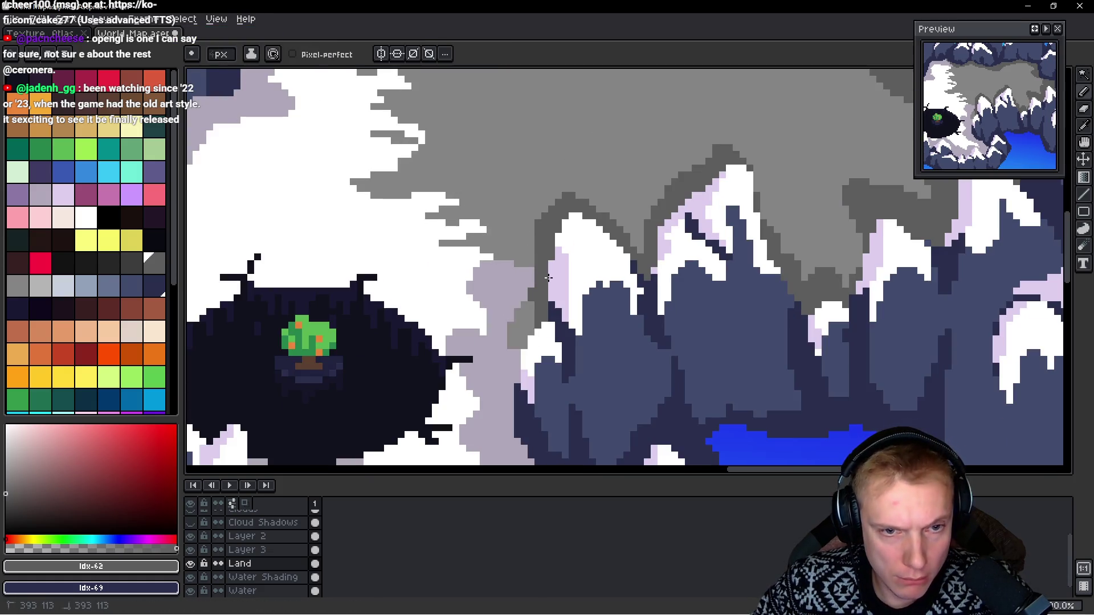
scroll(550, 302, "down", 2)
scroll(554, 330, "up", 2)
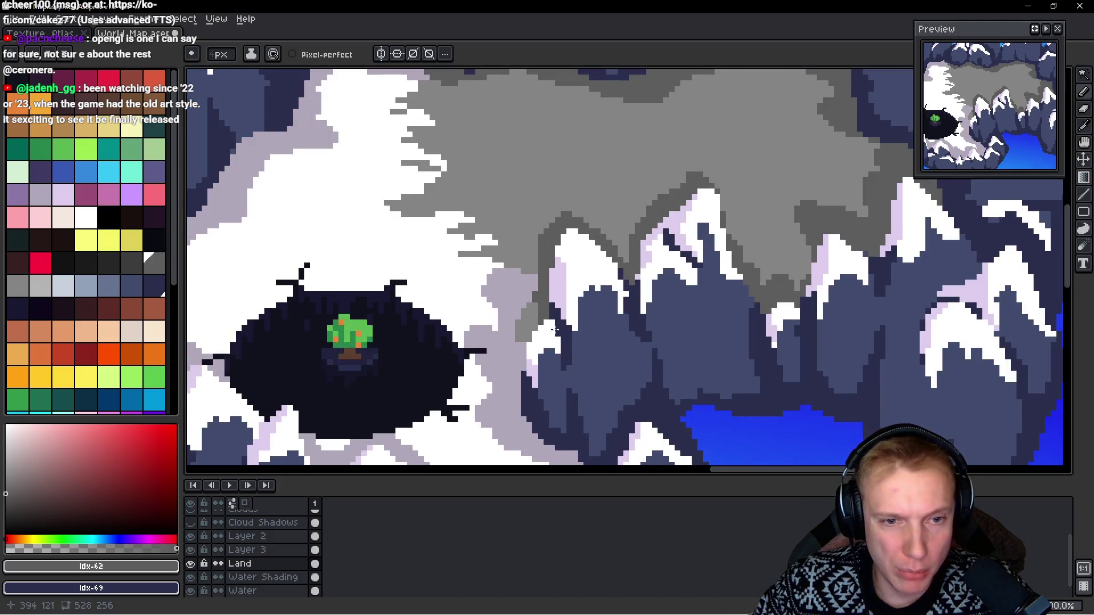
left_click_drag(555, 329, 529, 315)
Step: Cover the light-grey area with white snow and dark grey from the plateau
left_click(529, 251, "alt")
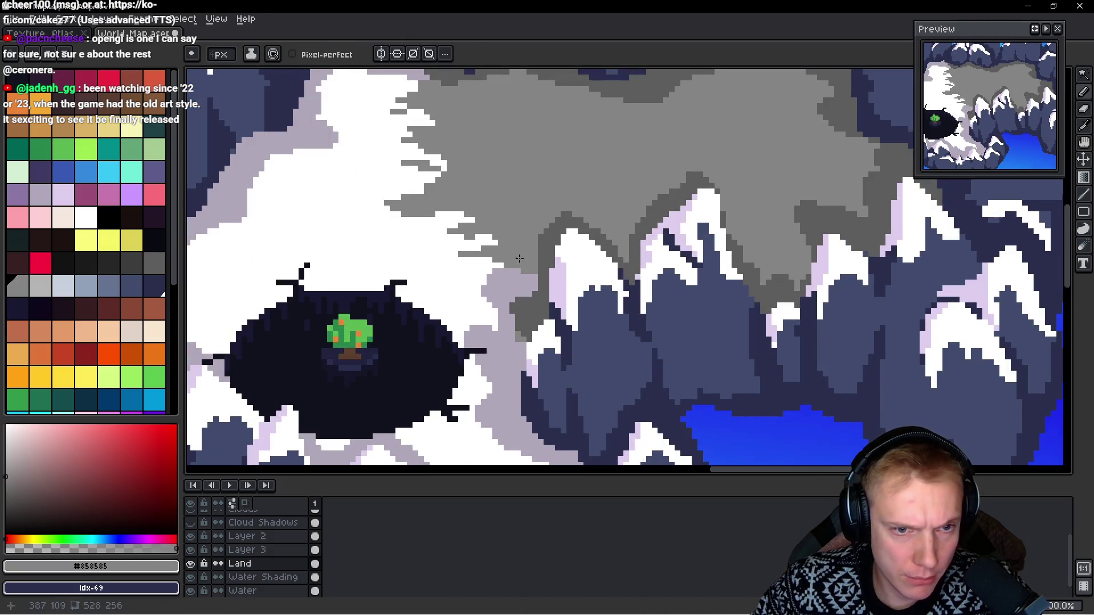
scroll(434, 302, "up", 1)
left_click(482, 291, "alt")
left_click(479, 289, "alt")
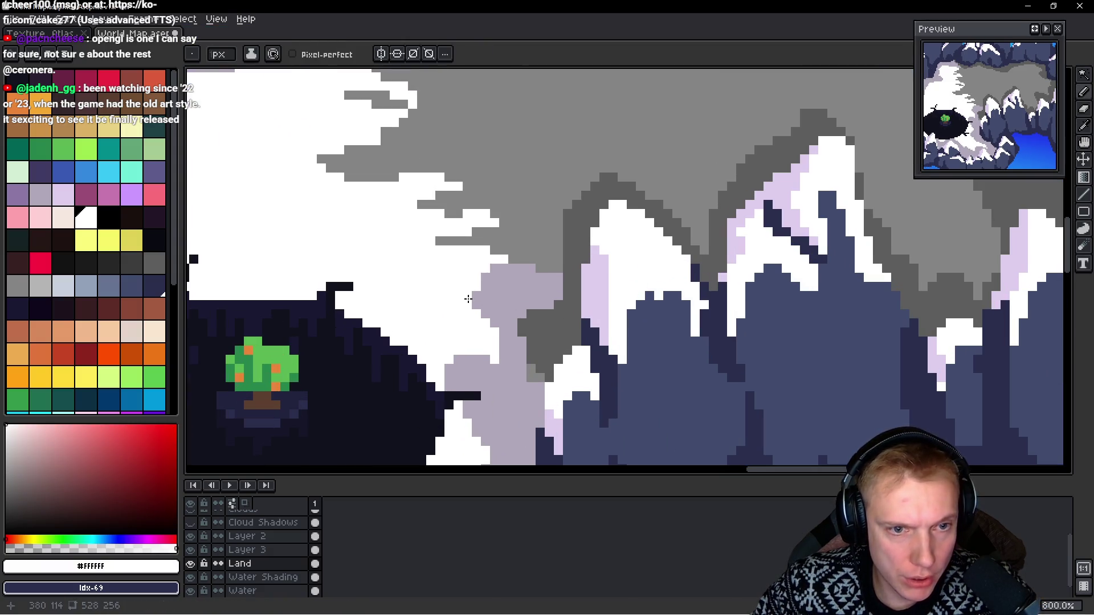
mouse_move(496, 304)
left_mouse_down()
mouse_move(485, 293)
mouse_move(500, 288)
mouse_move(494, 235)
left_mouse_up()
left_click(533, 266, "alt")
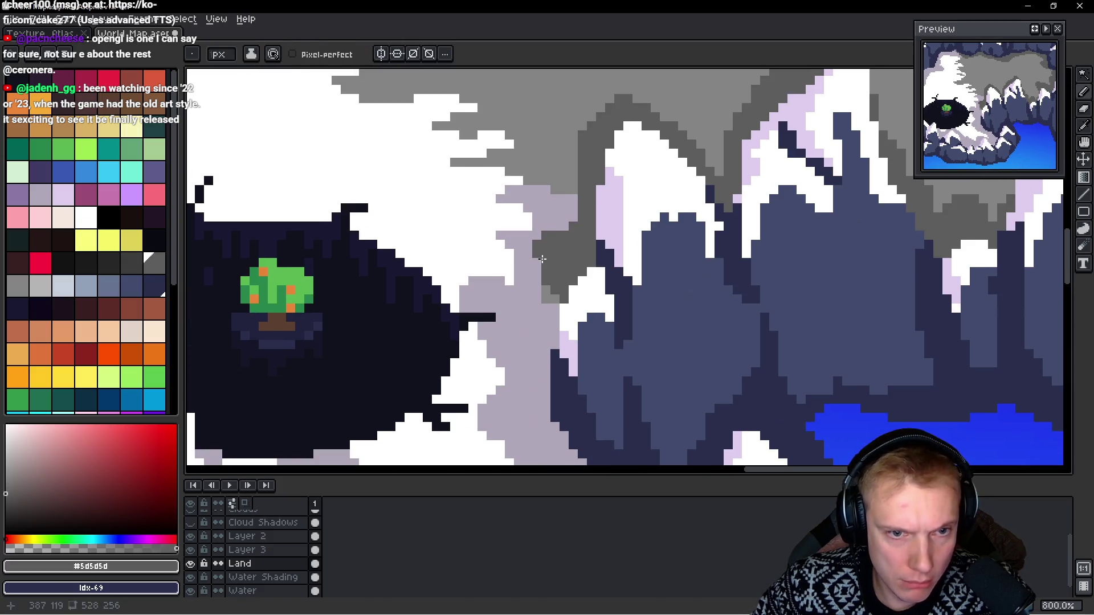
mouse_move(532, 266)
left_mouse_down()
mouse_move(516, 249)
mouse_move(570, 200)
mouse_move(556, 228)
mouse_move(552, 211)
mouse_move(504, 243)
mouse_move(531, 234)
left_mouse_up()
Step: Paint mid grey over the lilac patches on the plateau
left_click(576, 166, "alt")
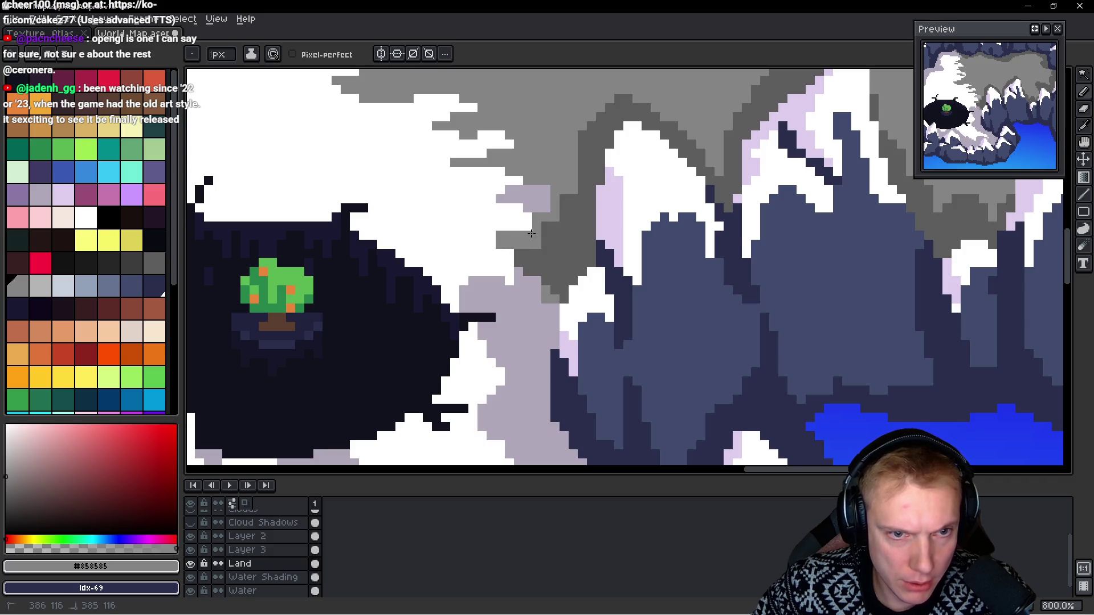
left_click(495, 246, "alt")
left_click(564, 226, "alt")
mouse_move(545, 197)
left_mouse_down()
mouse_move(505, 191)
mouse_move(531, 197)
left_mouse_up()
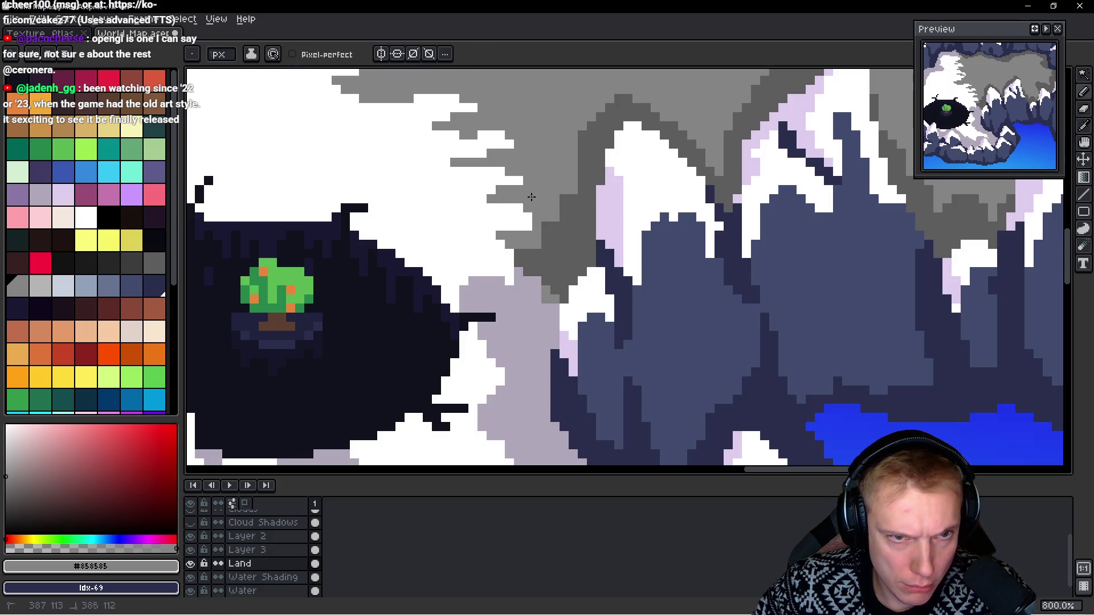
scroll(521, 180, "down", 6)
scroll(543, 220, "up", 5)
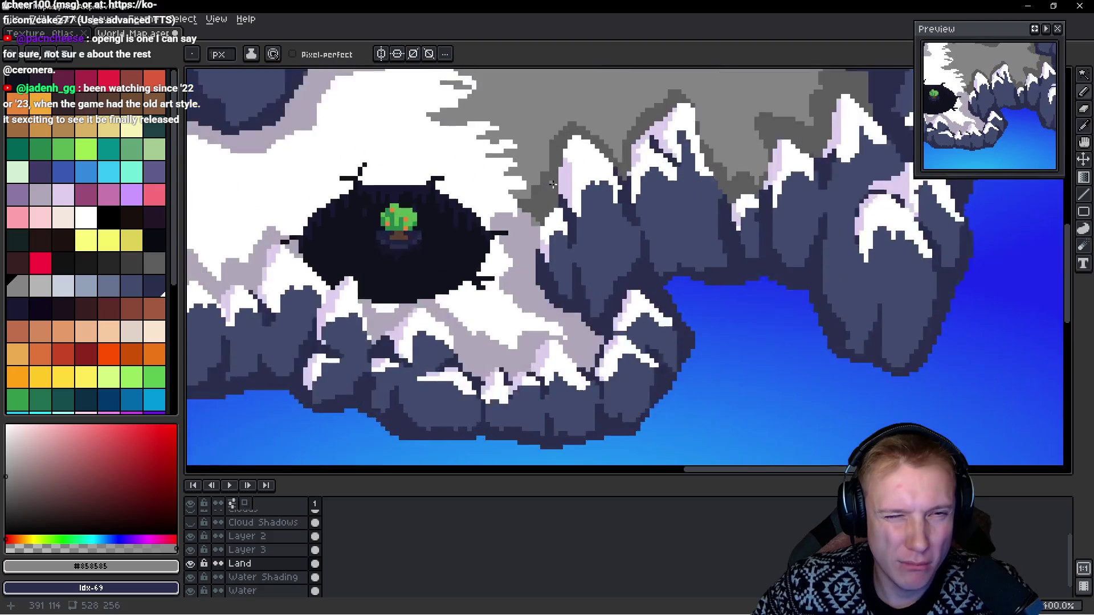
scroll(543, 220, "up", 3)
Step: Replace the lavender beside the crater with white snow and view the whole island
key("alt")
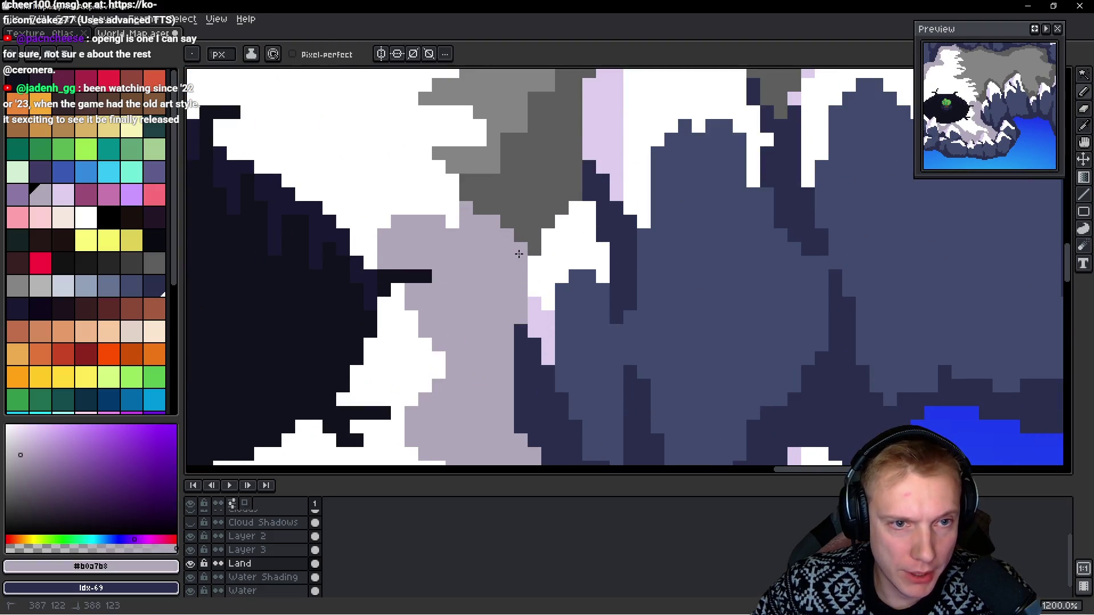
scroll(480, 161, "down", 2)
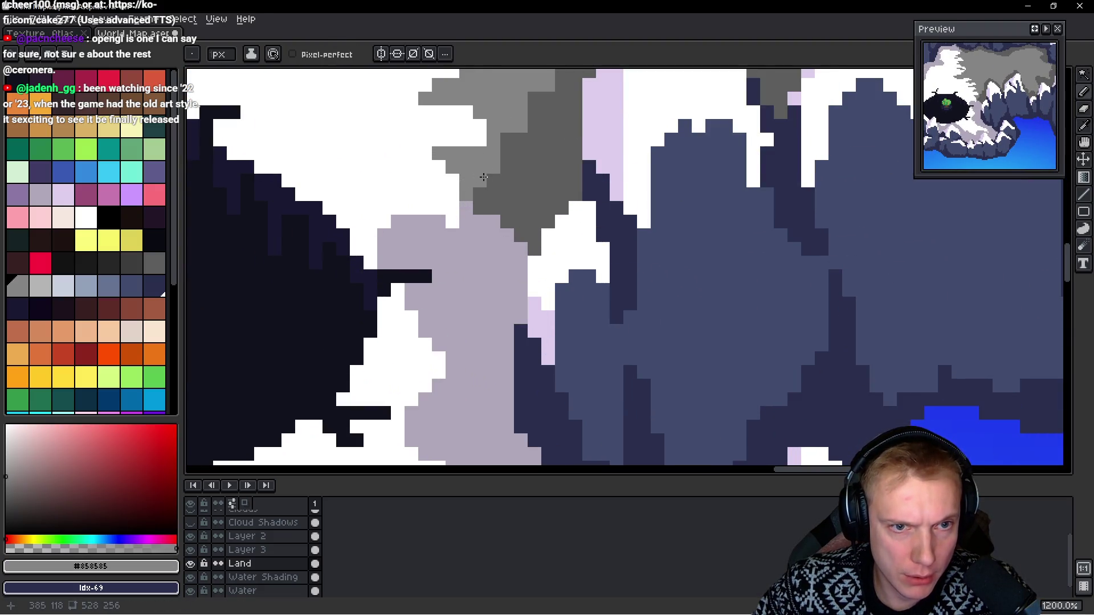
scroll(473, 188, "down", 5)
scroll(564, 184, "down", 1)
scroll(513, 183, "up", 5)
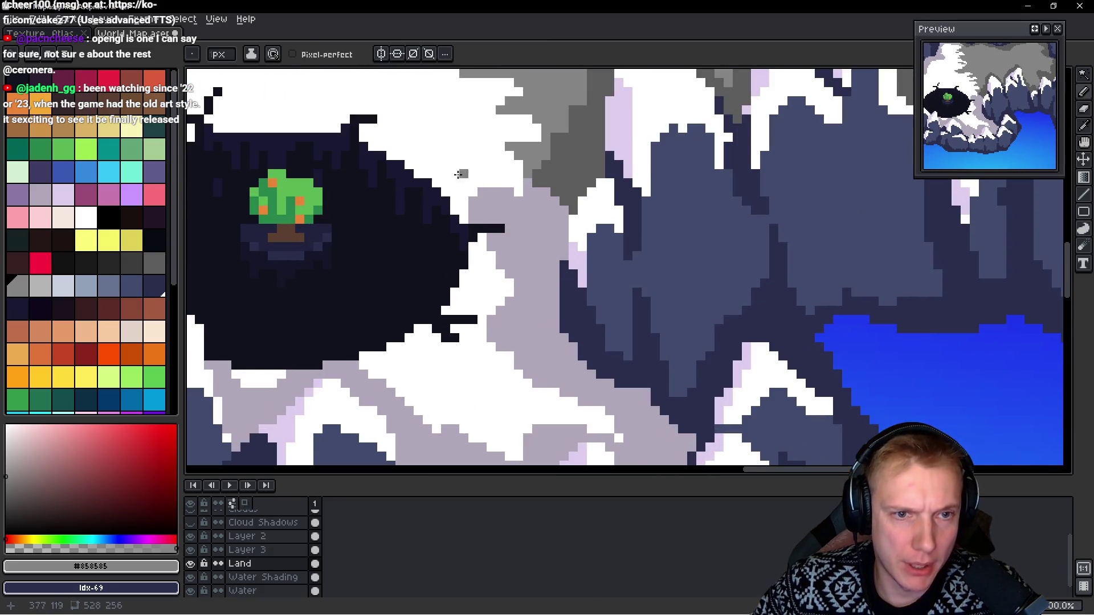
left_click(482, 181, "alt")
mouse_move(474, 212)
left_mouse_down()
mouse_move(478, 188)
mouse_move(506, 189)
left_mouse_up()
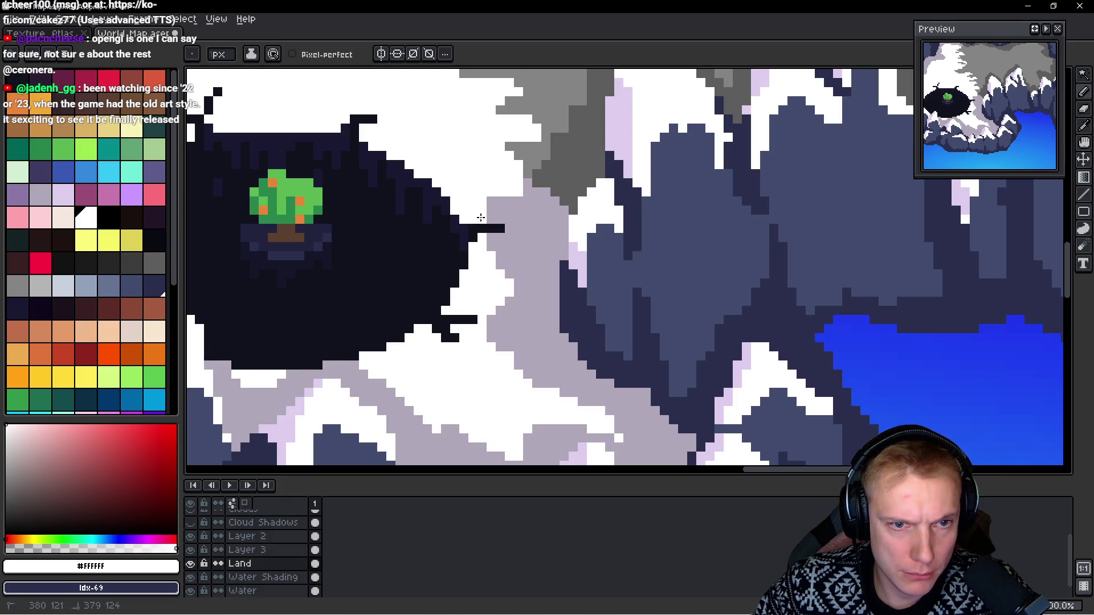
scroll(484, 199, "down", 5)
left_click_drag(469, 186, 451, 256)
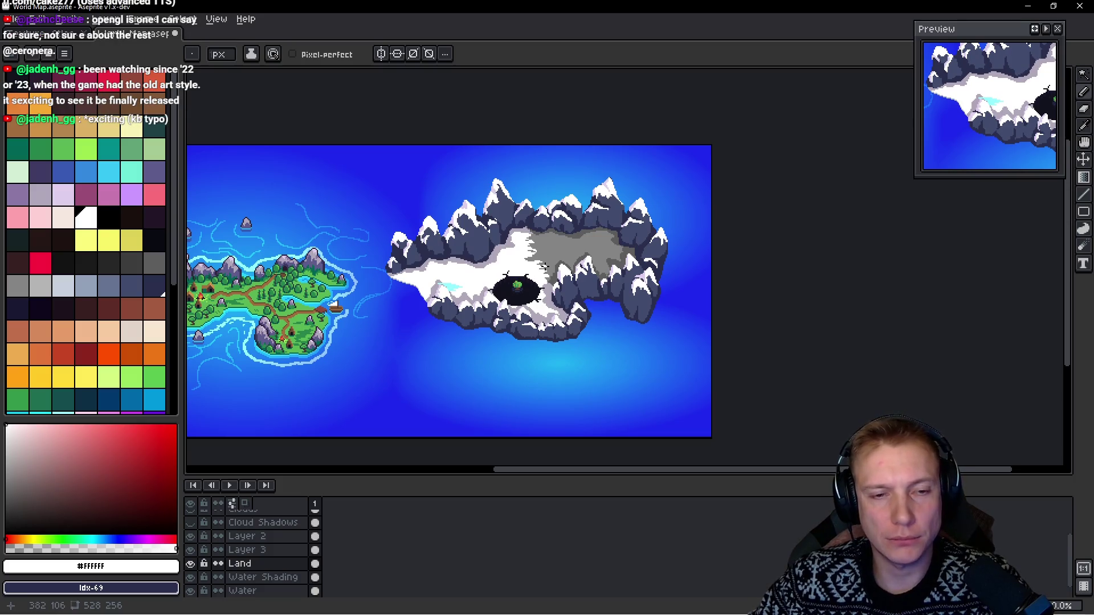
Step: Shrink the cyan ice patch on the snowy plateau by painting white over it
scroll(528, 253, "up", 2)
mouse_move(528, 252)
left_mouse_down()
mouse_move(557, 242)
mouse_move(821, 267)
left_mouse_up()
scroll(455, 338, "up", 2)
scroll(454, 338, "down", 2)
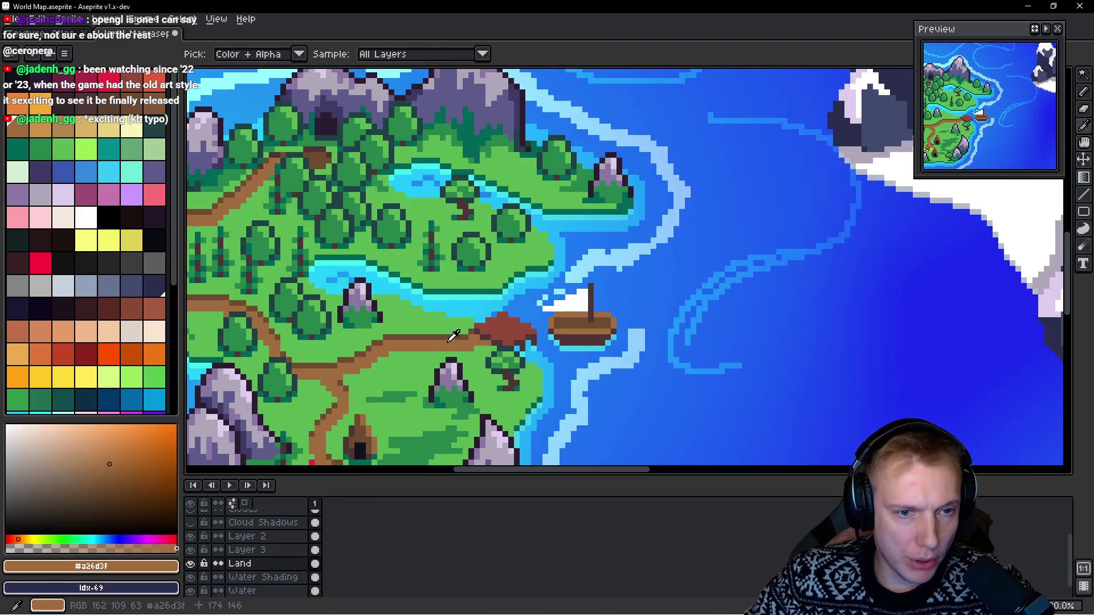
left_click_drag(853, 142, 525, 274)
scroll(525, 274, "up", 2)
scroll(591, 234, "down", 2)
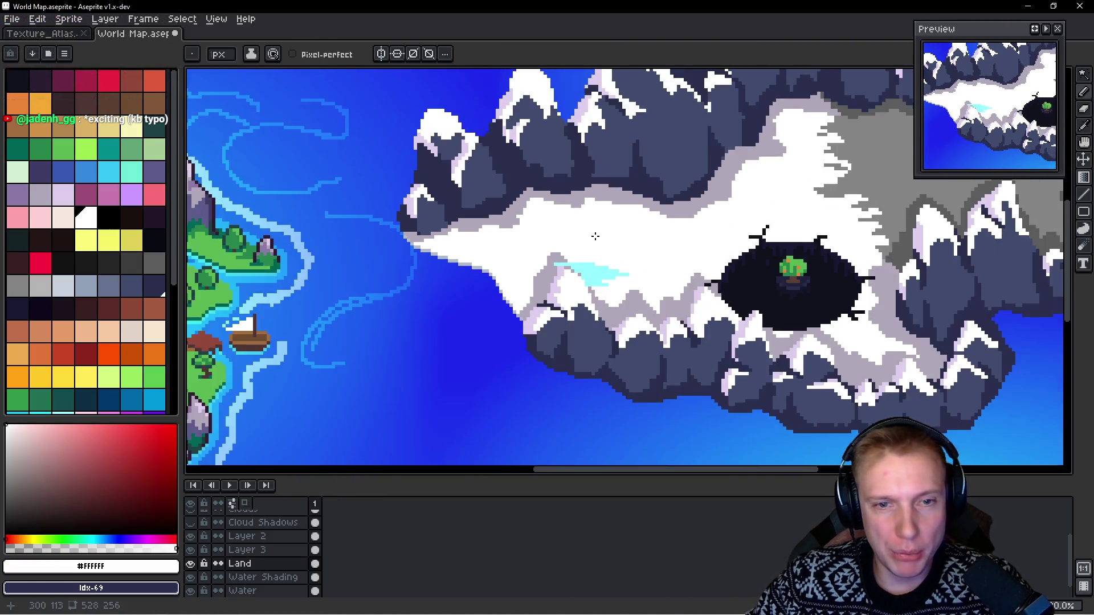
scroll(592, 239, "up", 2)
key("b")
scroll(625, 256, "up", 1)
mouse_move(548, 305)
left_mouse_down()
mouse_move(590, 325)
mouse_move(521, 362)
mouse_move(489, 346)
mouse_move(477, 317)
mouse_move(562, 293)
mouse_move(433, 280)
mouse_move(450, 297)
left_mouse_up()
Step: Draw several thin, stepped #94FDFF cyan ice streaks across the snow
key("alt")
left_click(449, 297)
scroll(449, 297, "down", 2)
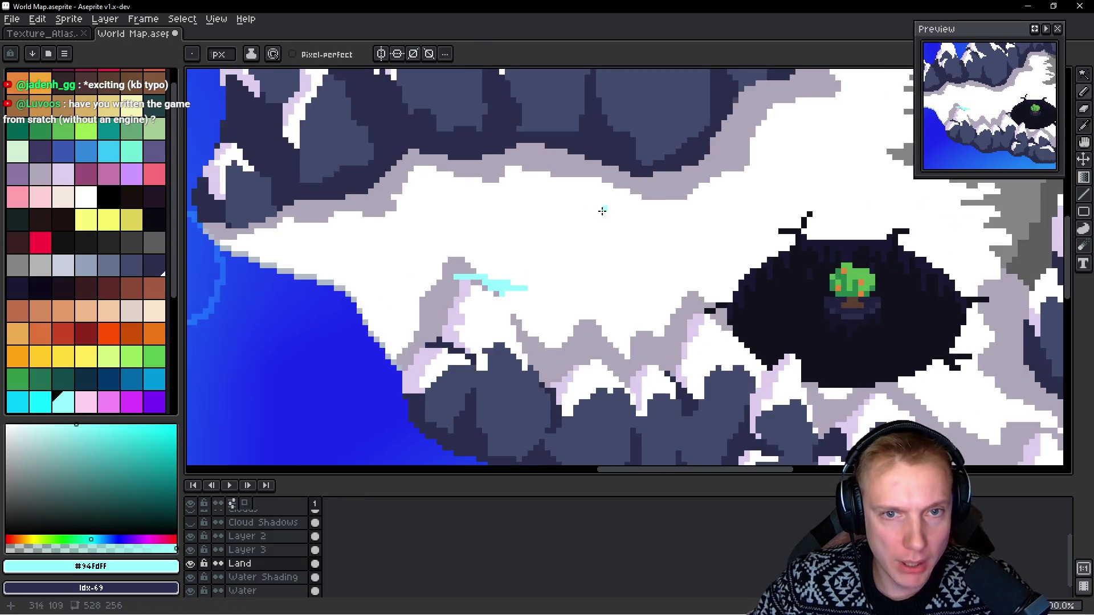
scroll(530, 251, "up", 1)
mouse_move(530, 251)
left_mouse_down()
mouse_move(604, 262)
mouse_move(468, 295)
left_mouse_up()
mouse_move(646, 233)
left_mouse_down()
mouse_move(769, 219)
mouse_move(792, 234)
left_mouse_up()
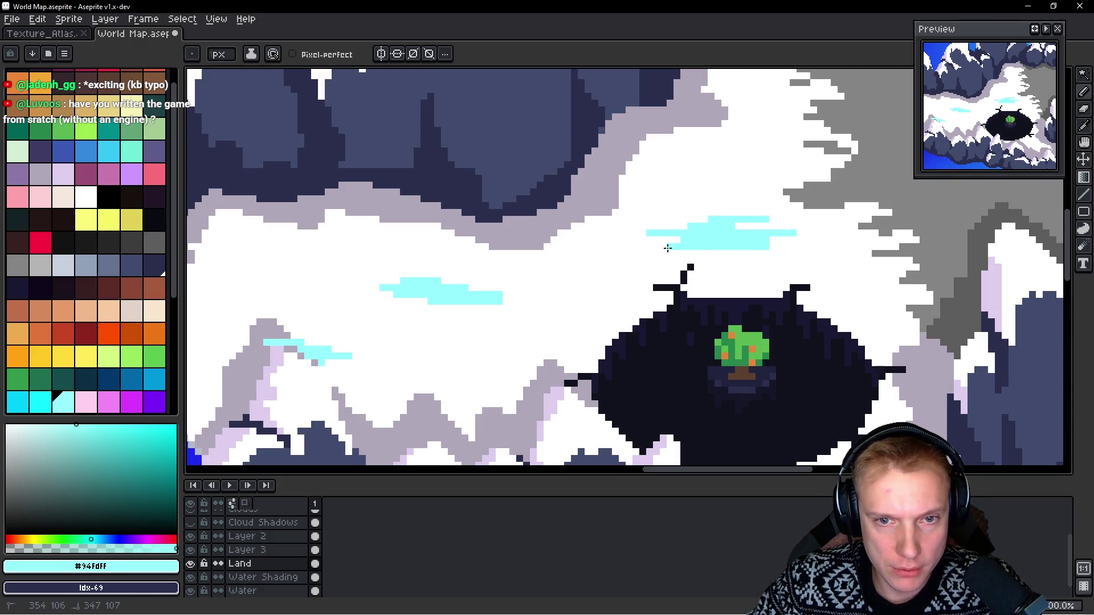
scroll(698, 254, "left", 3)
left_click_drag(615, 297, 621, 316)
scroll(479, 306, "left", 2)
left_click_drag(458, 265, 512, 264)
mouse_move(432, 261)
left_mouse_down()
mouse_move(527, 258)
mouse_move(475, 272)
left_mouse_up()
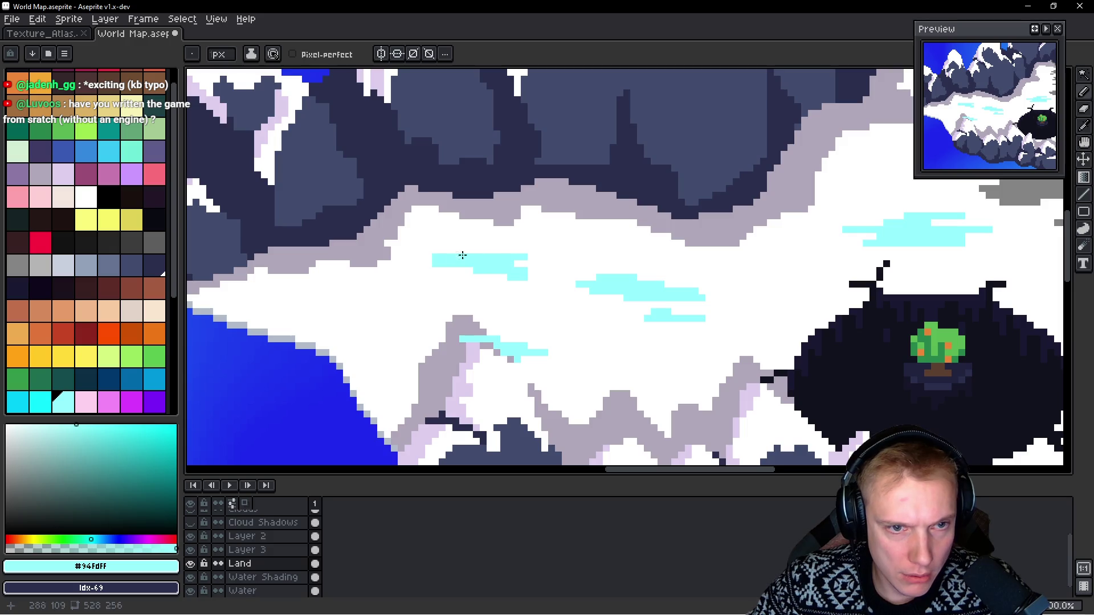
Step: Whiten the ice streak near the peak and redraw the grey ridge line
scroll(491, 246, "down", 2)
scroll(596, 347, "up", 2)
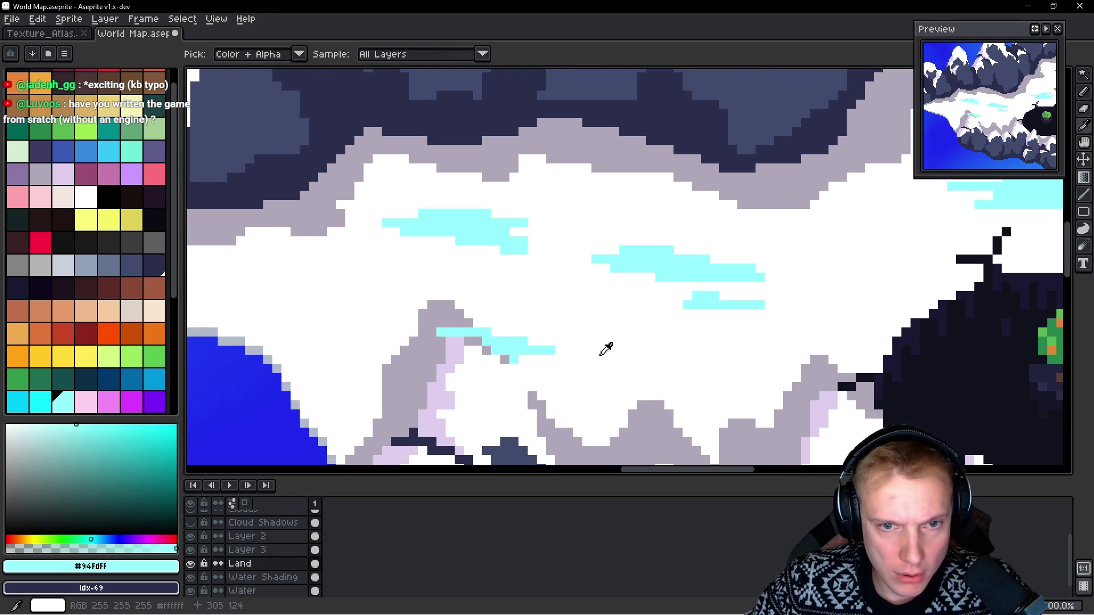
left_click(565, 346, "alt")
mouse_move(475, 341)
left_mouse_down()
mouse_move(433, 331)
mouse_move(519, 351)
left_mouse_up()
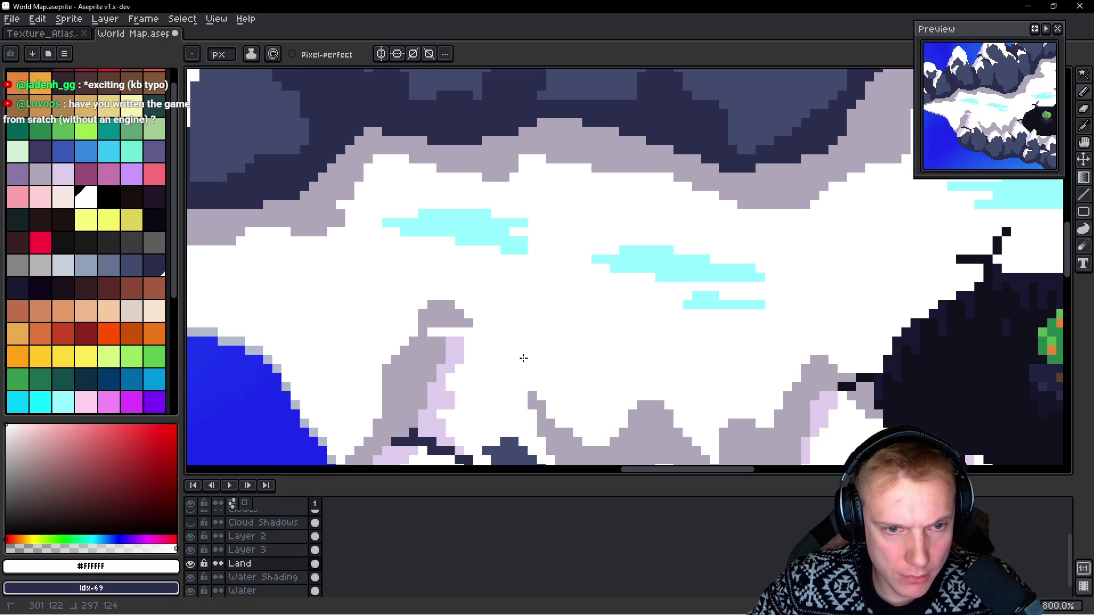
left_click(545, 409, "alt")
mouse_move(528, 392)
left_mouse_down()
mouse_move(478, 337)
mouse_move(429, 325)
left_mouse_up()
left_click_drag(499, 346, 527, 389)
Step: Touch up a ridge pixel with white snow
left_click(495, 321, "alt")
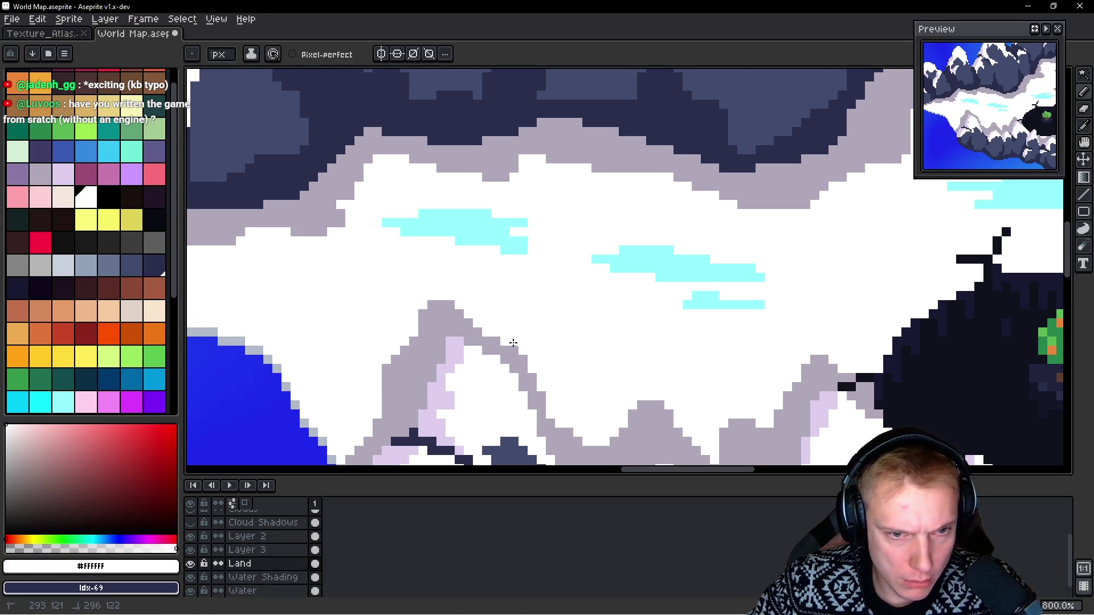
left_click(514, 350)
scroll(515, 351, "down", 3)
scroll(518, 360, "up", 3)
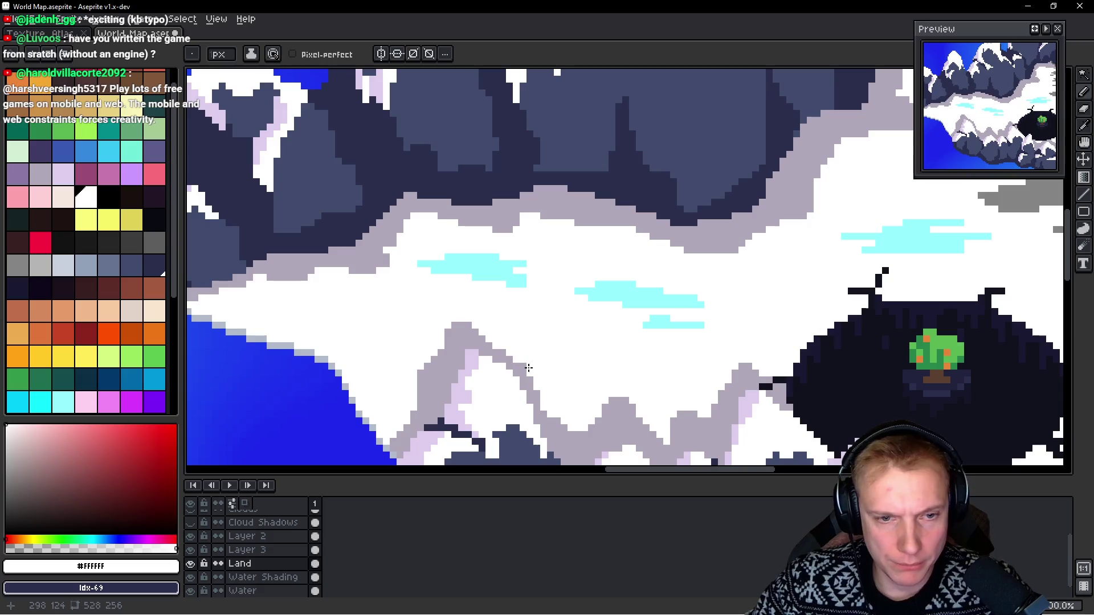
scroll(562, 342, "down", 3)
scroll(559, 357, "up", 3)
left_click_drag(559, 358, 534, 282)
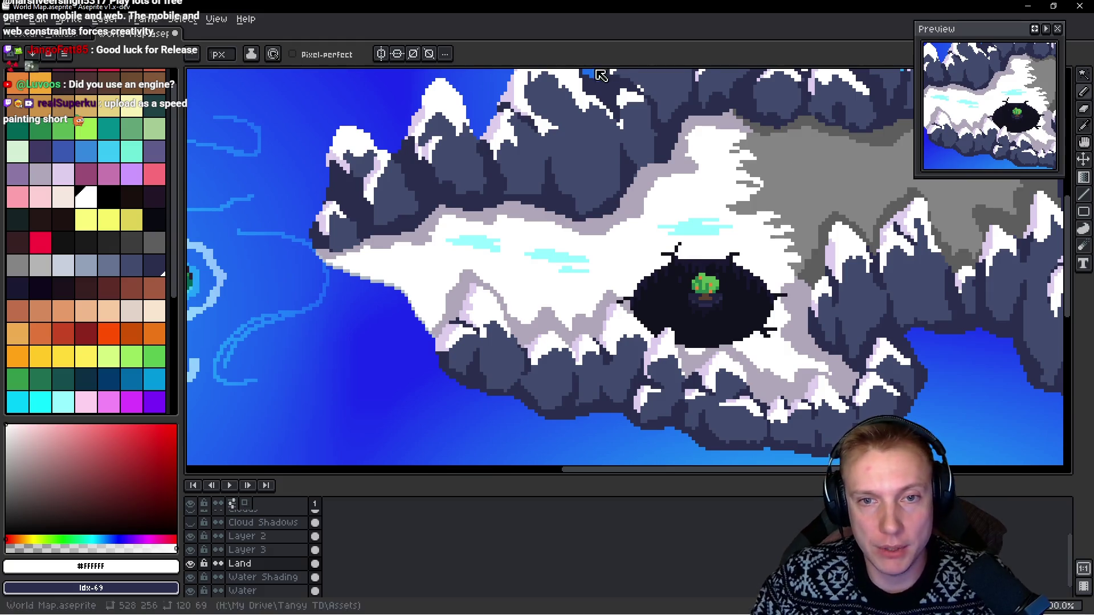
scroll(663, 212, "down", 3)
scroll(662, 212, "up", 3)
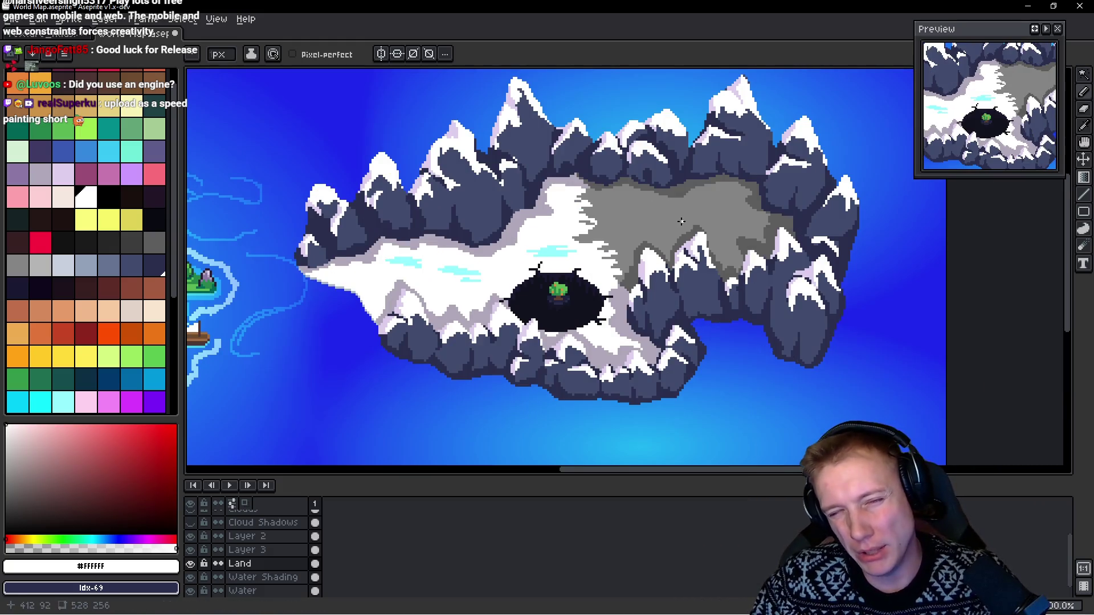
Step: Eyedrop the lavender-grey from the canvas and paint the first pixels stepping up the snow edge
scroll(681, 221, "up", 3)
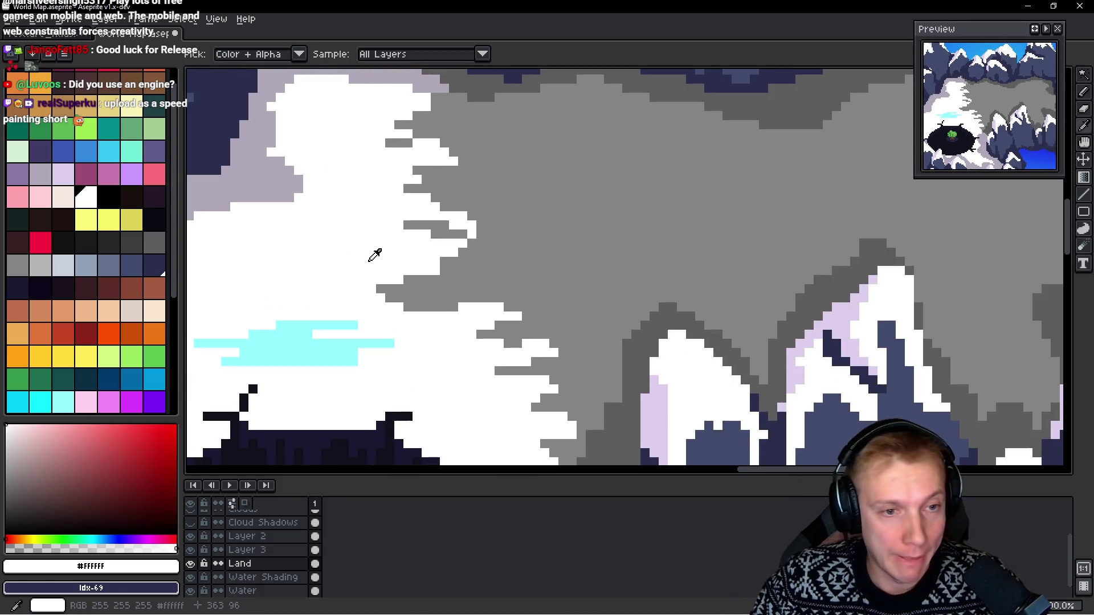
left_click(63, 198)
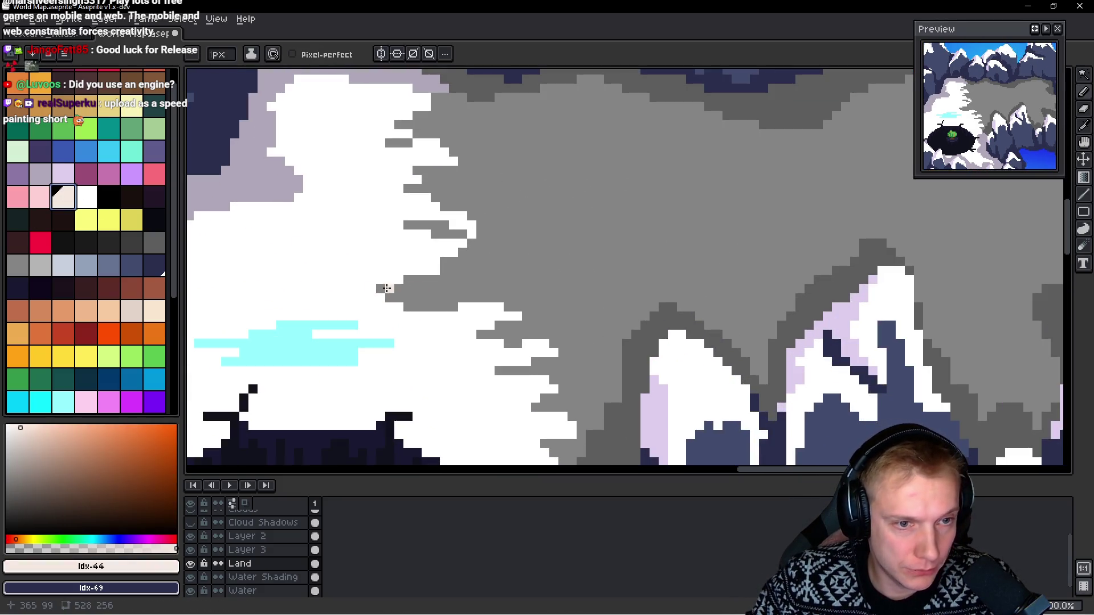
left_click(386, 288, "alt")
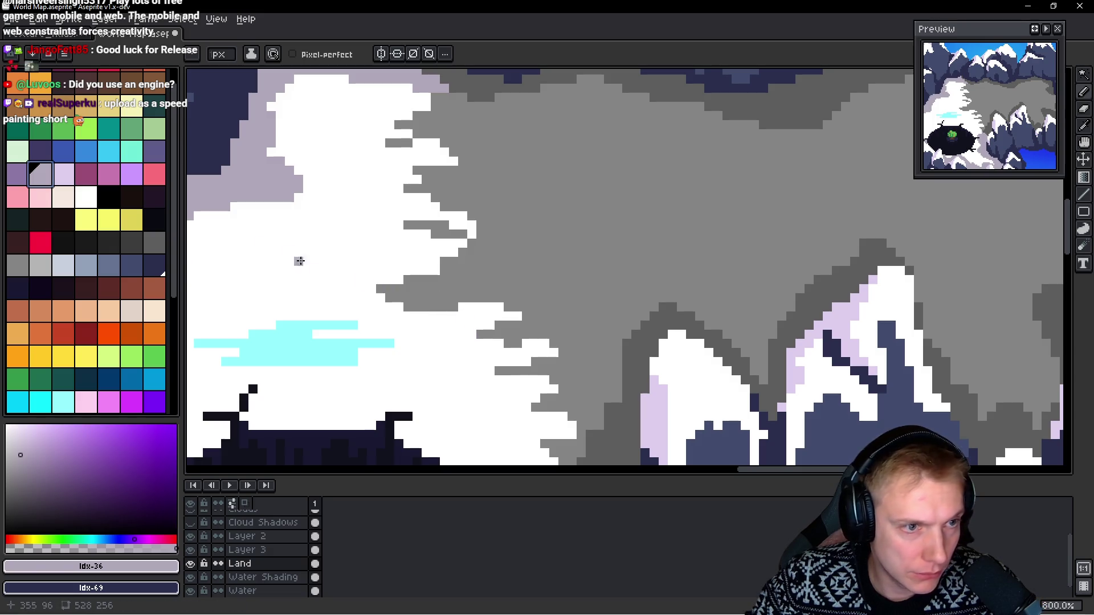
left_click_drag(379, 289, 404, 283)
left_click(434, 279)
left_click(448, 261)
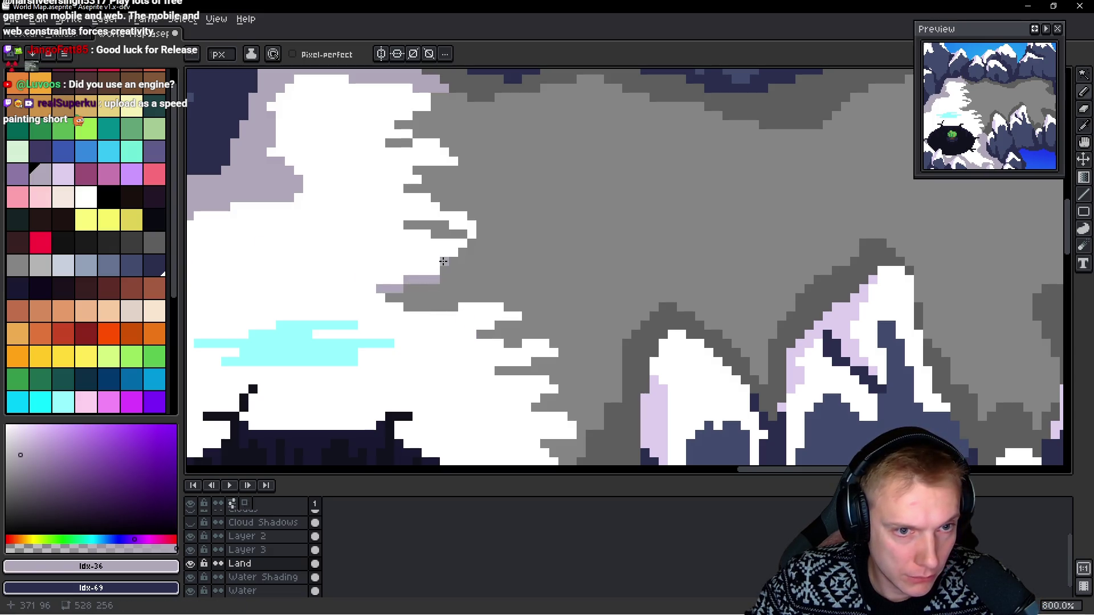
left_click(462, 252)
left_click(477, 234)
key("ctrl+z")
left_click_drag(473, 234, 428, 226)
Step: Extend the lavender border across the upper plateau edge with white and lavender pixels
left_click(440, 234)
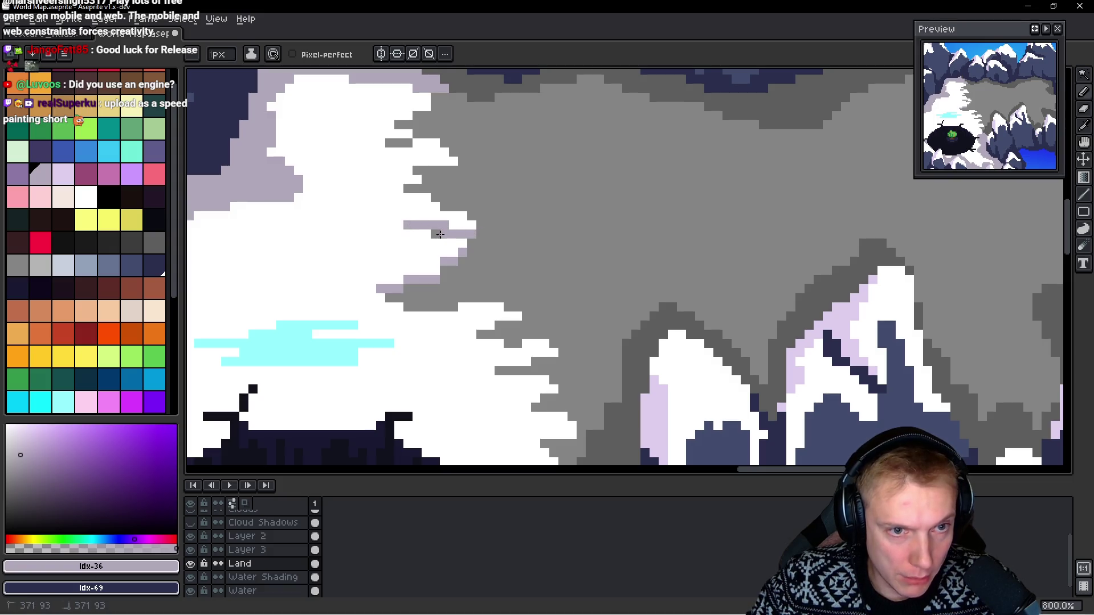
scroll(491, 194, "up", 3)
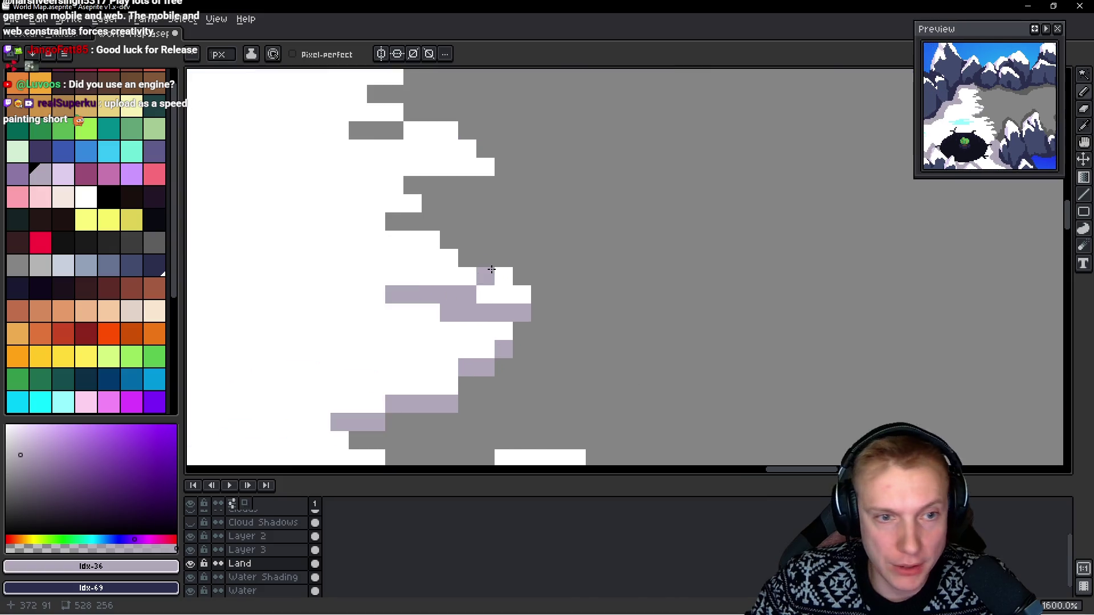
left_click(420, 220)
mouse_move(410, 189)
left_mouse_down()
mouse_move(484, 181)
mouse_move(435, 195)
mouse_move(413, 149)
mouse_move(473, 214)
mouse_move(508, 205)
mouse_move(489, 171)
mouse_move(560, 151)
mouse_move(578, 120)
mouse_move(560, 138)
mouse_move(632, 155)
left_mouse_up()
scroll(633, 155, "down", 5)
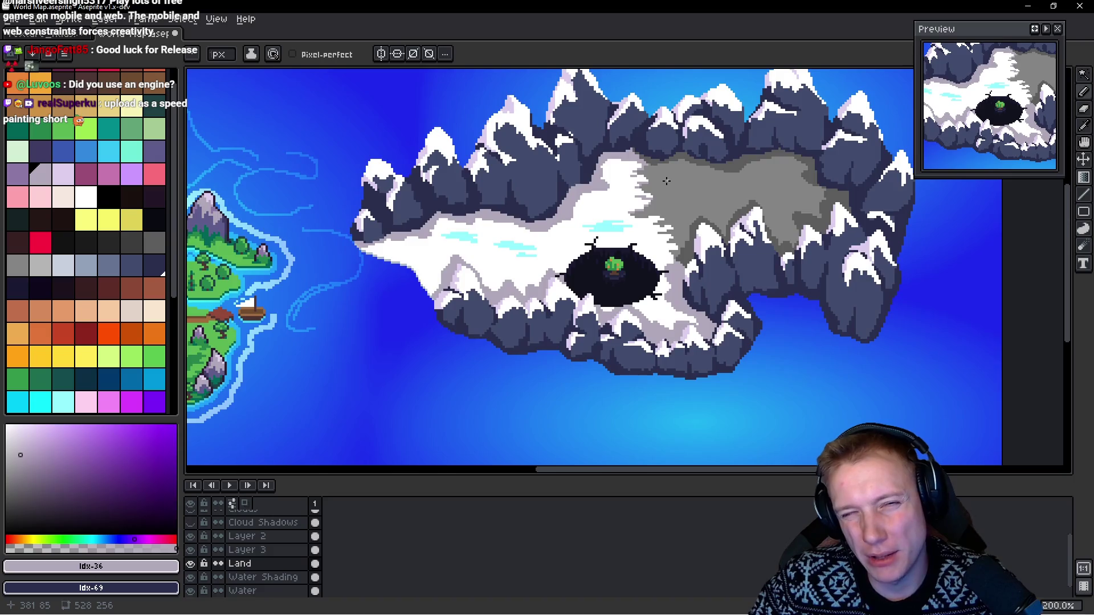
scroll(666, 181, "up", 5)
left_click_drag(604, 245, 620, 252)
left_click(585, 226)
mouse_move(513, 190)
left_mouse_down()
mouse_move(537, 183)
mouse_move(532, 204)
left_mouse_up()
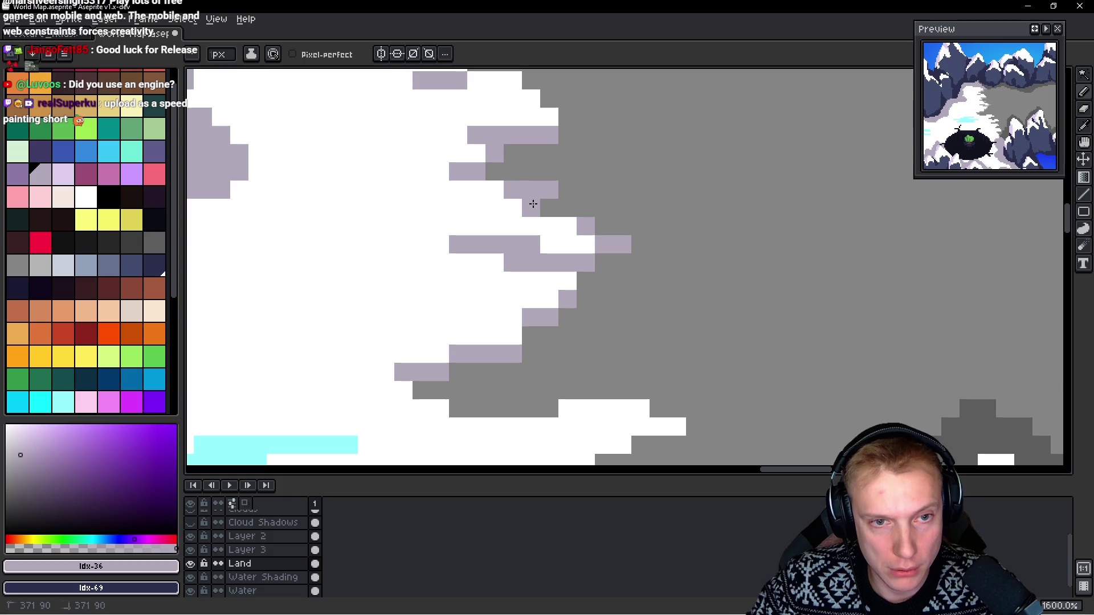
left_click(494, 172)
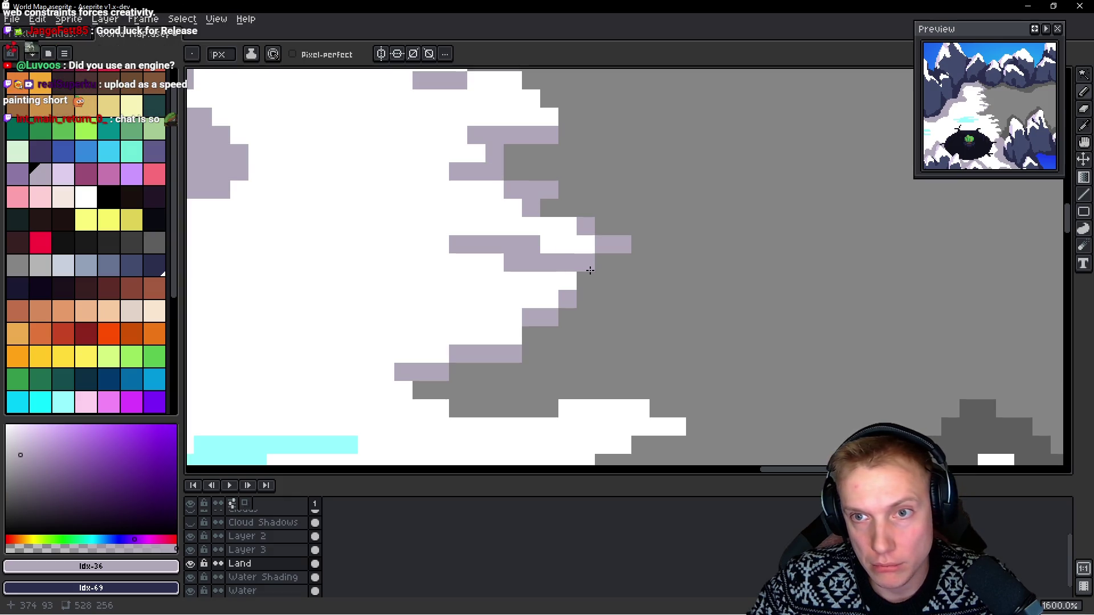
Step: Add a three-pixel lavender row and a descending lavender staircase along the lower snow edge
scroll(589, 270, "down", 1)
left_click_drag(540, 311, 585, 306)
left_click(540, 329)
scroll(527, 313, "down", 1)
left_click(445, 338)
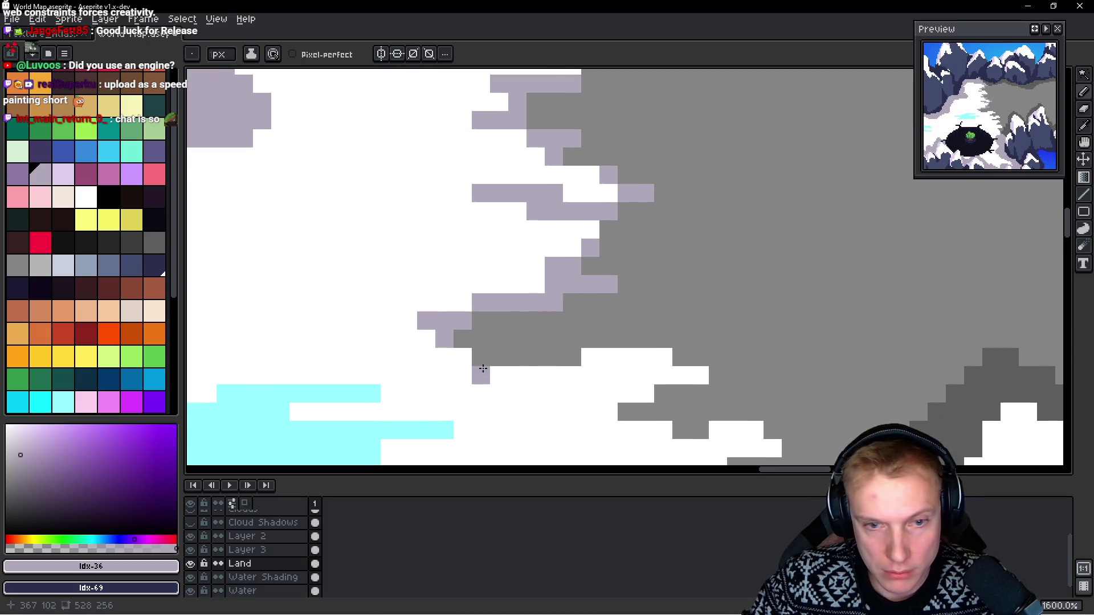
scroll(520, 344, "right", 3)
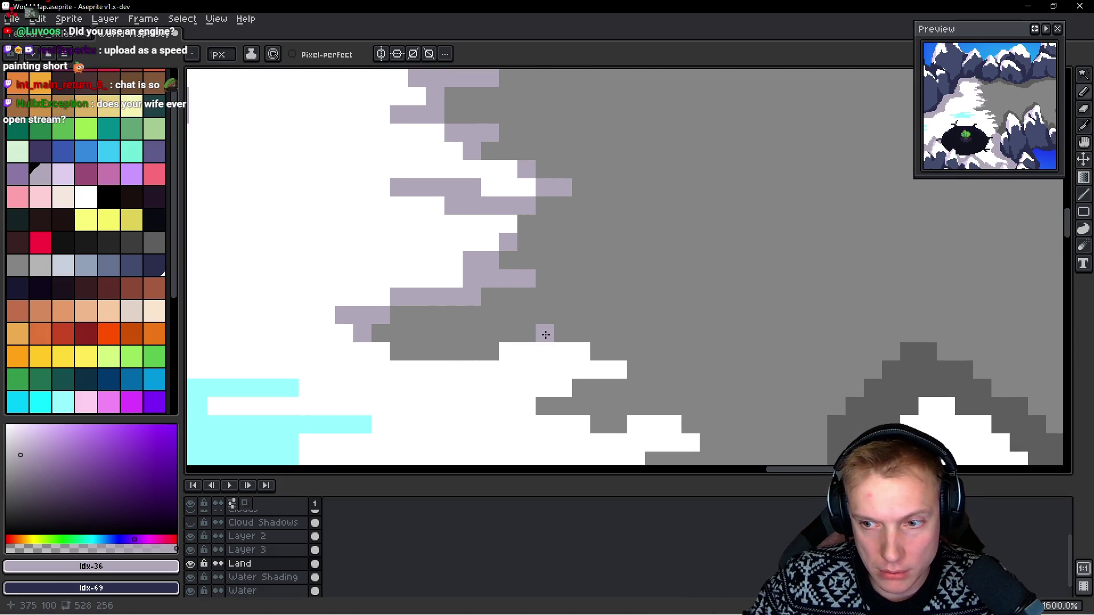
scroll(541, 314, "down", 2)
scroll(550, 314, "right", 2)
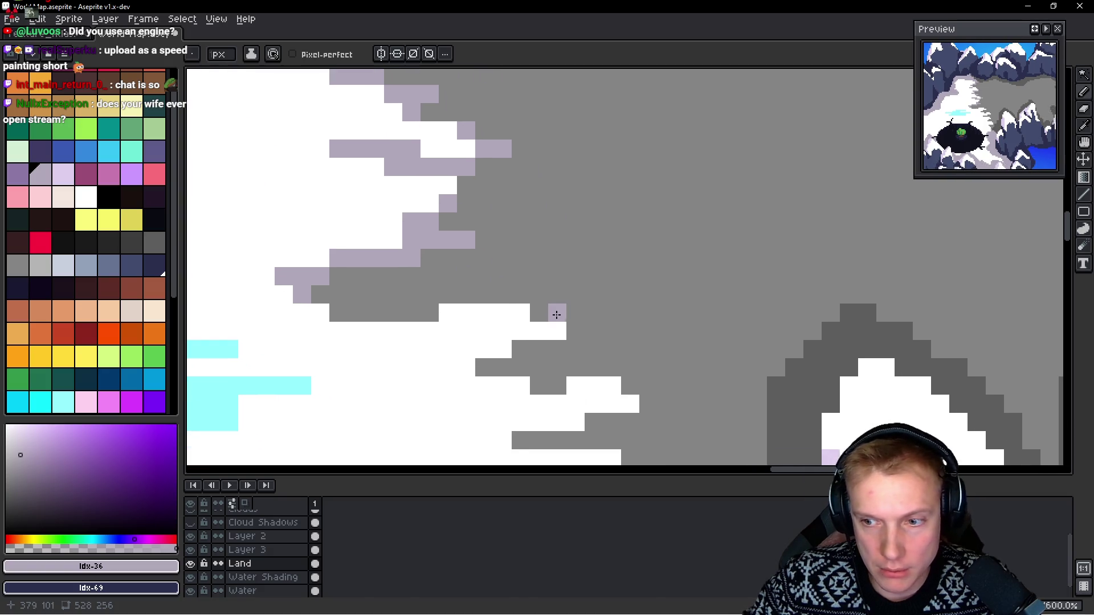
left_click(539, 313)
mouse_move(579, 335)
left_mouse_down()
mouse_move(594, 331)
mouse_move(521, 349)
left_mouse_up()
left_click(484, 368)
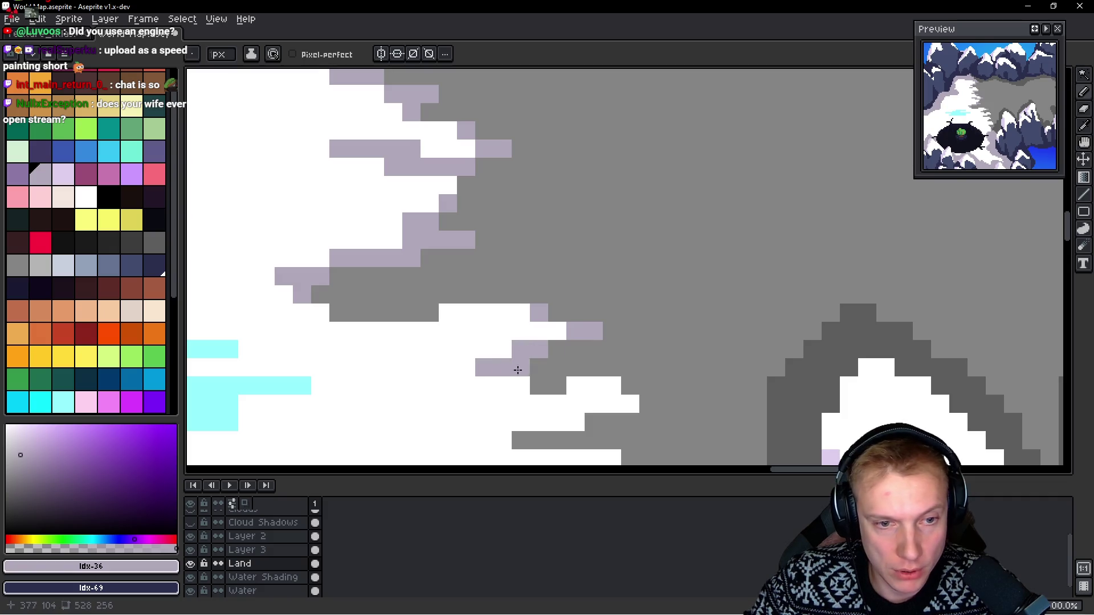
Step: Paint lavender strips and continue the staircase down the grey edge
scroll(506, 369, "down", 3)
scroll(506, 369, "right", 3)
left_click_drag(441, 331, 459, 331)
left_click_drag(542, 331, 563, 332)
left_click(551, 348)
left_click_drag(495, 366, 513, 367)
left_click_drag(422, 384, 460, 385)
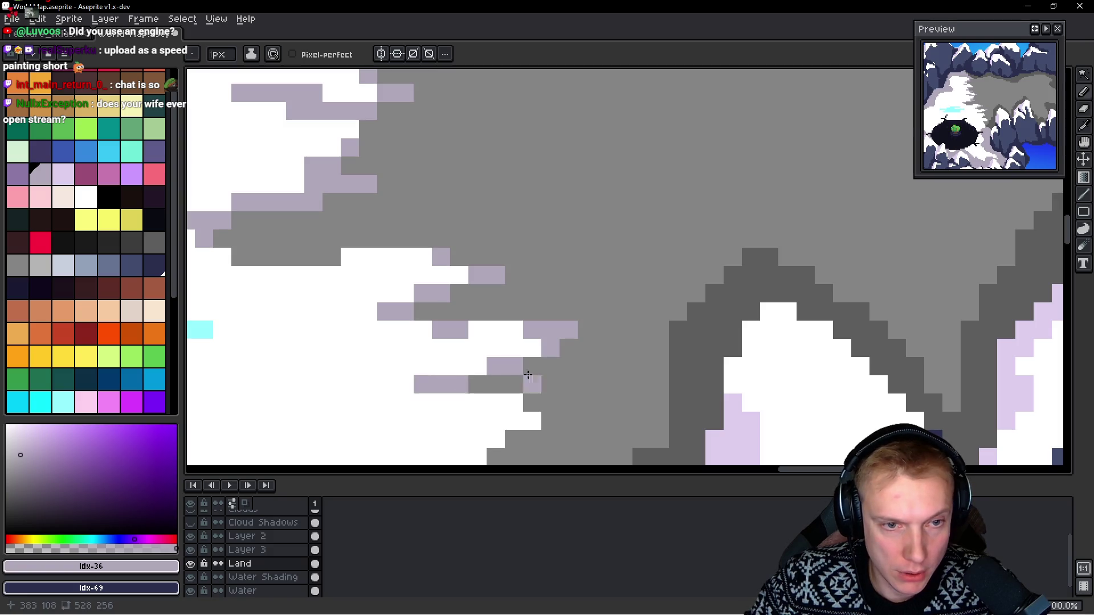
Step: Cover the grey strip on the left part of the edge with lavender cells
left_click(460, 294)
left_click(423, 312)
scroll(498, 327, "left", 2)
left_click_drag(305, 255, 360, 255)
left_click(288, 237)
left_click_drag(293, 236, 320, 239)
scroll(320, 239, "down", 3)
Step: Place lavender pixels stepping down the grey edge further east
left_click(583, 297)
left_click(608, 297)
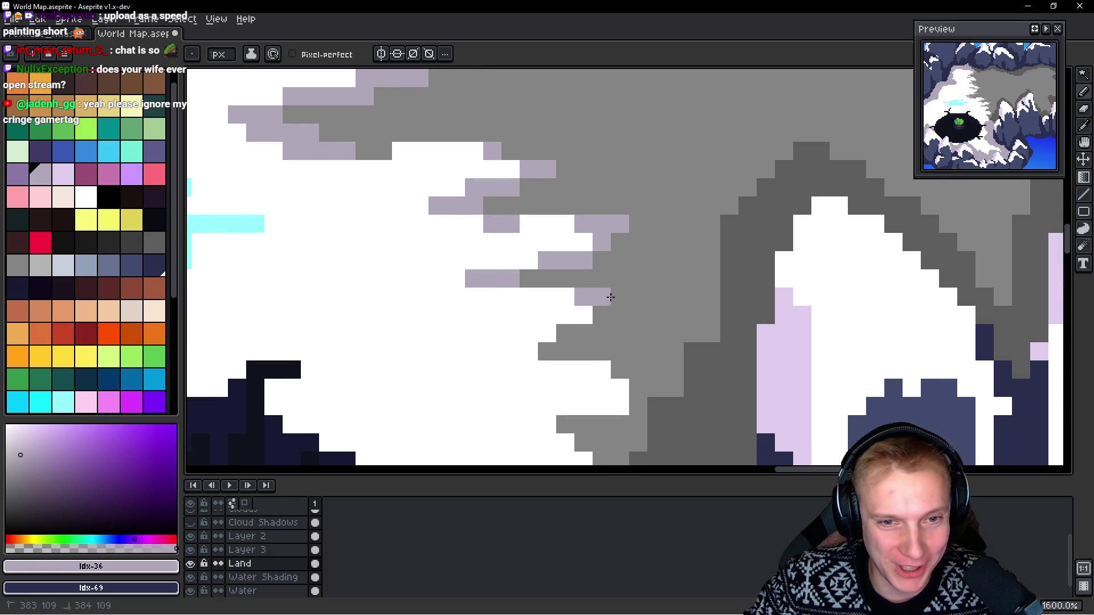
left_click(620, 297)
left_click(602, 314)
left_click(565, 333)
left_click(584, 333)
left_click(547, 351)
left_click(565, 351)
left_click(654, 370)
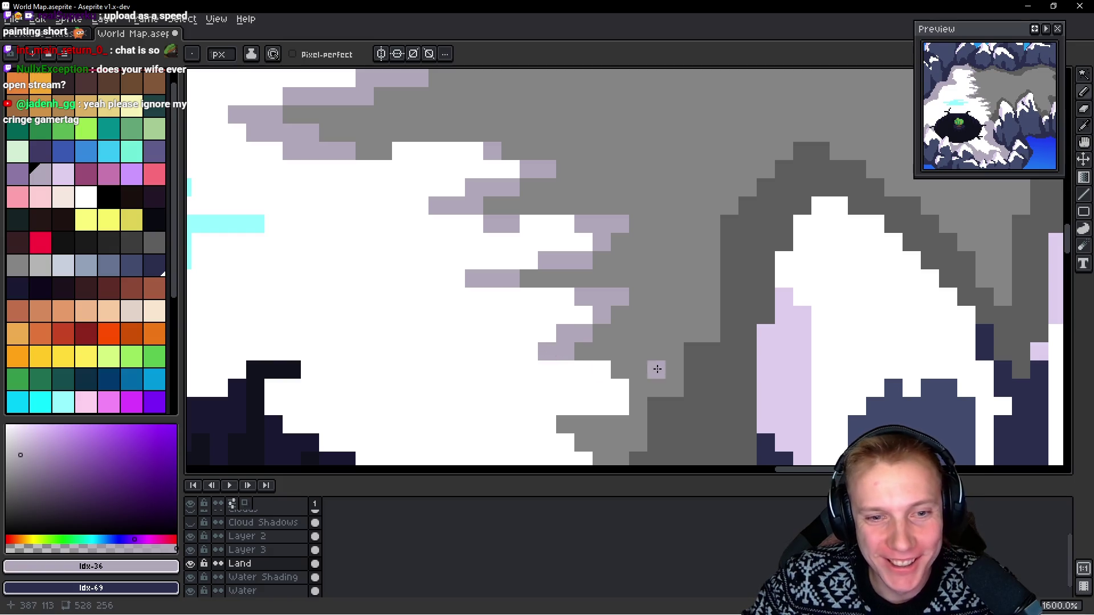
left_click(620, 370)
left_click(638, 370)
left_click(639, 388)
Step: Finish the lavender cells at the lower end of the grey plateau edge
scroll(638, 370, "down", 2)
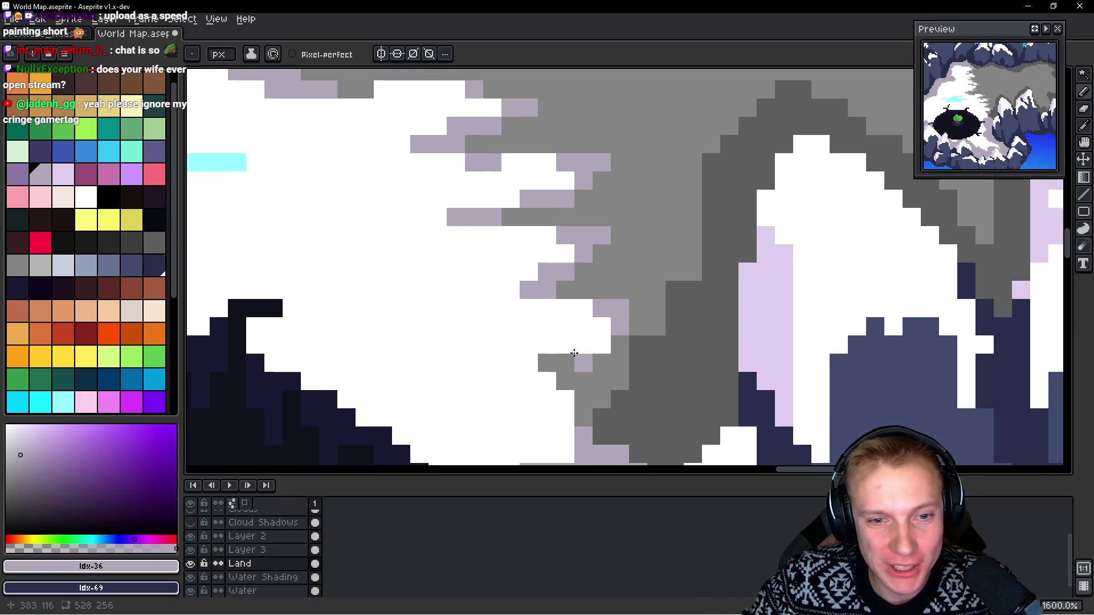
left_click(602, 344)
left_click(584, 345)
left_click(566, 363)
left_click(547, 363)
left_click(566, 382)
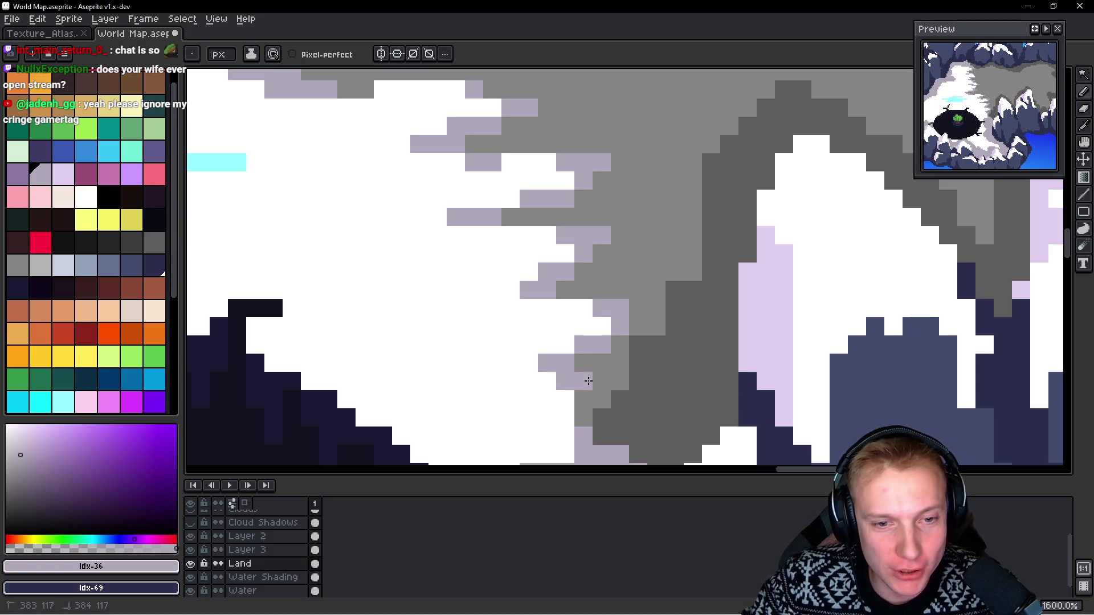
left_click(583, 382)
left_click(602, 382)
left_click(583, 400)
left_click(584, 418)
scroll(637, 331, "down", 8)
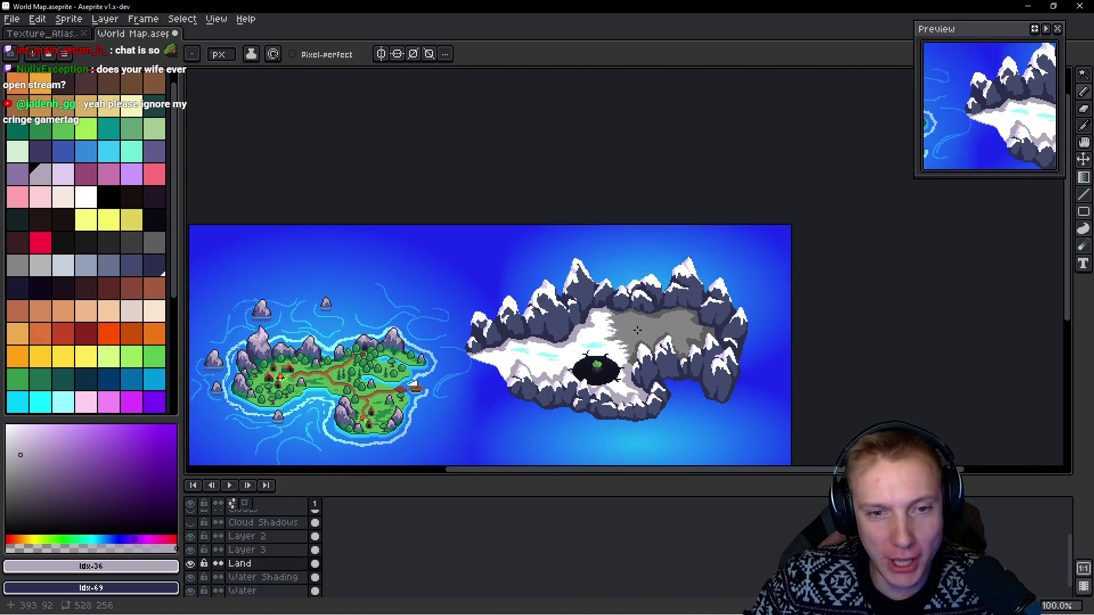
Step: Save World Map.aseprite and dismiss the Export Sprite Sheet dialog
scroll(637, 330, "up", 3)
key("ctrl+s")
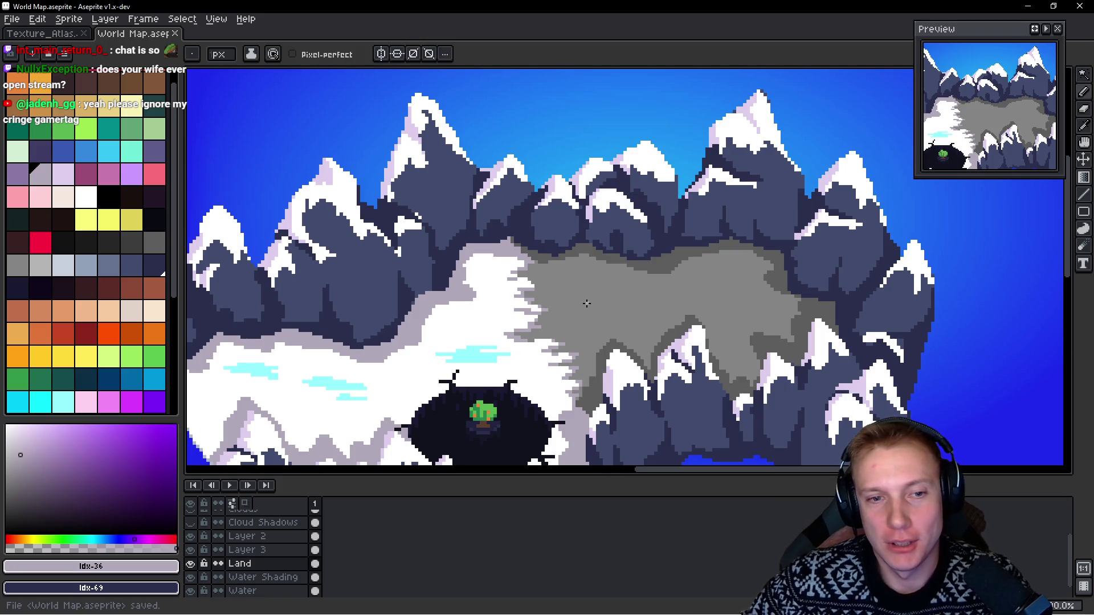
key("v")
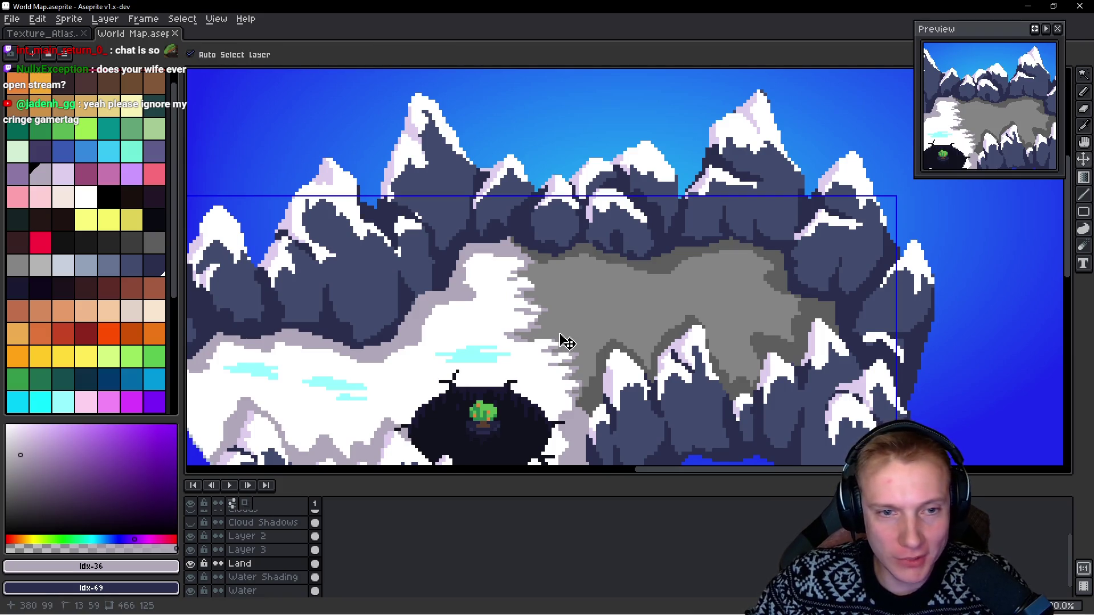
key("ctrl+e")
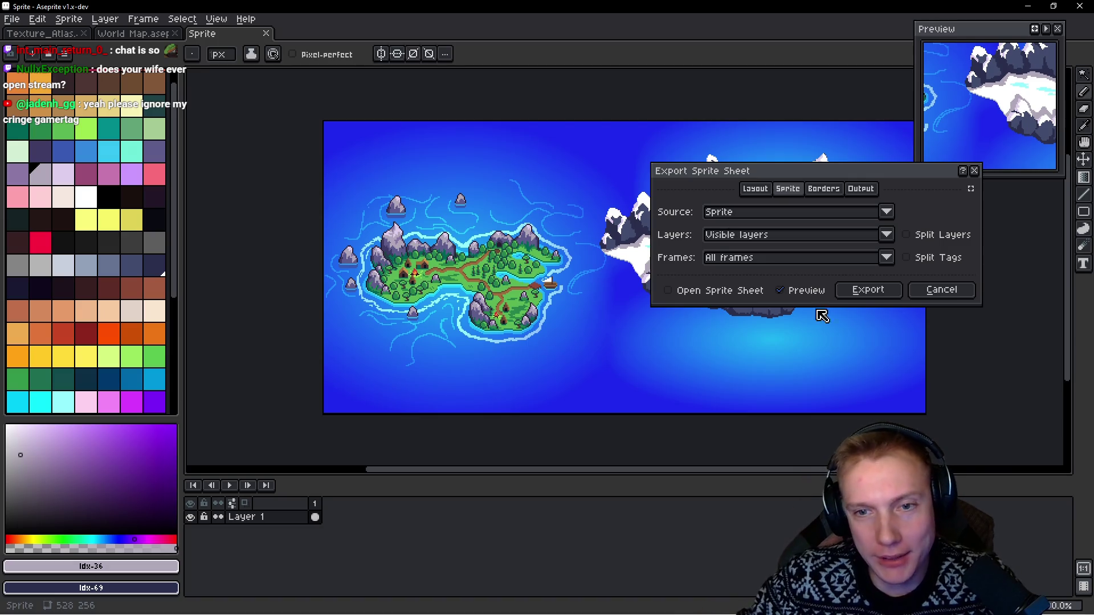
left_click(885, 297)
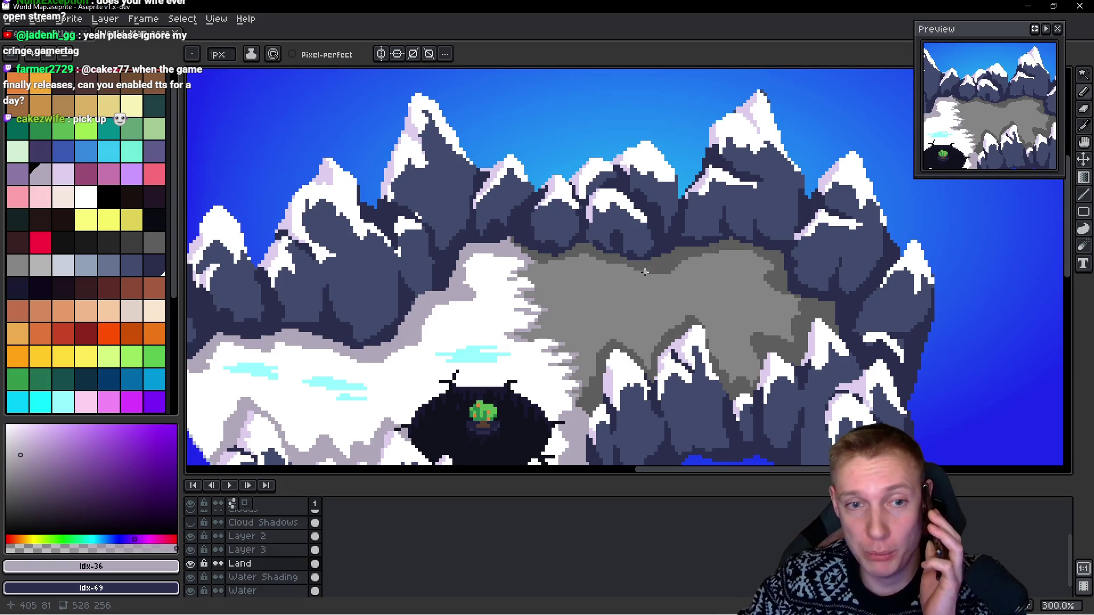
scroll(644, 271, "down", 2)
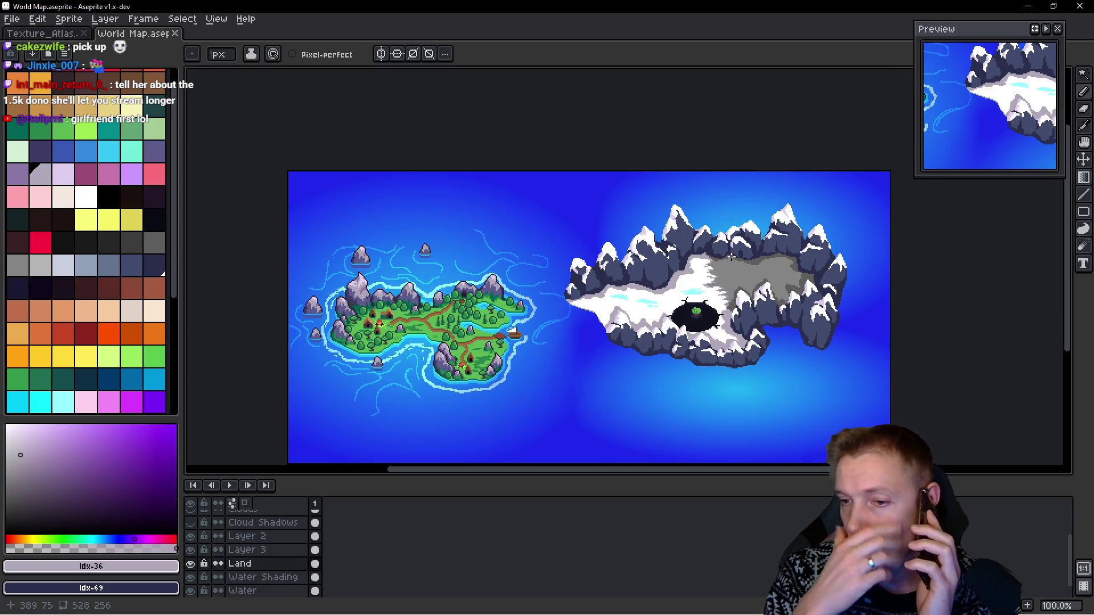
scroll(731, 257, "up", 4)
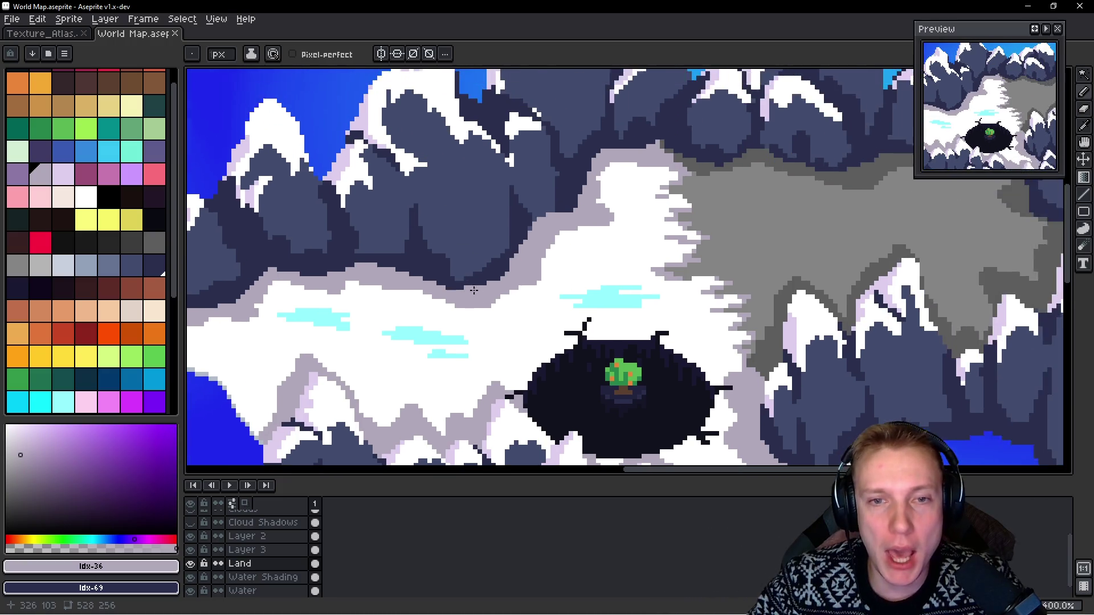
mouse_move(556, 265)
left_mouse_down()
mouse_move(575, 267)
mouse_move(561, 259)
mouse_move(614, 236)
left_mouse_up()
scroll(594, 242, "right", 2)
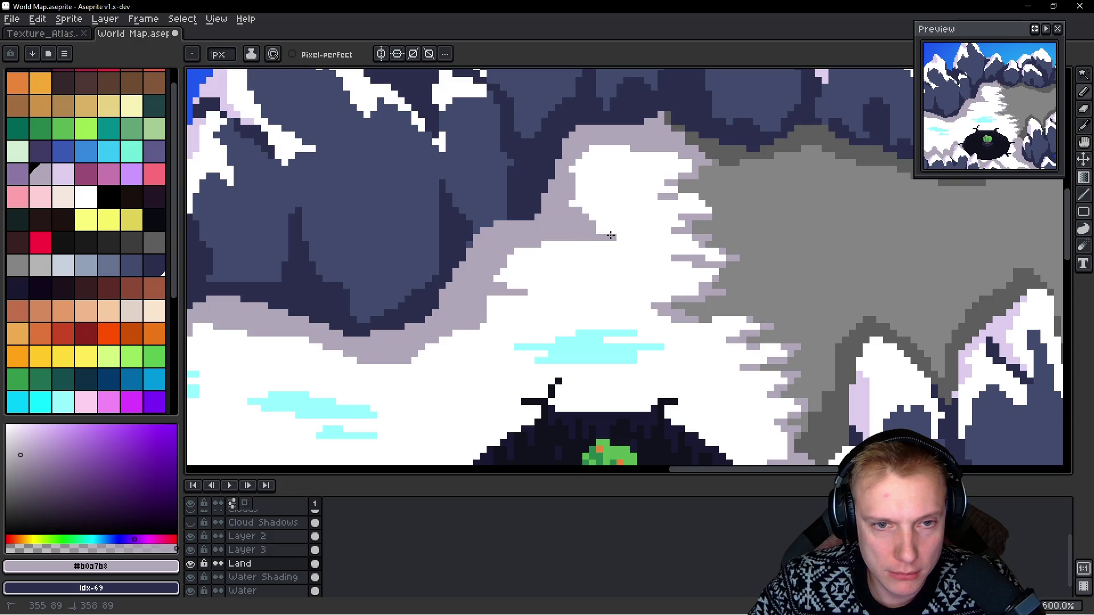
scroll(602, 195, "down", 5)
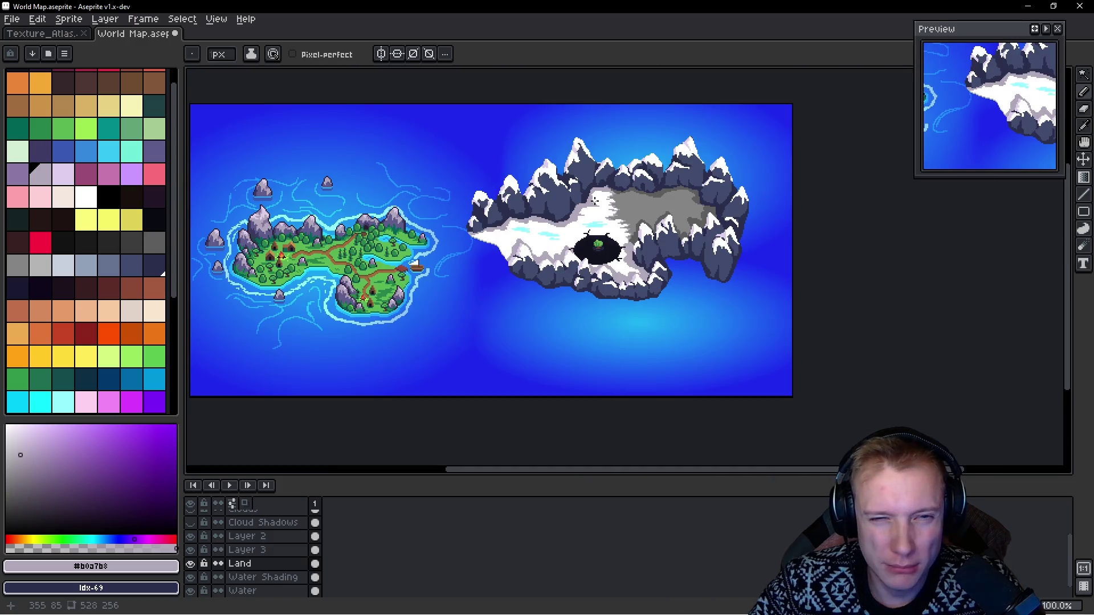
scroll(604, 197, "up", 2)
key("v")
key("ctrl+z")
key("ctrl+z")
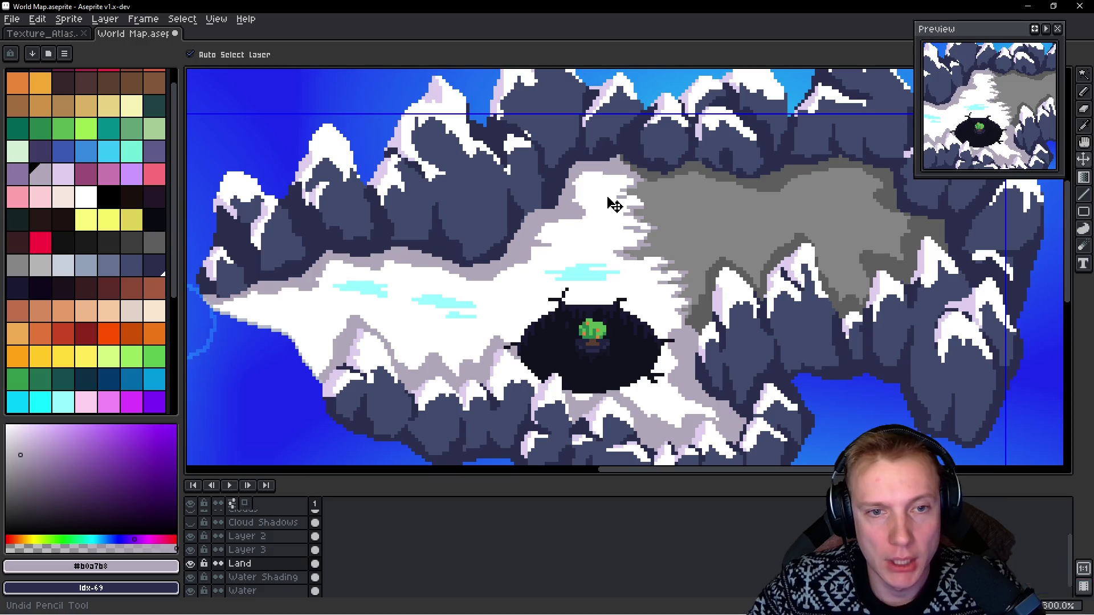
key("b")
scroll(568, 217, "down", 2)
scroll(568, 217, "up", 2)
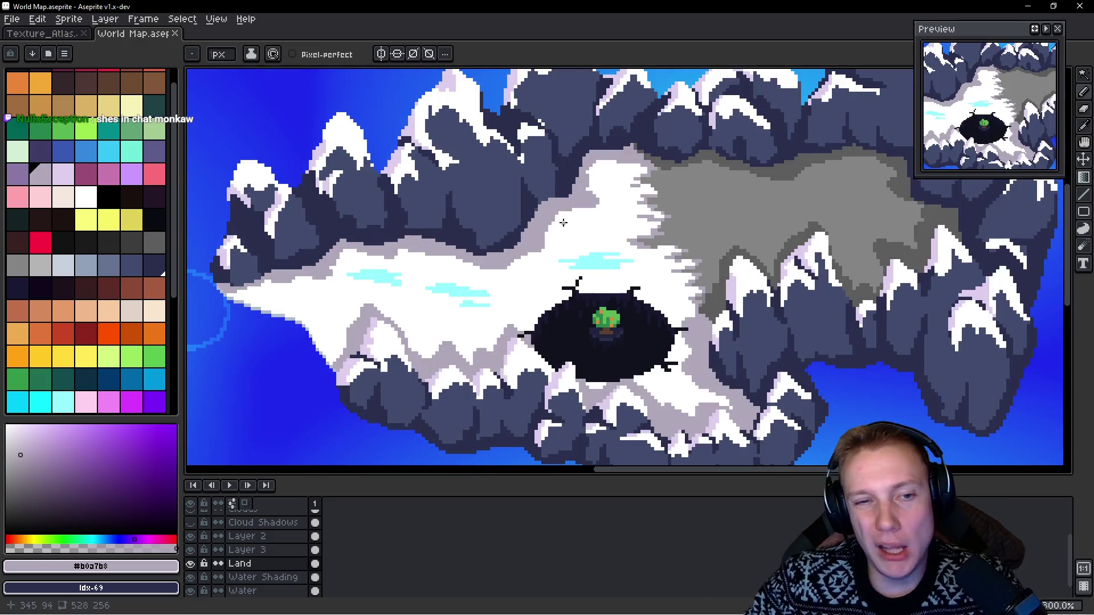
mouse_move(424, 288)
left_mouse_down()
mouse_move(496, 277)
mouse_move(829, 293)
mouse_move(544, 306)
left_mouse_up()
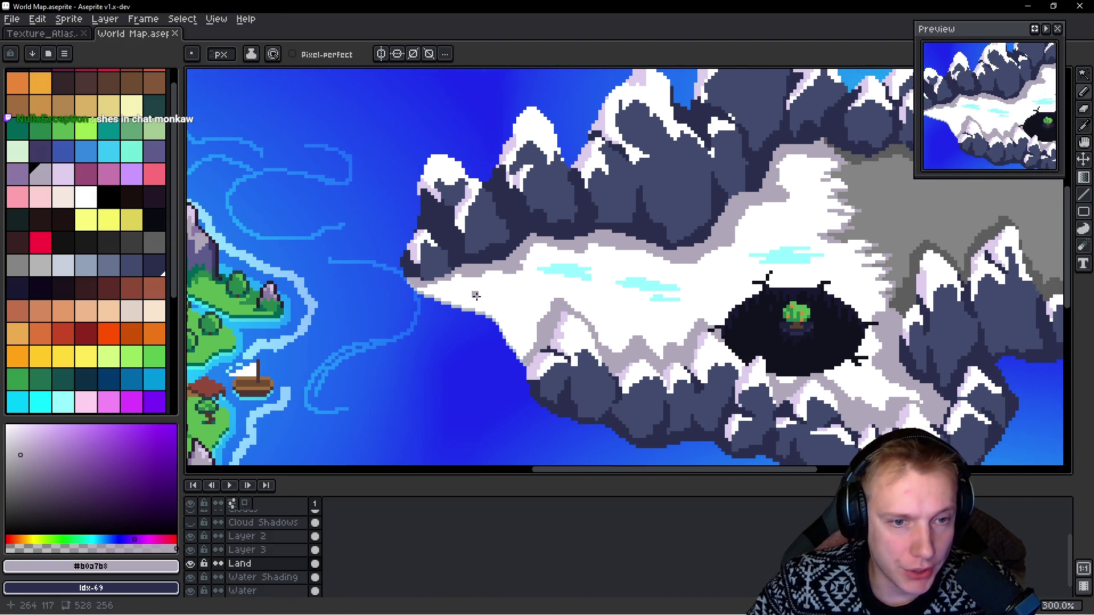
scroll(478, 296, "up", 1)
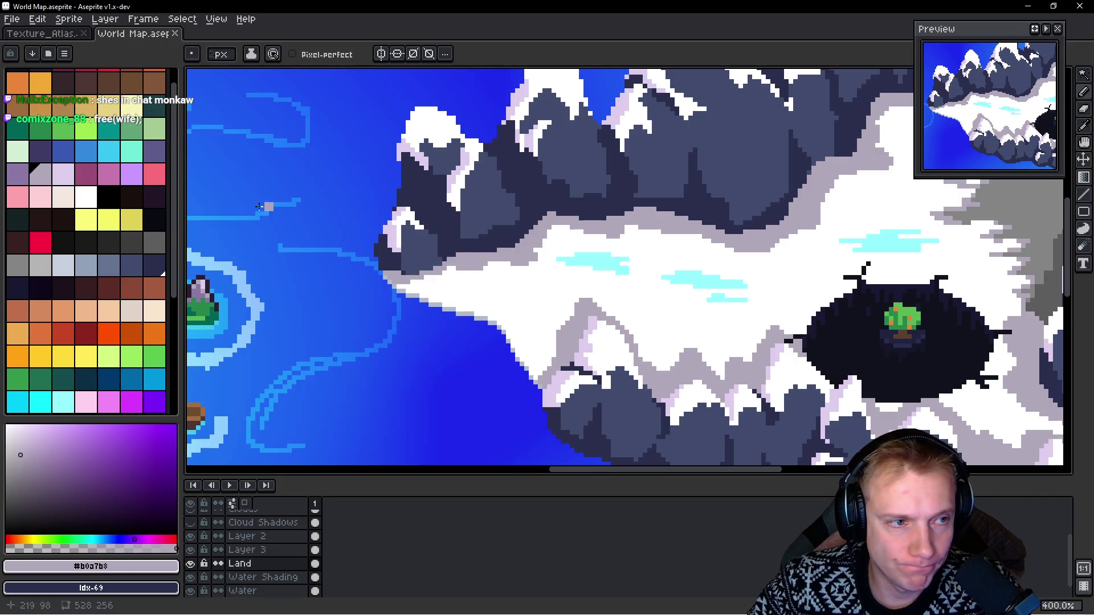
left_click(108, 151)
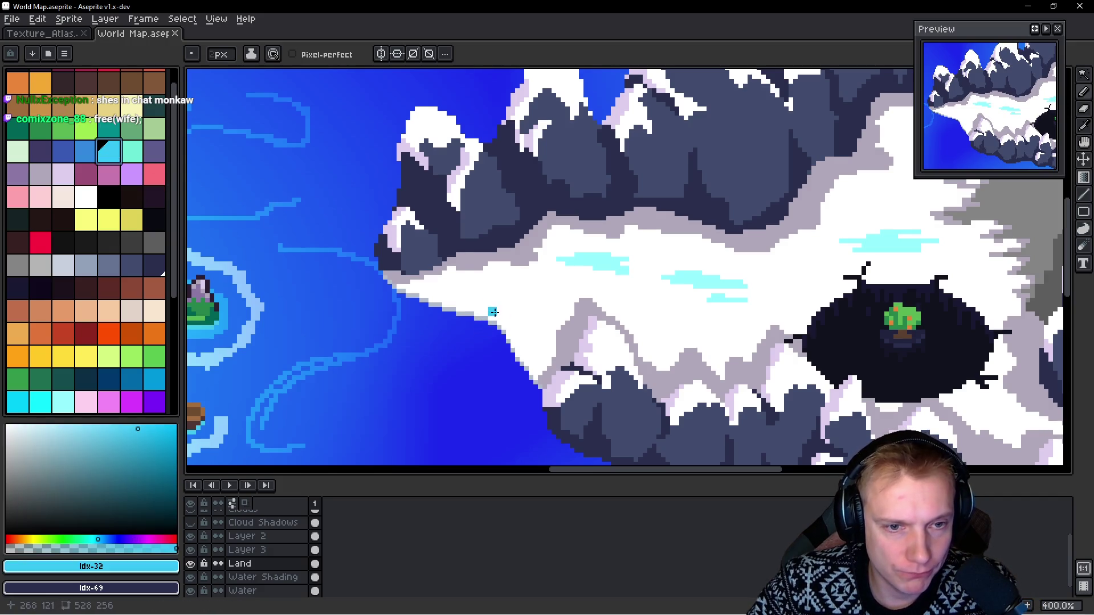
Step: Turn on pixel-perfect and draw the cyan river curving across the snow toward the plateau
mouse_move(478, 293)
left_mouse_down()
mouse_move(425, 325)
mouse_move(528, 303)
mouse_move(674, 346)
left_mouse_up()
key("ctrl+z")
left_click(296, 55)
mouse_move(426, 340)
left_mouse_down()
mouse_move(495, 310)
mouse_move(551, 310)
mouse_move(667, 352)
mouse_move(723, 326)
mouse_move(761, 329)
left_mouse_up()
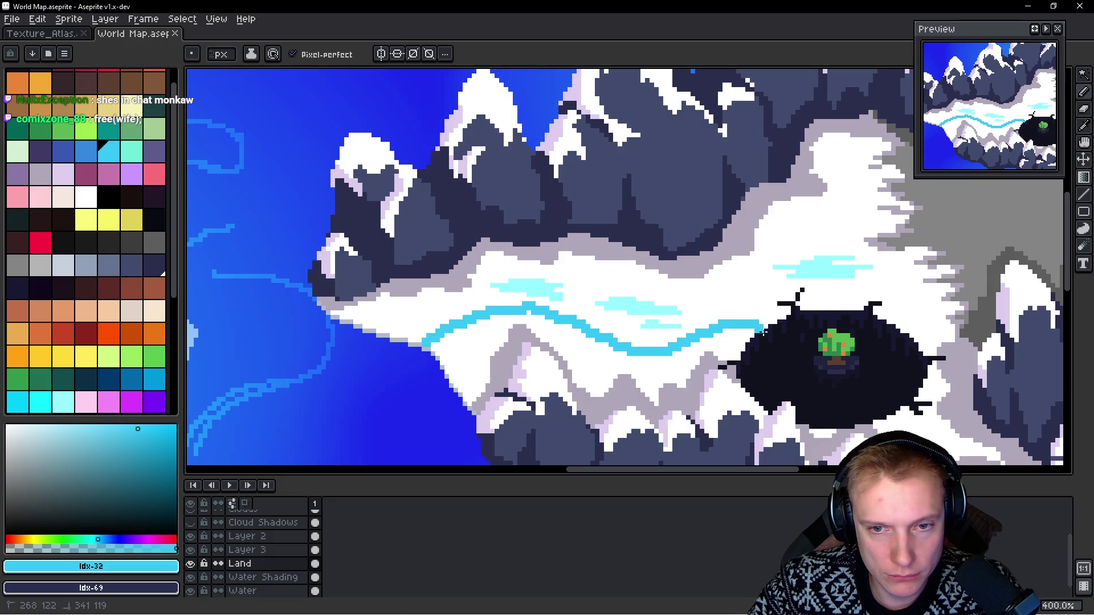
mouse_move(806, 280)
left_mouse_down()
mouse_move(661, 316)
mouse_move(523, 325)
left_mouse_up()
mouse_move(614, 364)
left_mouse_down()
mouse_move(655, 298)
mouse_move(708, 261)
mouse_move(800, 238)
left_mouse_up()
Step: Redraw the river's upper branch from the crater across the grey plateau
scroll(689, 283, "down", 3)
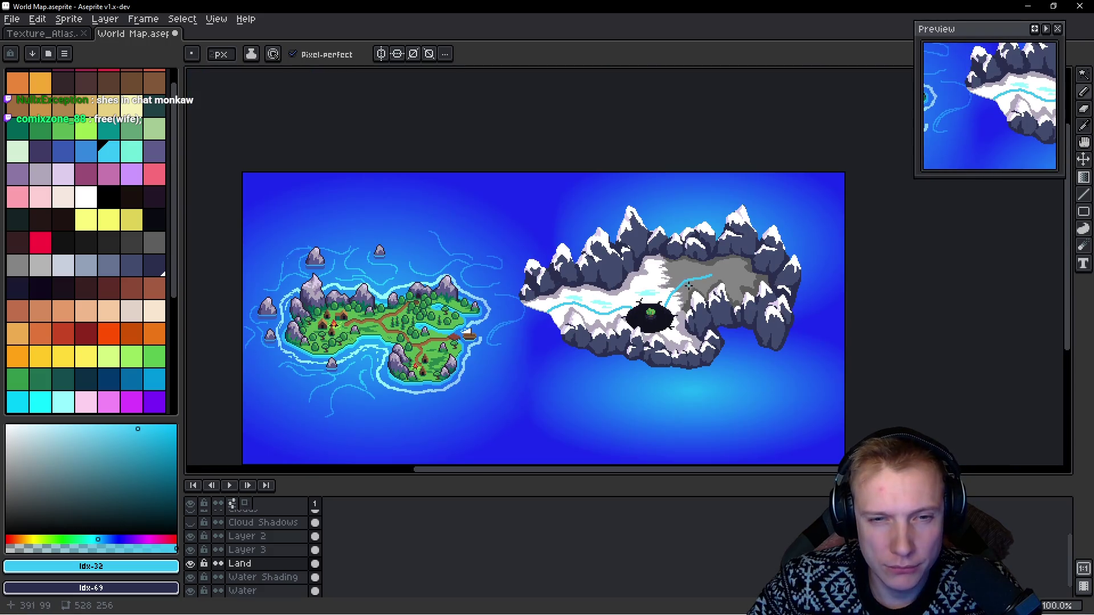
scroll(700, 286, "up", 2)
scroll(681, 279, "up", 1)
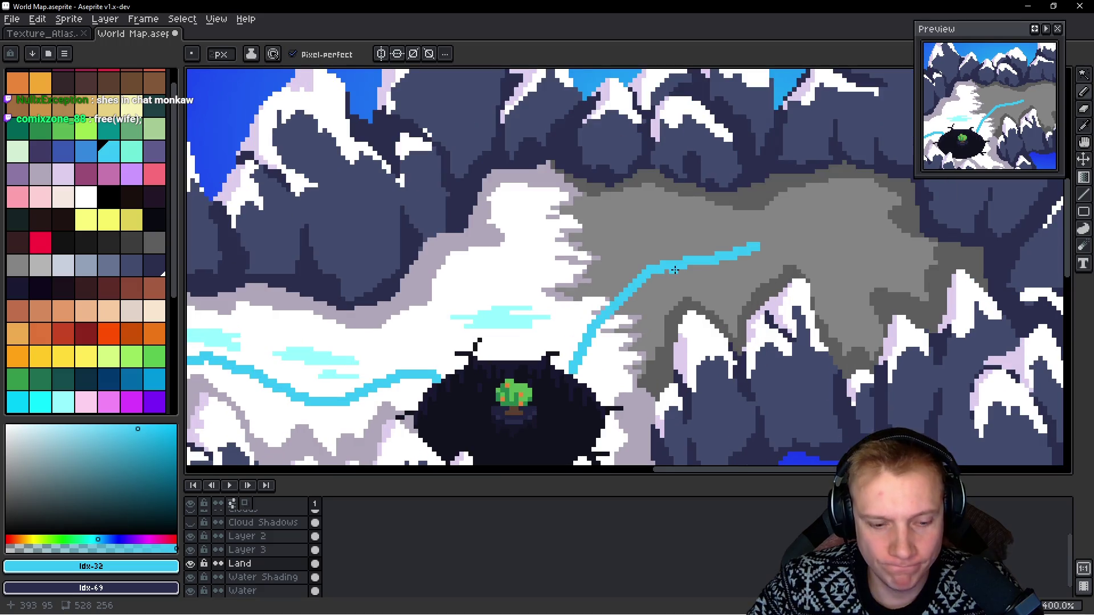
key("ctrl")
key("ctrl+z")
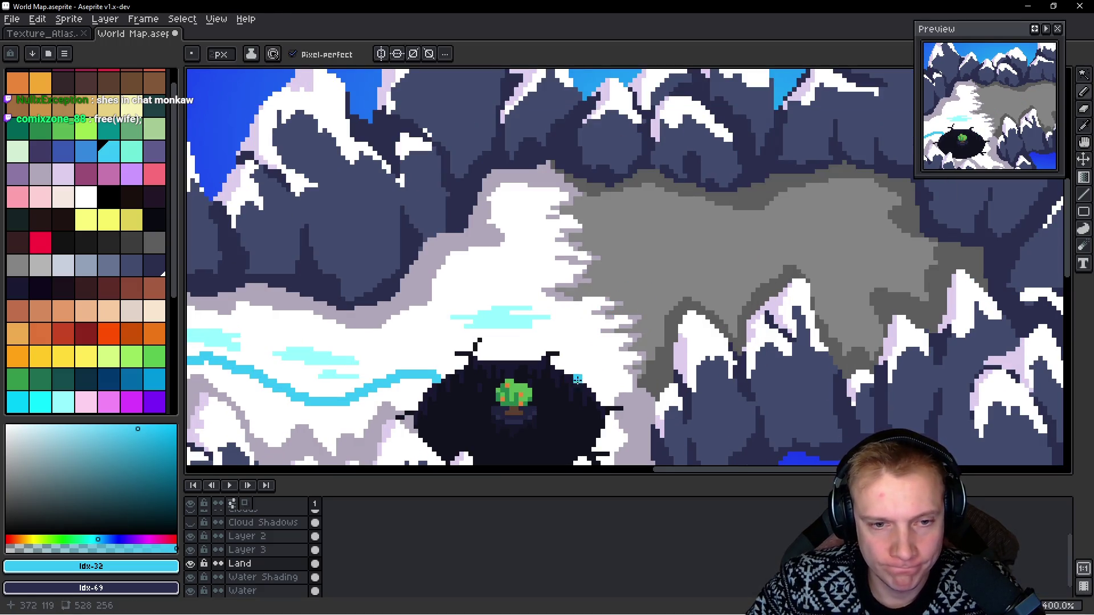
mouse_move(579, 378)
left_mouse_down()
mouse_move(622, 308)
mouse_move(719, 263)
mouse_move(817, 238)
left_mouse_up()
scroll(722, 275, "down", 2)
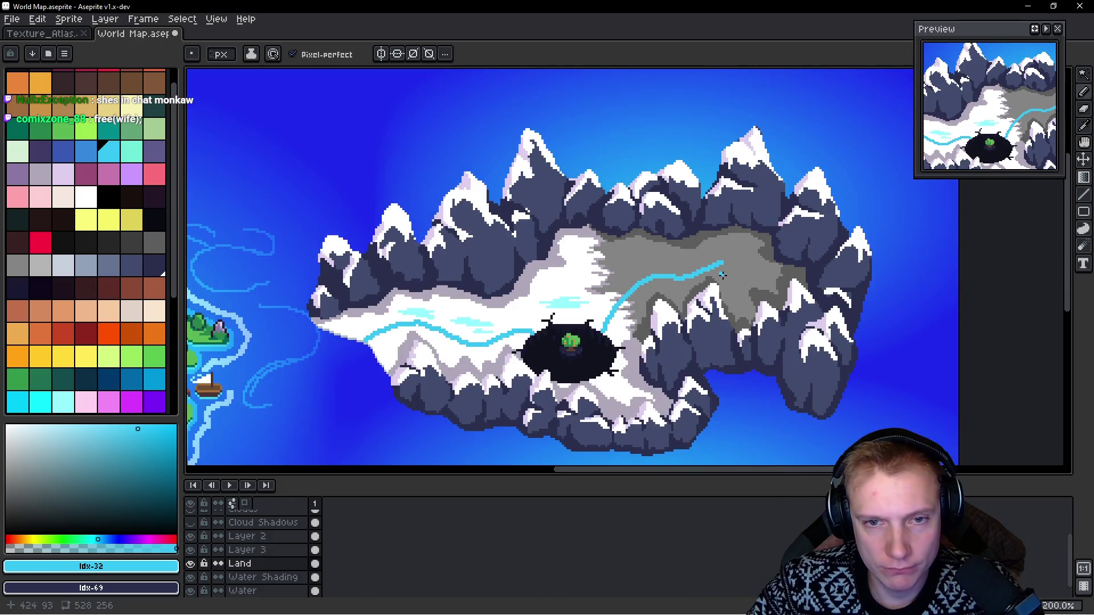
scroll(644, 268, "down", 2)
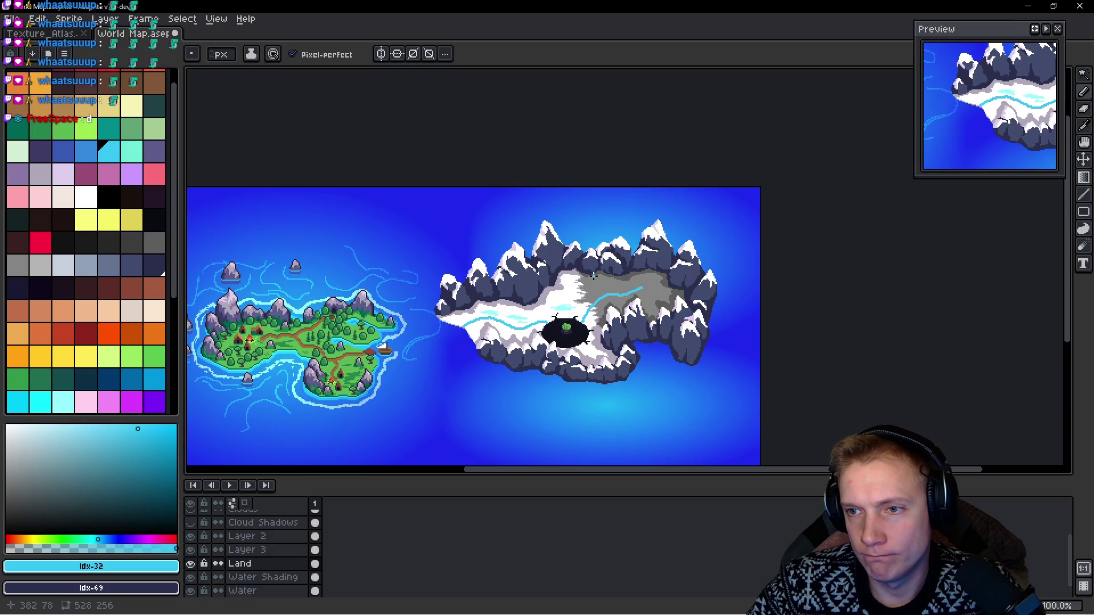
key("alt")
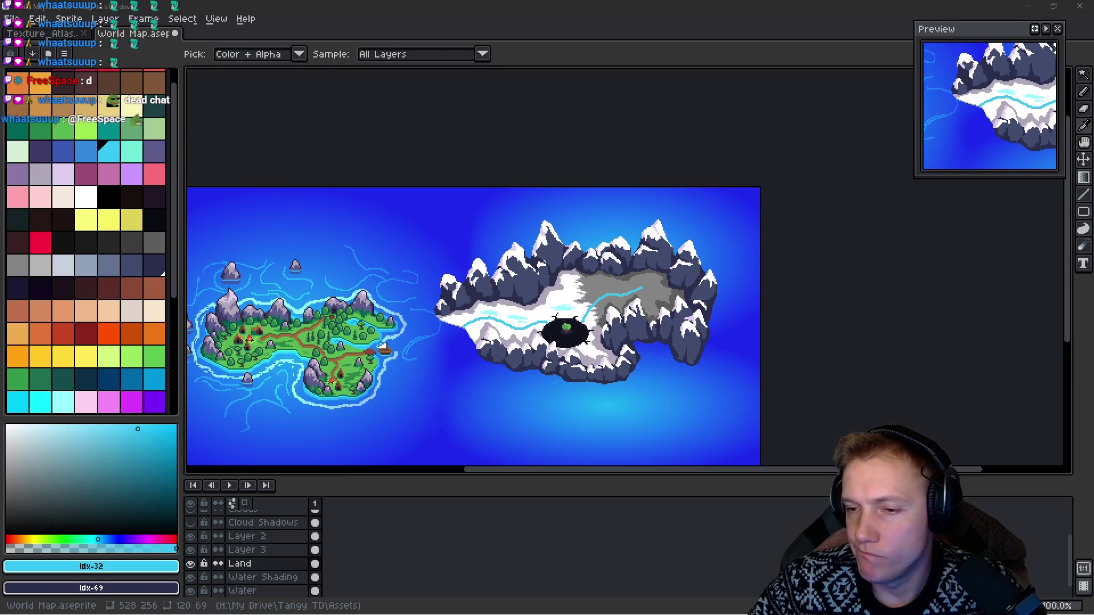
key("b")
scroll(748, 166, "right", 5)
scroll(749, 166, "down", 1)
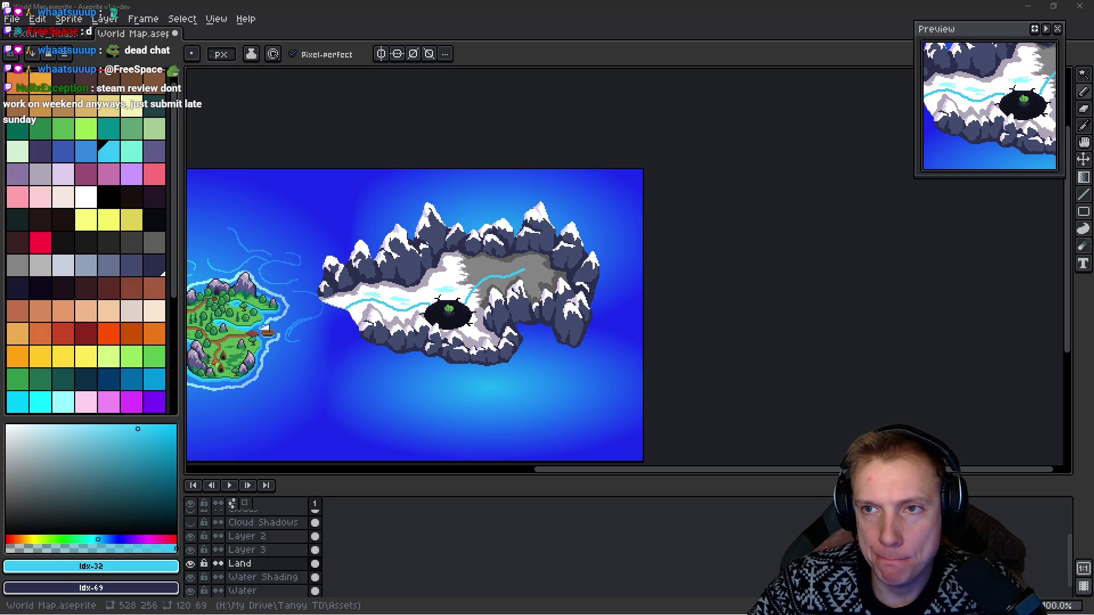
left_click_drag(524, 298, 648, 288)
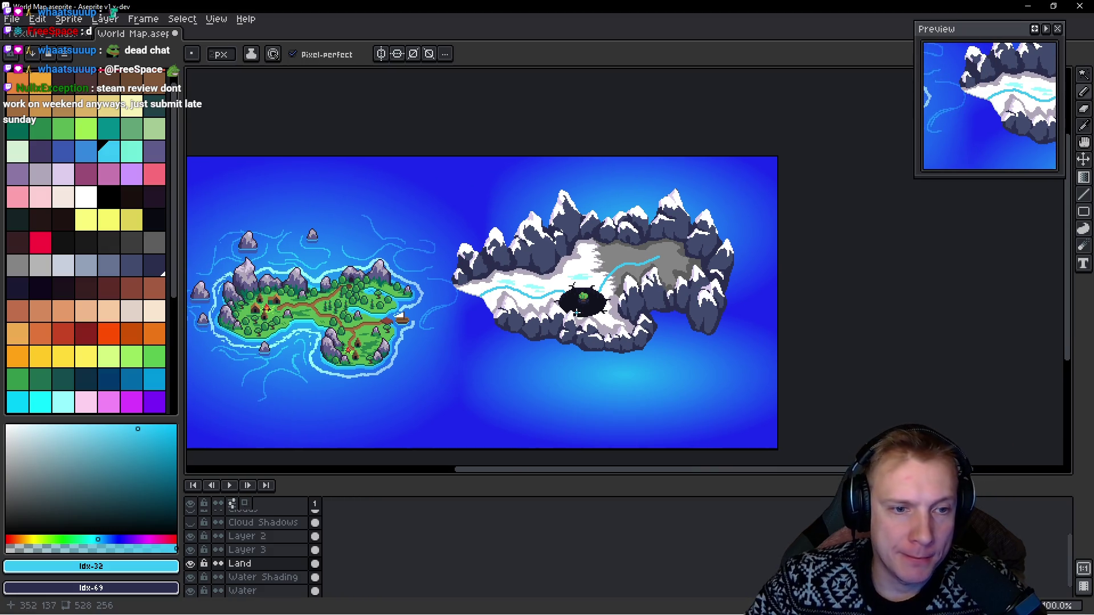
left_click_drag(576, 312, 640, 302)
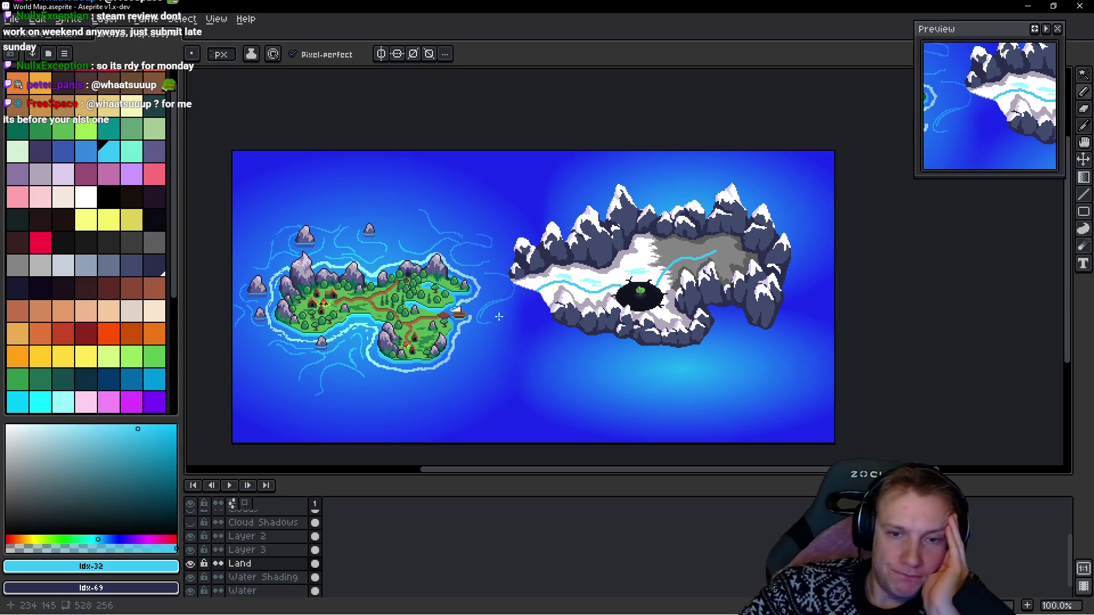
scroll(660, 323, "up", 2)
scroll(713, 298, "up", 1)
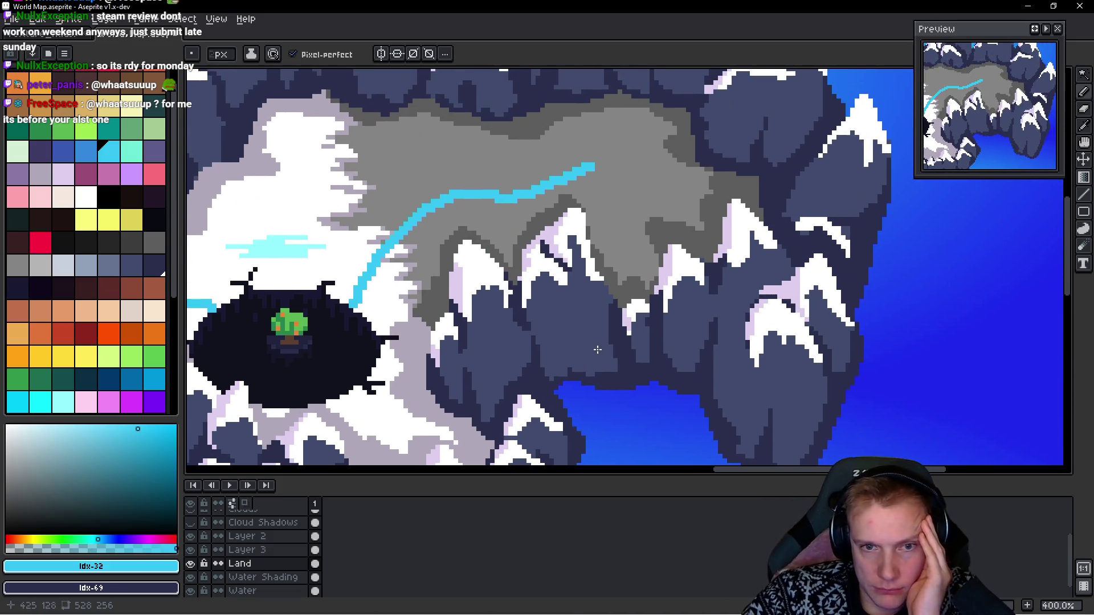
scroll(659, 326, "left", 2)
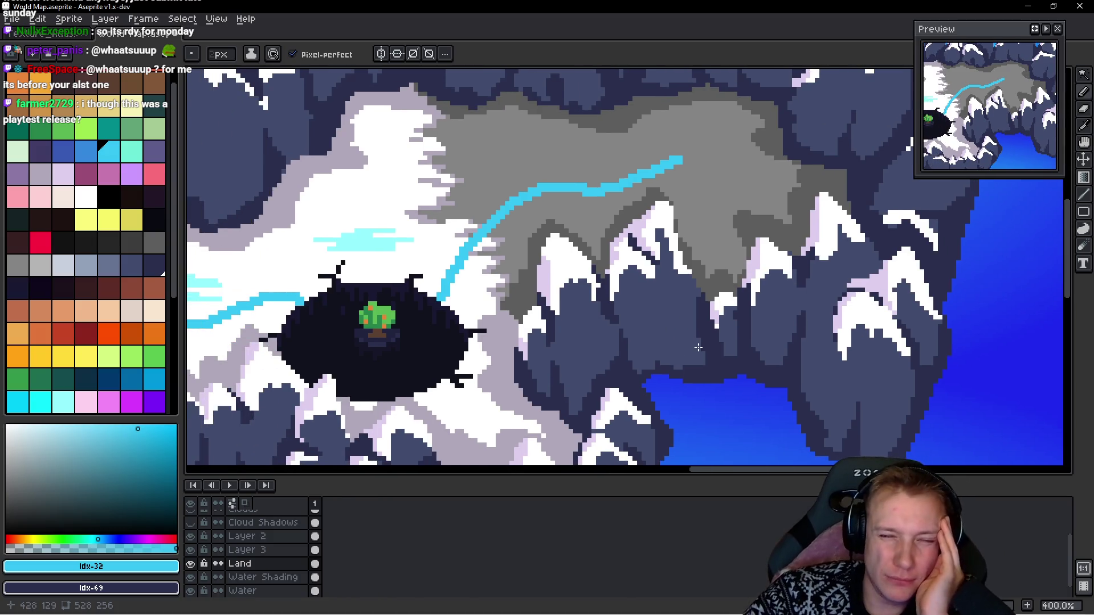
scroll(693, 303, "down", 2)
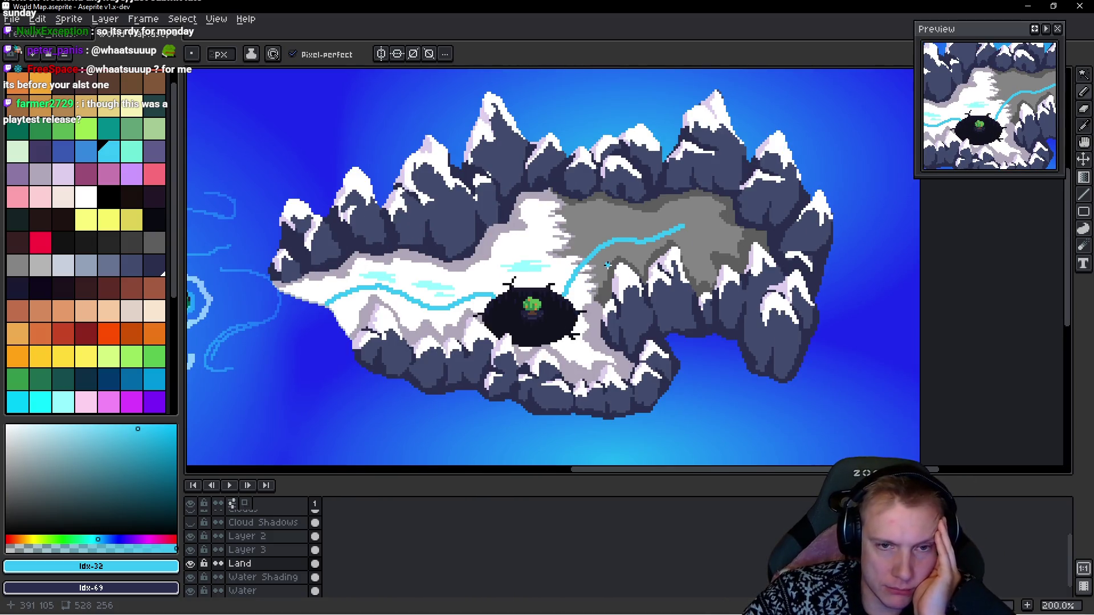
scroll(584, 289, "left", 4)
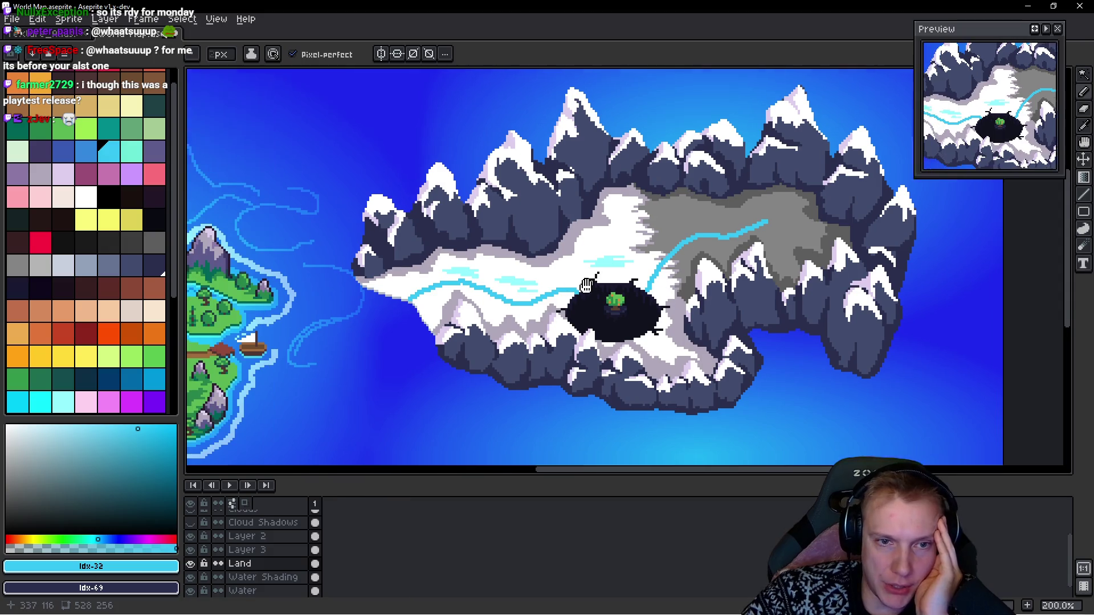
scroll(647, 285, "down", 1)
scroll(647, 285, "up", 1)
scroll(647, 285, "right", 3)
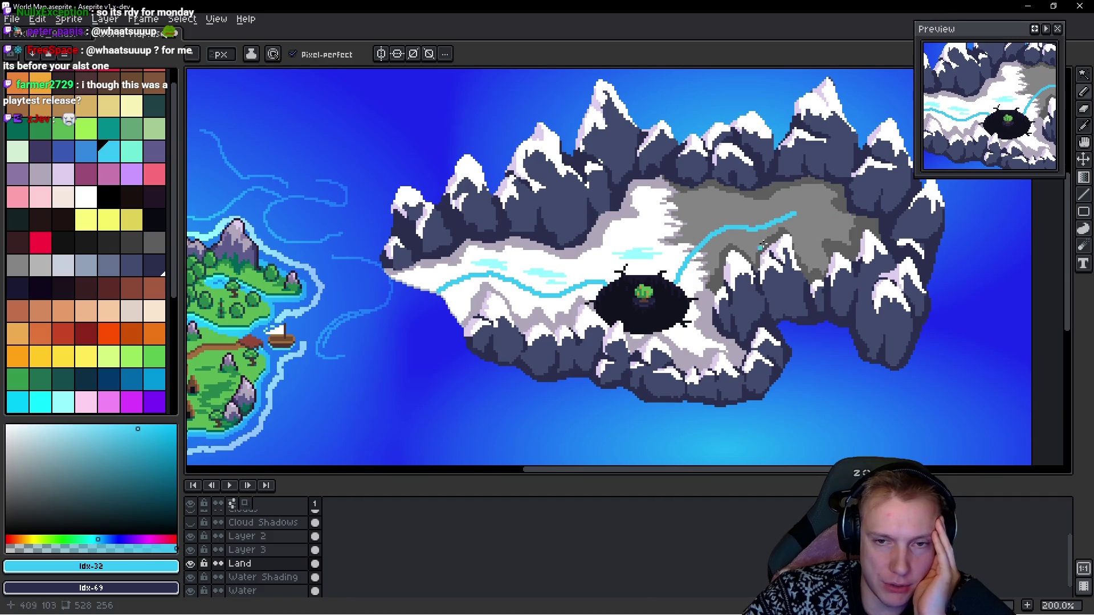
scroll(572, 268, "left", 2)
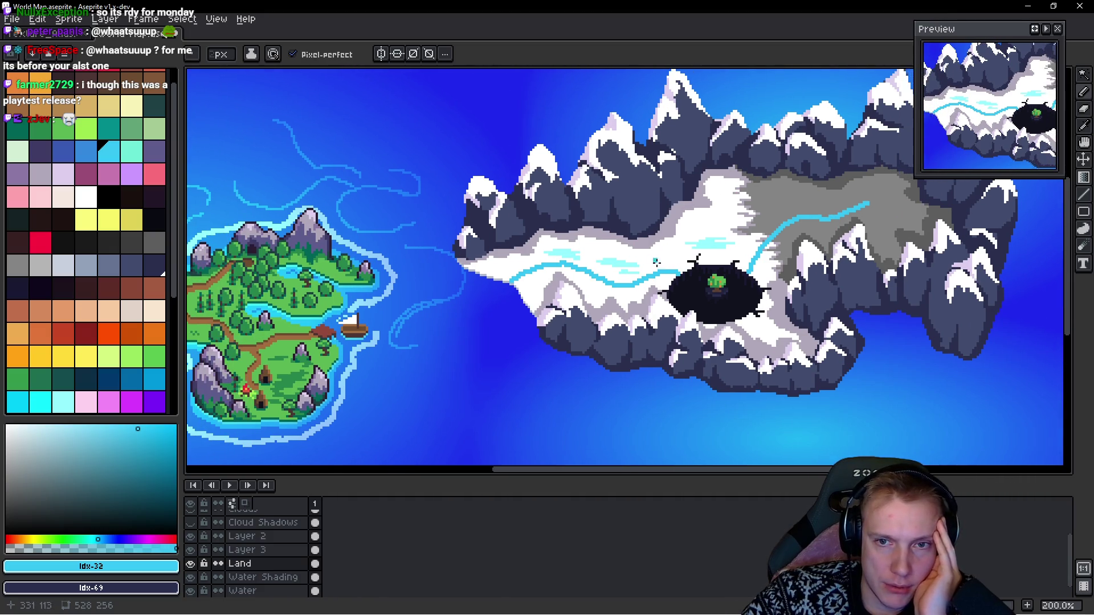
scroll(649, 259, "down", 1)
scroll(639, 256, "up", 1)
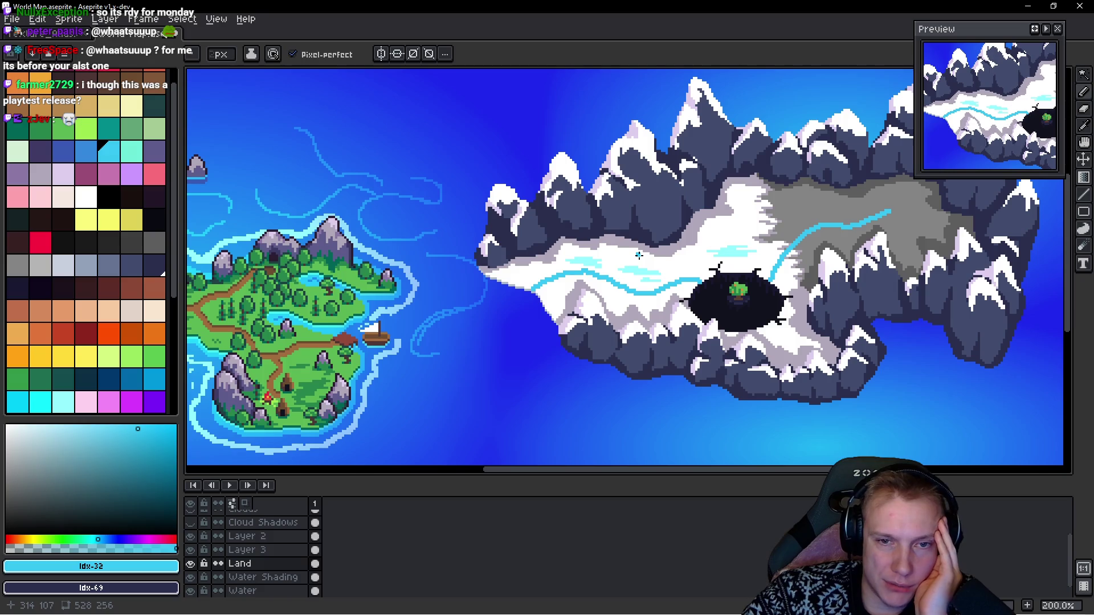
scroll(641, 256, "down", 1)
scroll(650, 254, "up", 1)
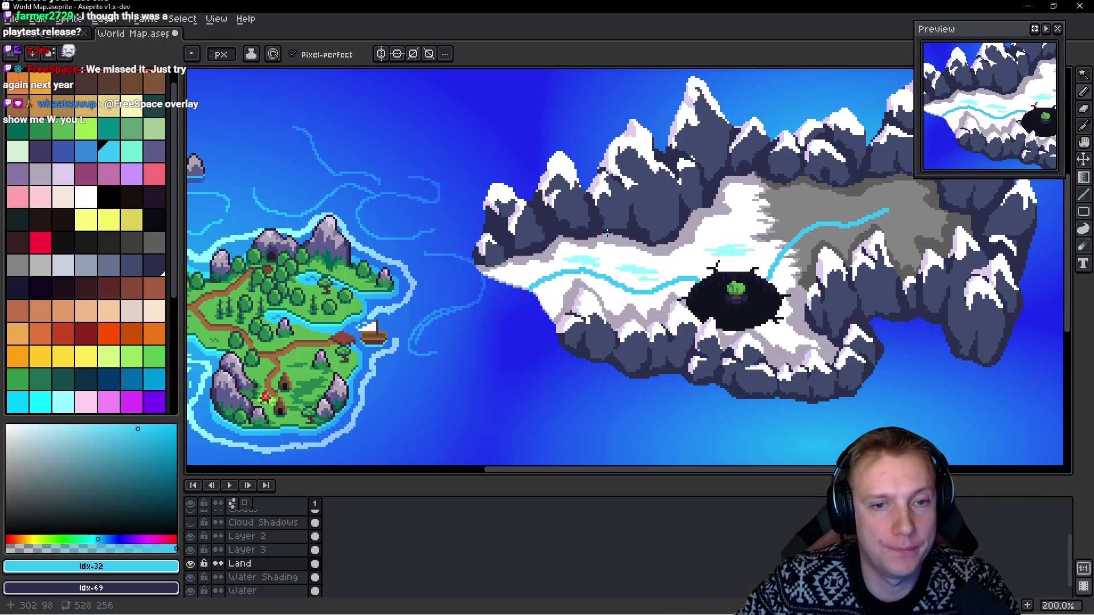
left_click(138, 155)
scroll(634, 280, "up", 2)
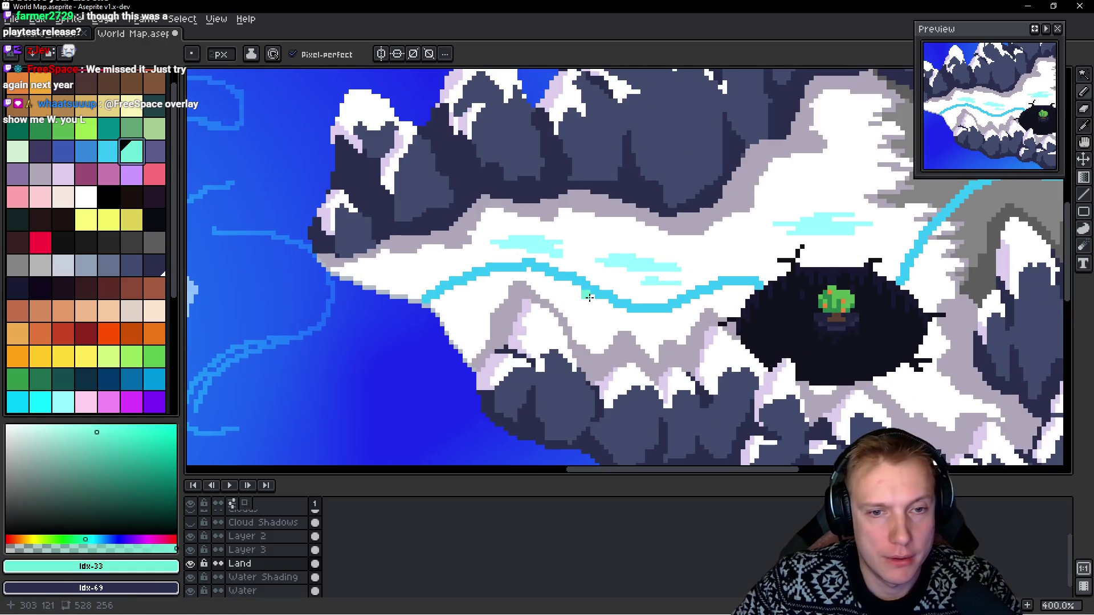
scroll(591, 292, "down", 1)
scroll(579, 292, "right", 2)
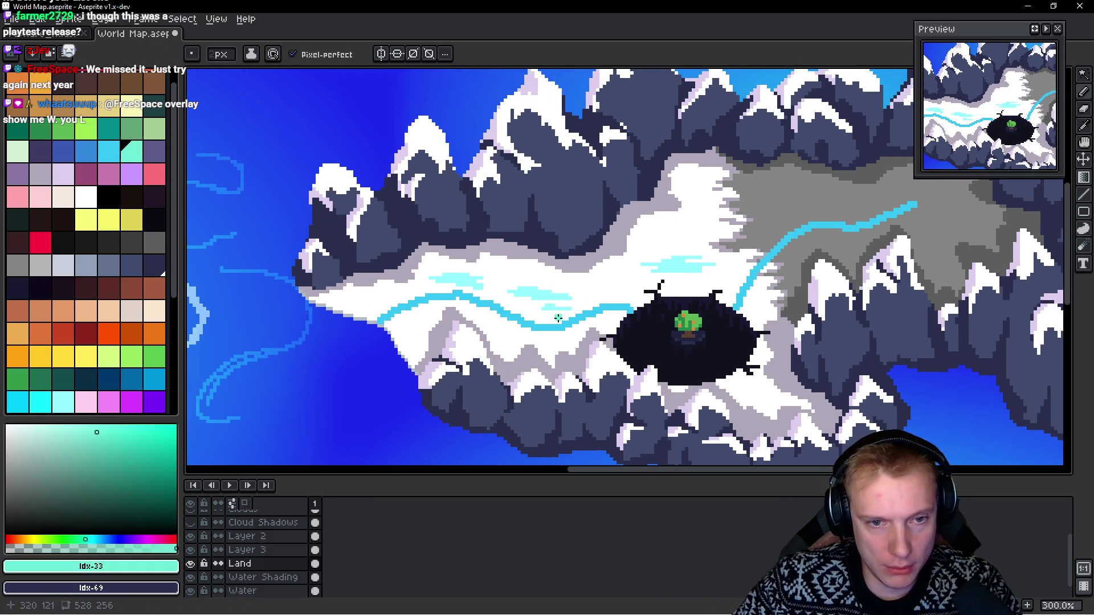